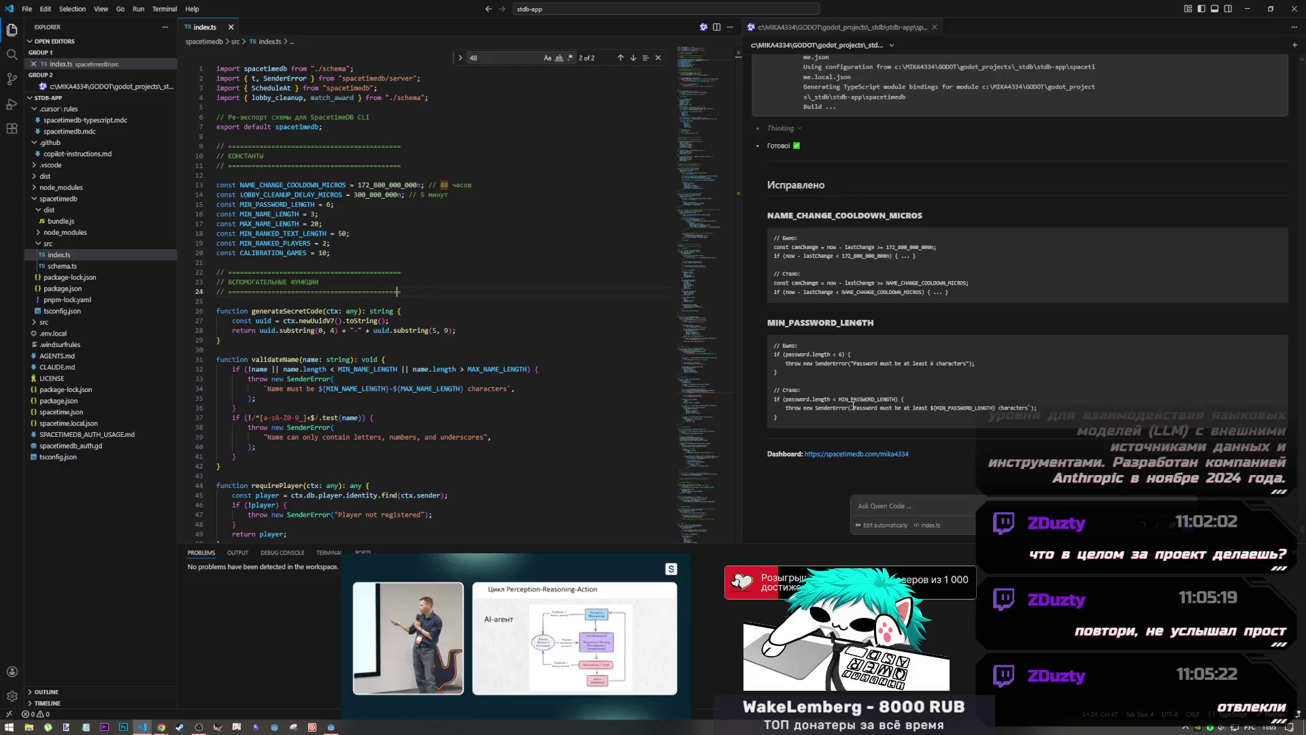
- Scroll through the index.ts constants and dismiss the search box to get back to the code
{"action": "scroll", "coordinate": [518, 408], "scroll_direction": "down", "scroll_amount": 10}
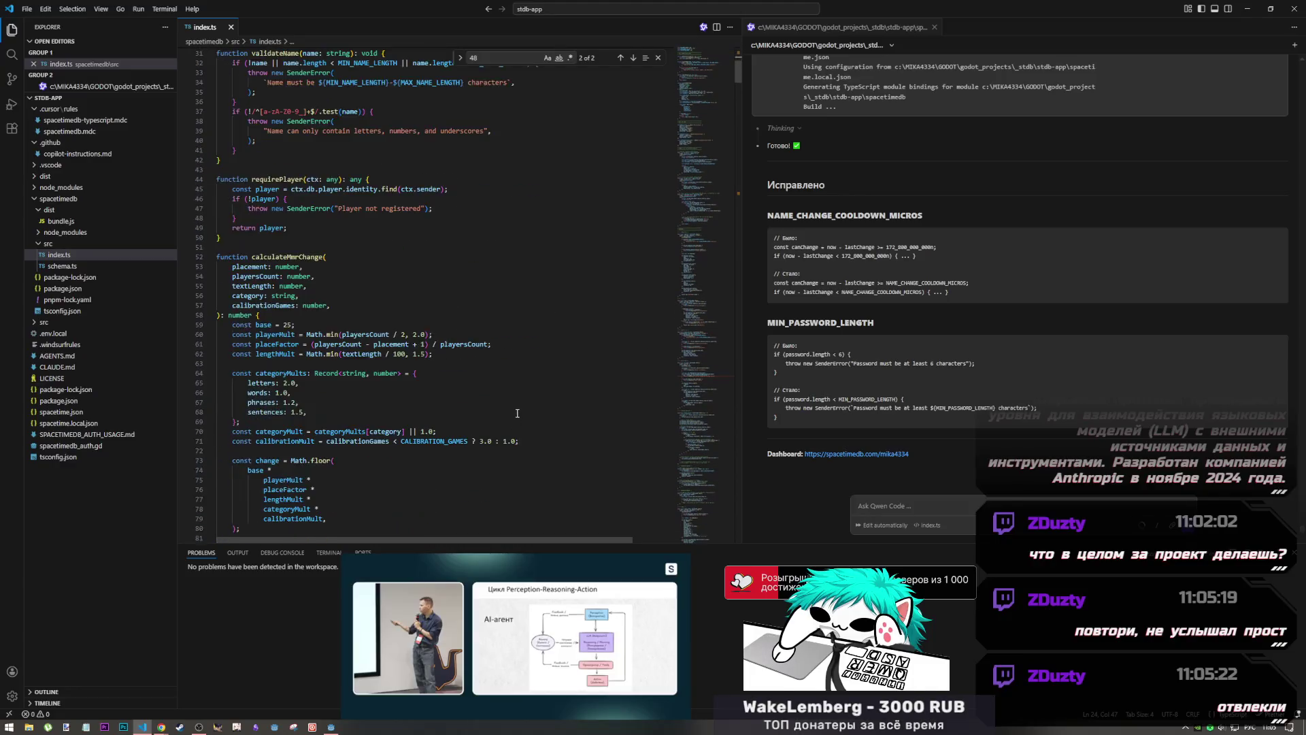
{"action": "scroll", "coordinate": [699, 68], "scroll_direction": "up", "scroll_amount": 10}
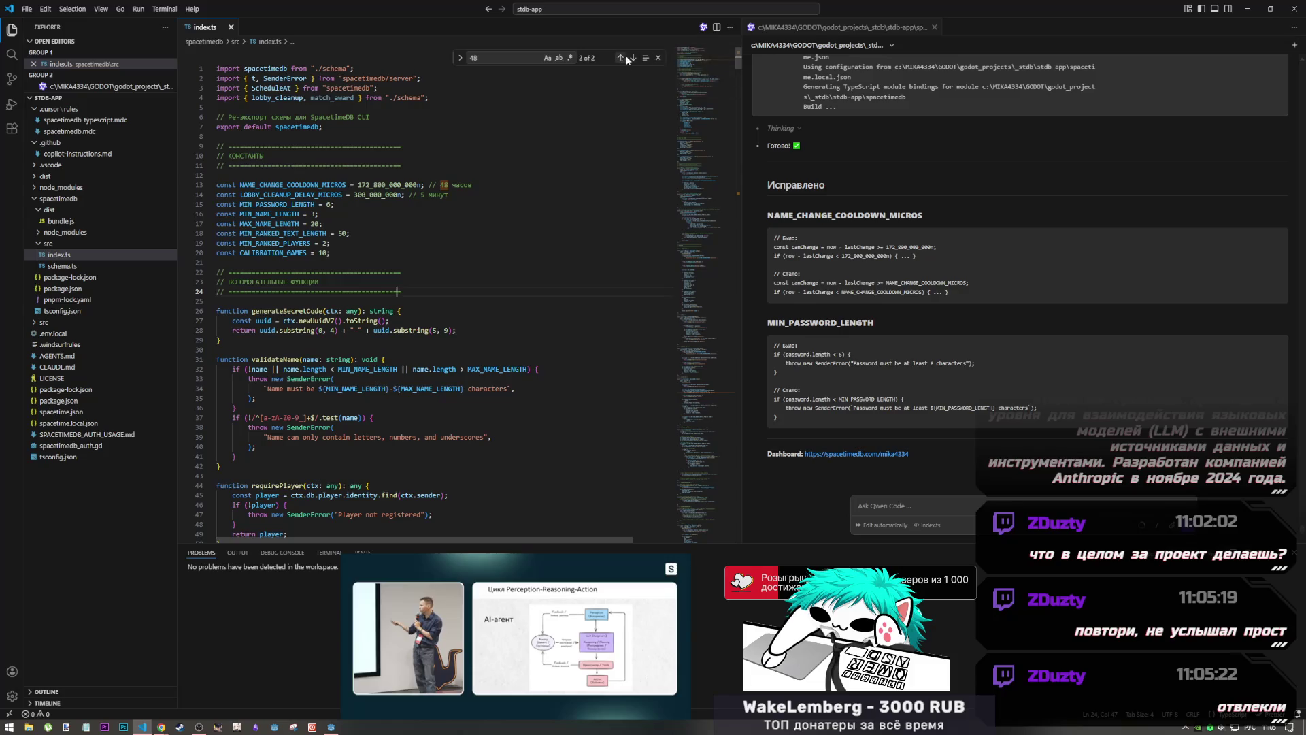
{"action": "left_click", "coordinate": [659, 60]}
{"action": "left_click", "coordinate": [525, 178]}
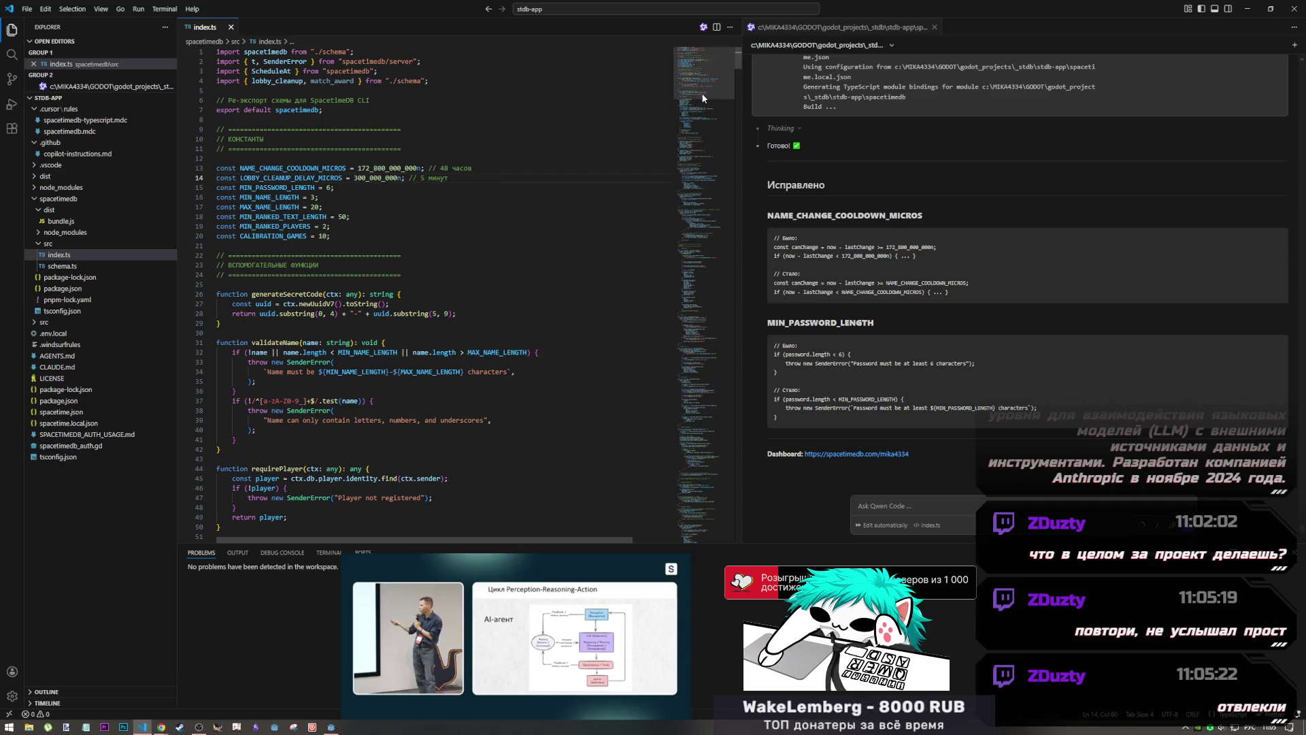
{"action": "mouse_move", "coordinate": [700, 92]}
{"action": "left_mouse_down"}
{"action": "mouse_move", "coordinate": [709, 523]}
{"action": "mouse_move", "coordinate": [712, 185]}
{"action": "mouse_move", "coordinate": [691, 71]}
{"action": "left_mouse_up"}
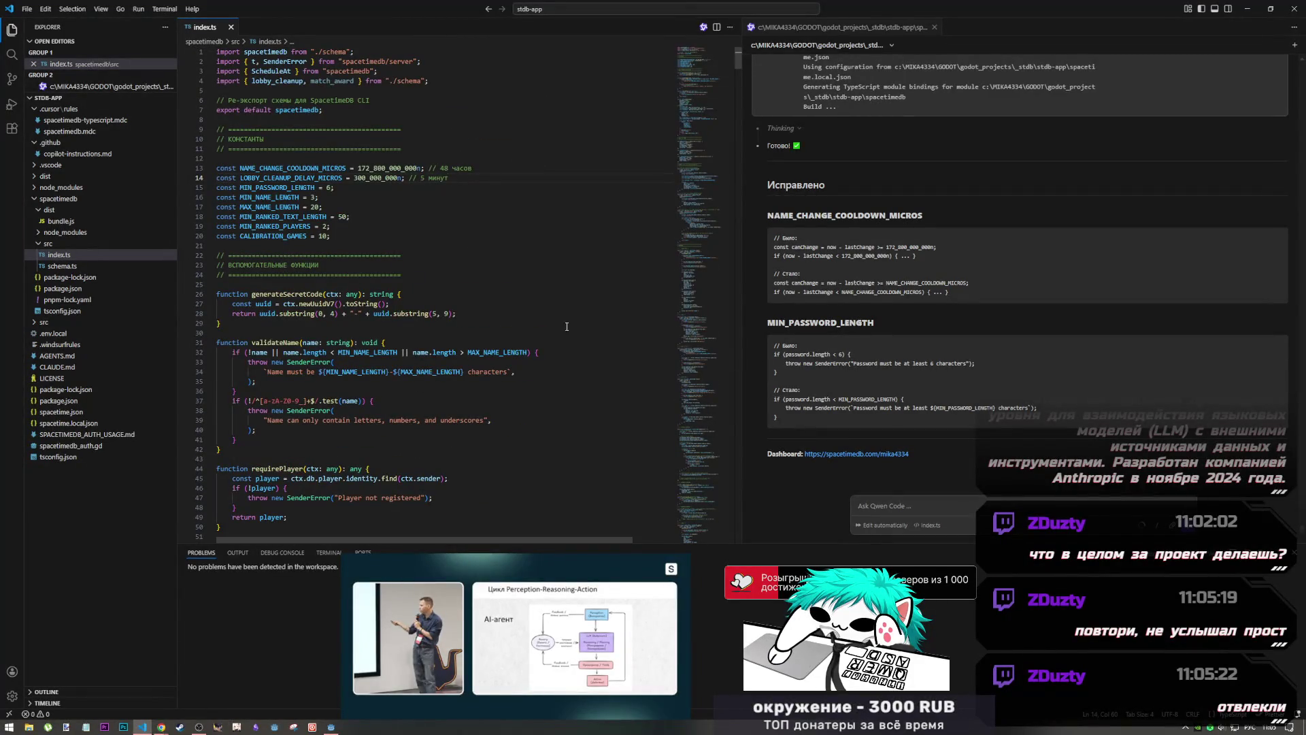
{"action": "scroll", "coordinate": [472, 387], "scroll_direction": "down", "scroll_amount": 5}
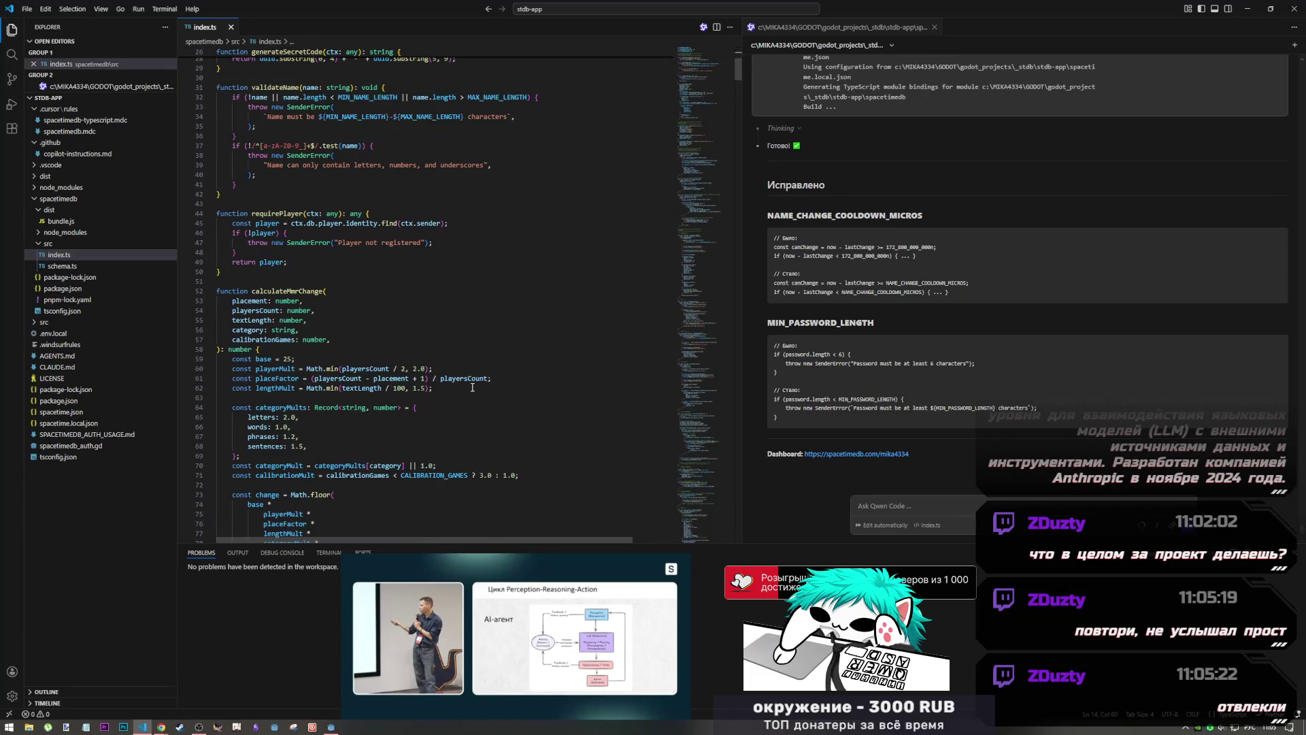
- Highlight playersCount and categoryMults, and inspect the CALIBRATION_GAMES check and category lookup on lines 70–71
{"action": "left_click", "coordinate": [452, 378]}
{"action": "scroll", "coordinate": [460, 404], "scroll_direction": "down", "scroll_amount": 2}
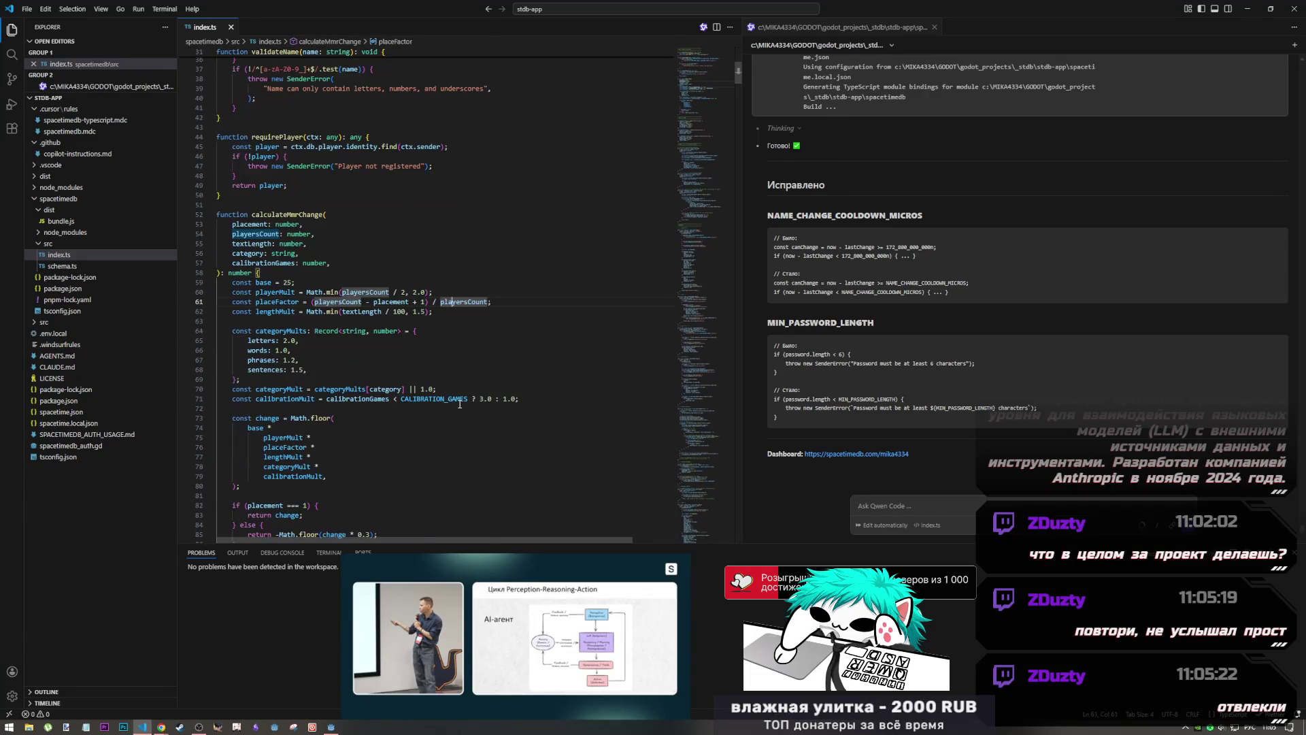
{"action": "mouse_move", "coordinate": [459, 402]}
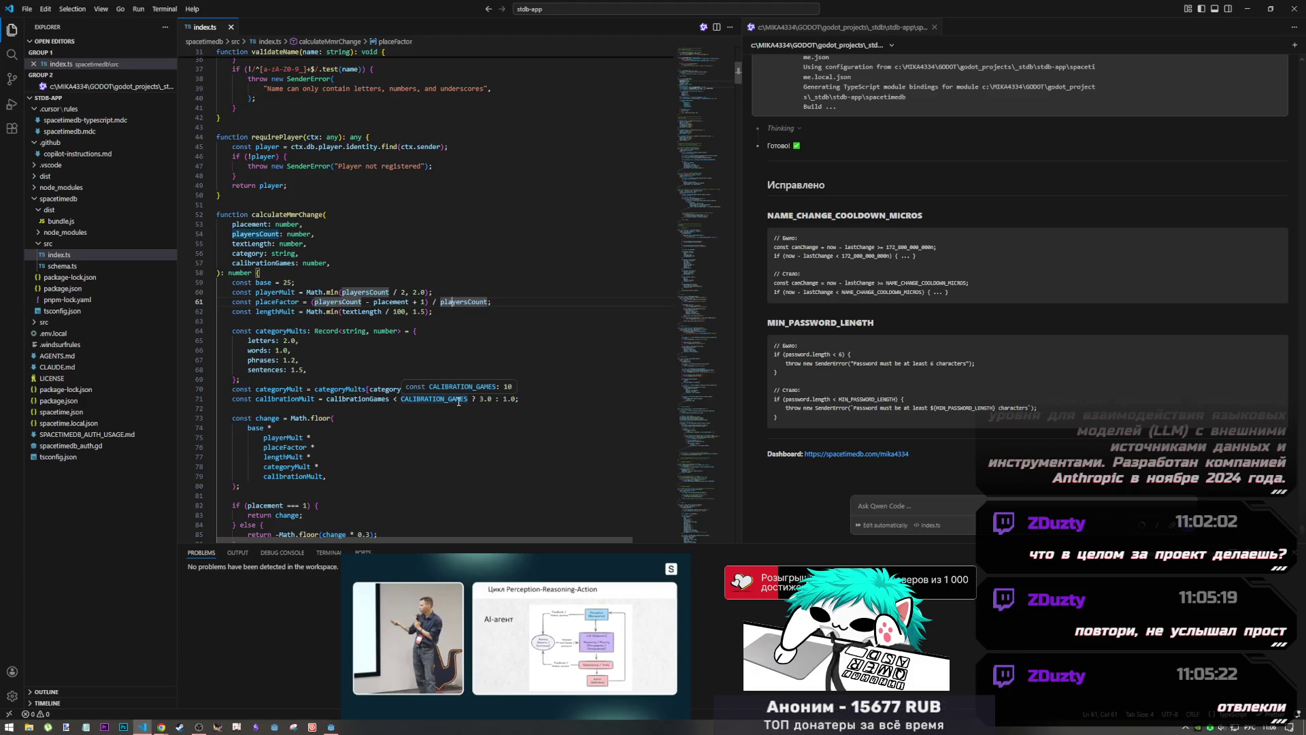
{"action": "left_click", "coordinate": [462, 398]}
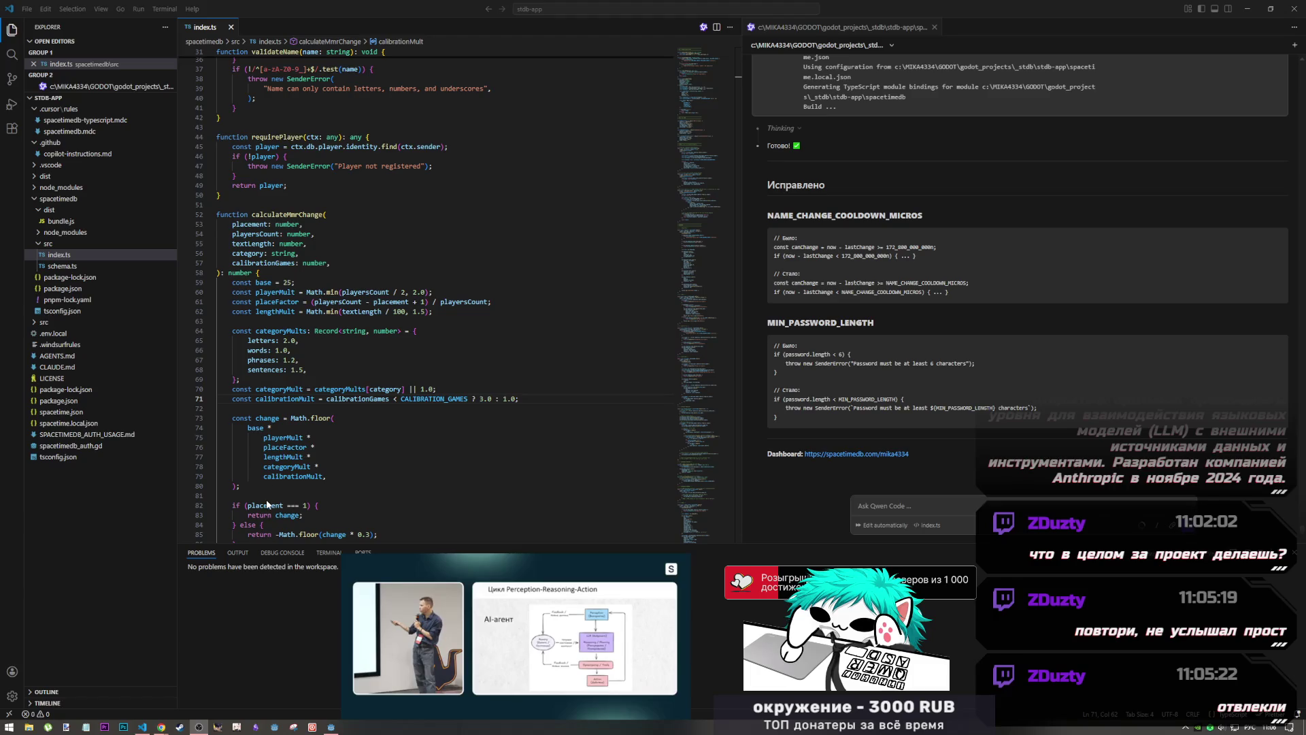
{"action": "key", "text": "alt+Tab"}
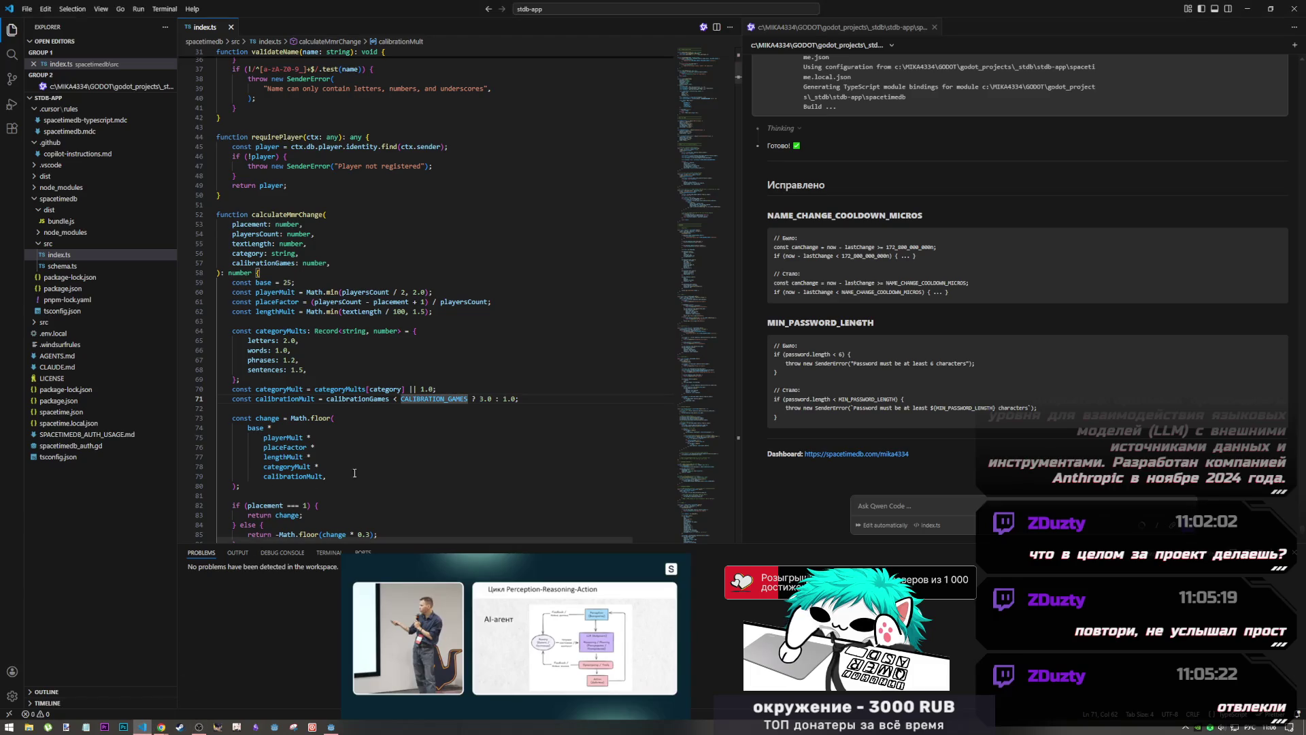
{"action": "left_click", "coordinate": [385, 390]}
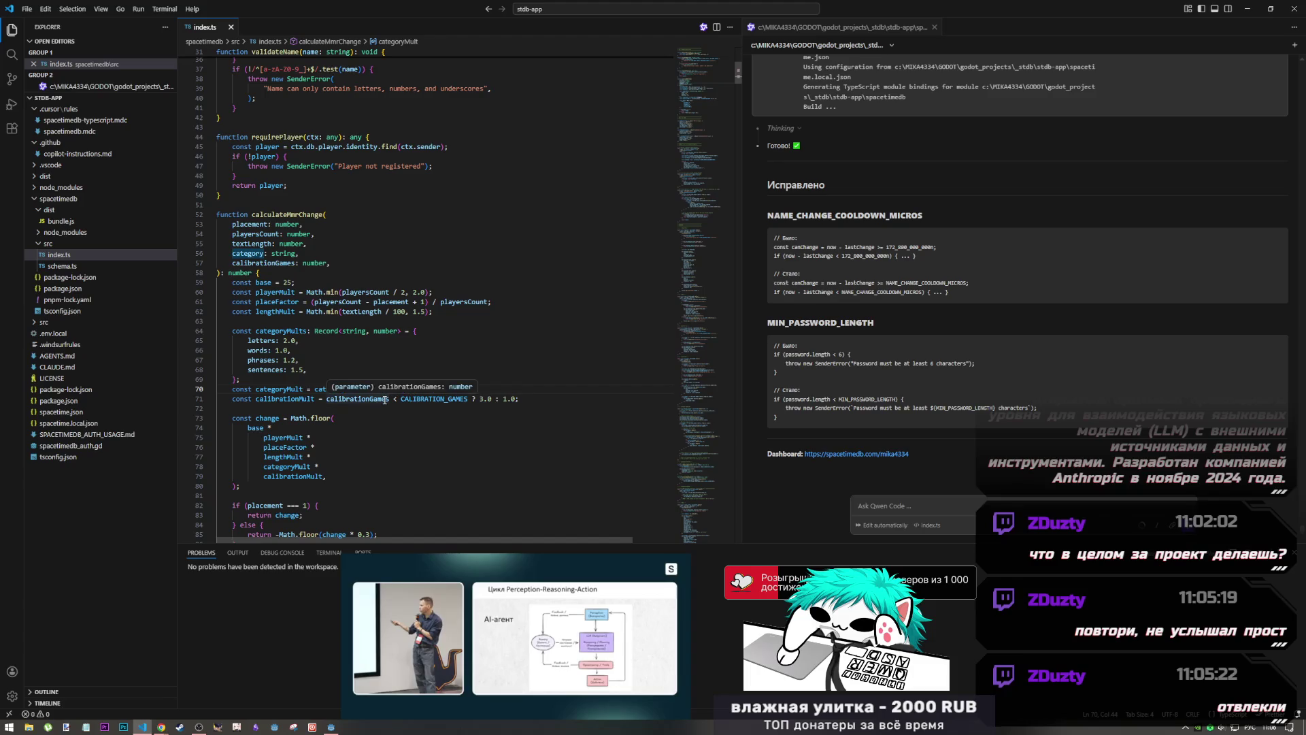
{"action": "key", "text": "Down"}
{"action": "key", "text": "Down"}
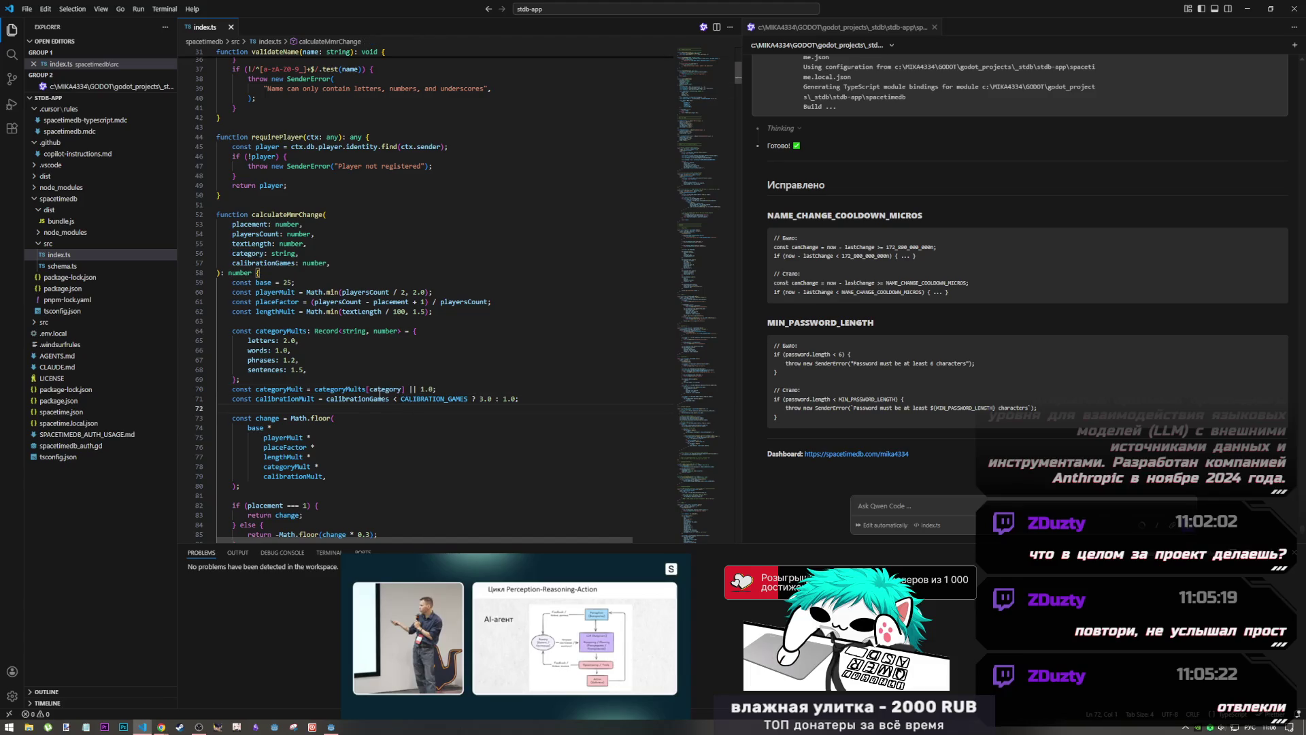
{"action": "left_click", "coordinate": [353, 390]}
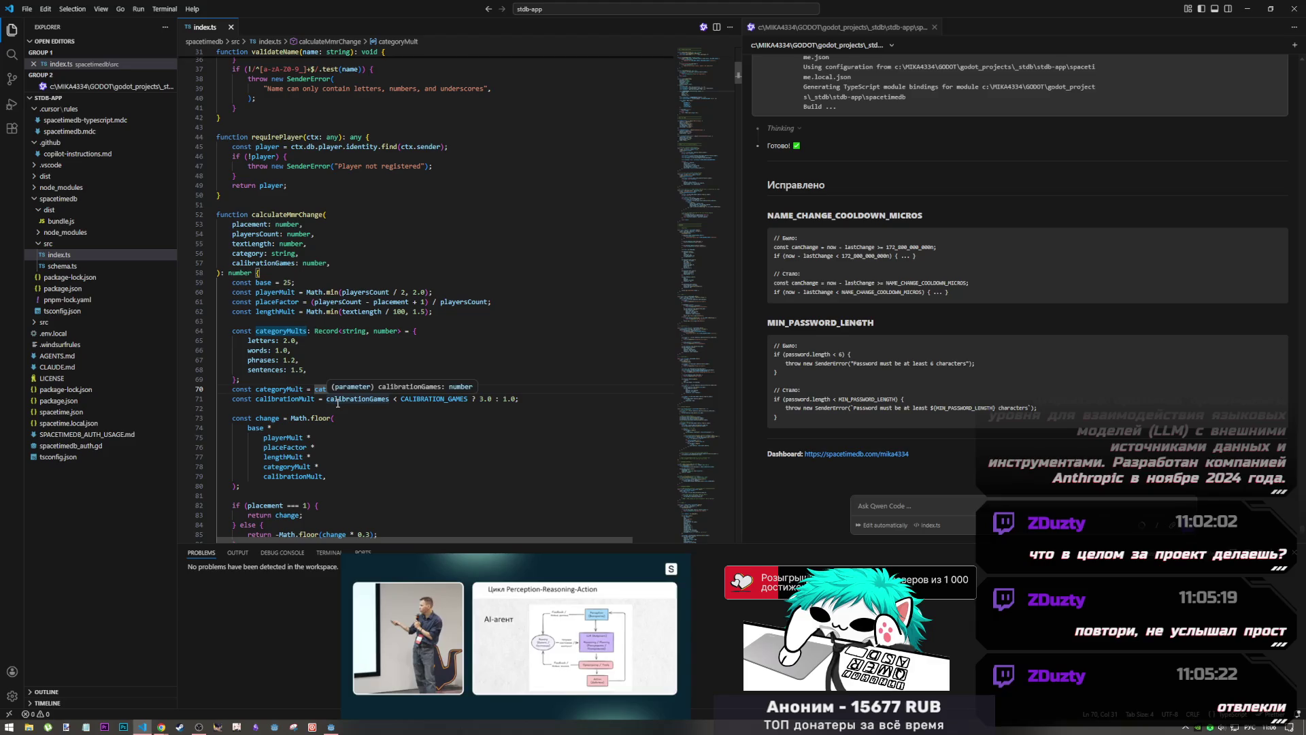
{"action": "left_click", "coordinate": [293, 494]}
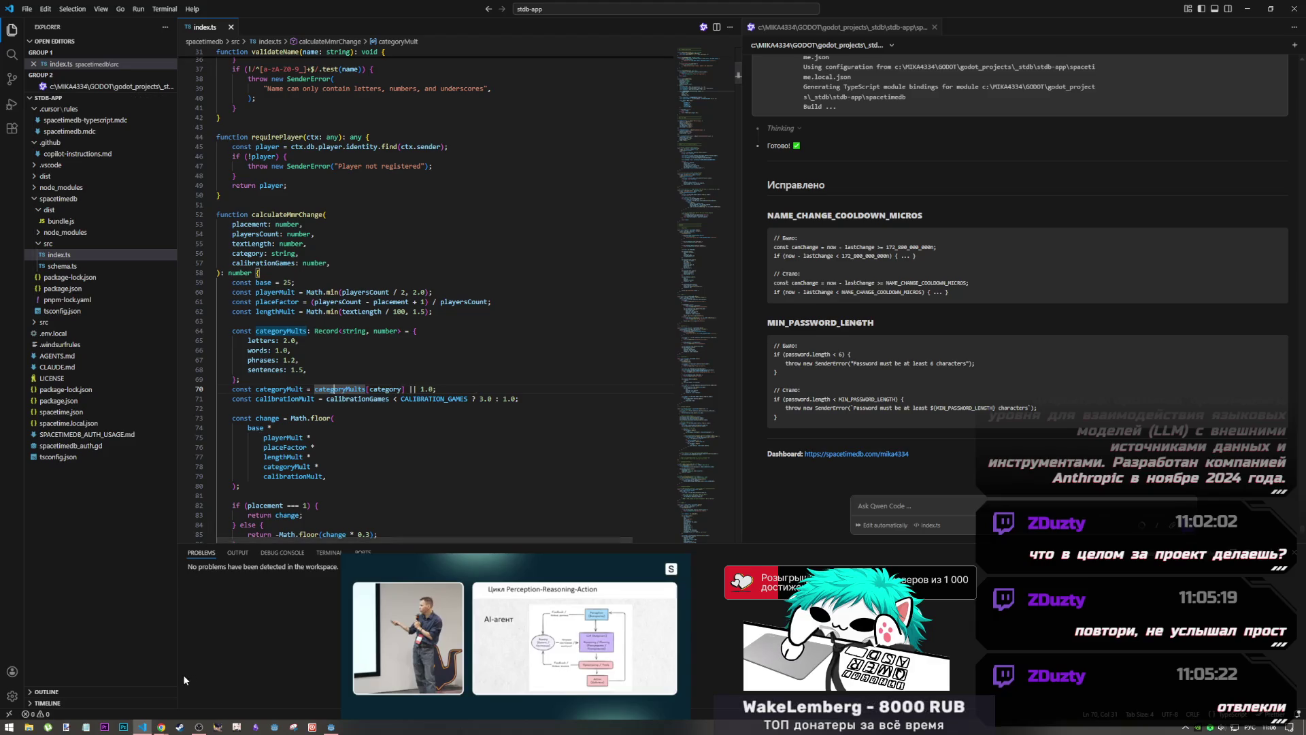
{"action": "scroll", "coordinate": [286, 479], "scroll_direction": "down", "scroll_amount": 8}
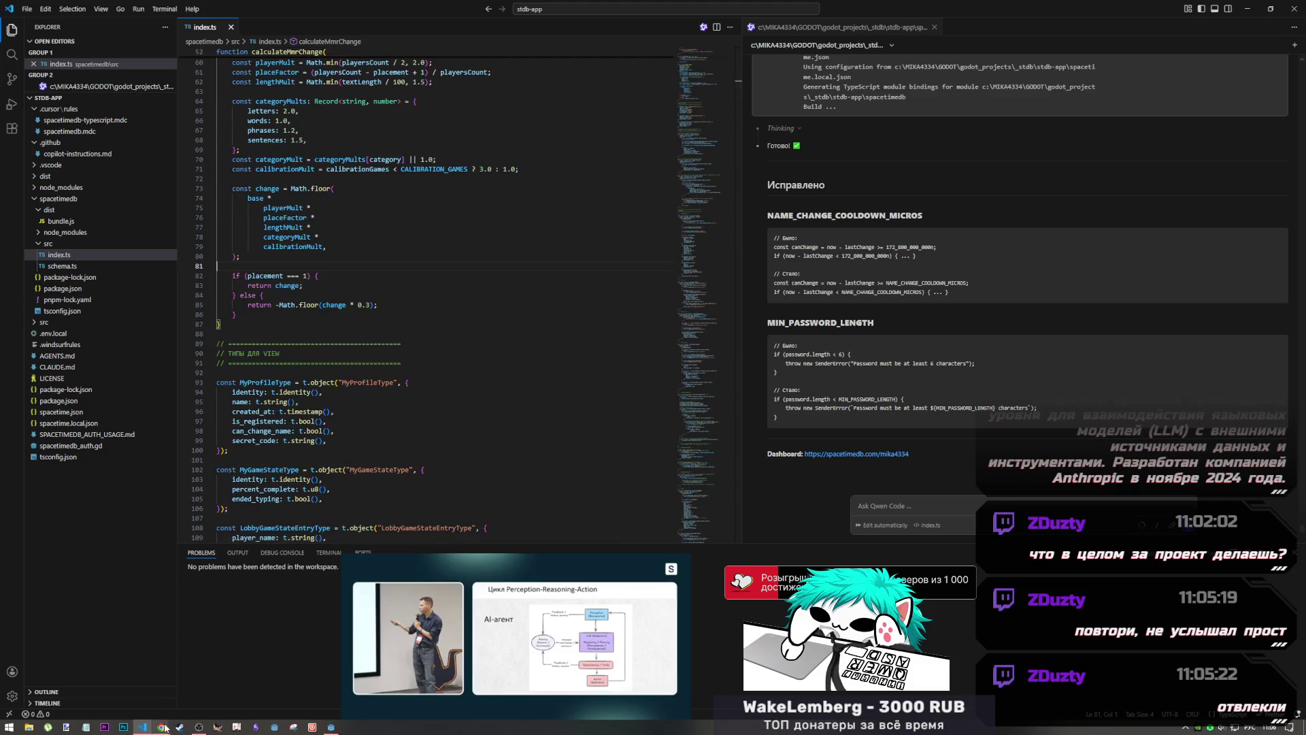
- Highlight uses of change, check NAME_CHANGE_COOLDOWN_MICROS, then bring the YouTube meetup browser forward
{"action": "mouse_move", "coordinate": [161, 727]}
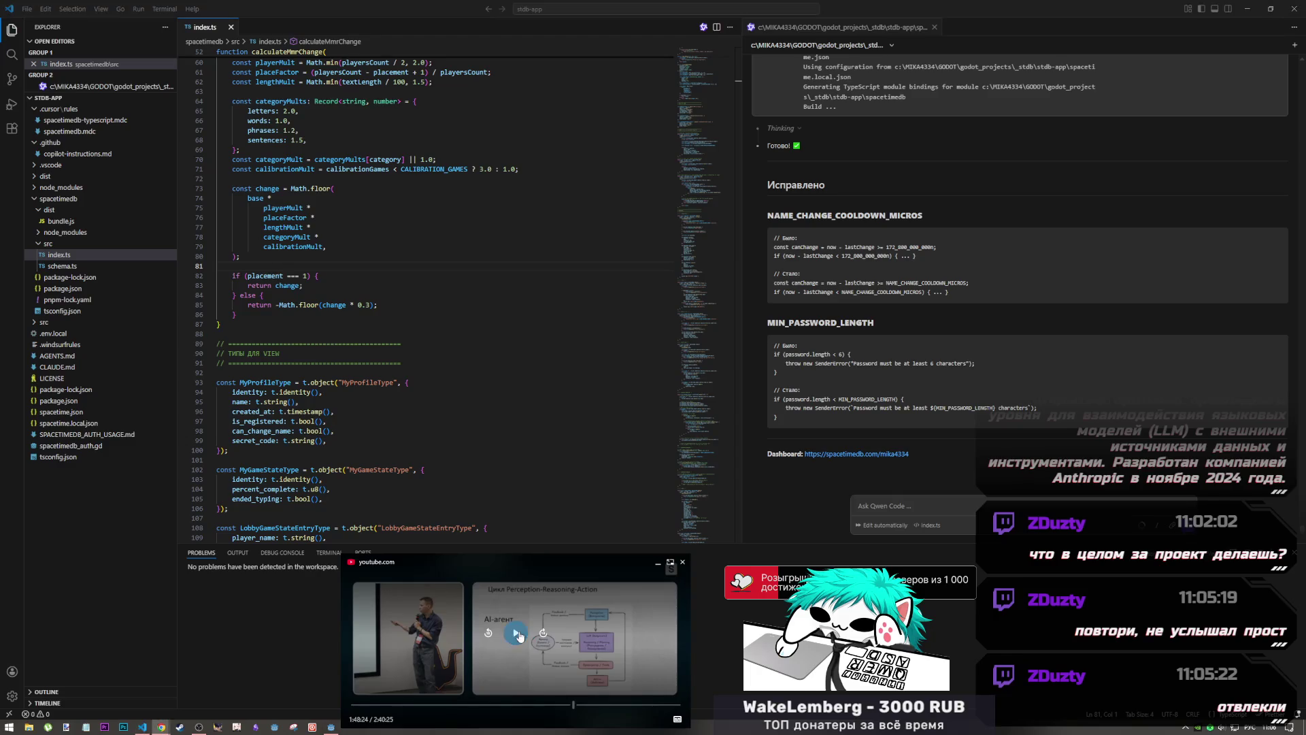
{"action": "left_click", "coordinate": [515, 438]}
{"action": "scroll", "coordinate": [326, 439], "scroll_direction": "up", "scroll_amount": 3}
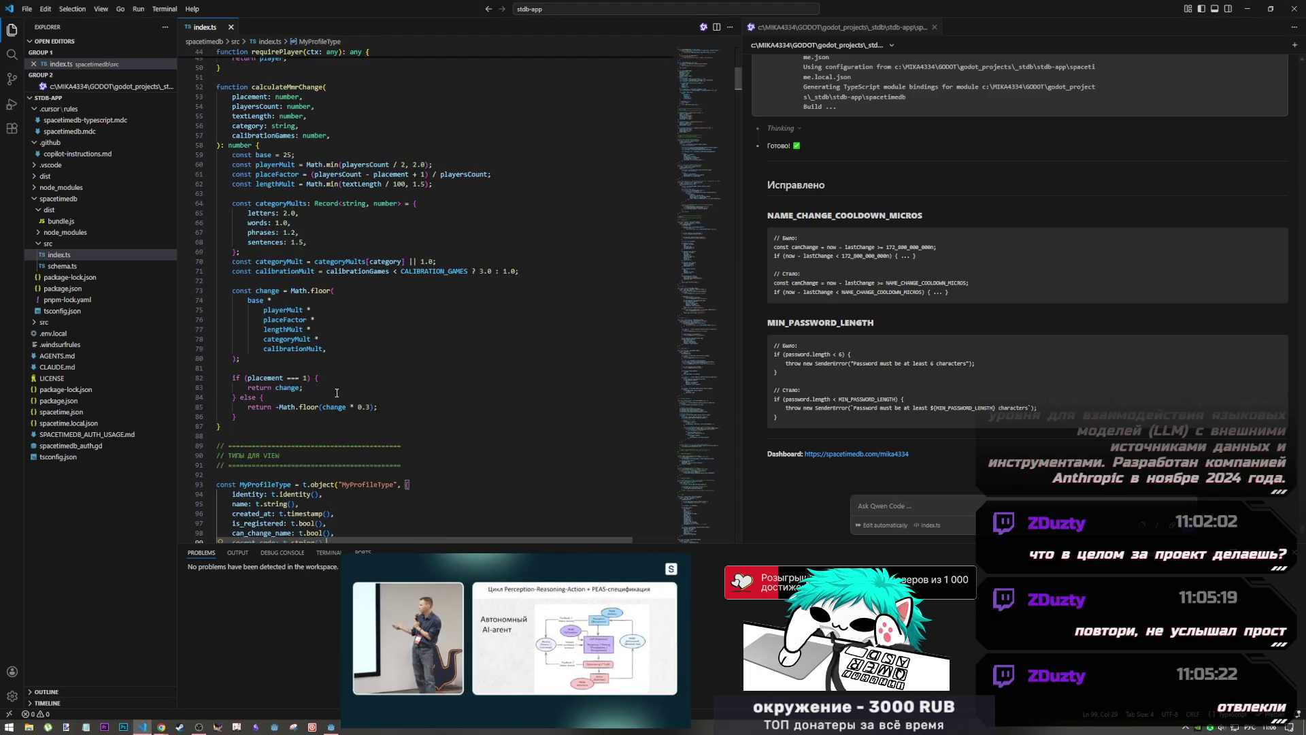
{"action": "left_click", "coordinate": [338, 407]}
{"action": "scroll", "coordinate": [337, 437], "scroll_direction": "up", "scroll_amount": 6}
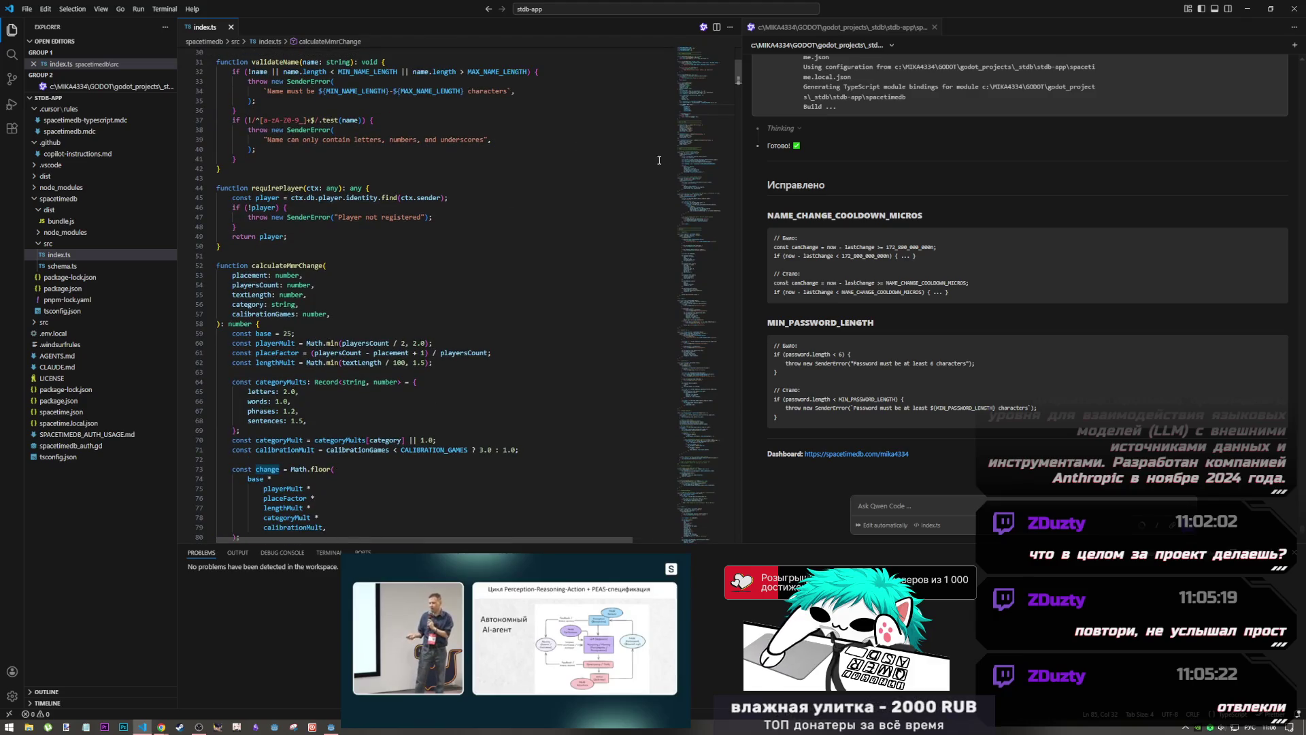
{"action": "left_click_drag", "start_coordinate": [703, 99], "coordinate": [712, 63]}
{"action": "left_click", "coordinate": [373, 168]}
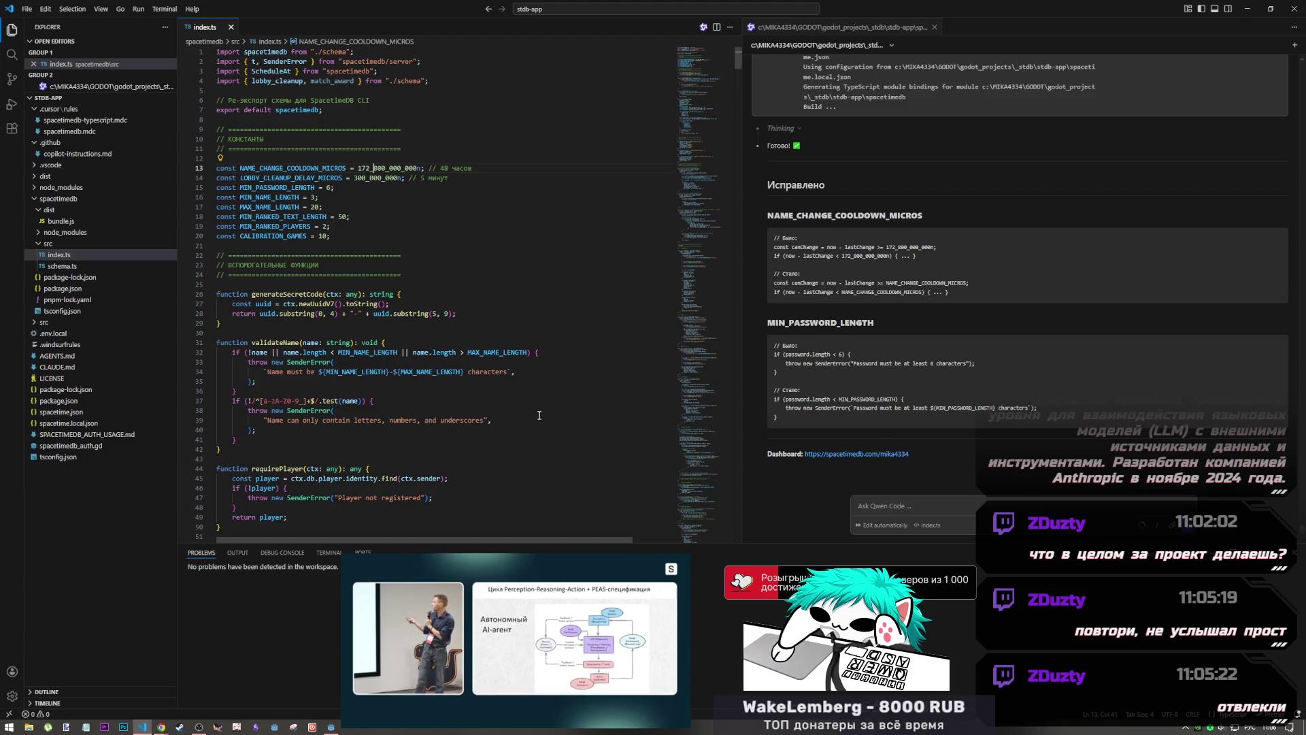
{"action": "mouse_move", "coordinate": [161, 727]}
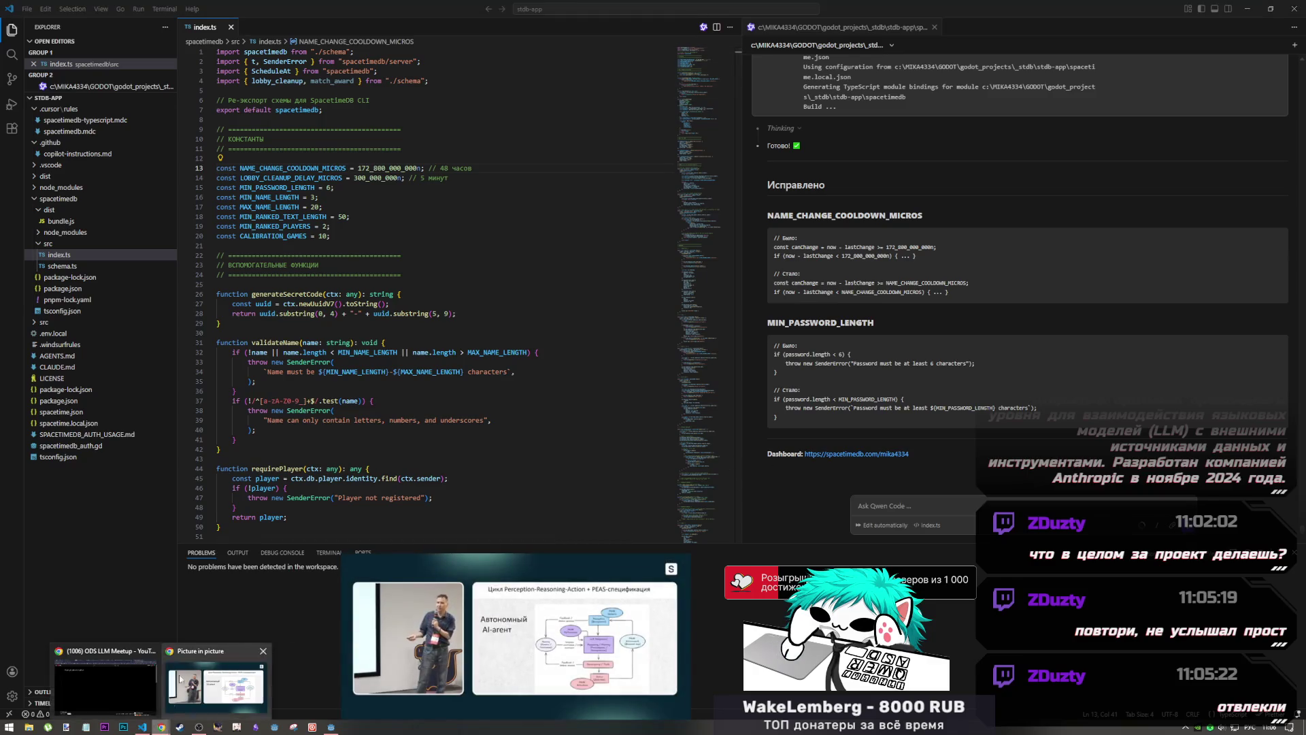
{"action": "left_click", "coordinate": [179, 677]}
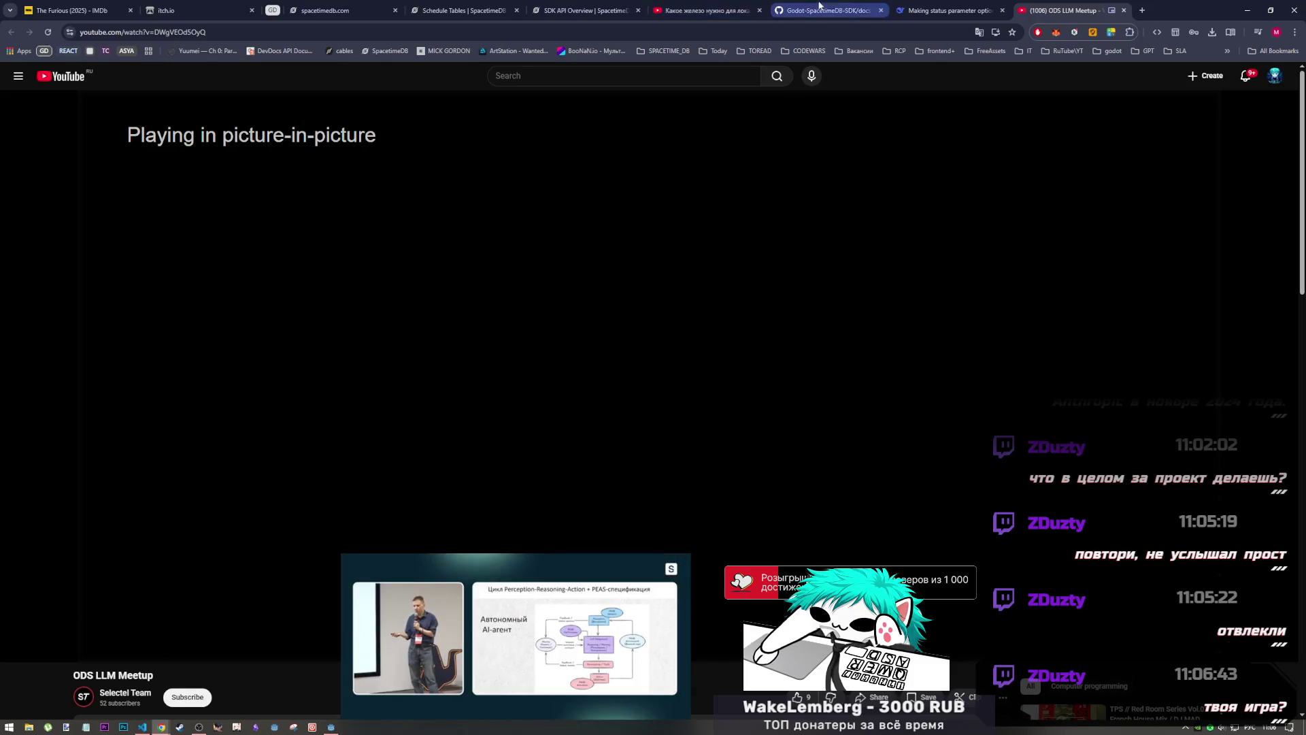
- Switch to the SpacetimeDB dashboard tab and open the database's Tables list via Overview
{"action": "left_click", "coordinate": [351, 6]}
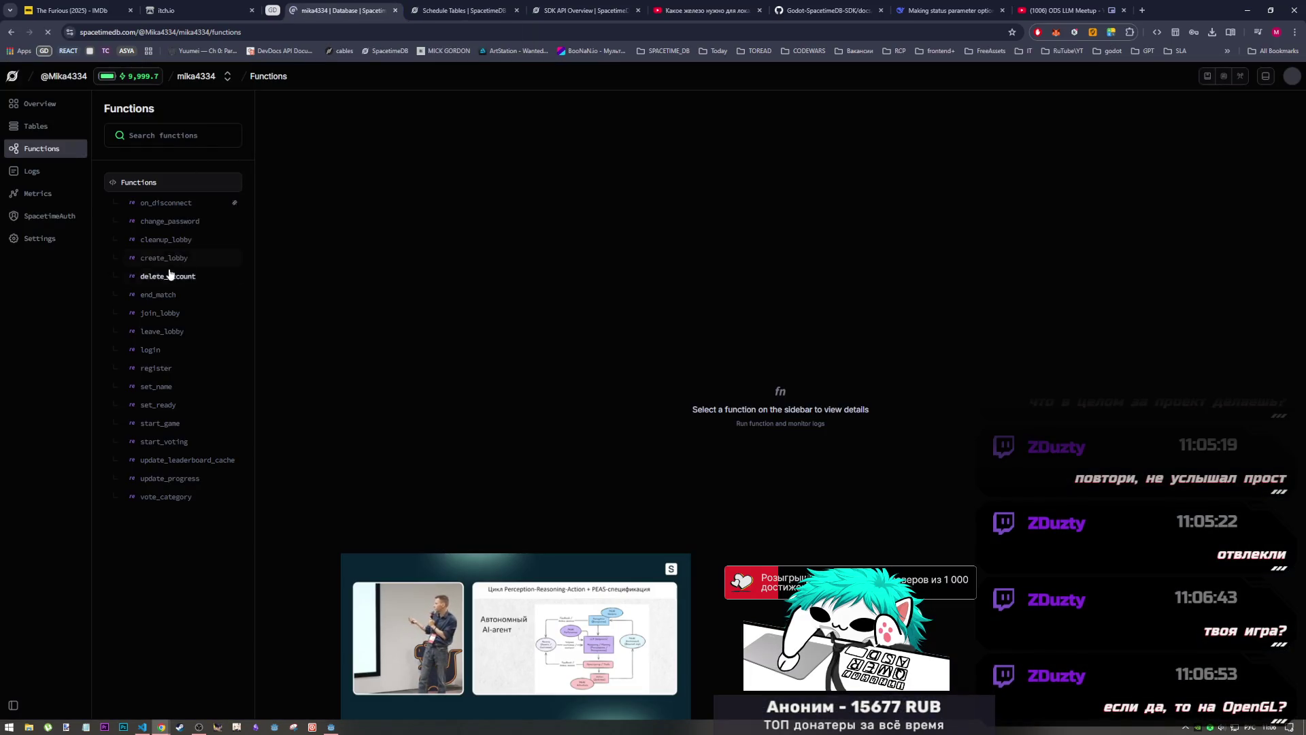
{"action": "left_click", "coordinate": [51, 108]}
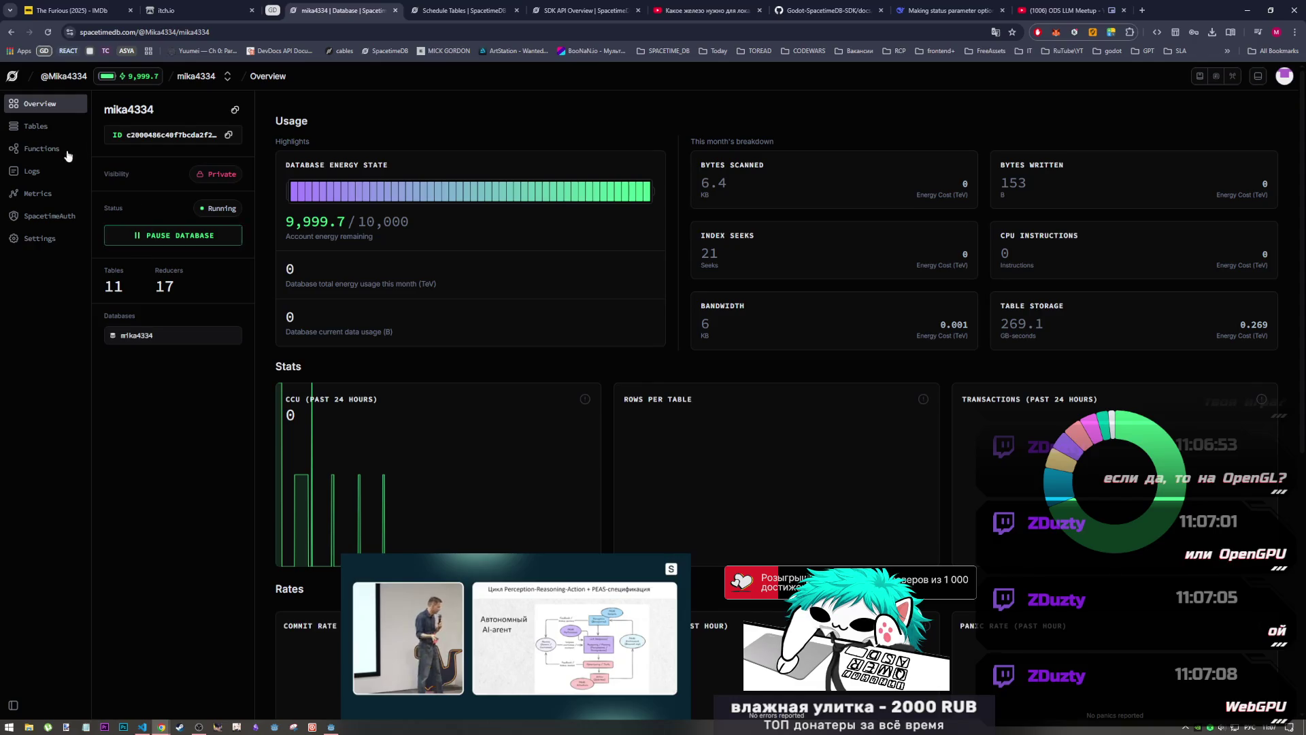
{"action": "left_click", "coordinate": [53, 127]}
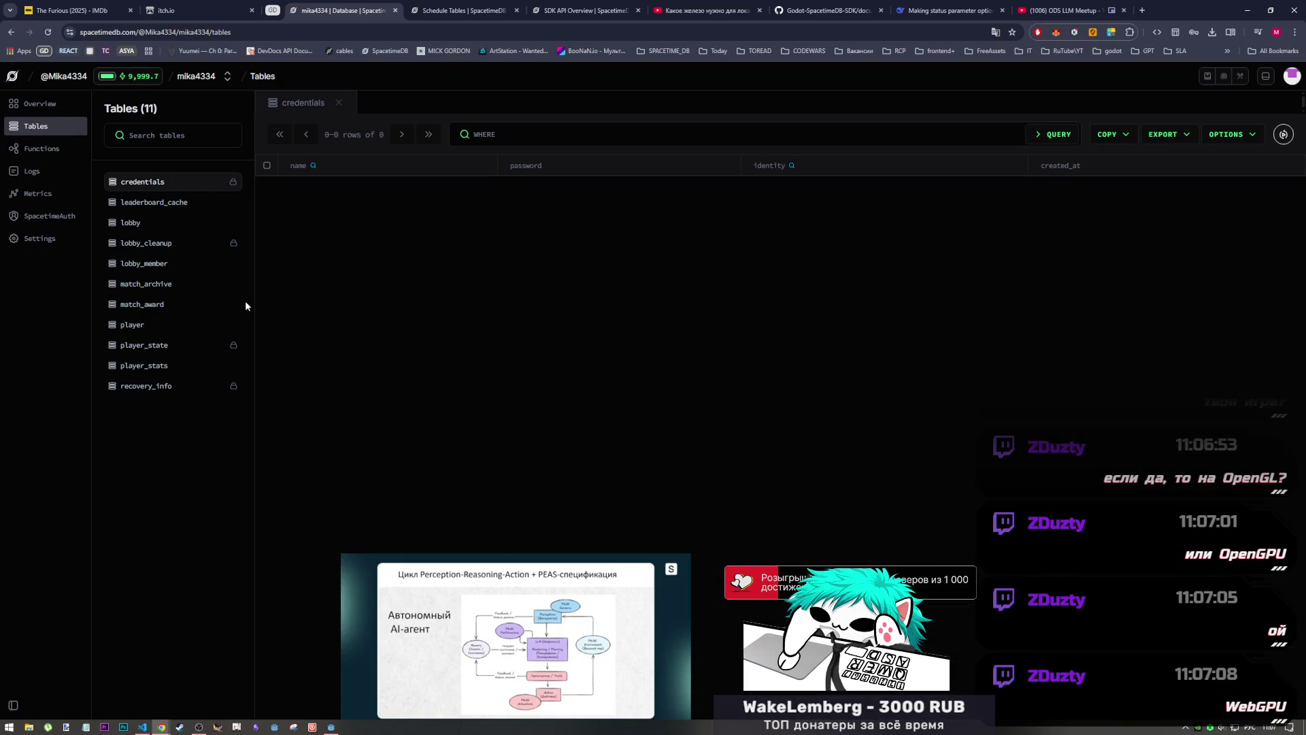
- Open the player_state and lobby_cleanup tables, then close all the open table tabs
{"action": "mouse_move", "coordinate": [525, 635]}
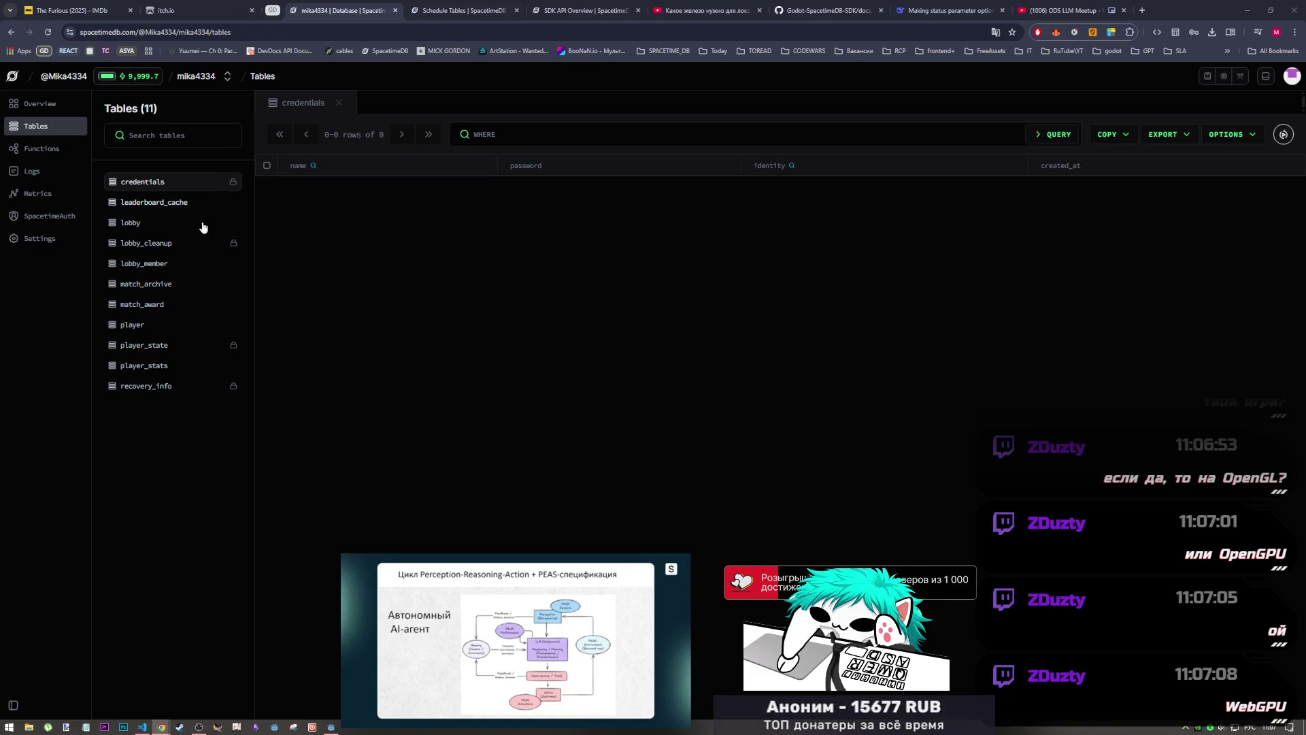
{"action": "left_click", "coordinate": [171, 347]}
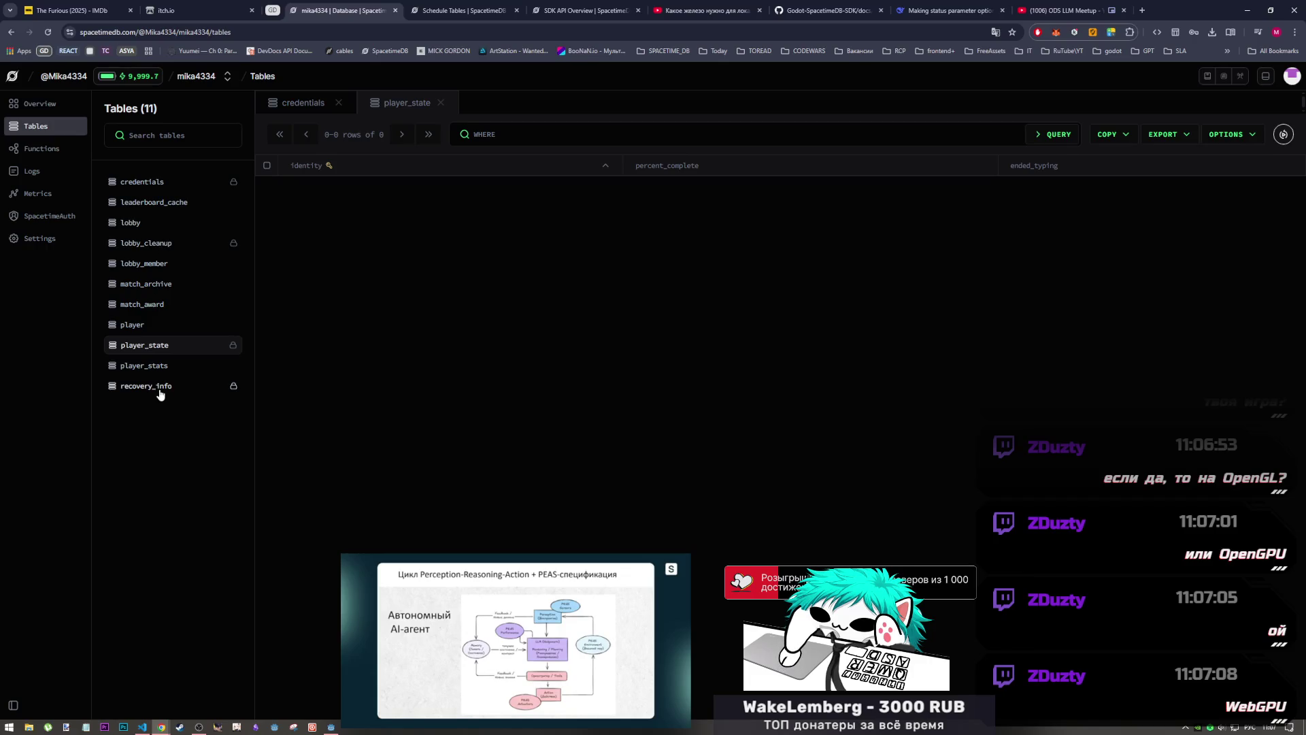
{"action": "left_click", "coordinate": [162, 243]}
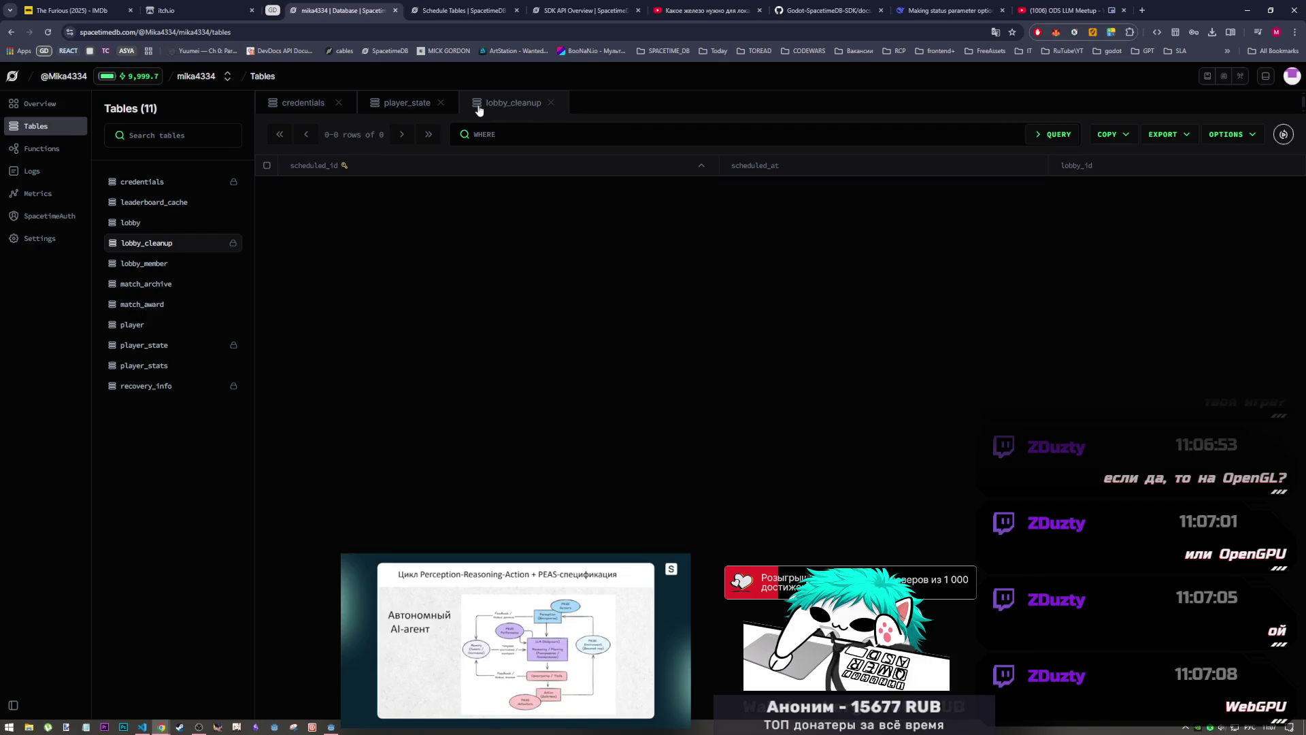
{"action": "left_click", "coordinate": [442, 102]}
{"action": "left_click", "coordinate": [332, 103]}
{"action": "left_click", "coordinate": [339, 102]}
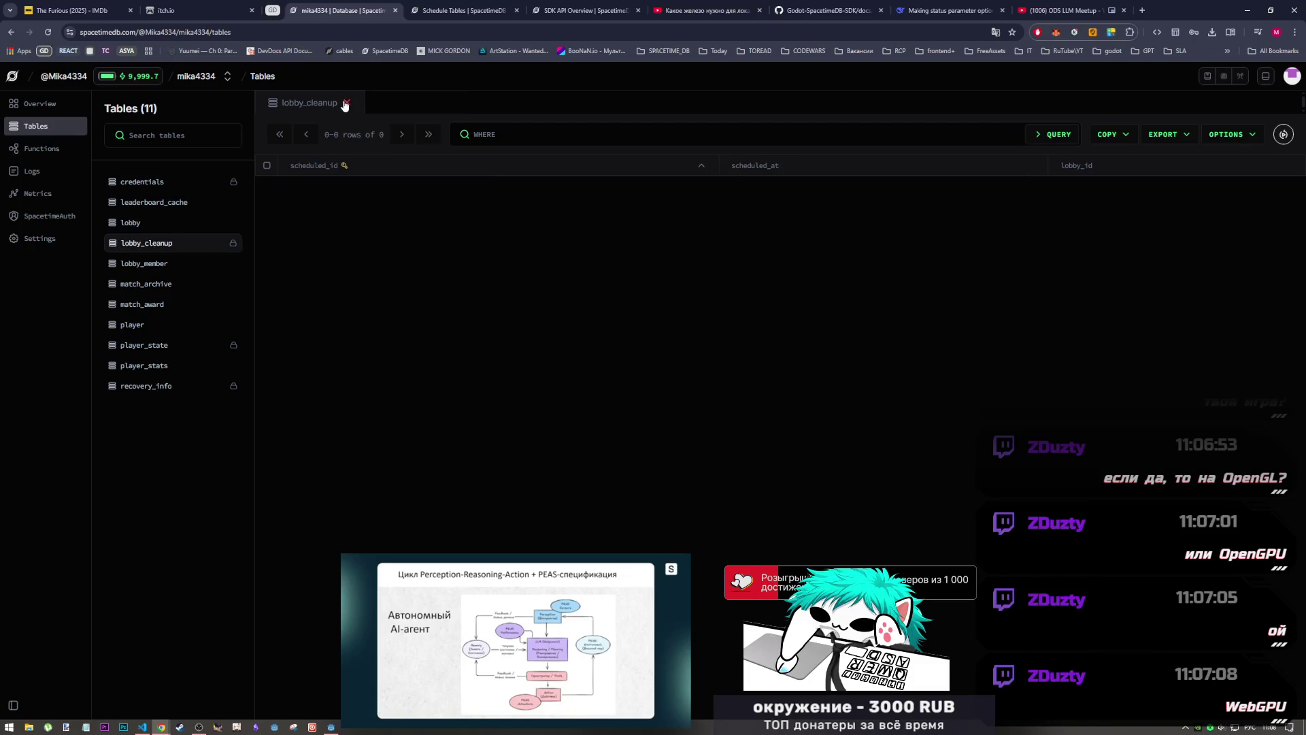
{"action": "left_click", "coordinate": [346, 103]}
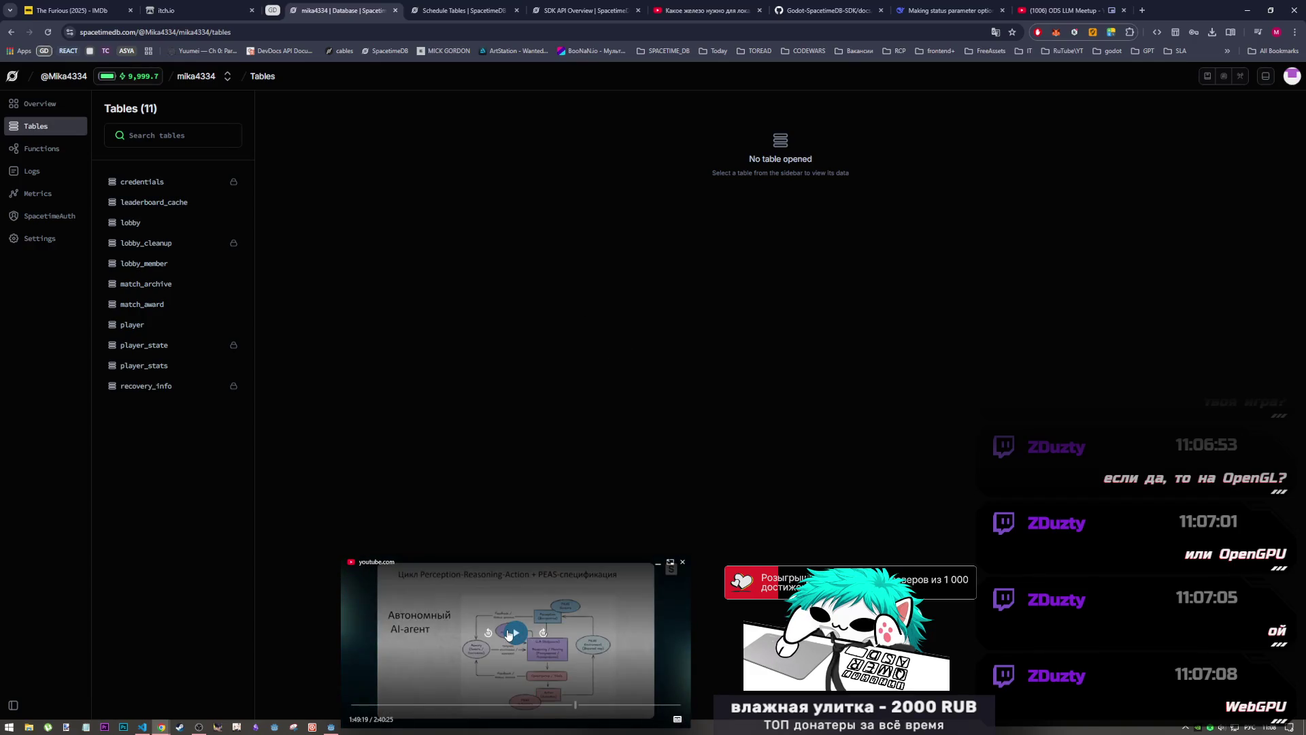
- Resume the meetup video, glance at Godot, then bring VS Code with index.ts forward
{"action": "left_click", "coordinate": [509, 634]}
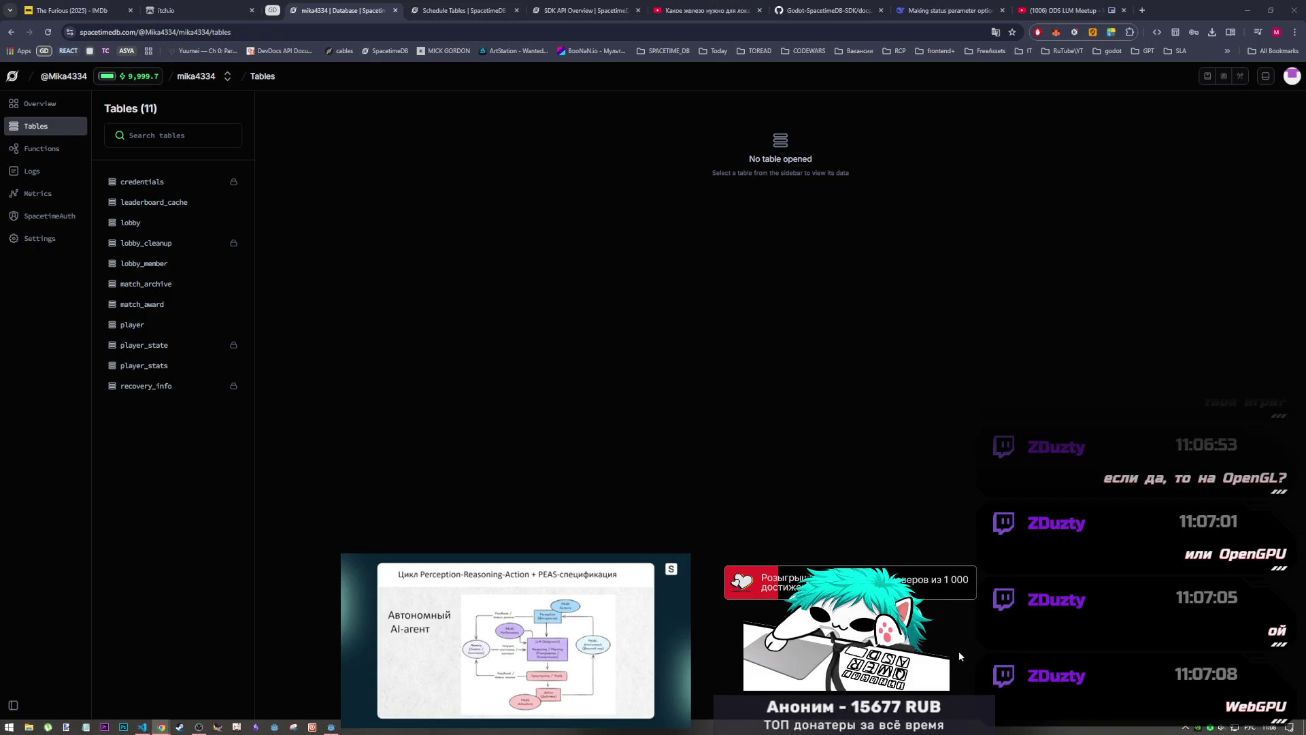
{"action": "left_click", "coordinate": [331, 726]}
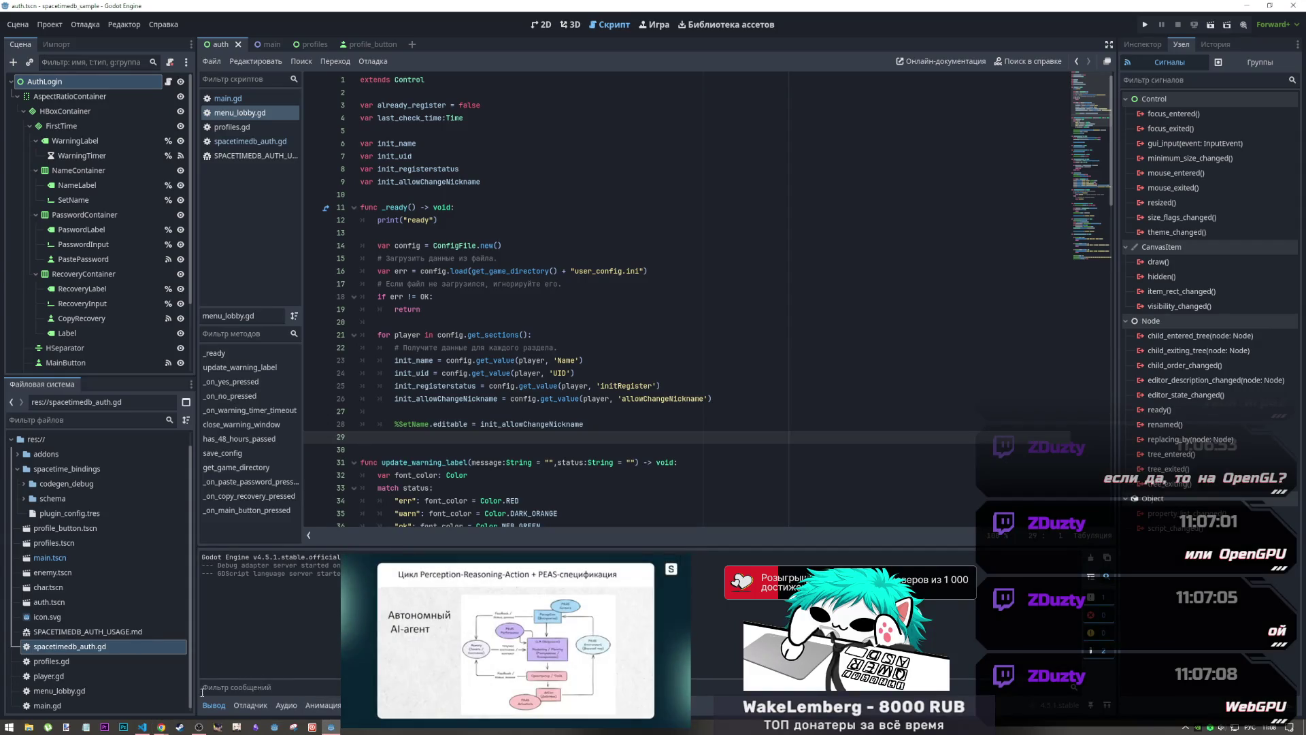
{"action": "mouse_move", "coordinate": [162, 726]}
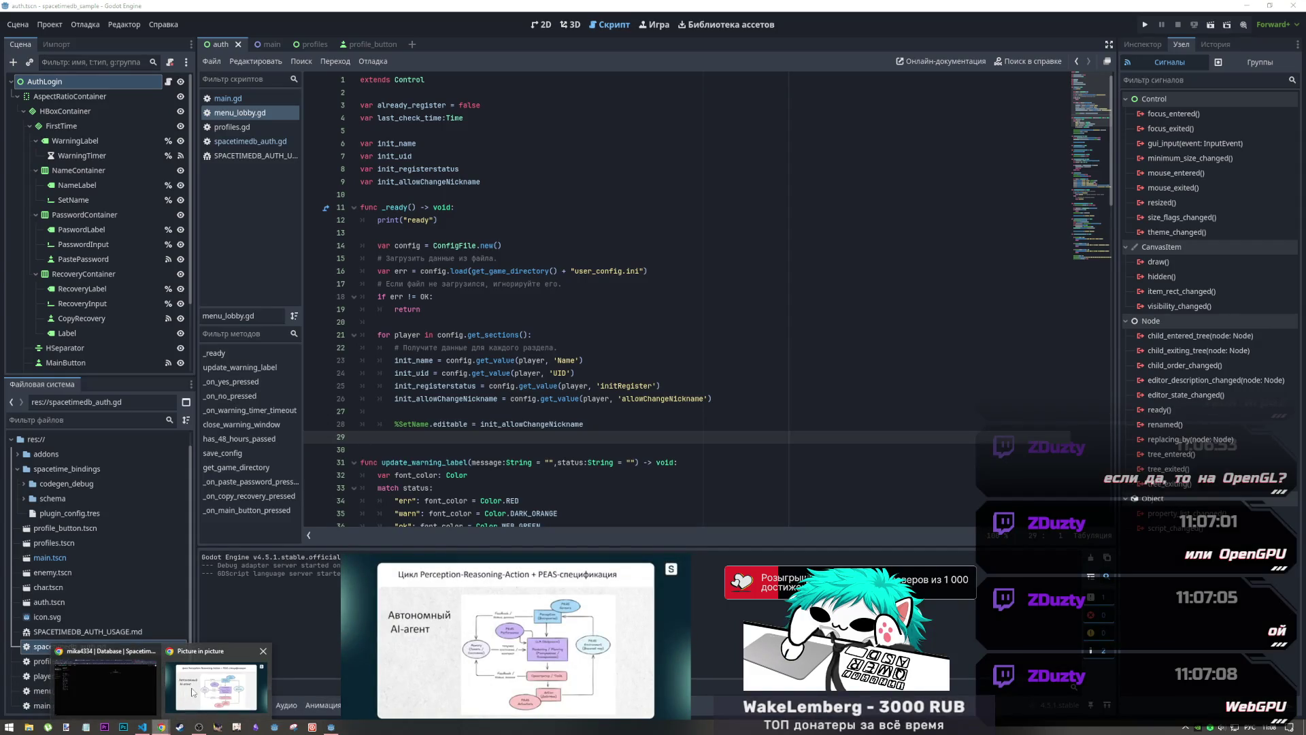
{"action": "left_click", "coordinate": [142, 726]}
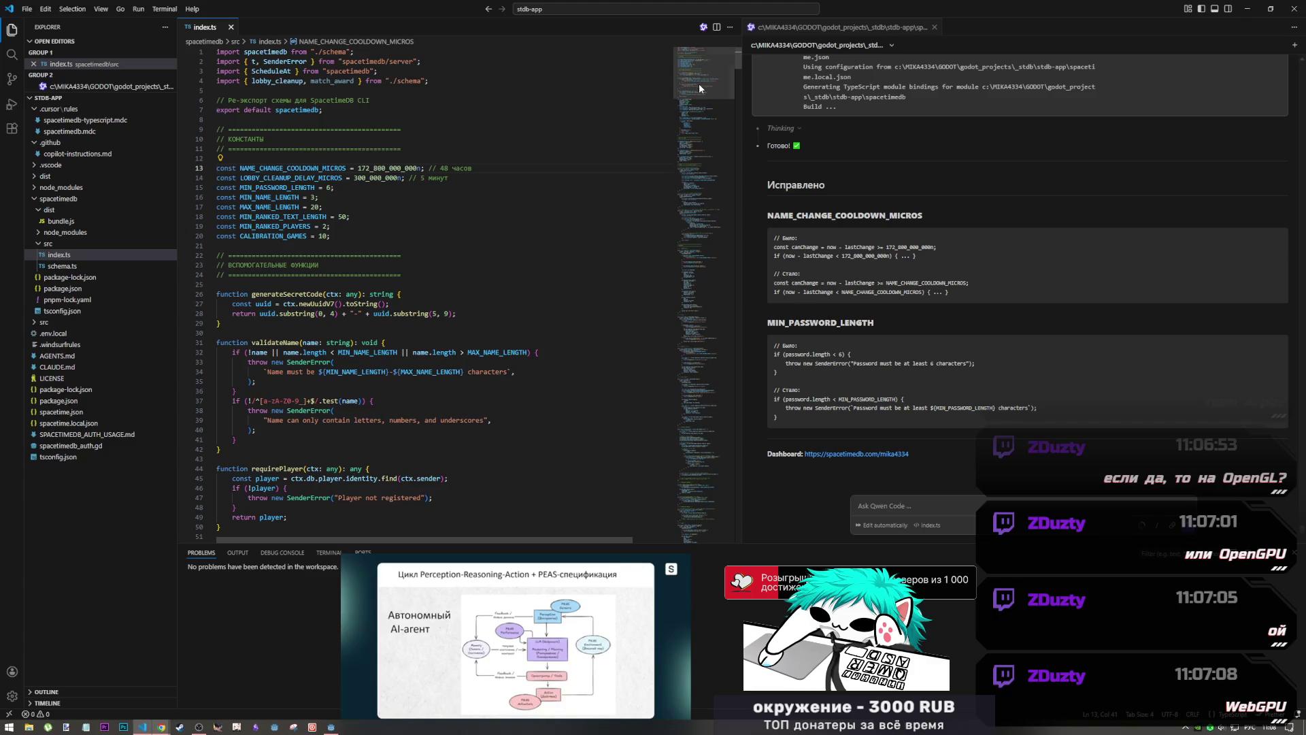
- Scroll index.ts via the minimap and select, then deselect, lines 4–37 of imports, constants and helpers
{"action": "left_click_drag", "start_coordinate": [699, 83], "coordinate": [703, 512]}
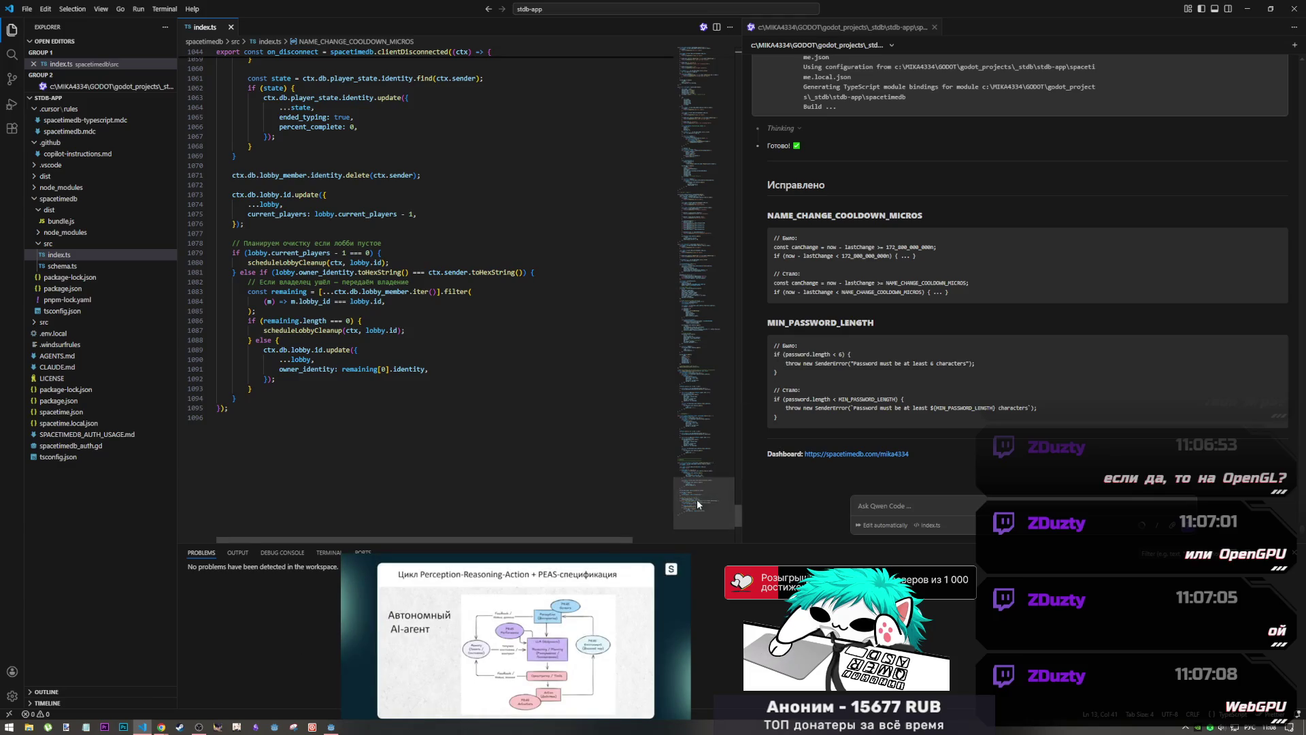
{"action": "left_click_drag", "start_coordinate": [696, 499], "coordinate": [716, 47]}
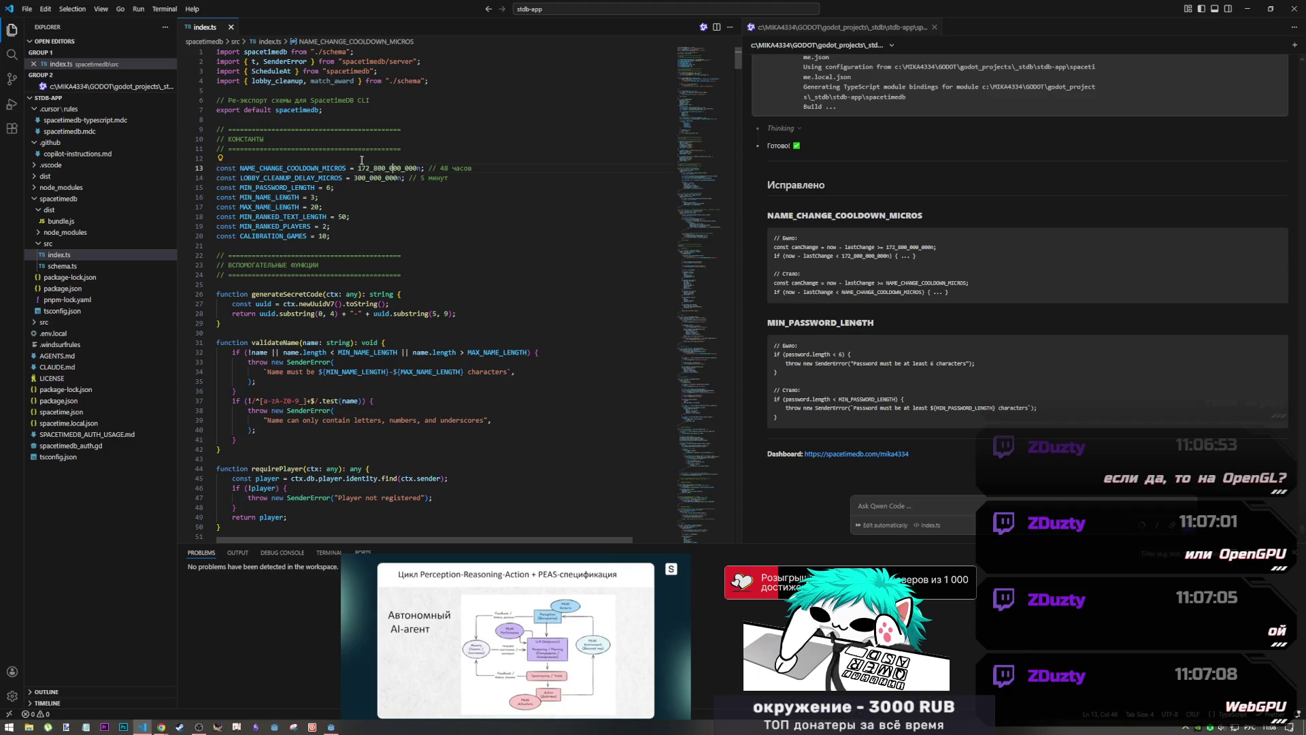
{"action": "mouse_move", "coordinate": [307, 77]}
{"action": "left_mouse_down"}
{"action": "mouse_move", "coordinate": [374, 439]}
{"action": "mouse_move", "coordinate": [373, 400]}
{"action": "left_mouse_up"}
{"action": "left_click", "coordinate": [487, 162]}
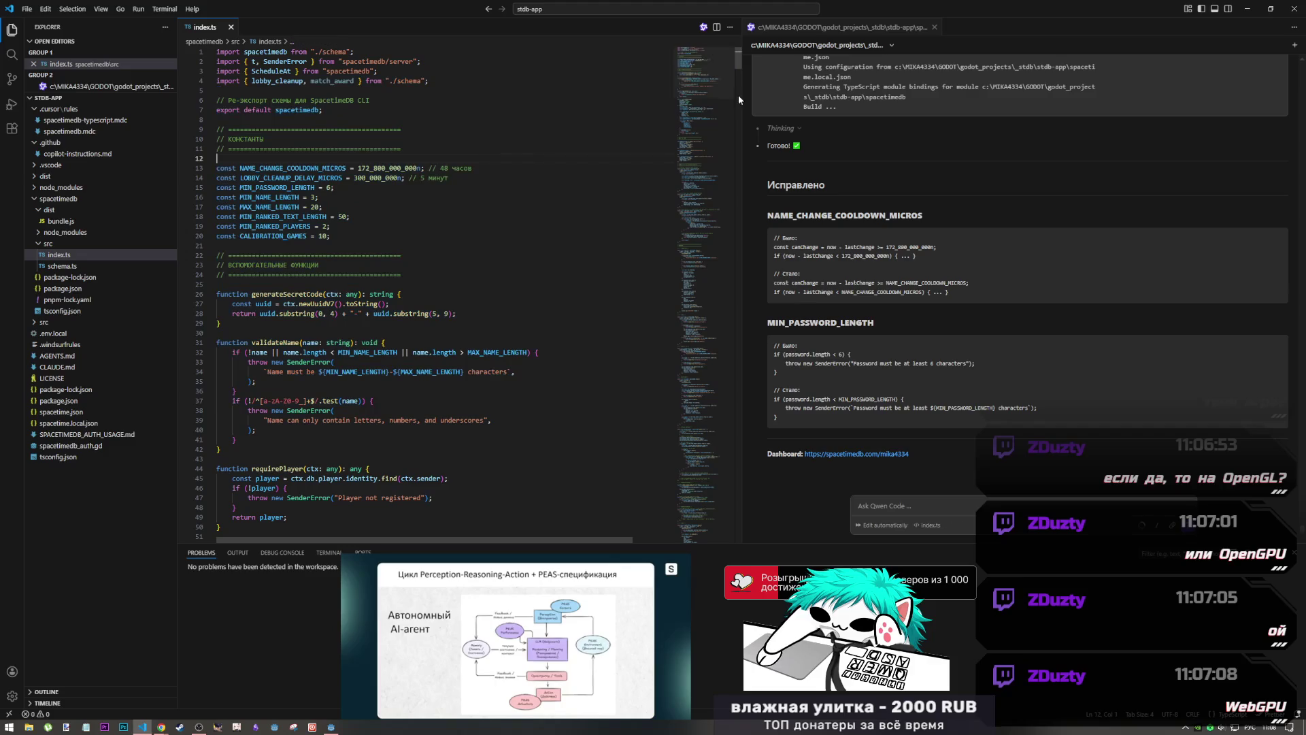
- Bring the browser showing the SDK API Overview docs back to the front
{"action": "mouse_move", "coordinate": [707, 68]}
{"action": "left_mouse_down"}
{"action": "mouse_move", "coordinate": [715, 496]}
{"action": "mouse_move", "coordinate": [708, 61]}
{"action": "left_mouse_up"}
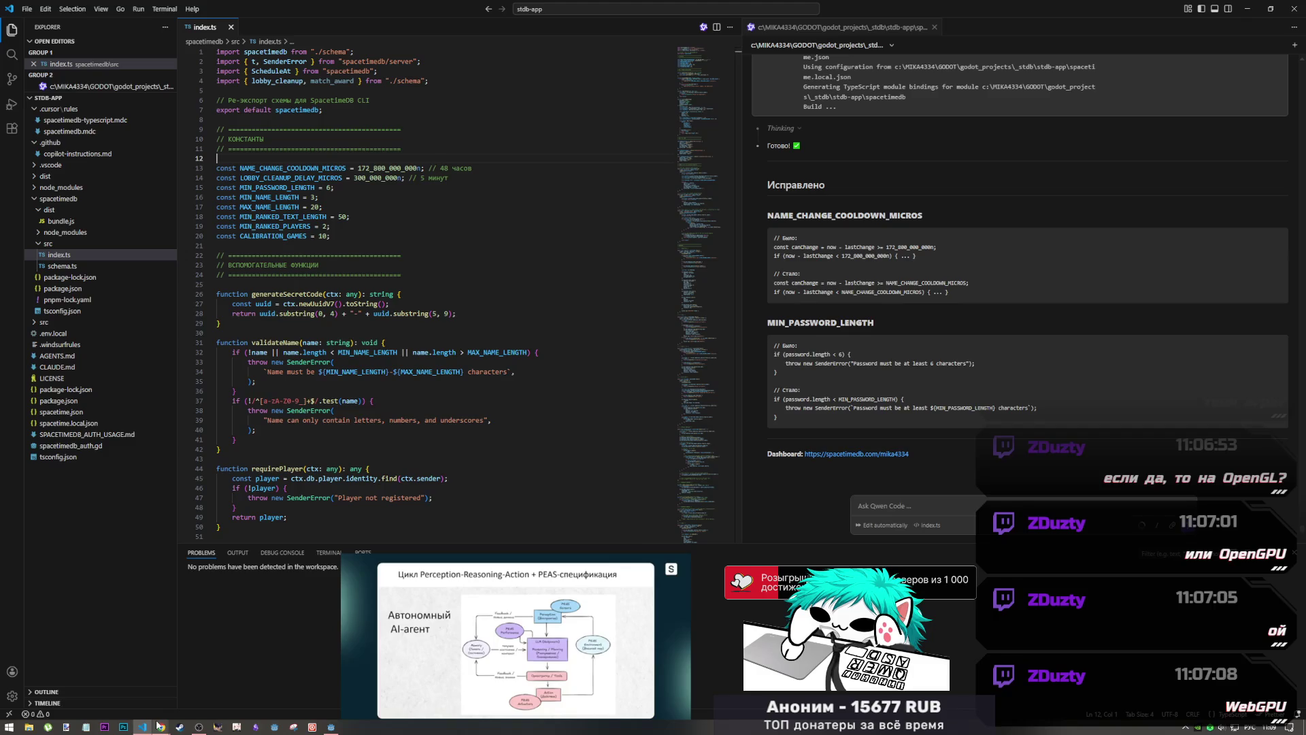
{"action": "mouse_move", "coordinate": [161, 727]}
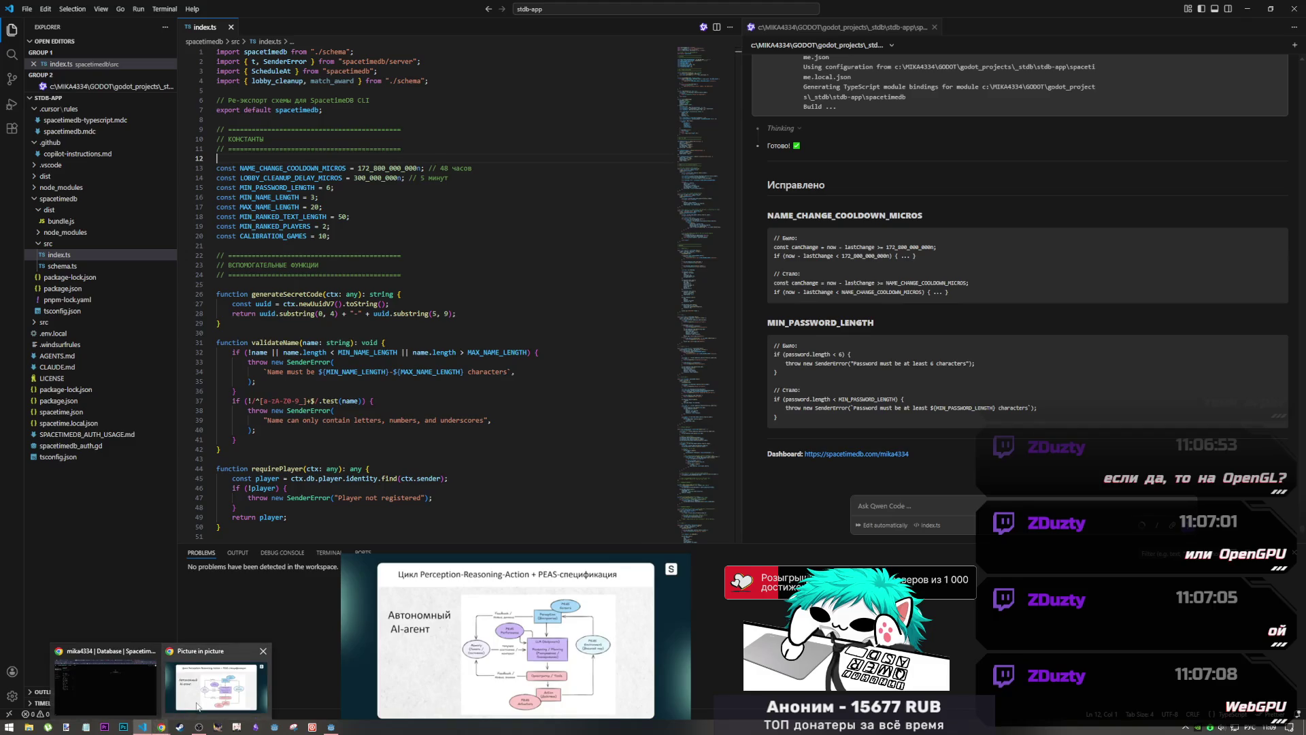
{"action": "left_click", "coordinate": [105, 683]}
- Go to the SDK API Overview docs tab and read through the React quickstart
{"action": "left_click", "coordinate": [538, 6]}
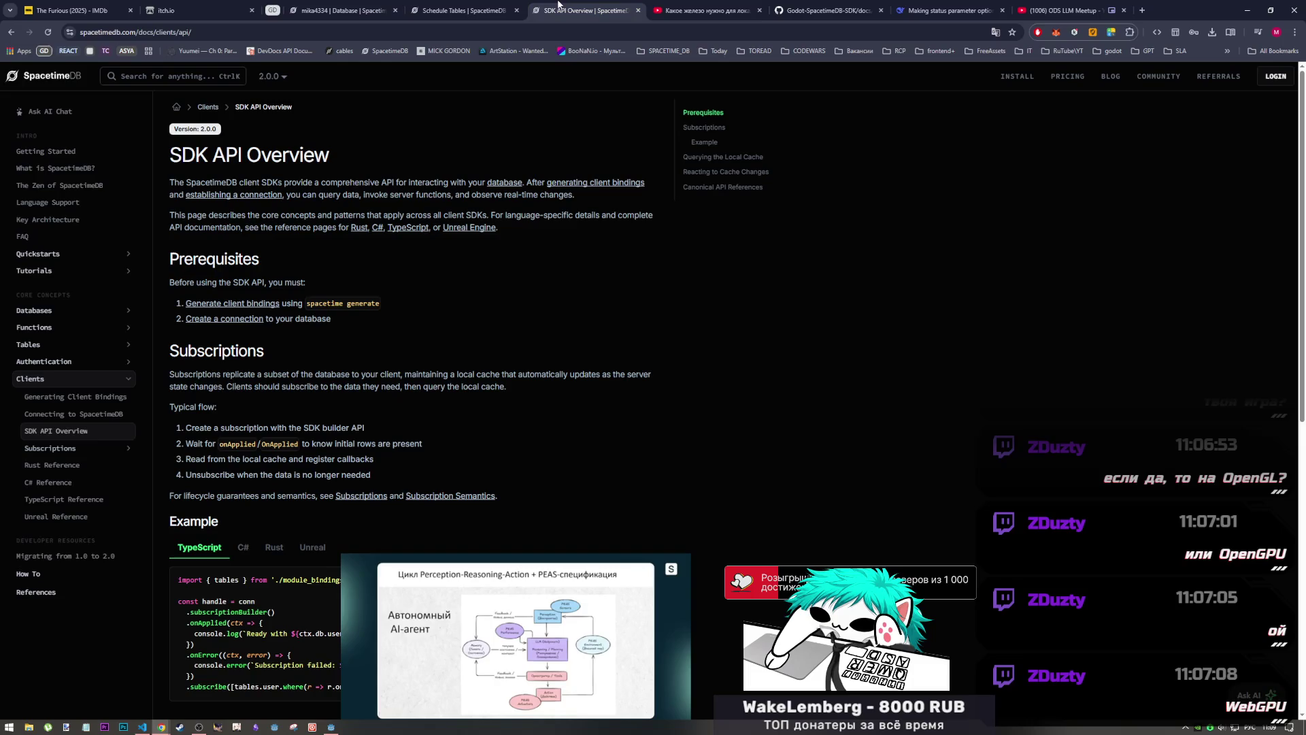
{"action": "left_click", "coordinate": [83, 262]}
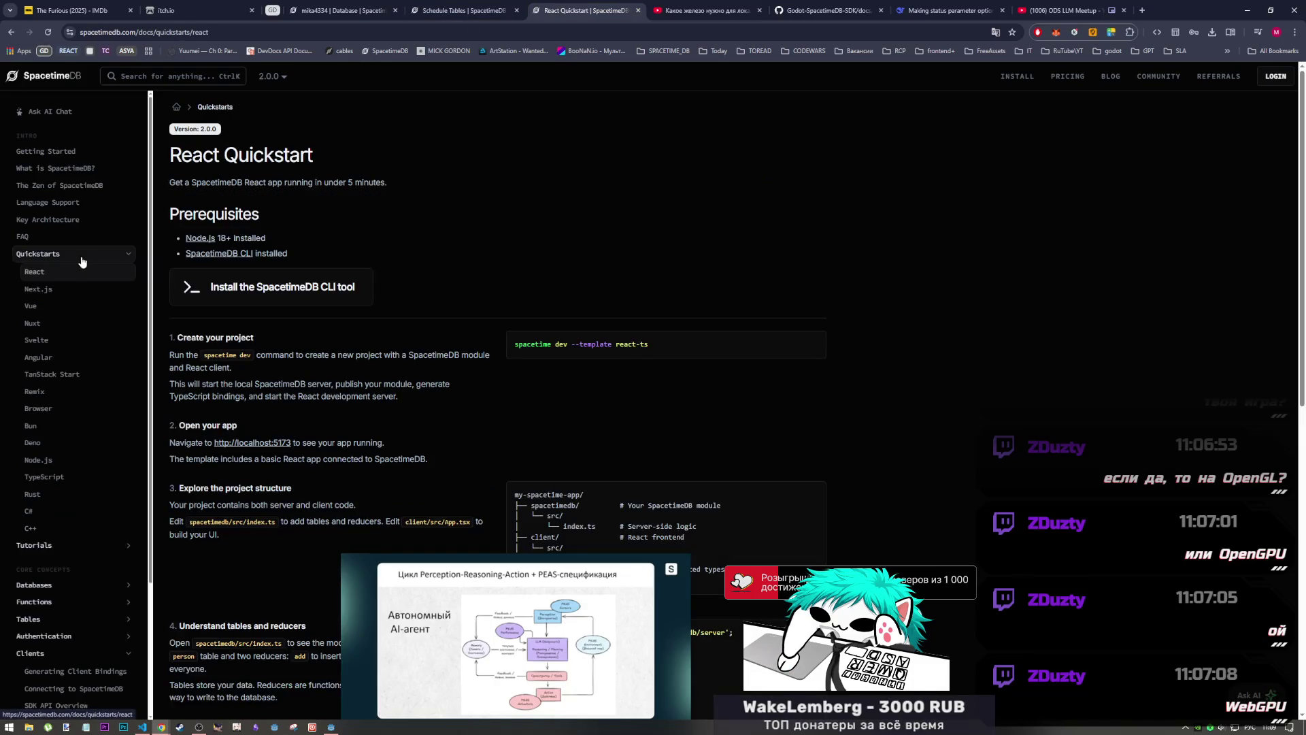
{"action": "scroll", "coordinate": [329, 428], "scroll_direction": "down", "scroll_amount": 1}
{"action": "scroll", "coordinate": [331, 428], "scroll_direction": "down", "scroll_amount": 8}
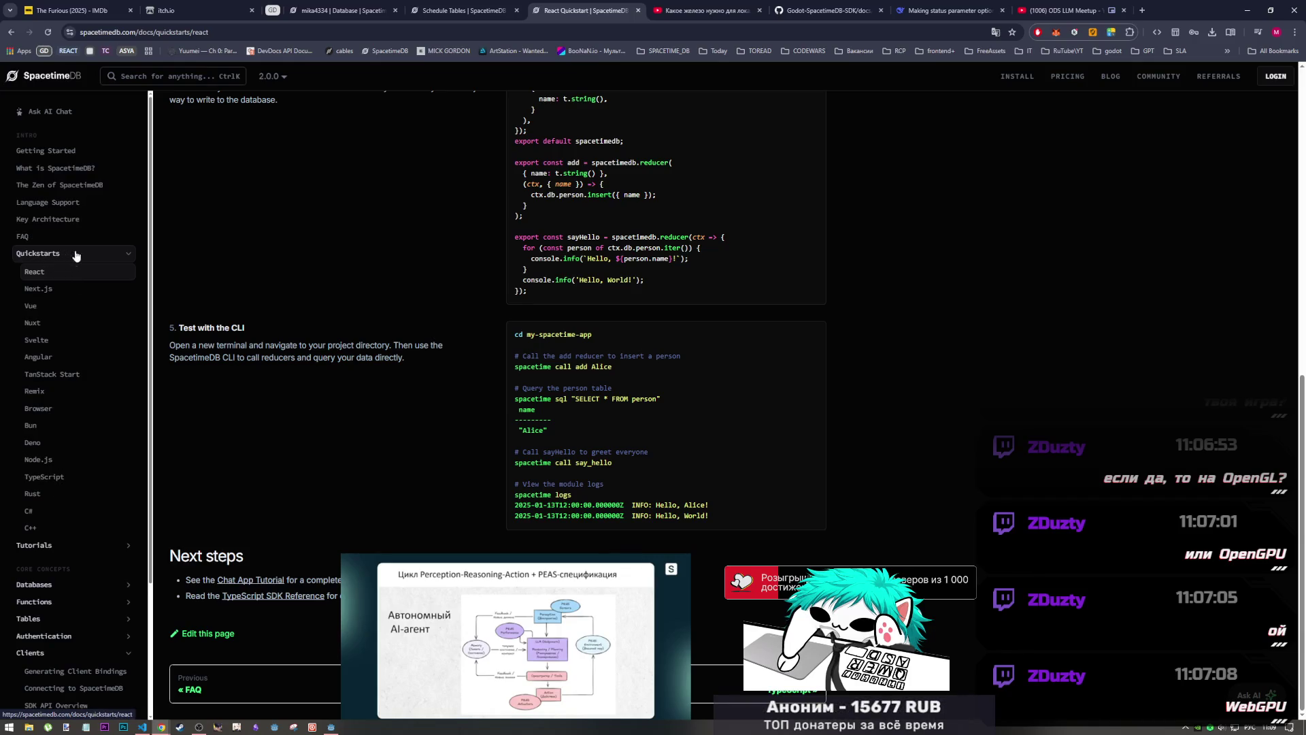
- Collapse Quickstarts, open the Chat App Tutorial, toggle examples from C# back to TypeScript, and scroll
{"action": "left_click", "coordinate": [76, 254]}
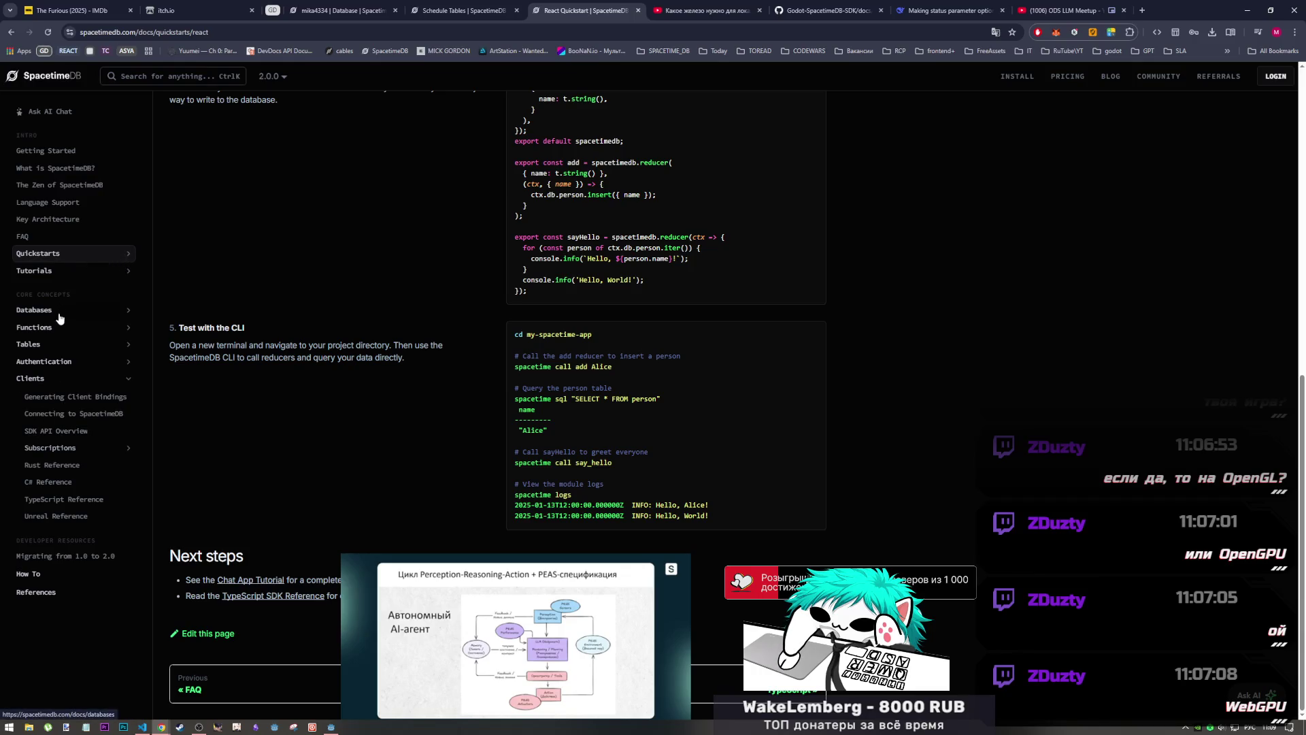
{"action": "left_click", "coordinate": [60, 274]}
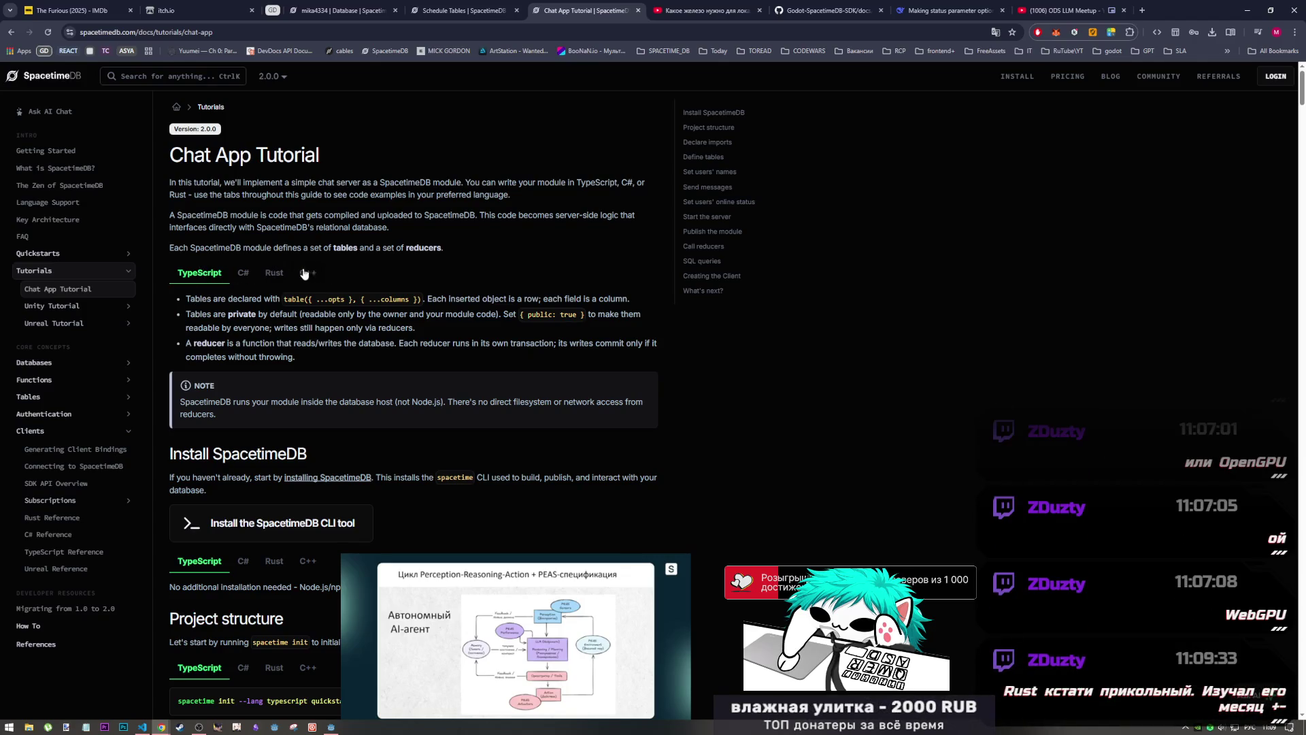
{"action": "left_click", "coordinate": [243, 276]}
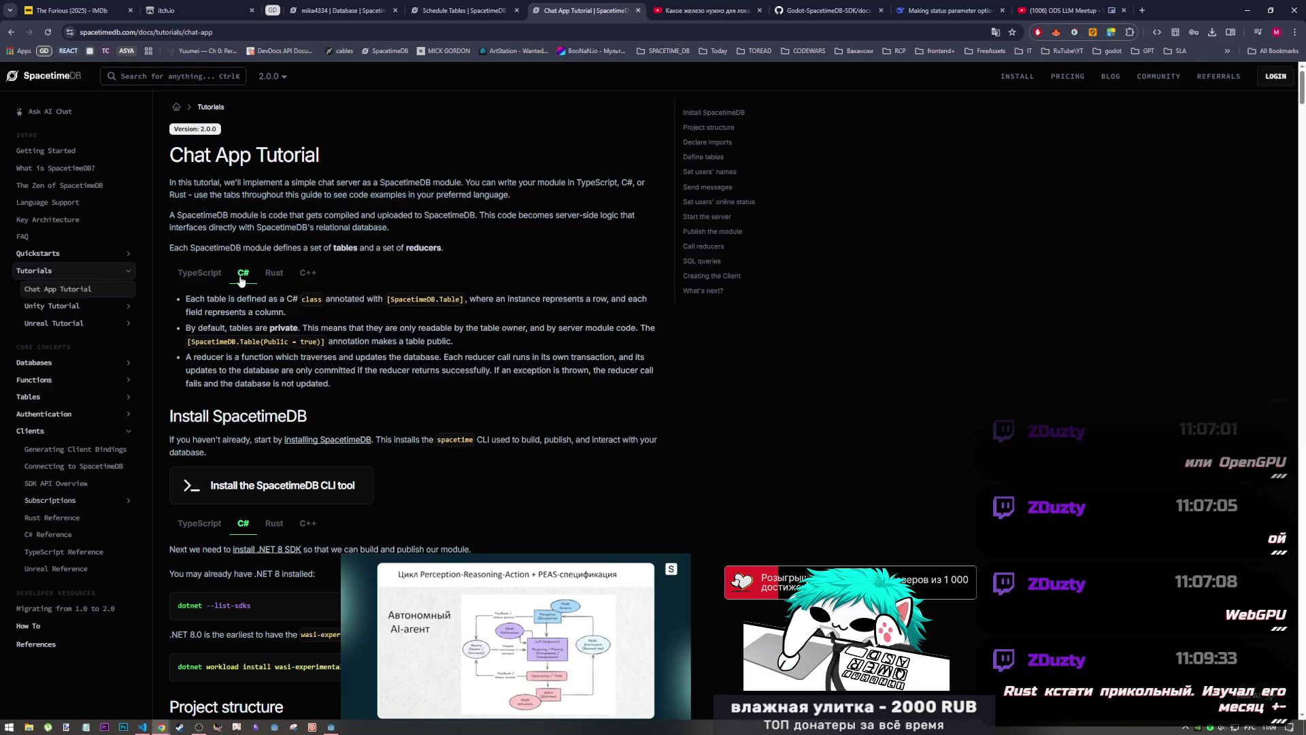
{"action": "left_click", "coordinate": [209, 274]}
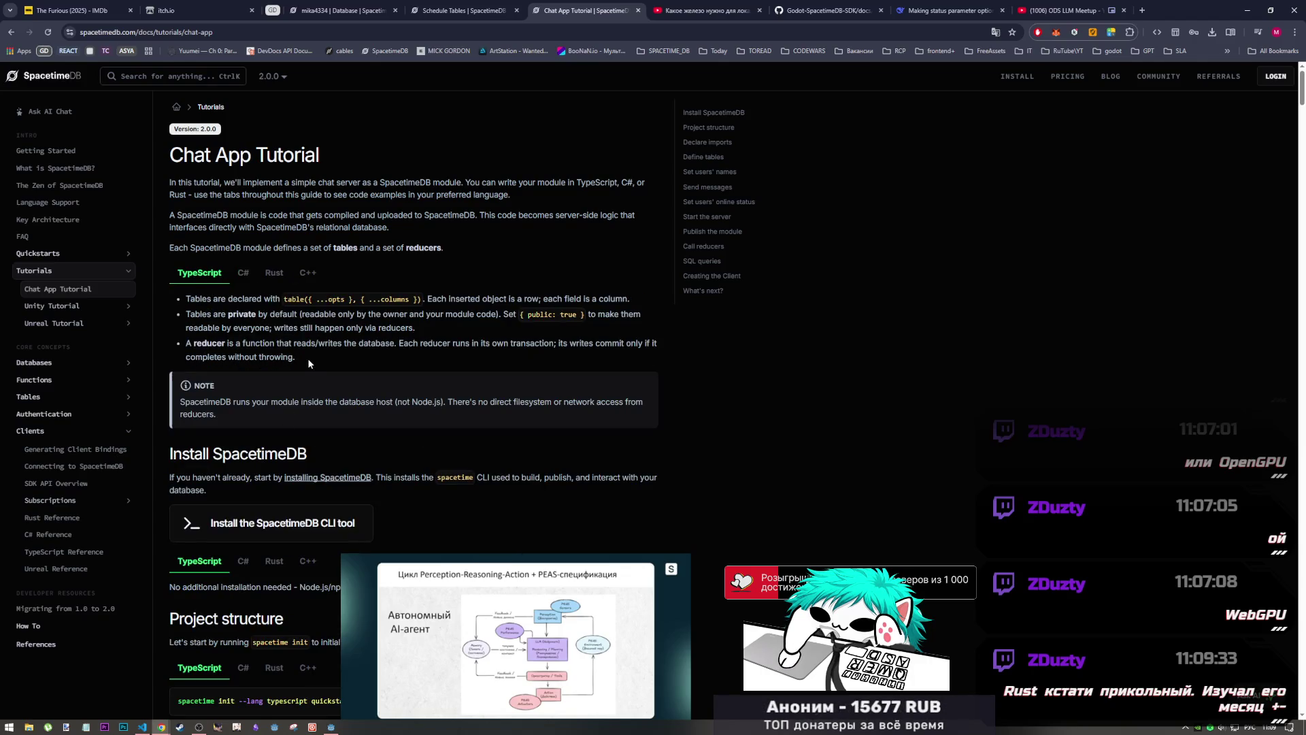
{"action": "scroll", "coordinate": [264, 354], "scroll_direction": "down", "scroll_amount": 5}
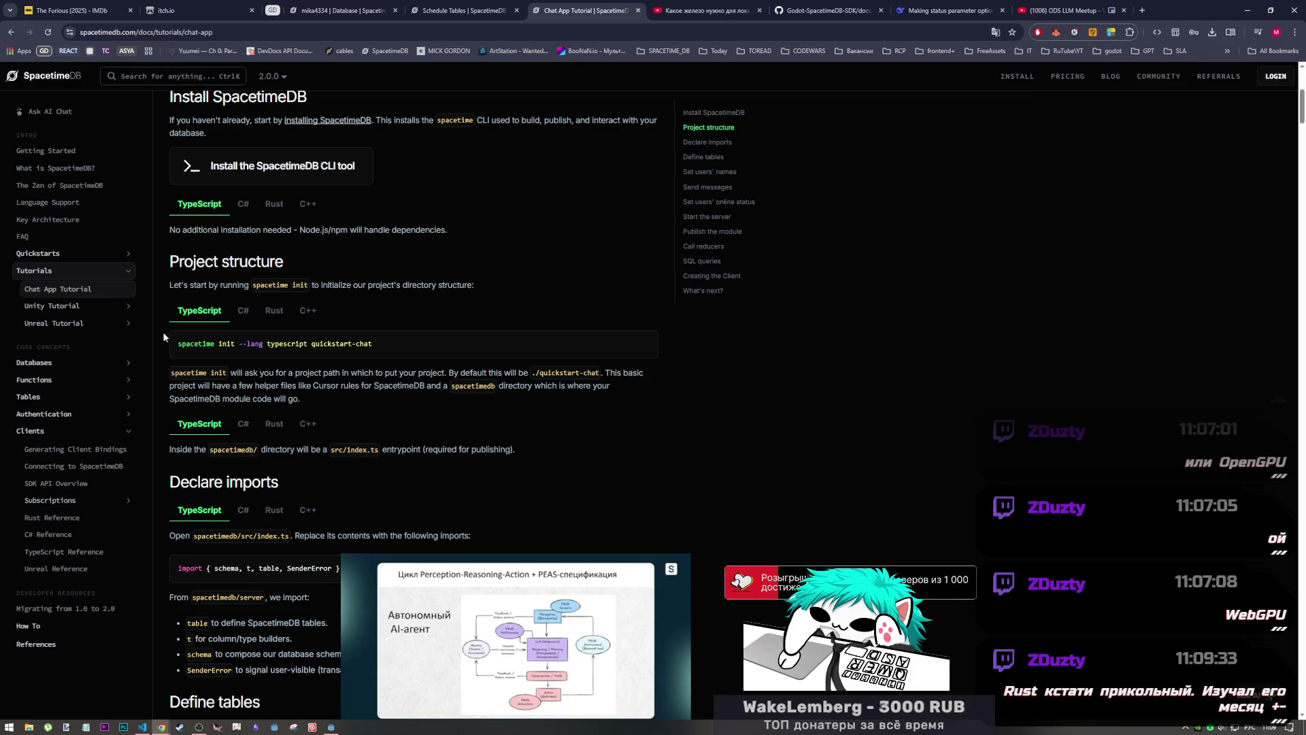
{"action": "left_click", "coordinate": [392, 3]}
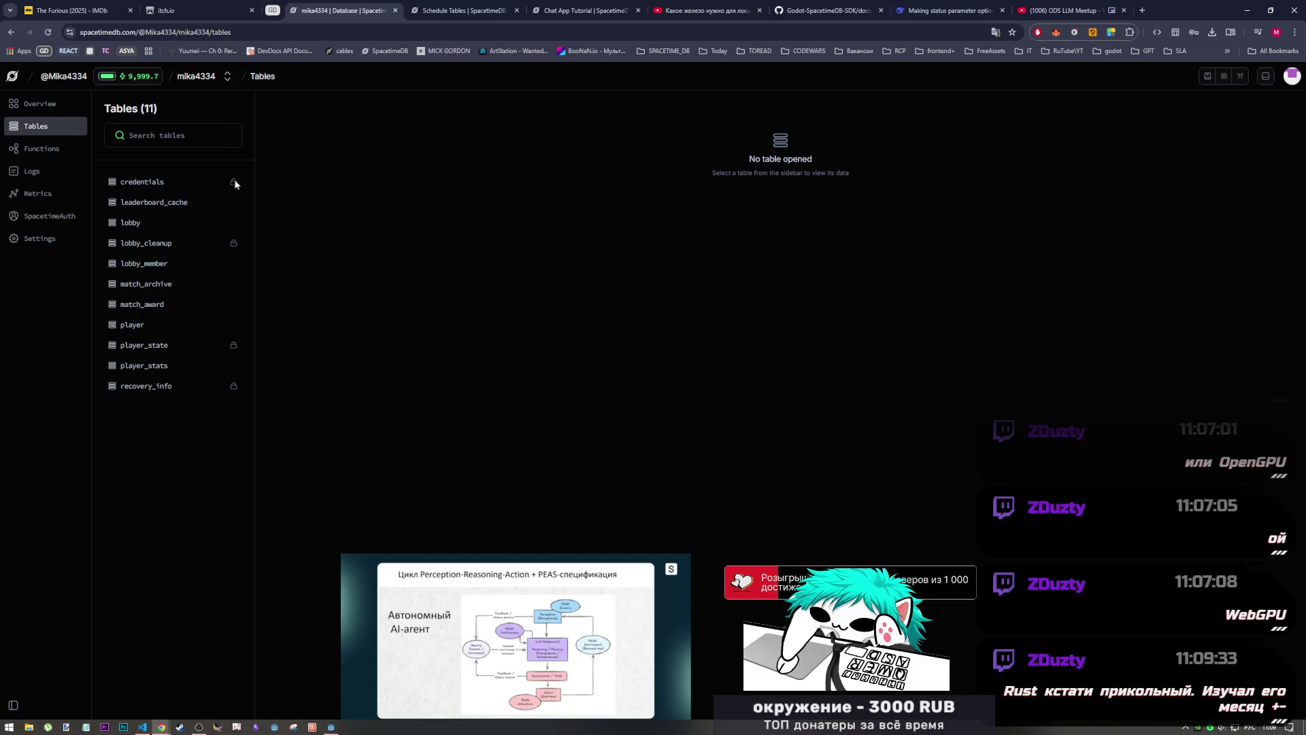
- Check the database Overview page in the dashboard, then return to index.ts in VS Code
{"action": "left_click", "coordinate": [41, 103]}
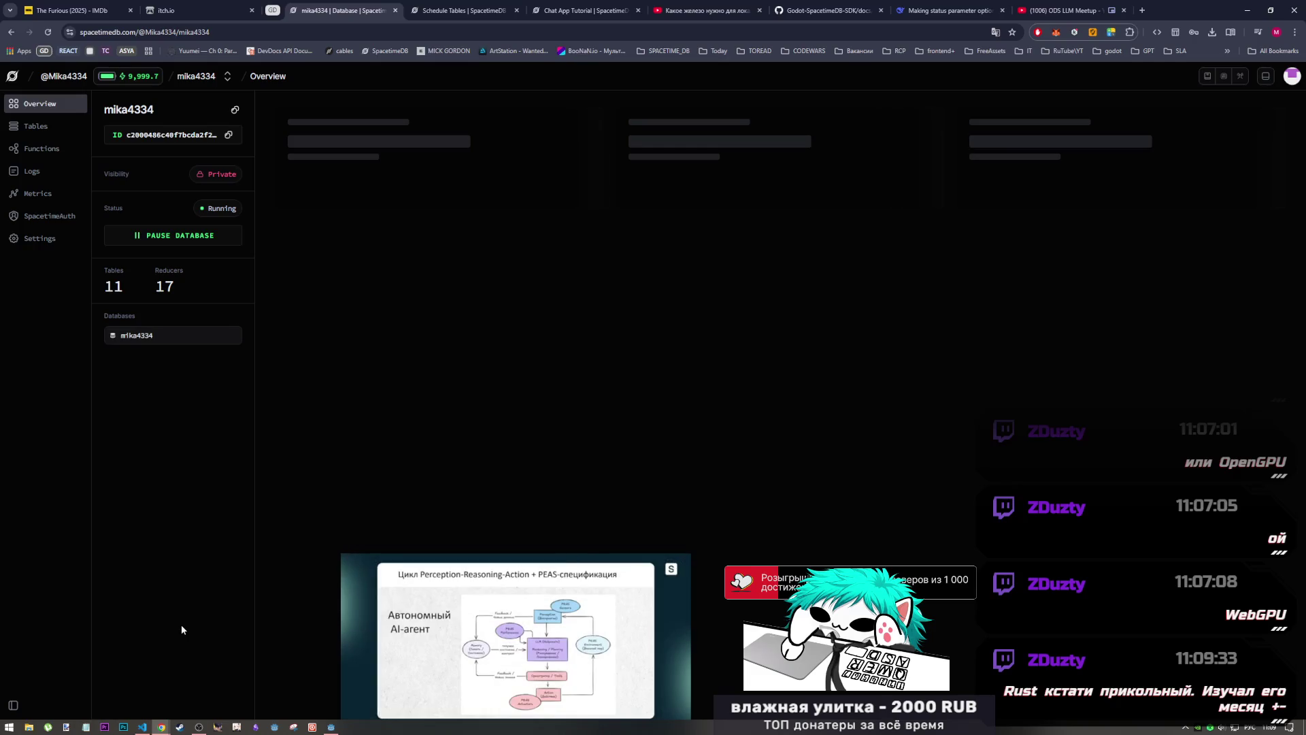
{"action": "left_click", "coordinate": [144, 726]}
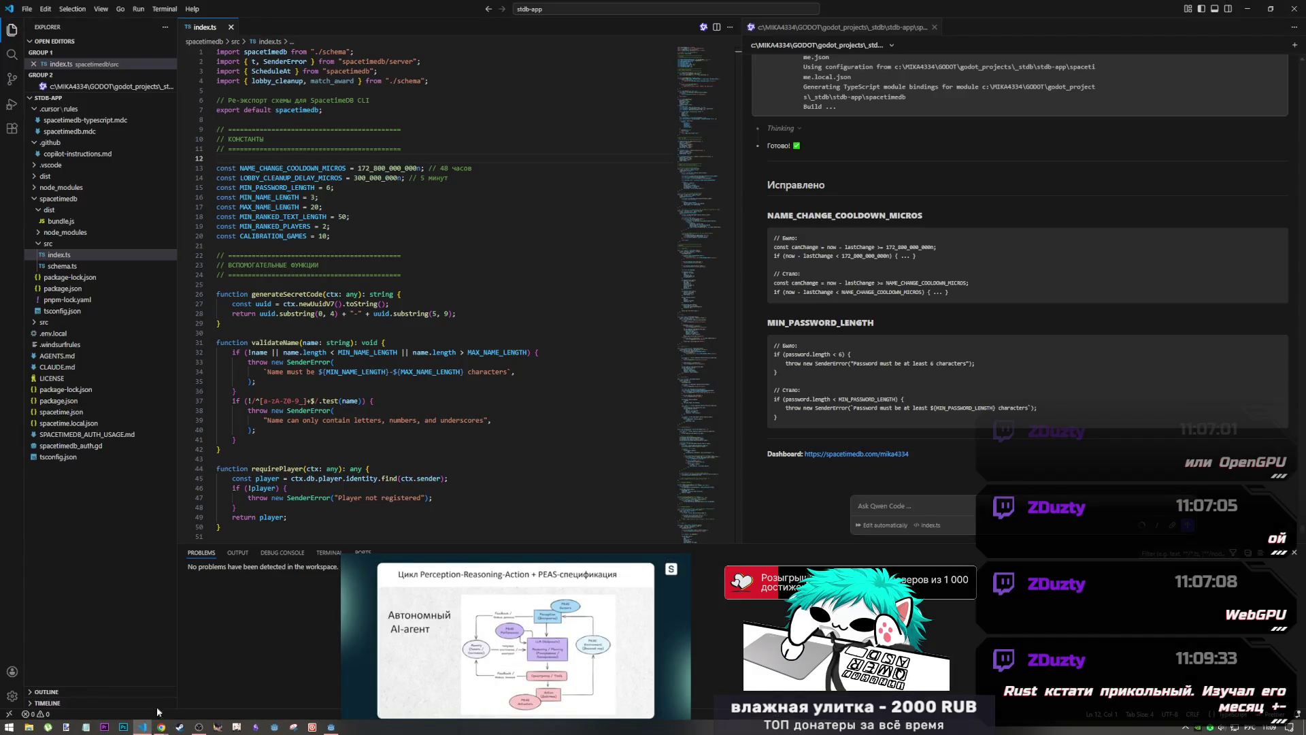
- Collapse the .github and .cursor/rules Explorer folders, then bring the SpacetimeDB Overview back
{"action": "scroll", "coordinate": [430, 452], "scroll_direction": "down", "scroll_amount": 1}
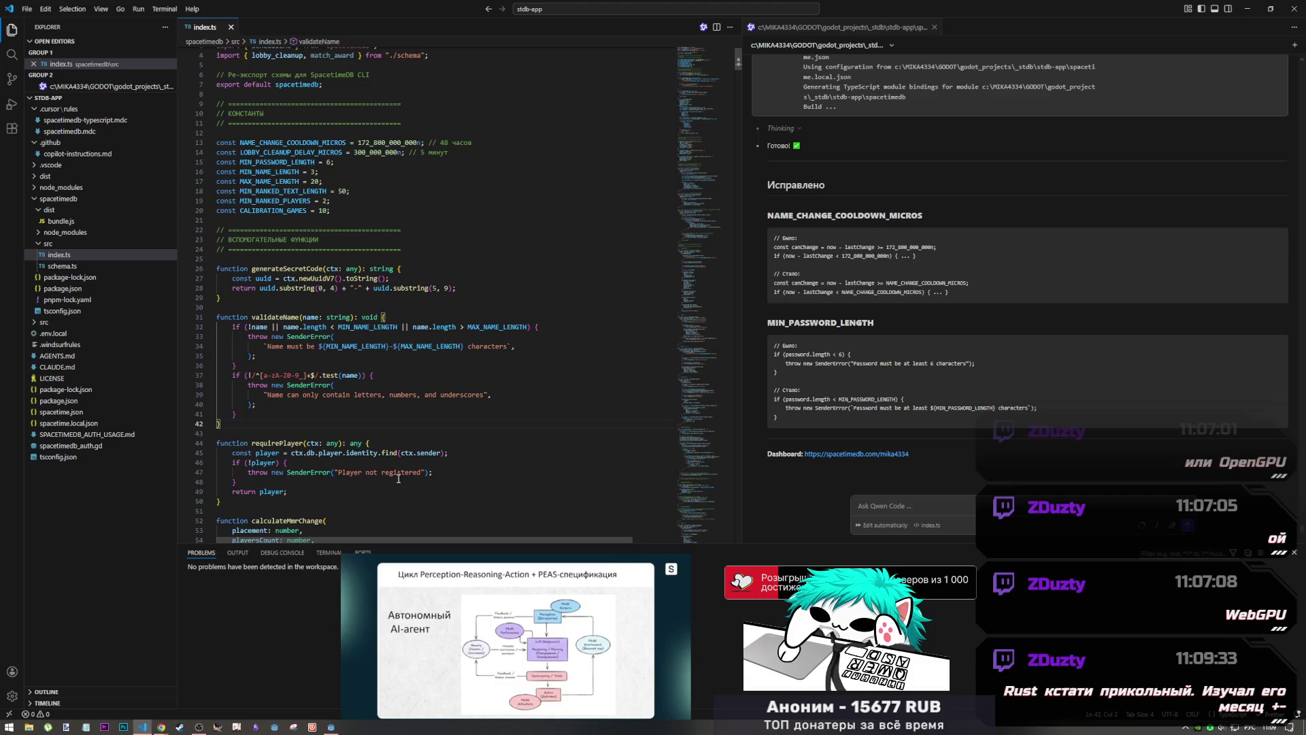
{"action": "left_click", "coordinate": [37, 142]}
{"action": "left_click", "coordinate": [36, 110]}
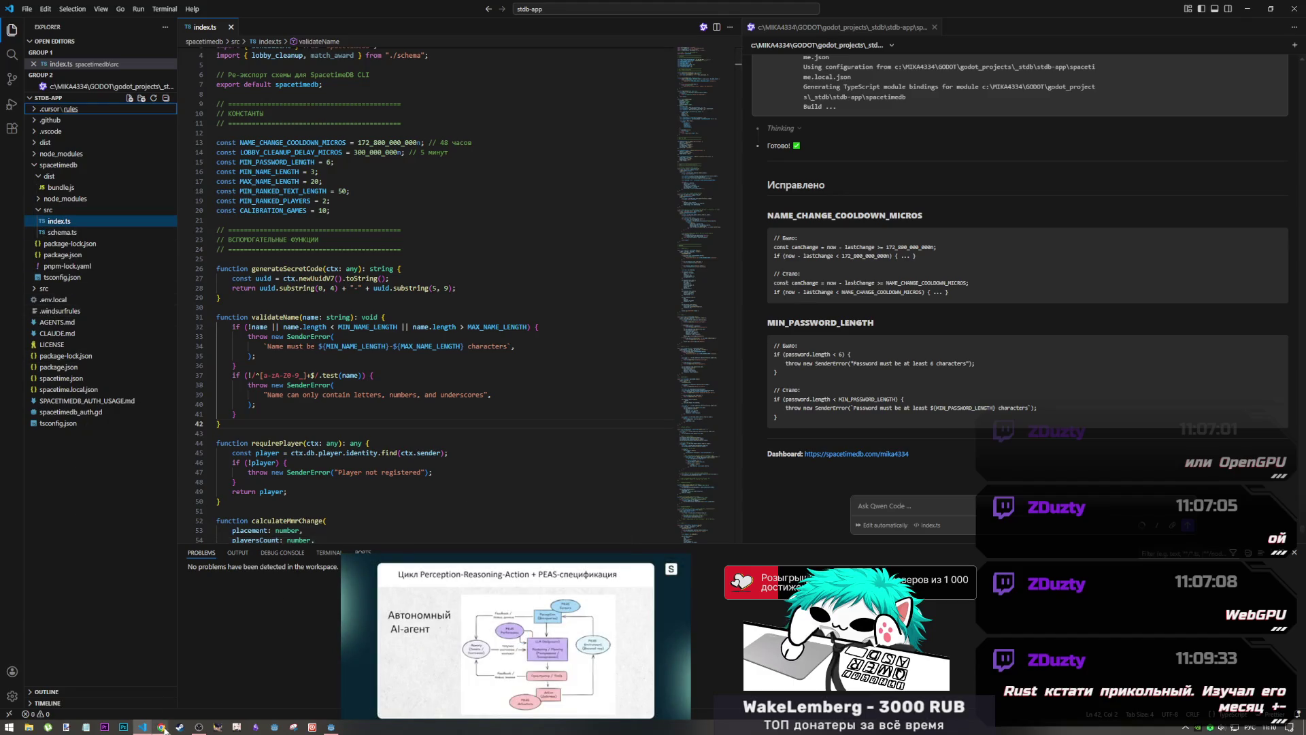
{"action": "mouse_move", "coordinate": [164, 729]}
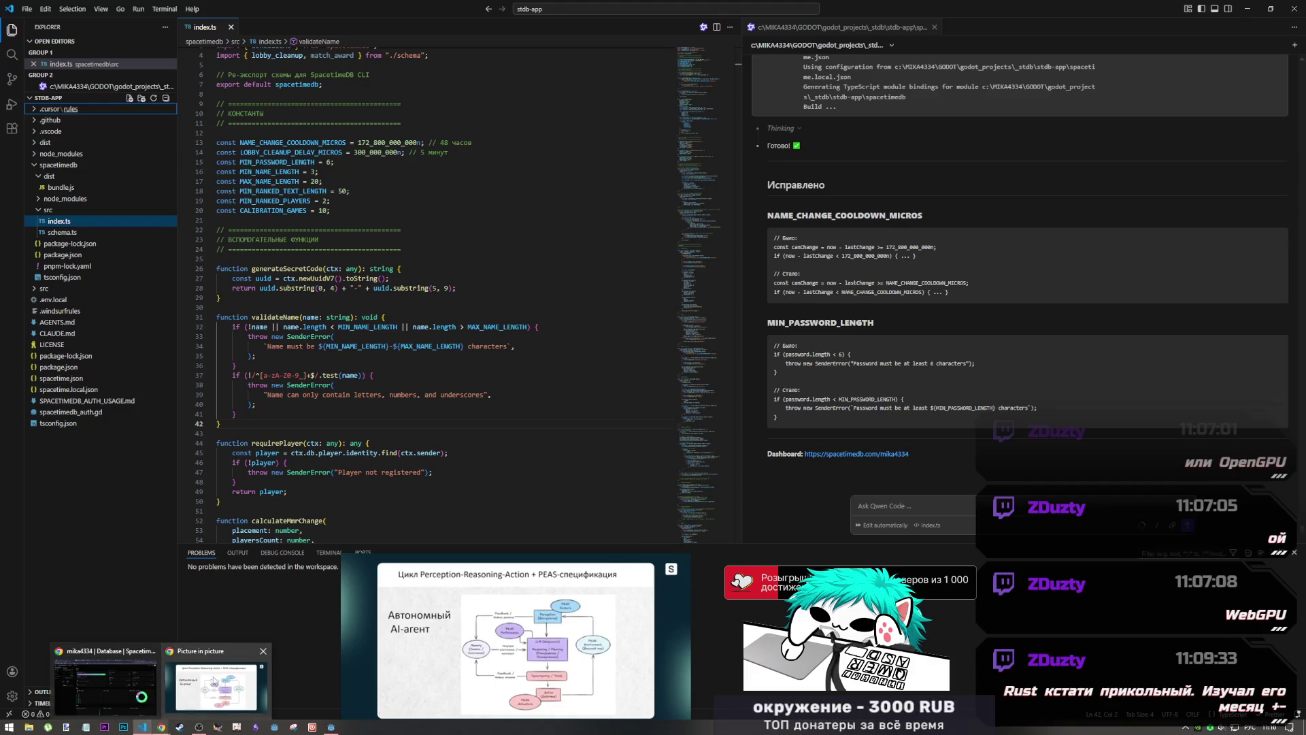
{"action": "left_click", "coordinate": [122, 687]}
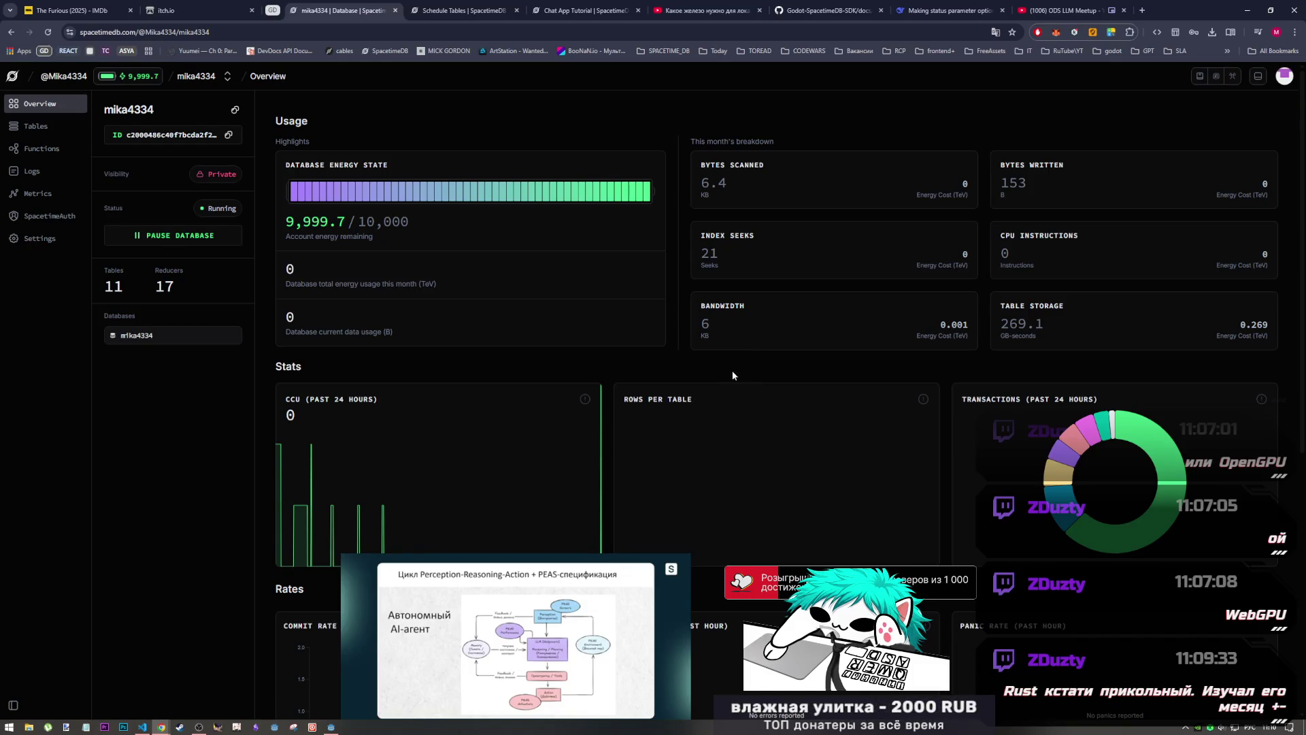
- Examine Bandwidth (6 KB, 0.001 energy) and Table Storage (269.1, 0.269 energy), then return to VS Code
{"action": "left_click_drag", "start_coordinate": [708, 328], "coordinate": [705, 322]}
{"action": "left_click", "coordinate": [705, 323]}
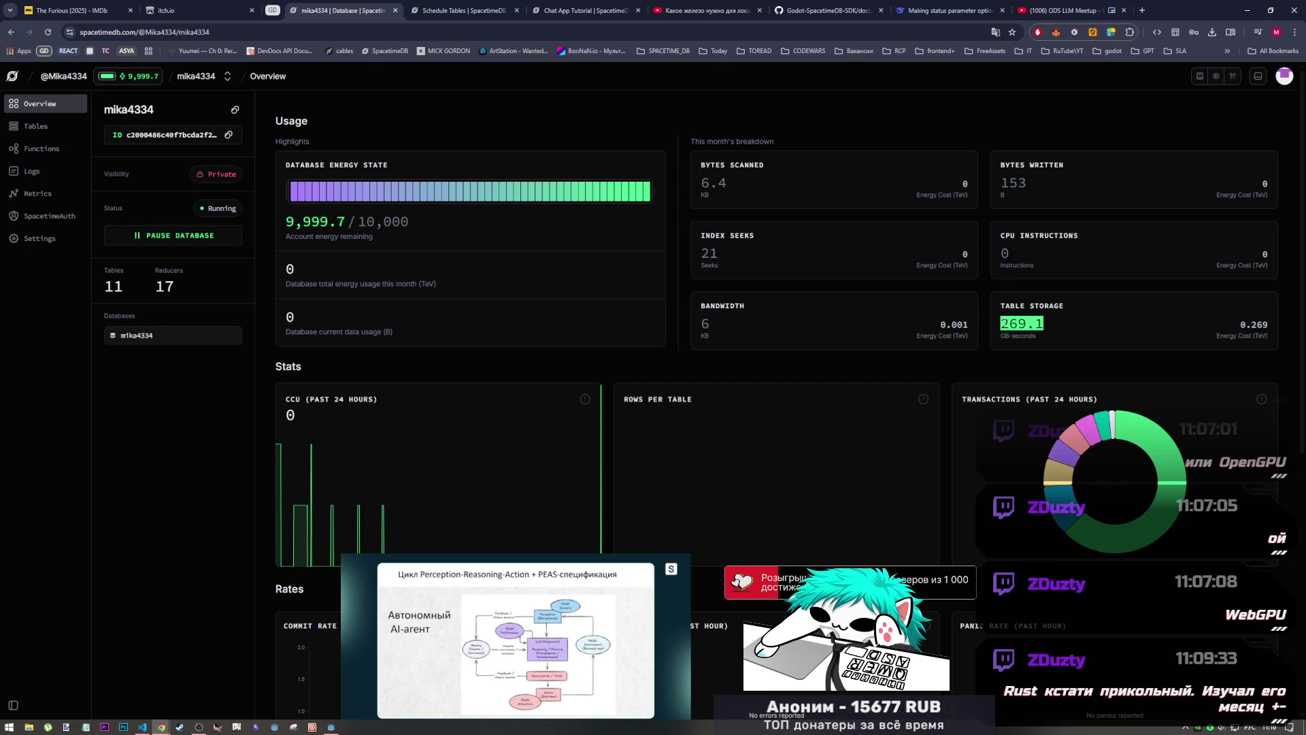
{"action": "double_click", "coordinate": [1021, 323]}
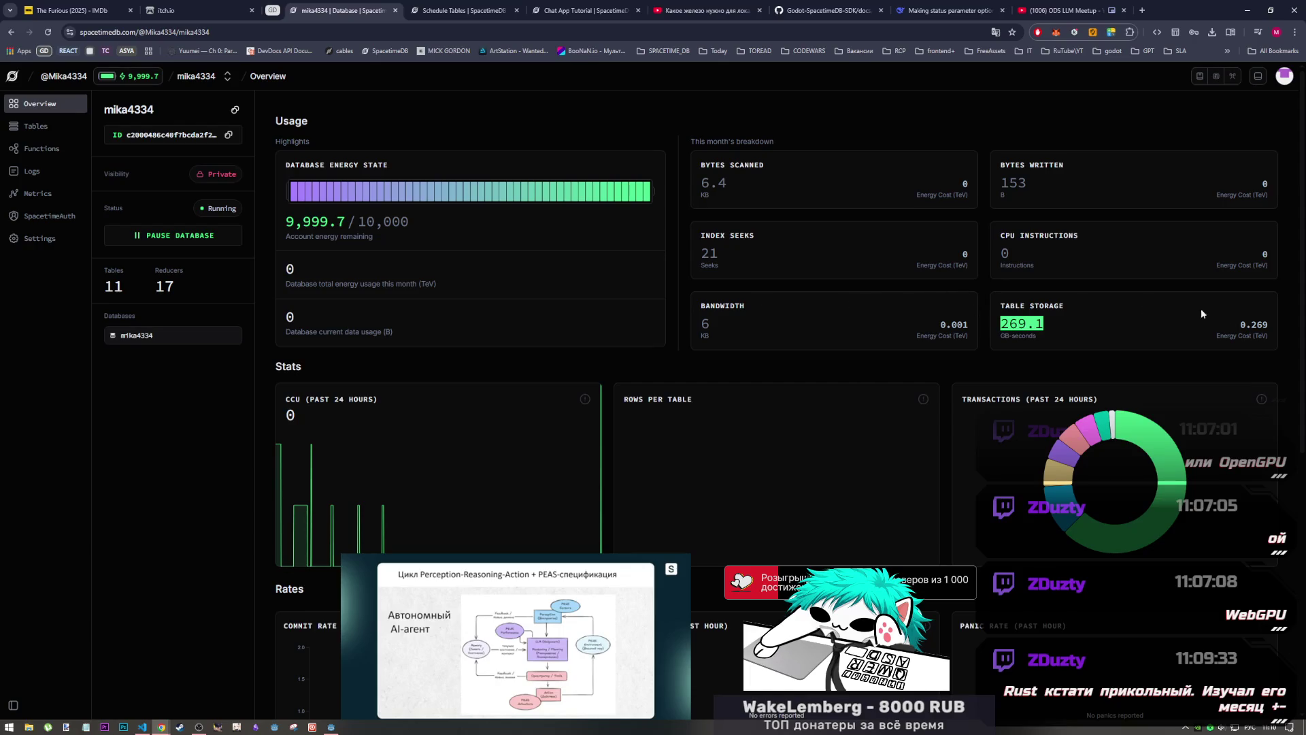
{"action": "left_click", "coordinate": [1233, 334]}
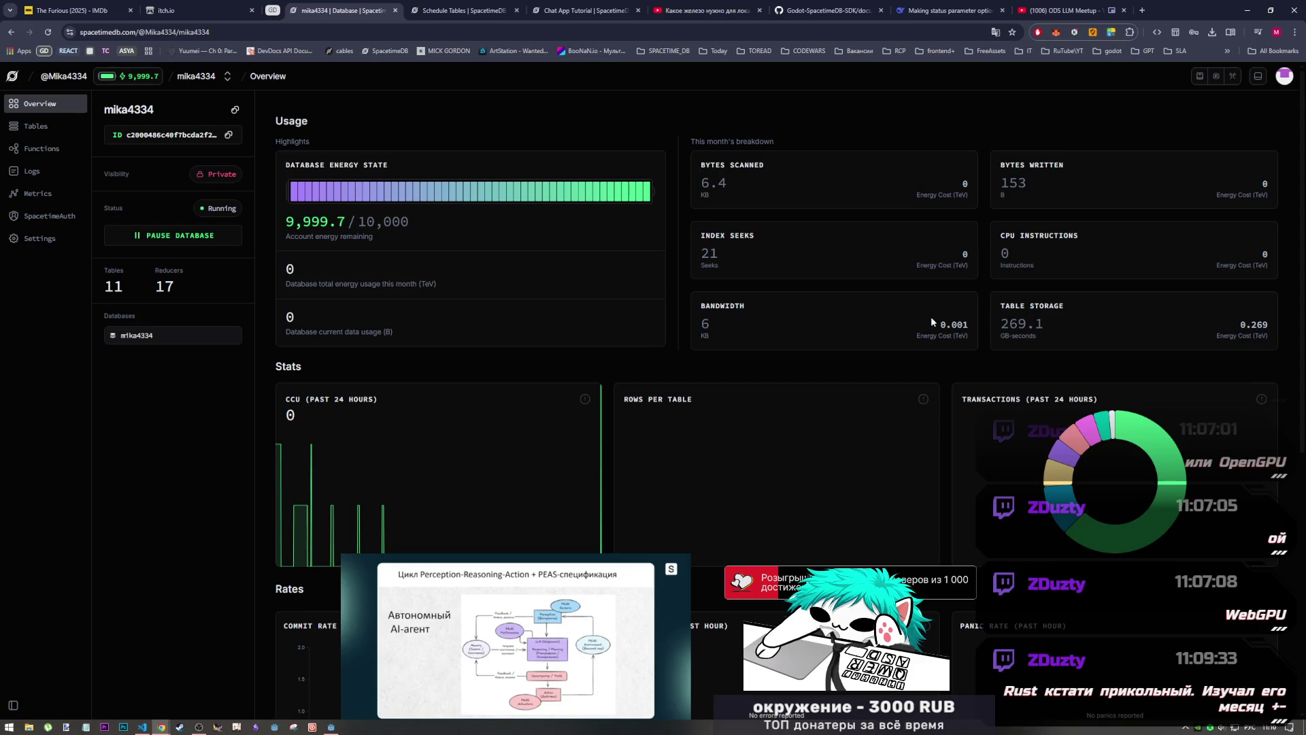
{"action": "left_click_drag", "start_coordinate": [931, 316], "coordinate": [973, 330]}
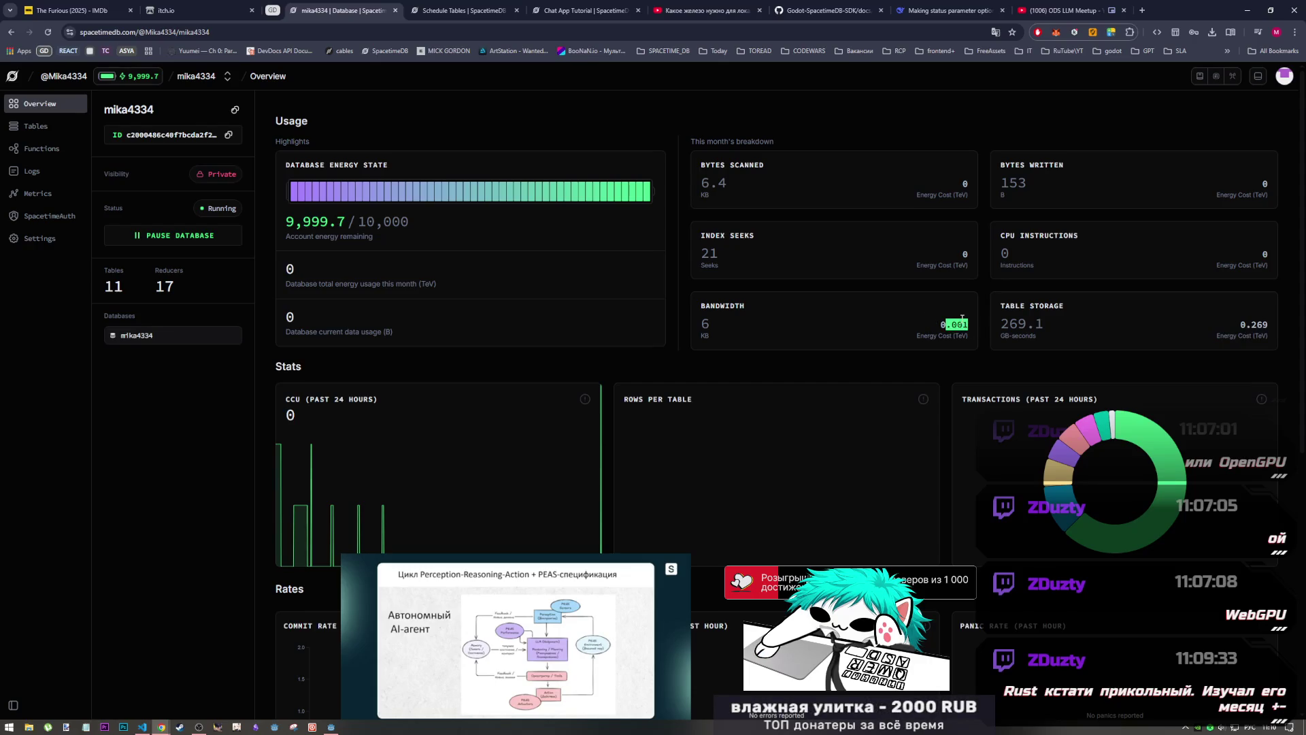
{"action": "left_click_drag", "start_coordinate": [700, 319], "coordinate": [714, 337]}
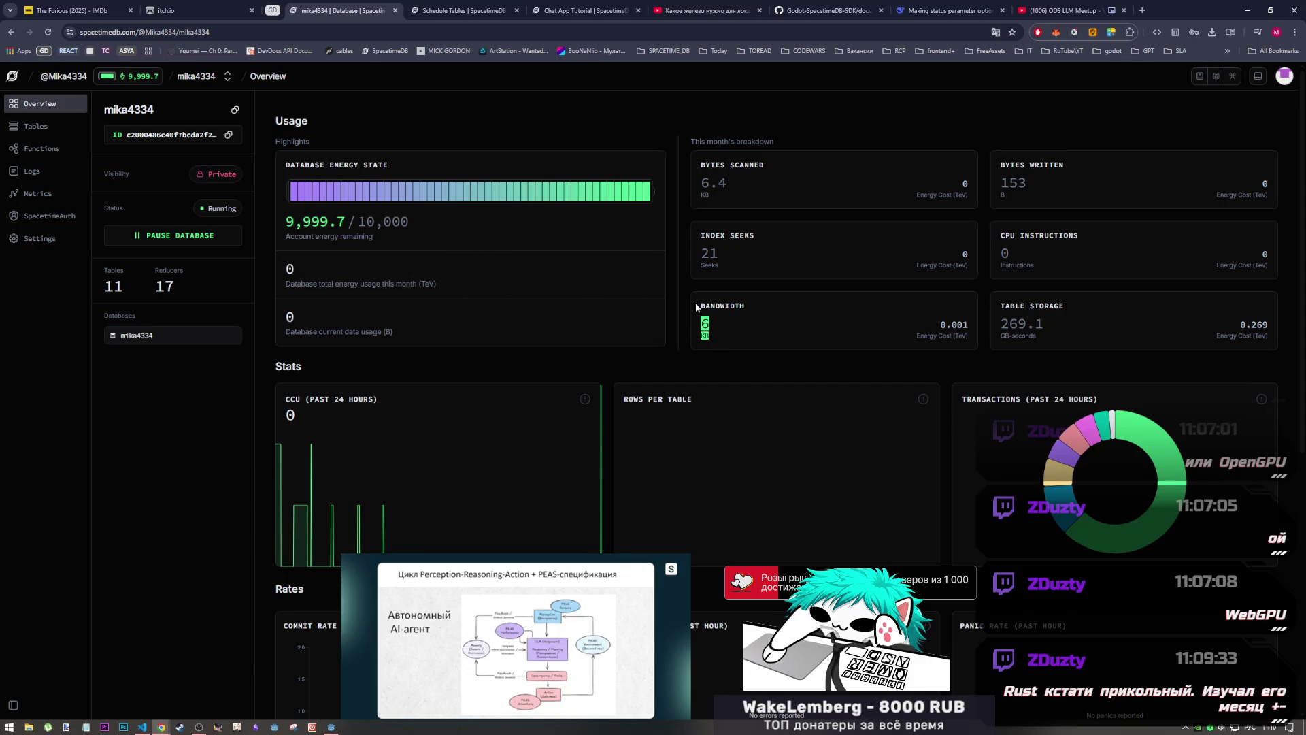
{"action": "left_click", "coordinate": [1243, 326]}
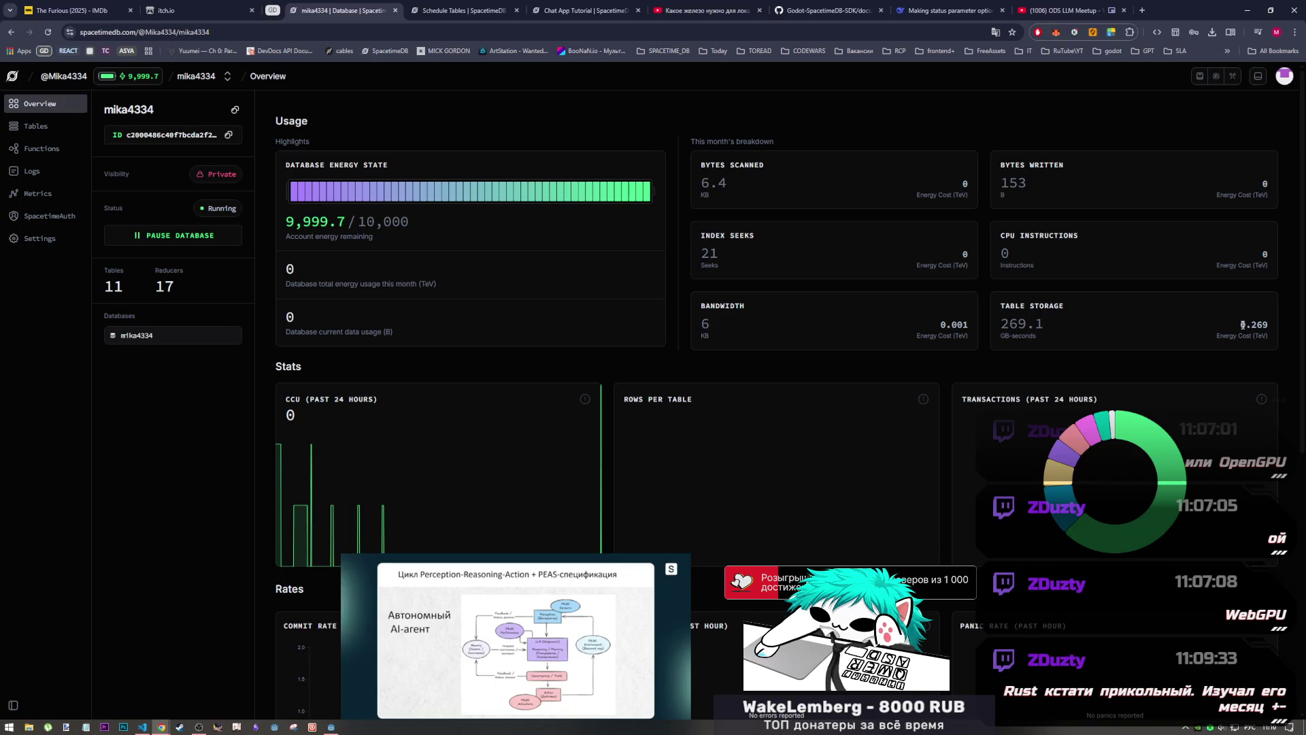
{"action": "left_click_drag", "start_coordinate": [1243, 325], "coordinate": [1269, 328]}
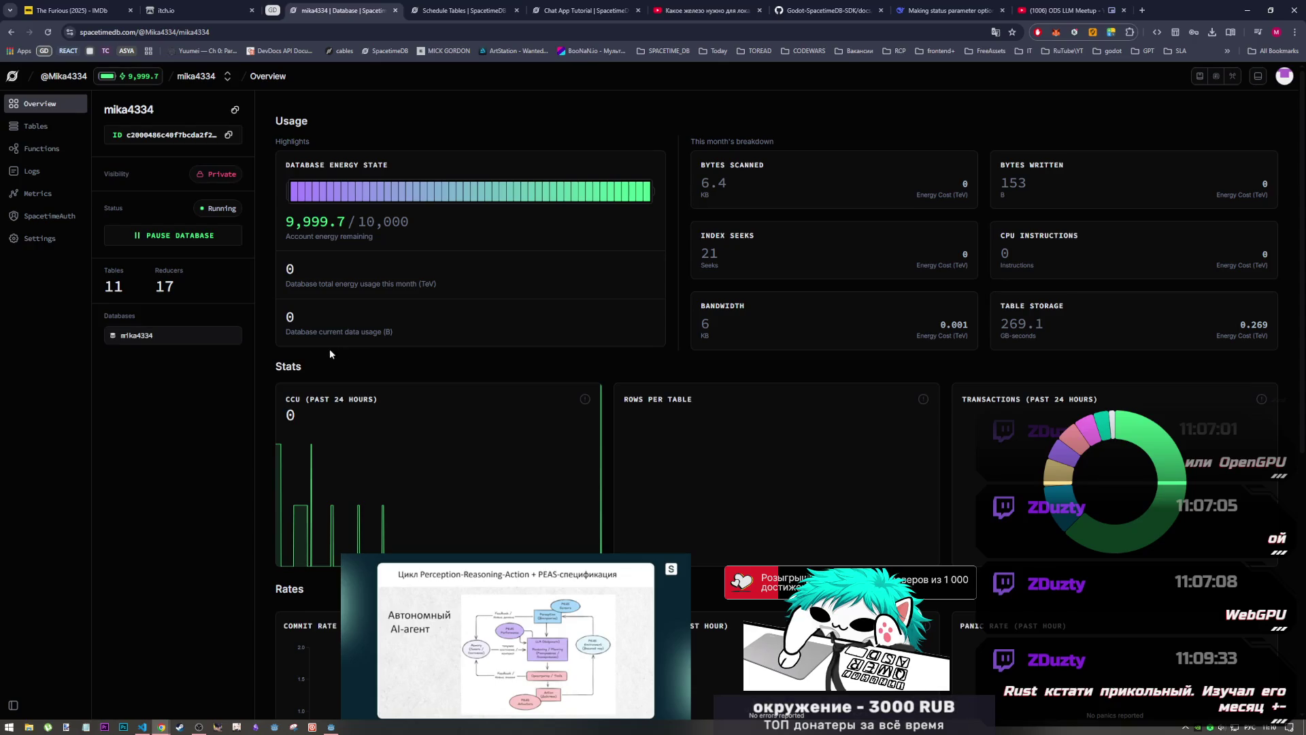
{"action": "left_click", "coordinate": [143, 727]}
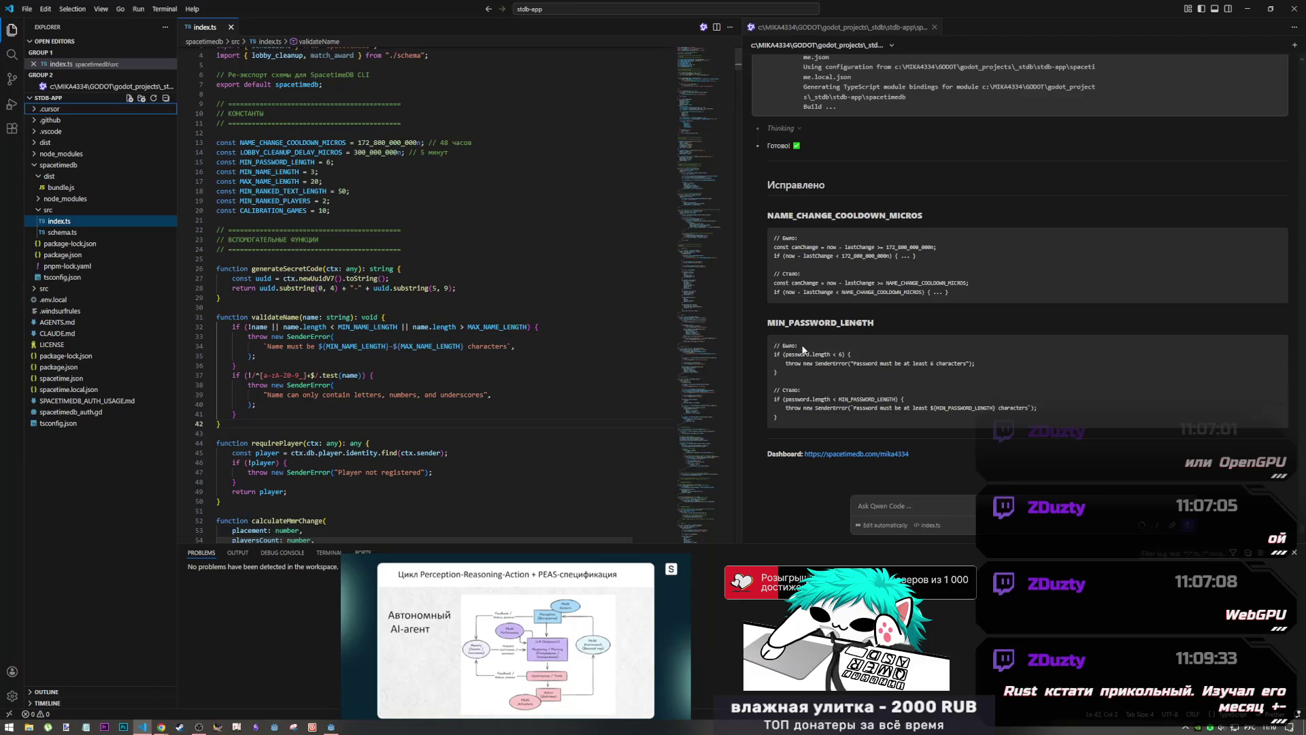
{"action": "left_click", "coordinate": [599, 308]}
{"action": "scroll", "coordinate": [648, 246], "scroll_direction": "down", "scroll_amount": 9}
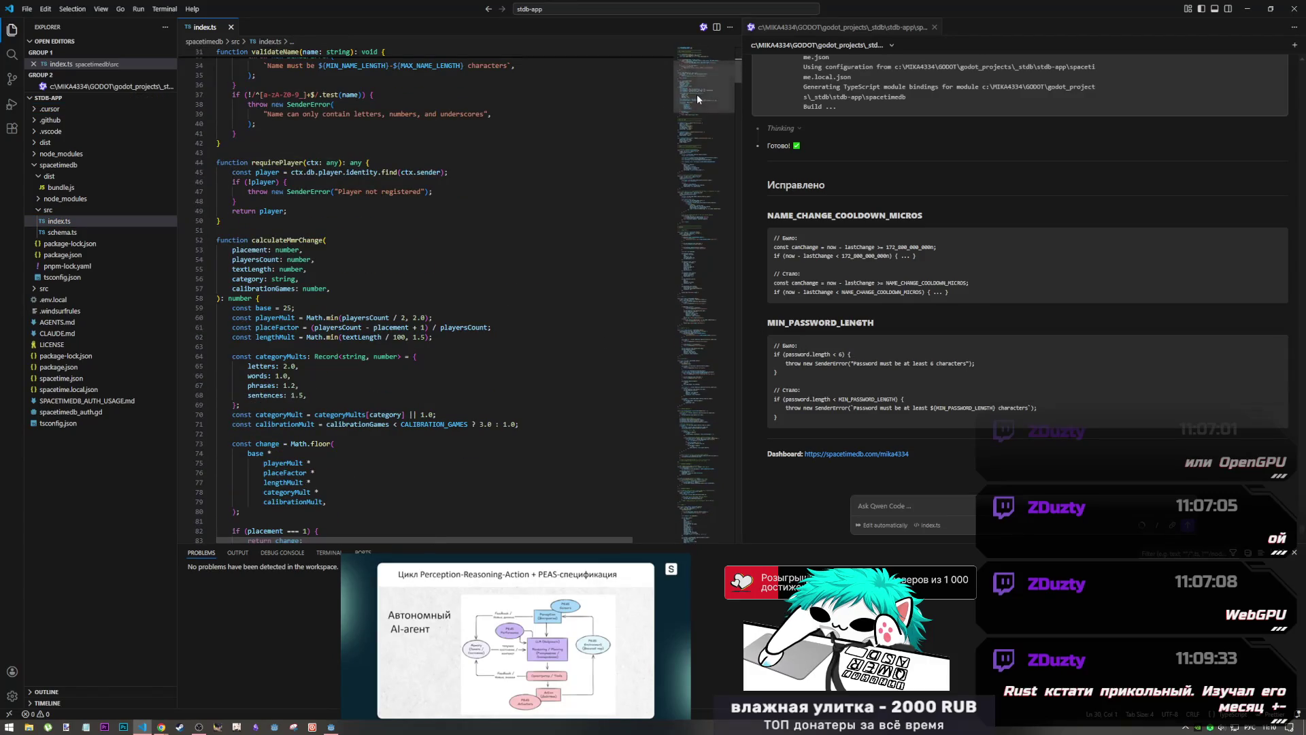
{"action": "left_click_drag", "start_coordinate": [697, 94], "coordinate": [700, 44]}
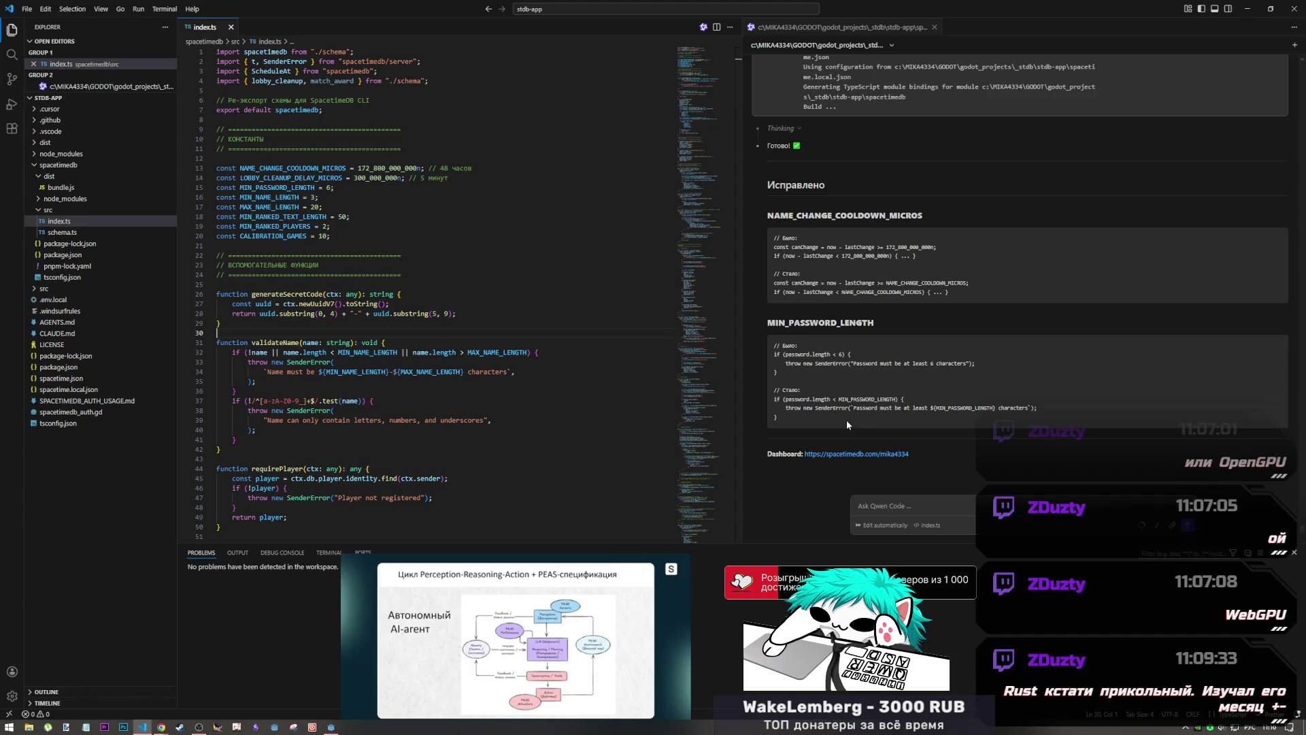
{"action": "scroll", "coordinate": [510, 344], "scroll_direction": "down", "scroll_amount": 10}
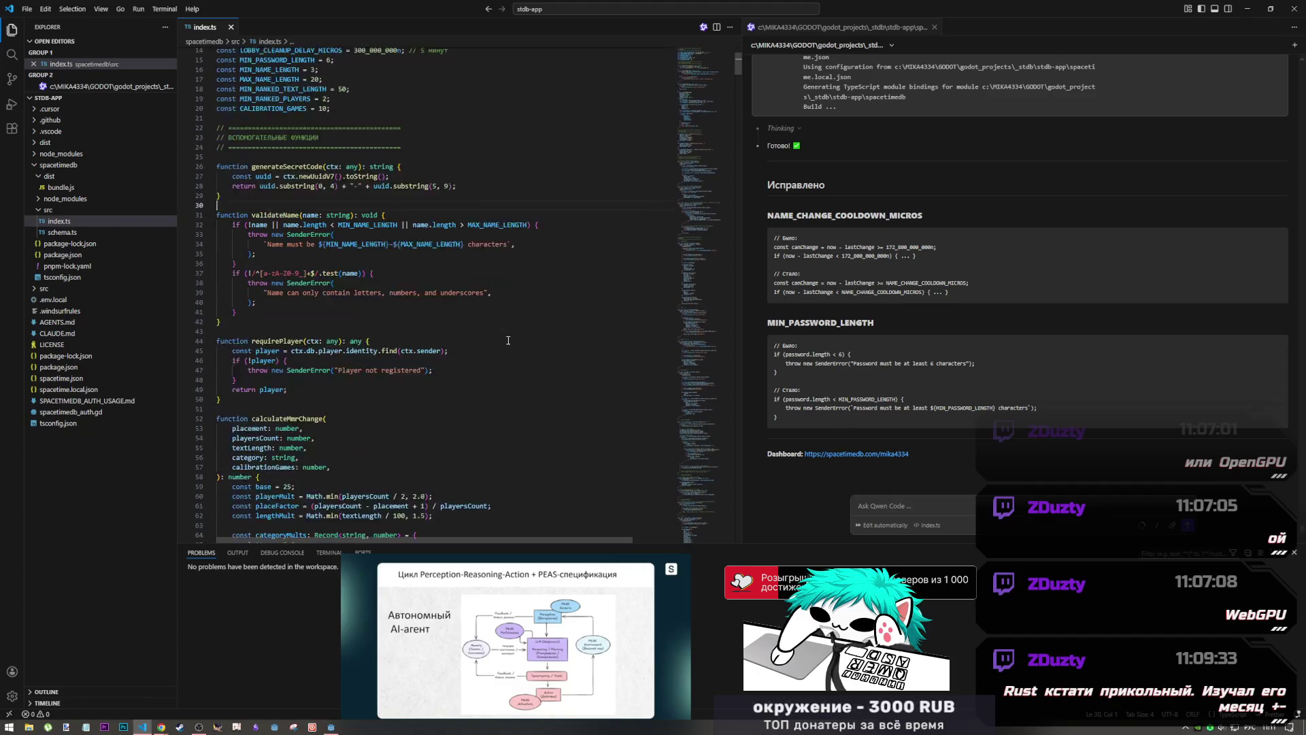
{"action": "scroll", "coordinate": [737, 72], "scroll_direction": "up", "scroll_amount": 10}
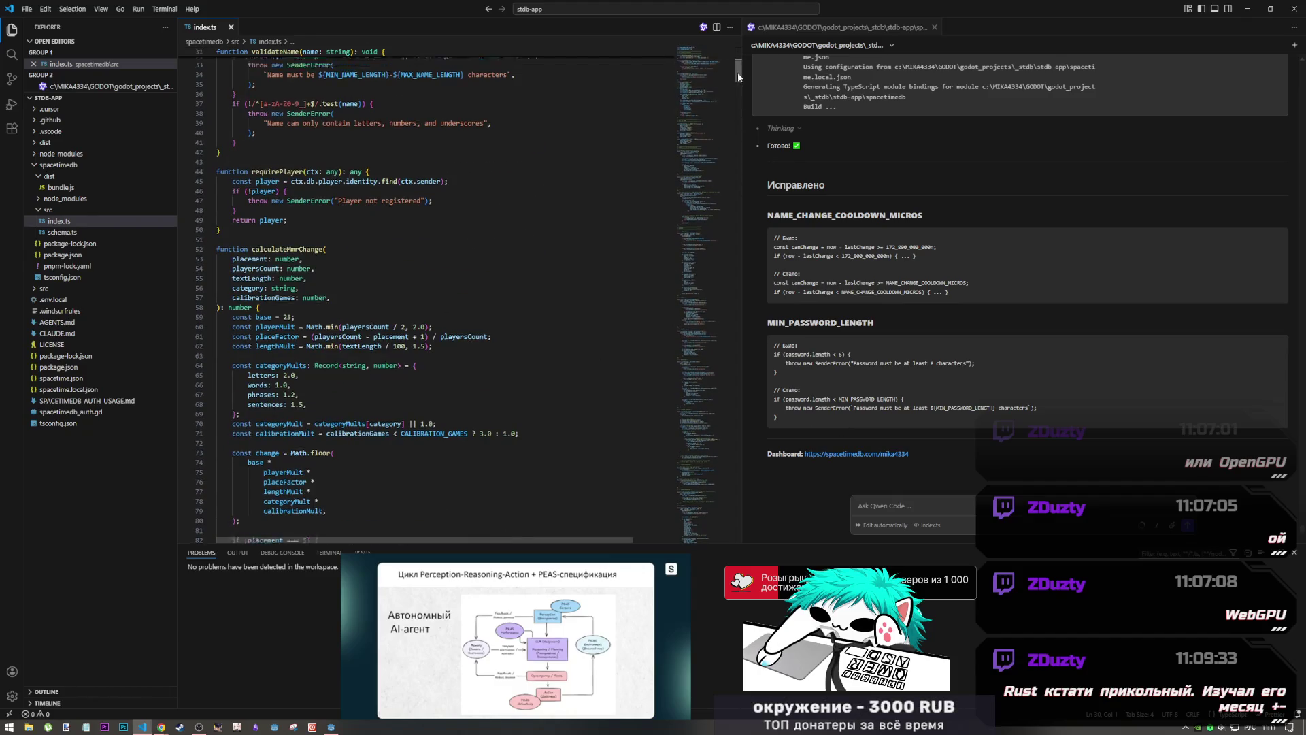
{"action": "left_click_drag", "start_coordinate": [822, 354], "coordinate": [838, 355]}
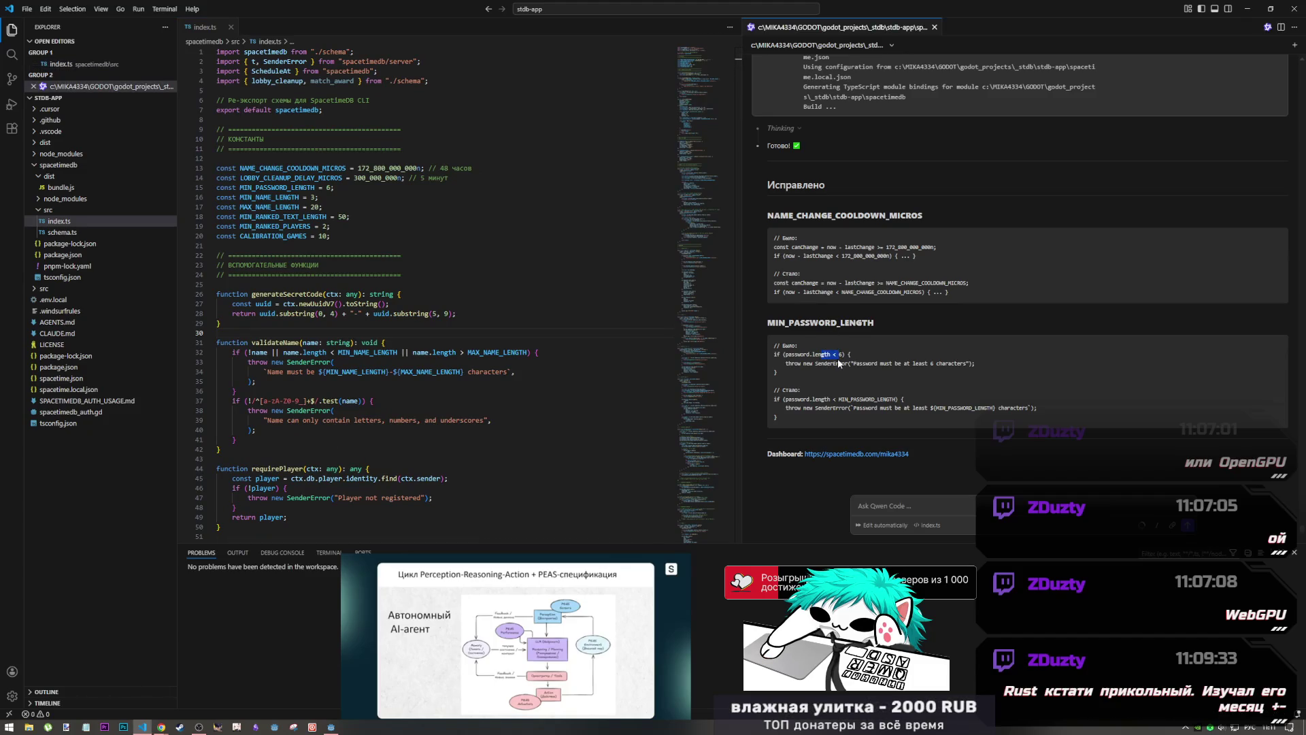
{"action": "mouse_move", "coordinate": [340, 658]}
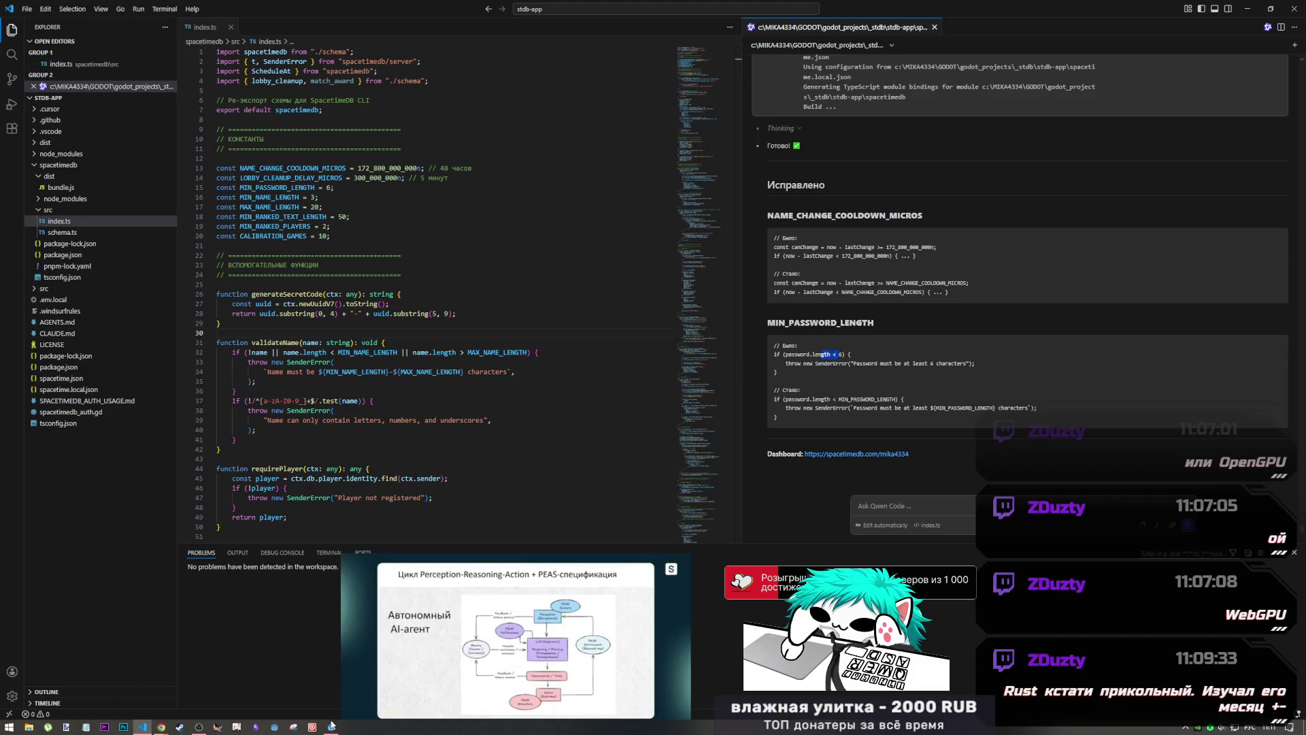
{"action": "left_click", "coordinate": [313, 469]}
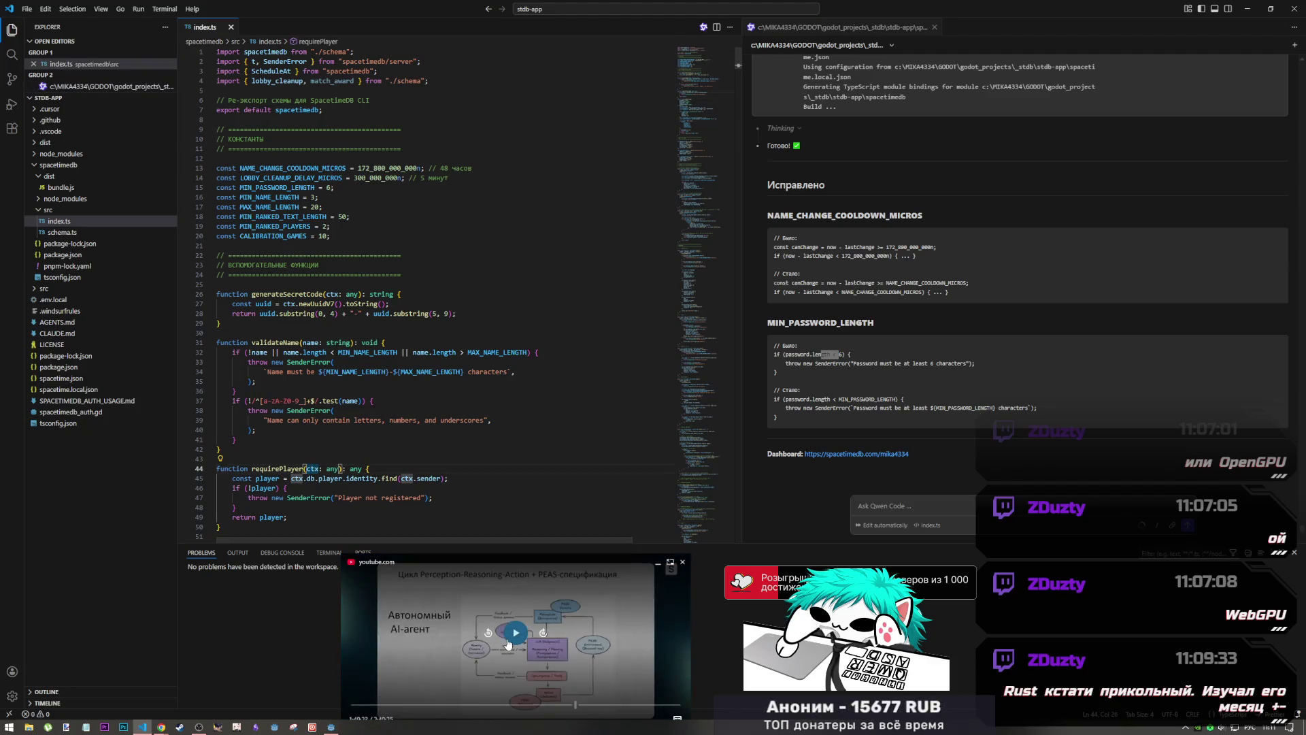
{"action": "left_click", "coordinate": [507, 644]}
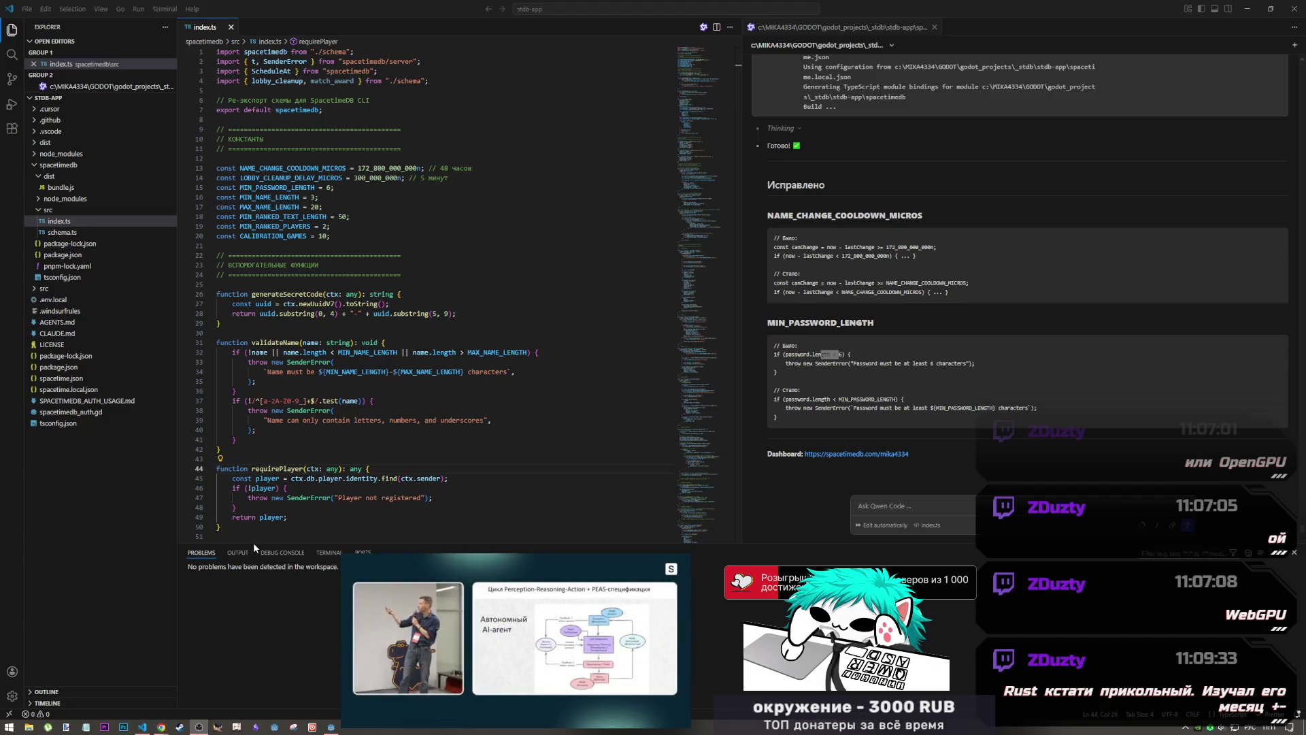
{"action": "mouse_move", "coordinate": [511, 628]}
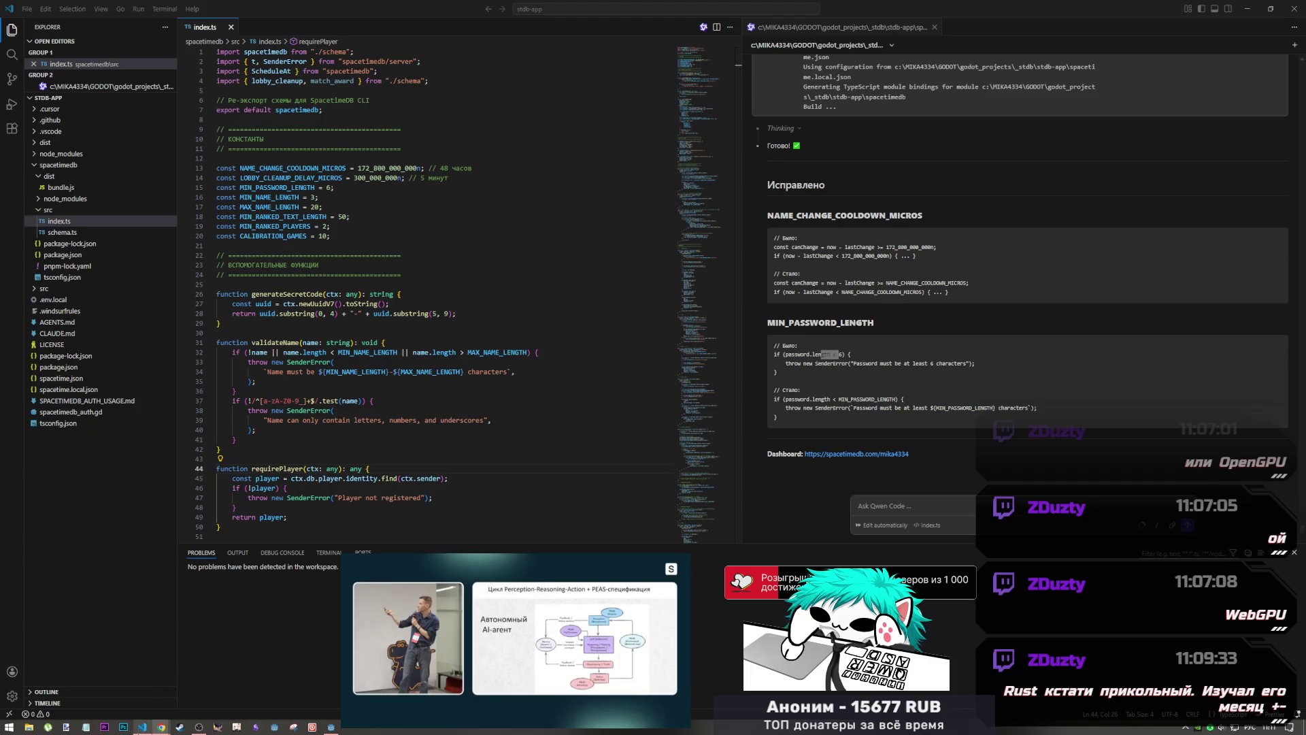
{"action": "mouse_move", "coordinate": [140, 726]}
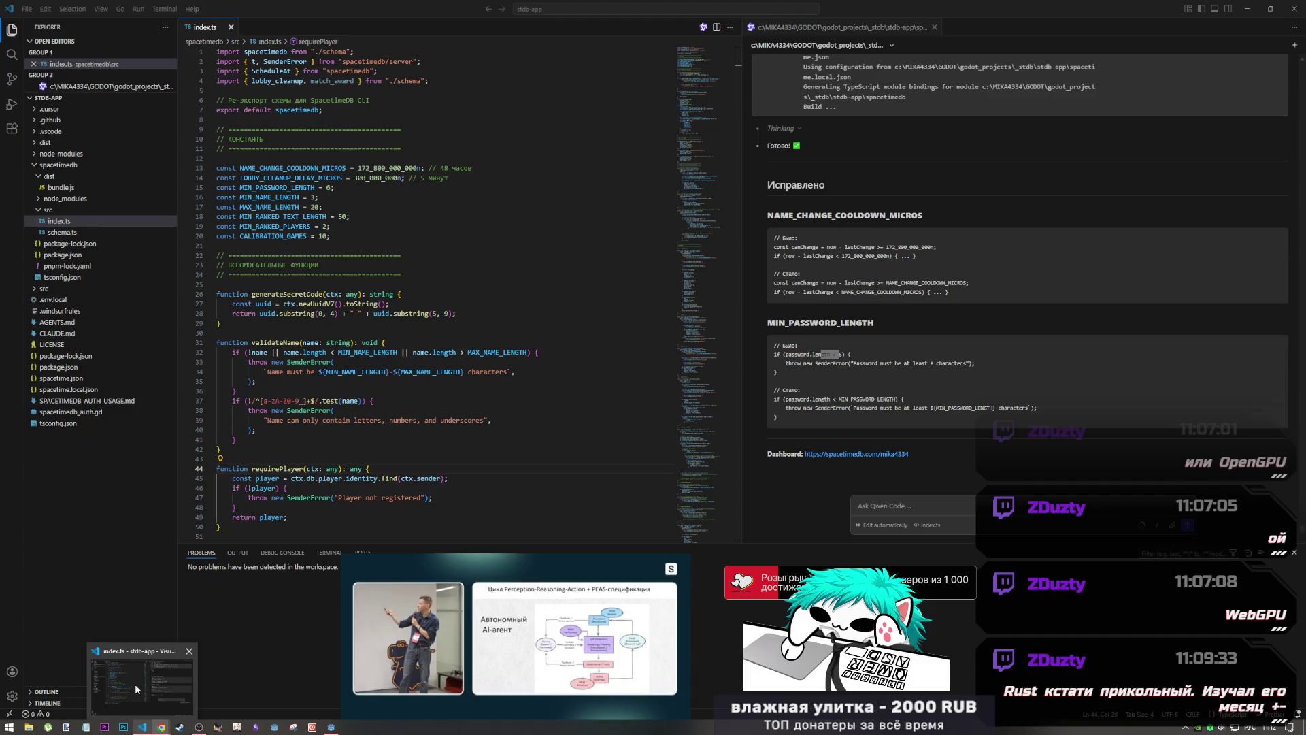
- Refocus VS Code and scroll down and back up through index.ts
{"action": "left_click", "coordinate": [135, 678]}
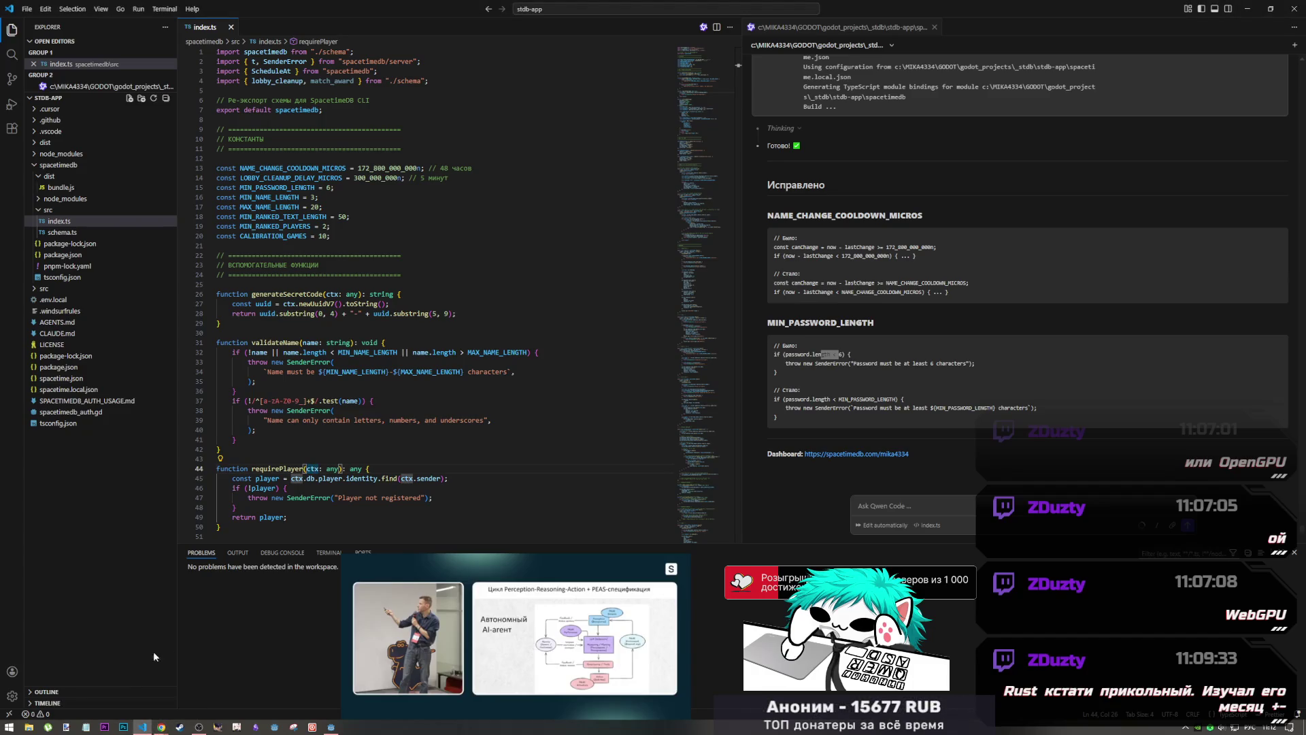
{"action": "scroll", "coordinate": [381, 496], "scroll_direction": "down", "scroll_amount": 14}
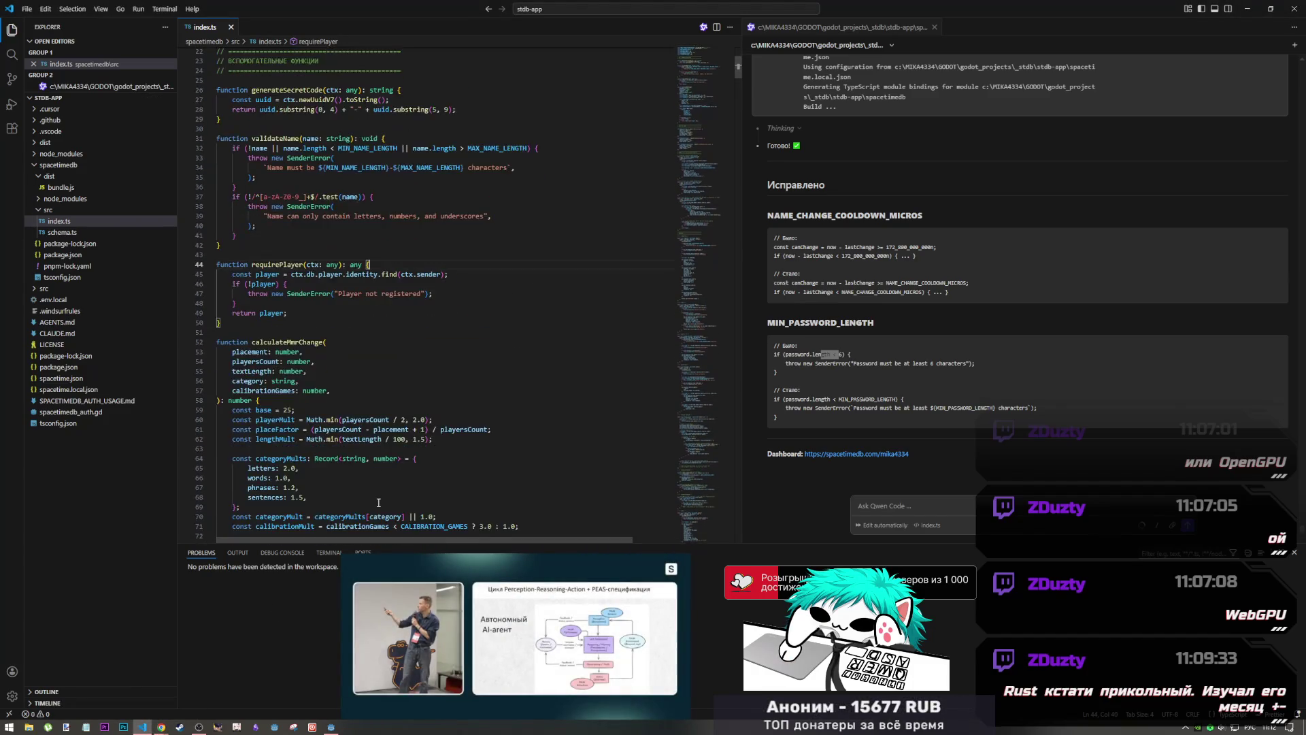
{"action": "scroll", "coordinate": [700, 108], "scroll_direction": "up", "scroll_amount": 11}
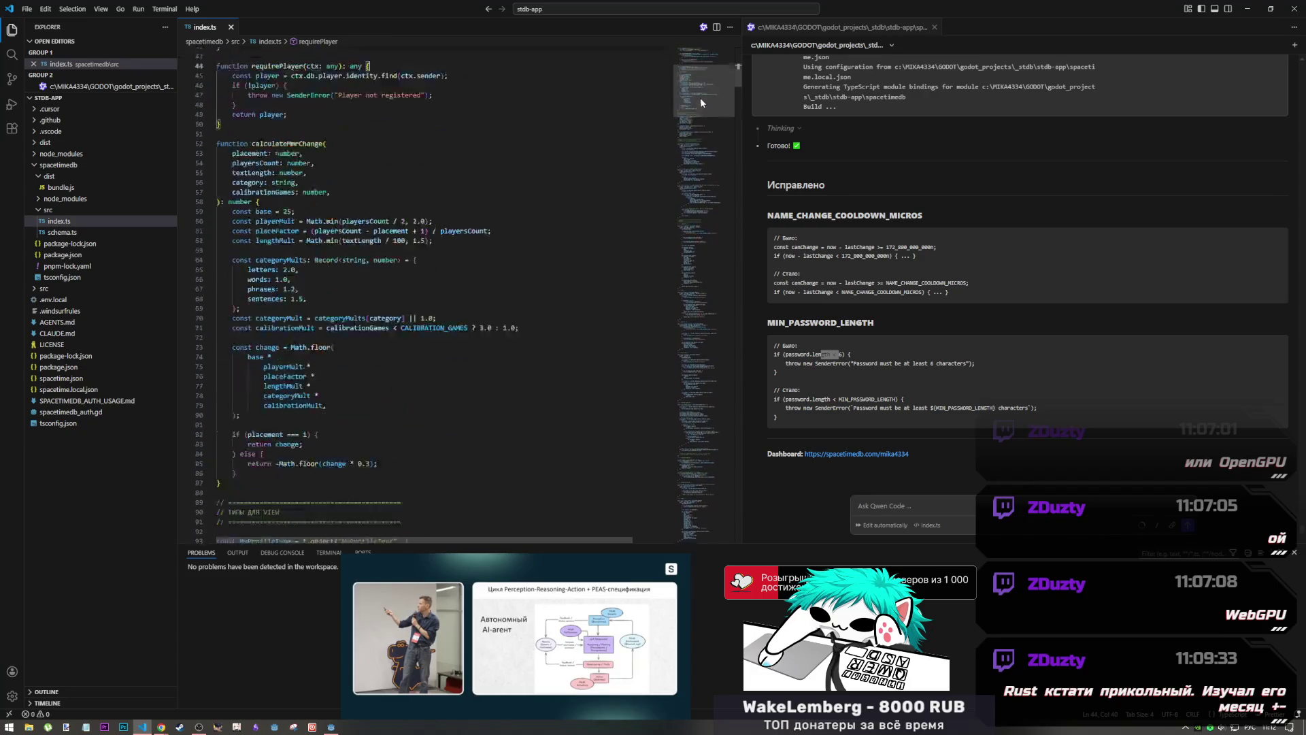
{"action": "scroll", "coordinate": [705, 89], "scroll_direction": "up", "scroll_amount": 3}
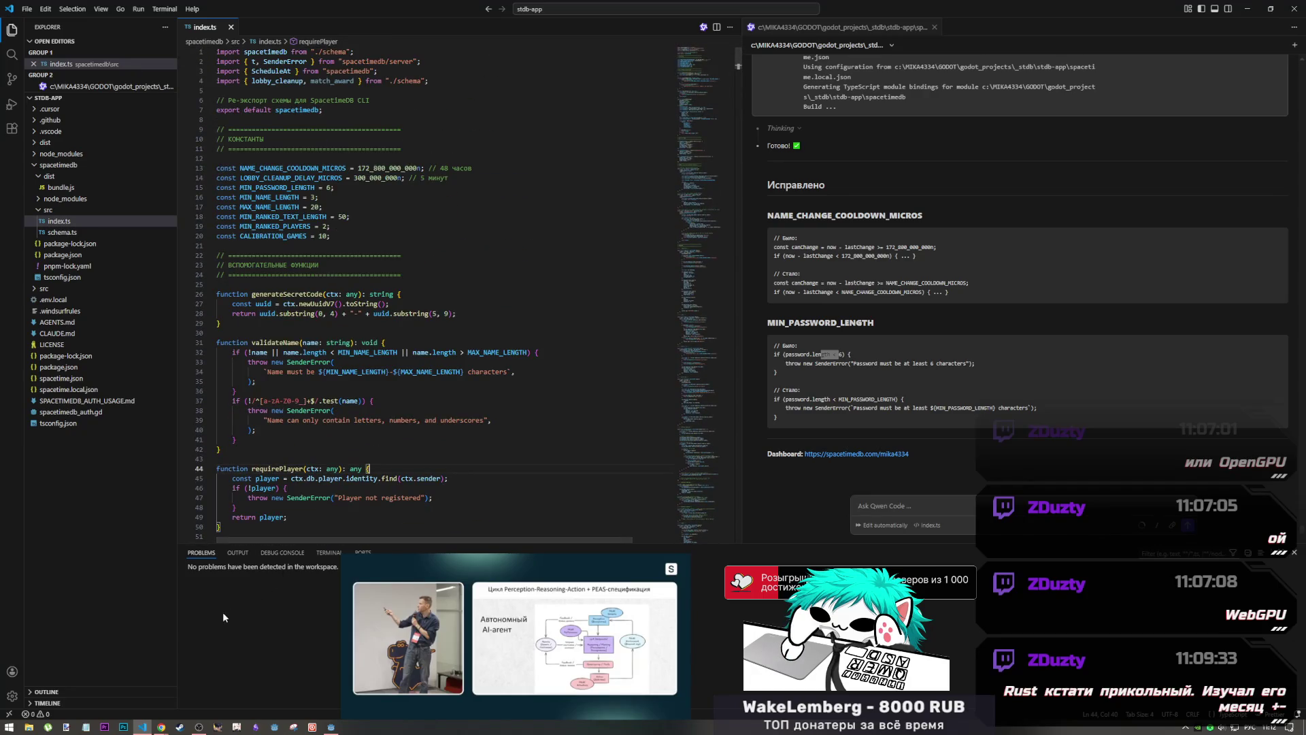
{"action": "mouse_move", "coordinate": [161, 726]}
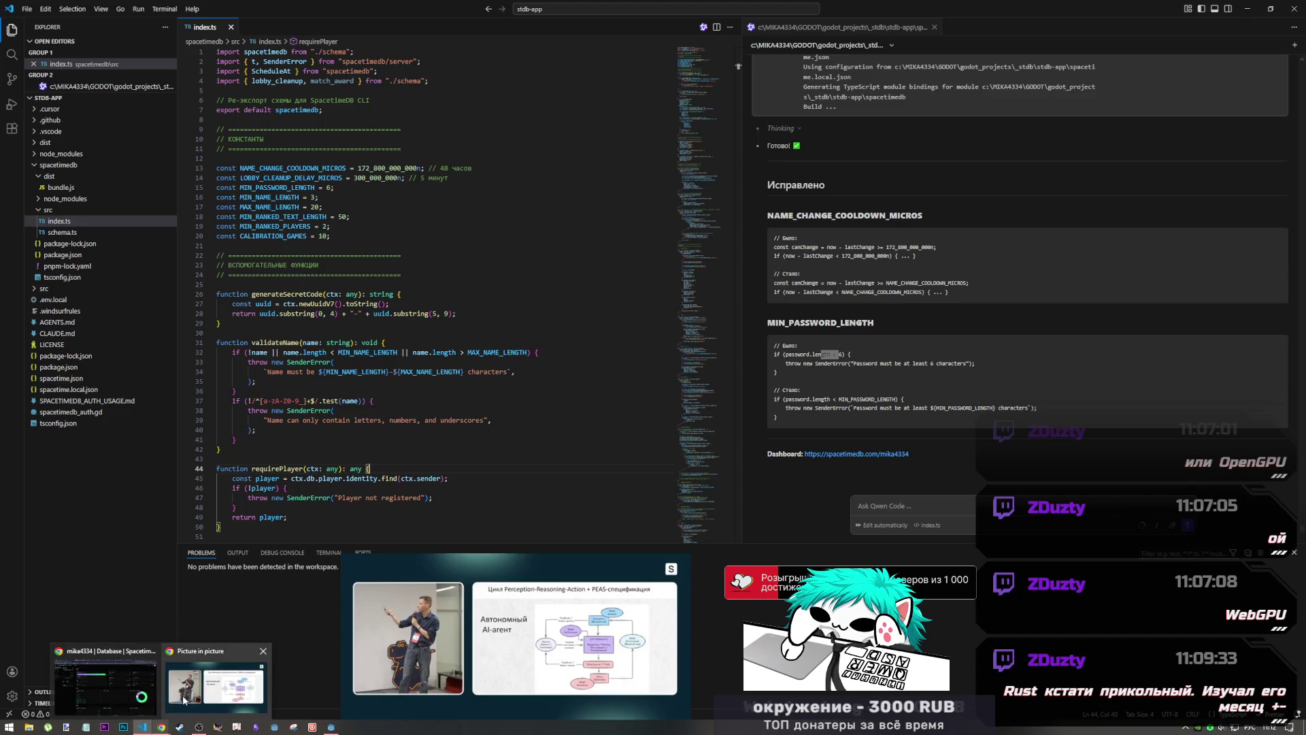
{"action": "left_click", "coordinate": [198, 726]}
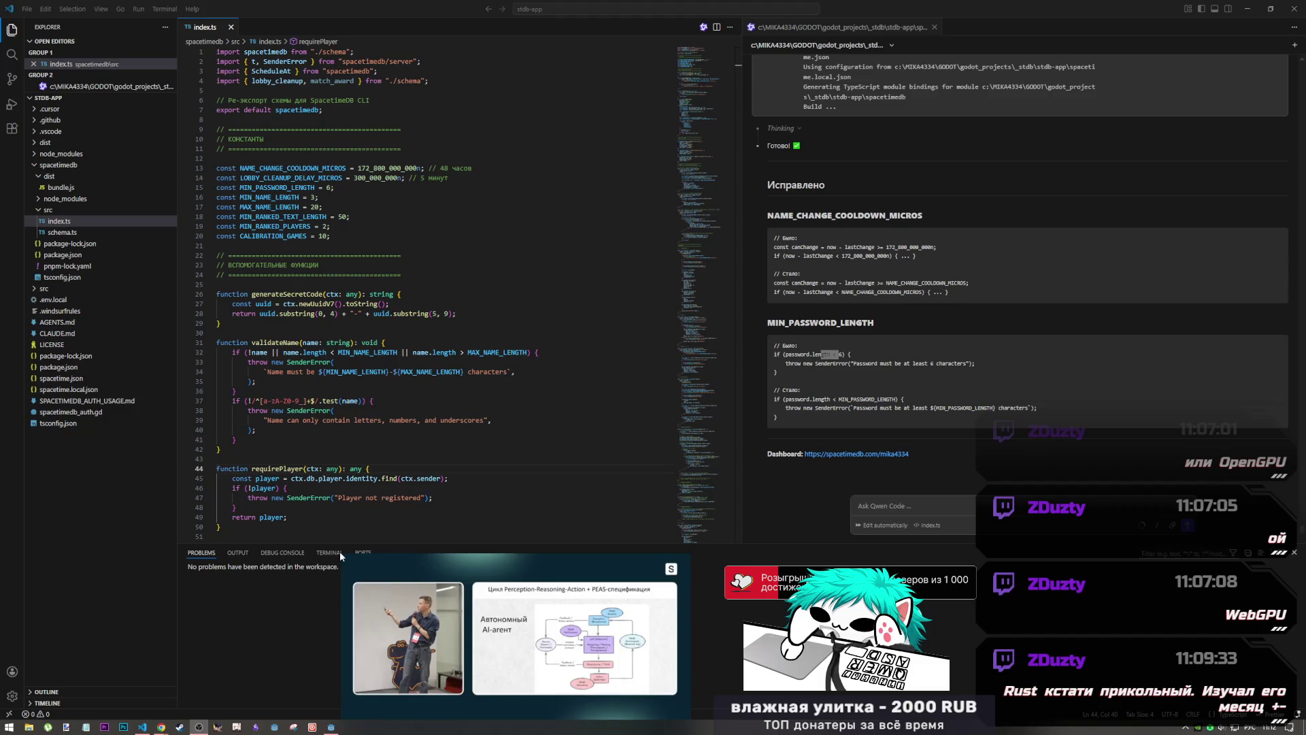
- Place the cursor inside validateName, then switch to the Godot project
{"action": "left_click", "coordinate": [143, 726]}
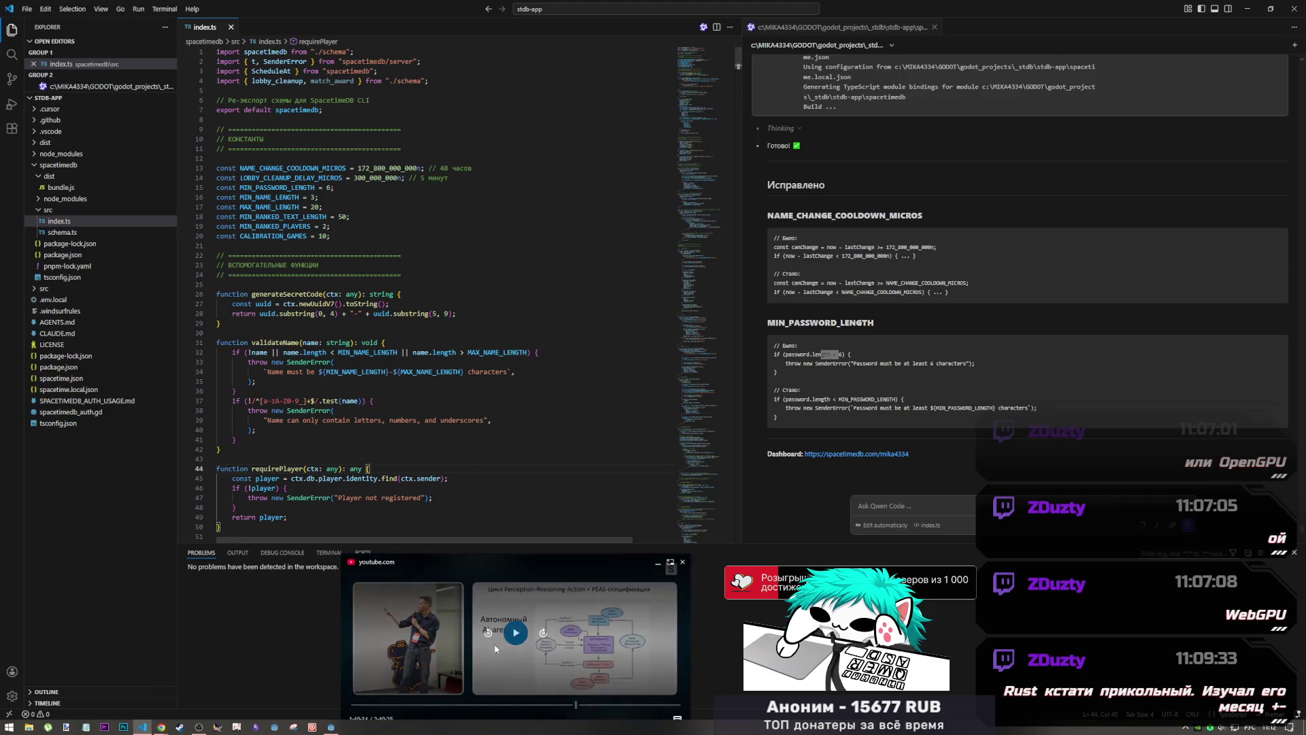
{"action": "left_click", "coordinate": [513, 627]}
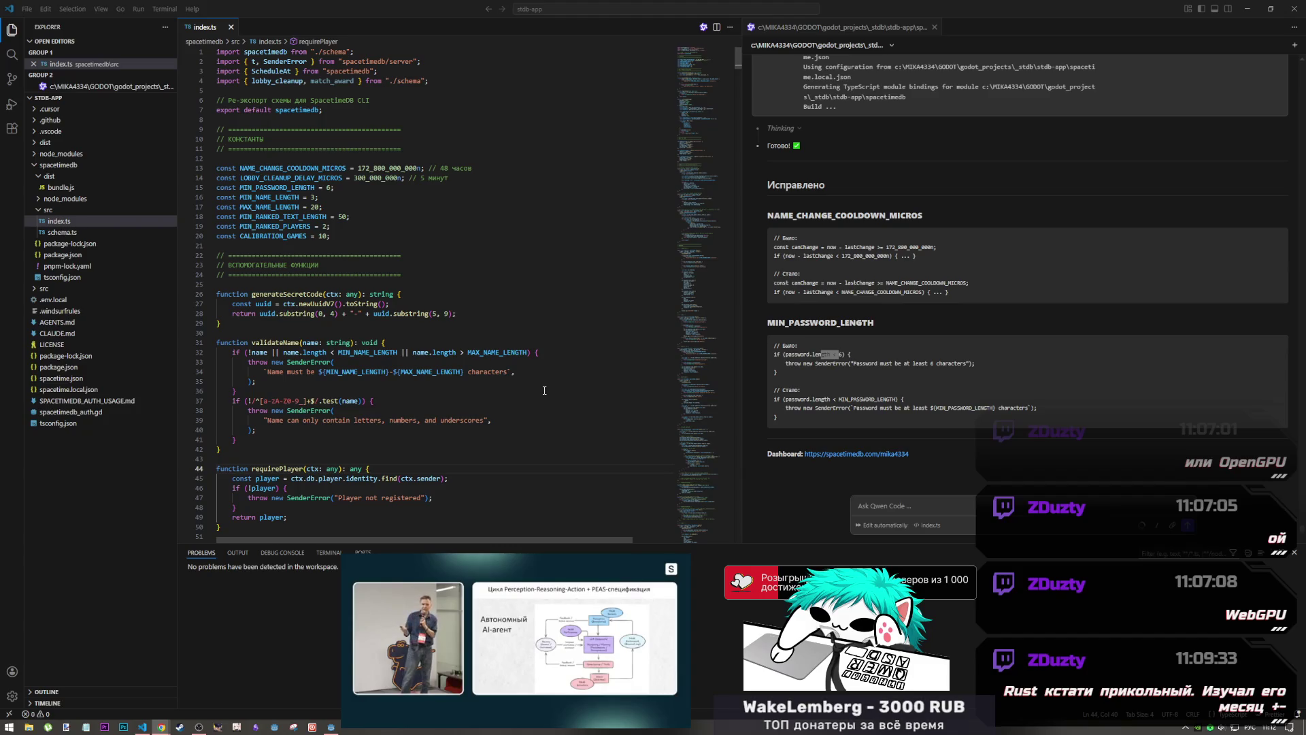
{"action": "left_click", "coordinate": [383, 387]}
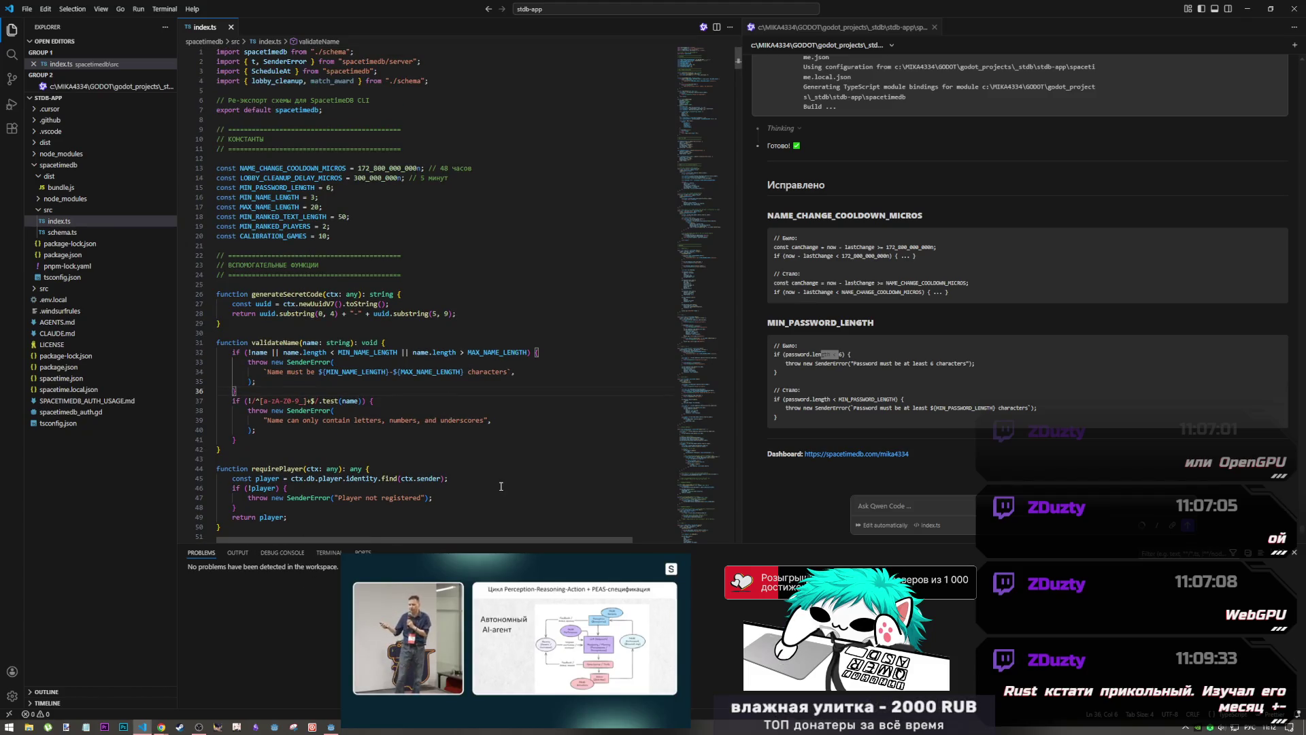
{"action": "left_click", "coordinate": [332, 728]}
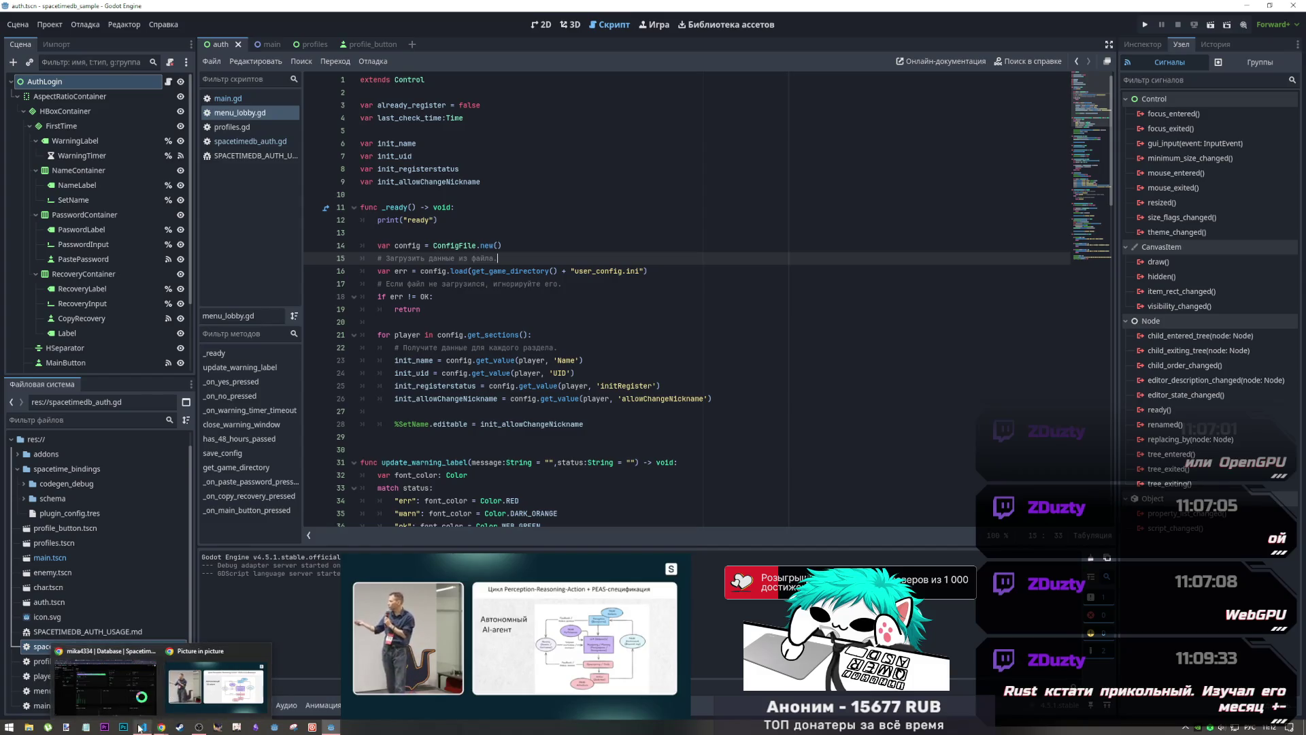
{"action": "mouse_move", "coordinate": [143, 729]}
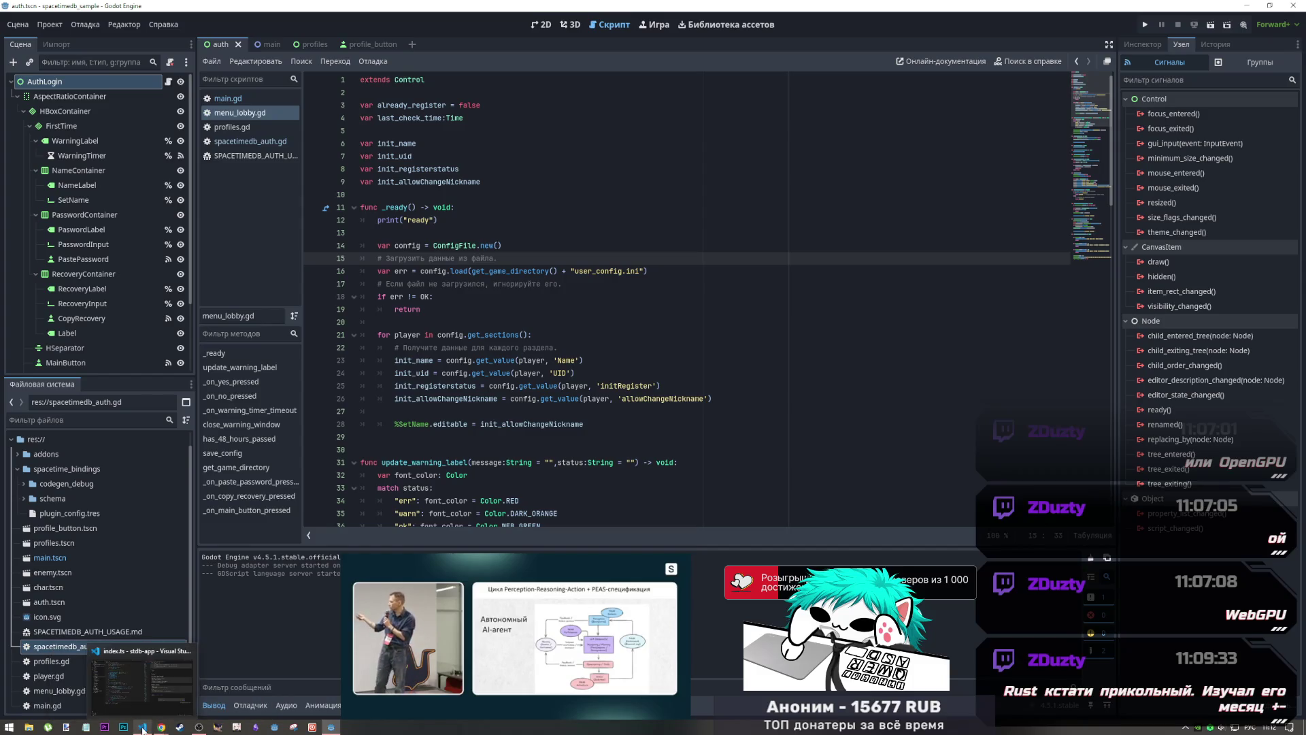
{"action": "left_click", "coordinate": [405, 296]}
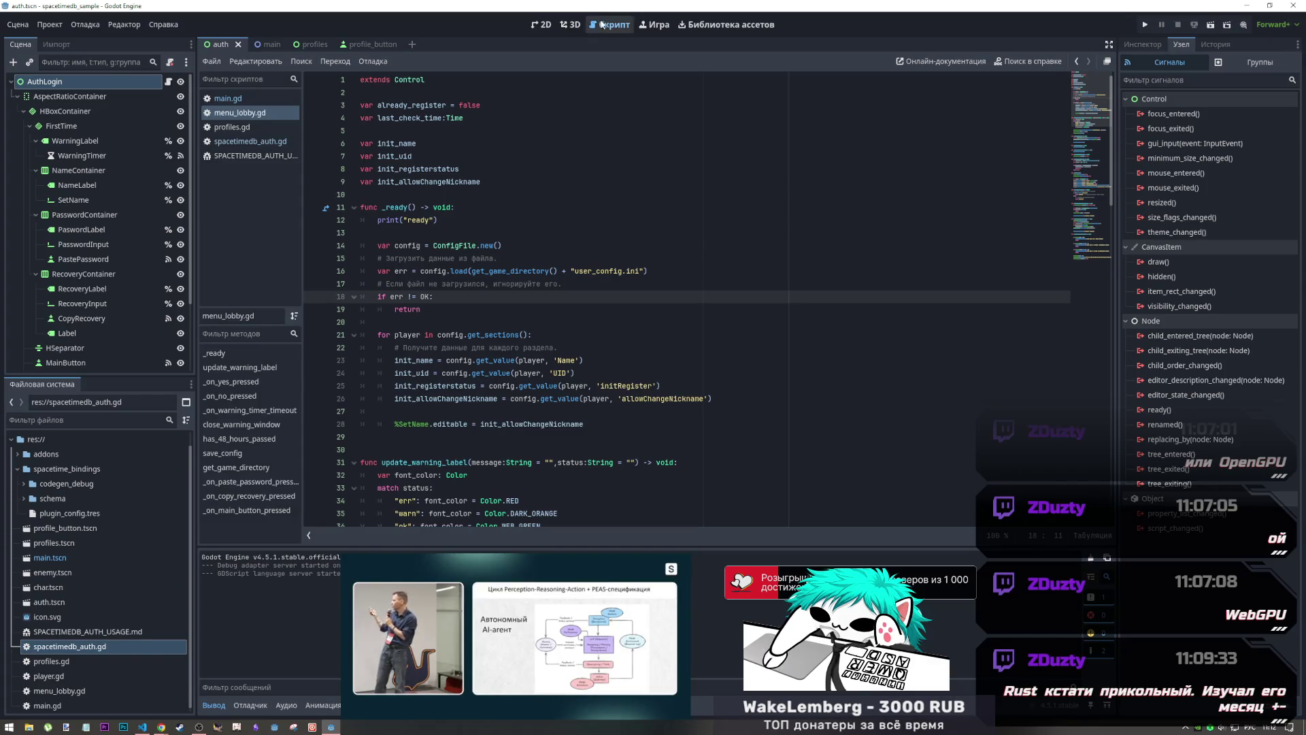
{"action": "left_click", "coordinate": [541, 26]}
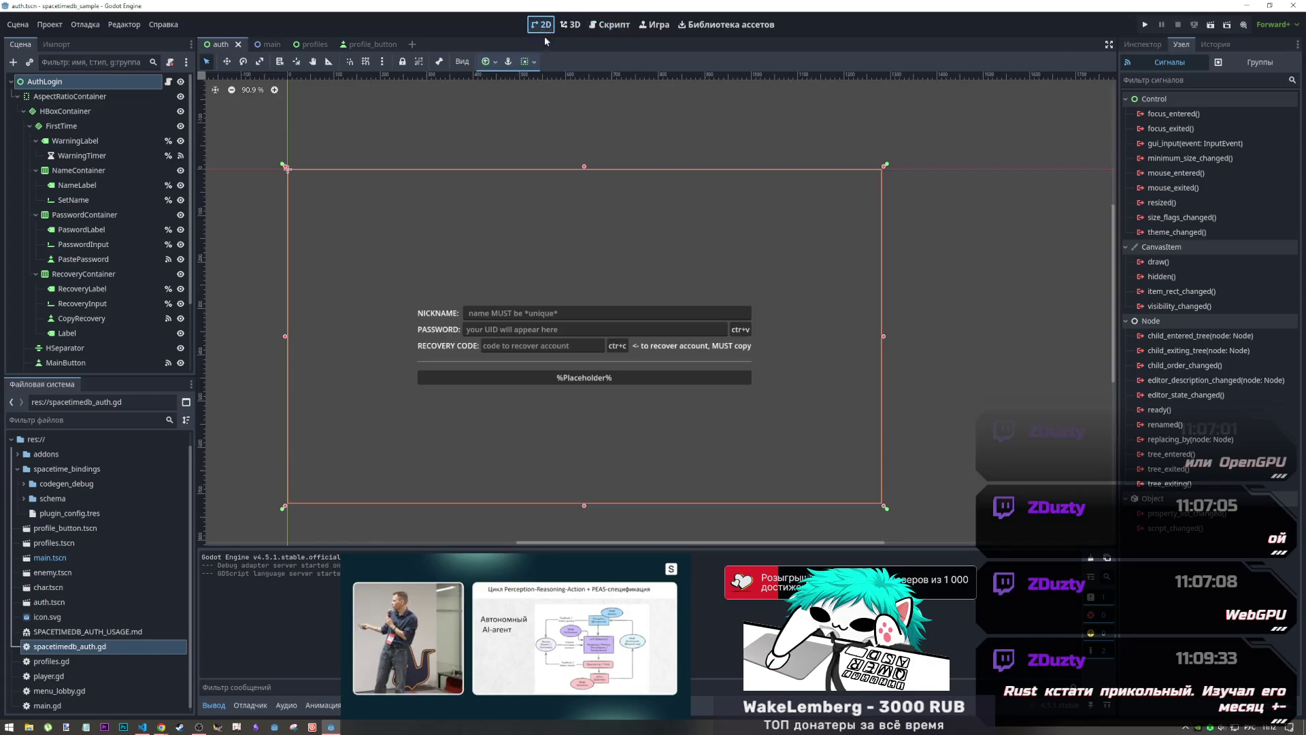
{"action": "left_click", "coordinate": [557, 344]}
{"action": "left_click", "coordinate": [396, 301]}
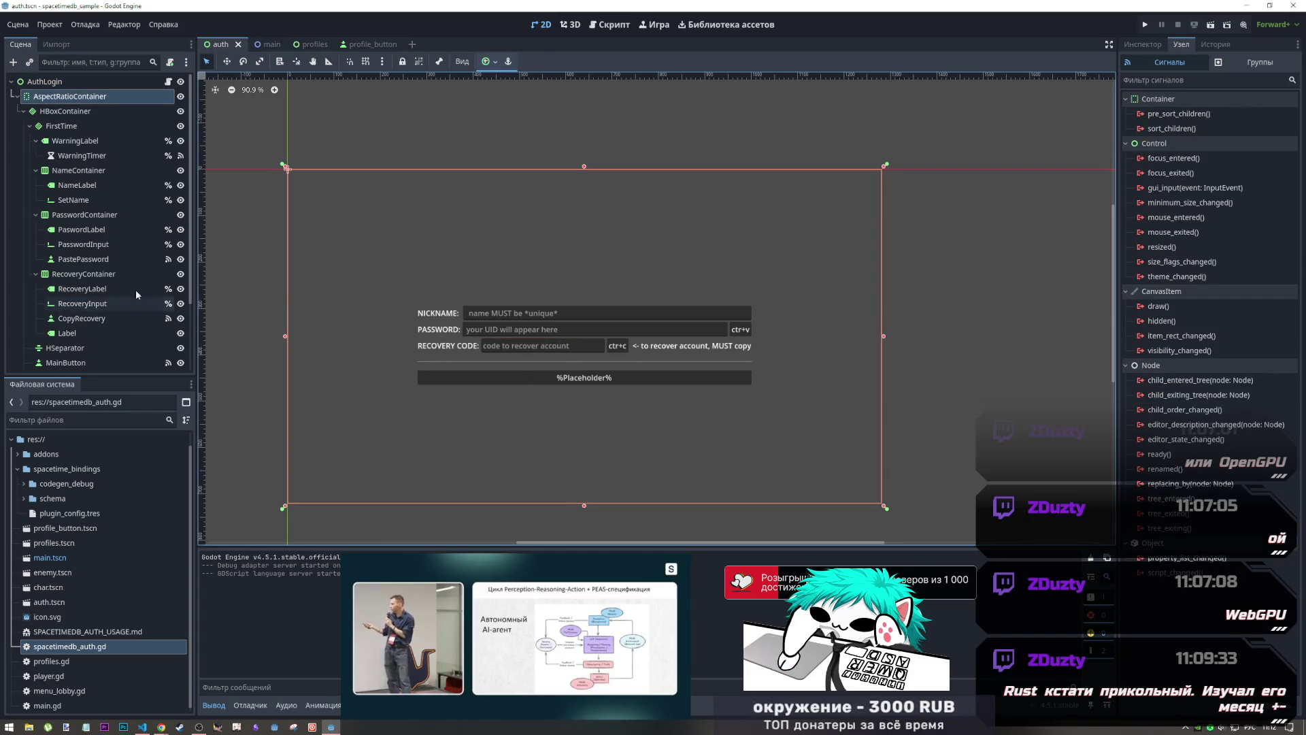
{"action": "left_click", "coordinate": [233, 301]}
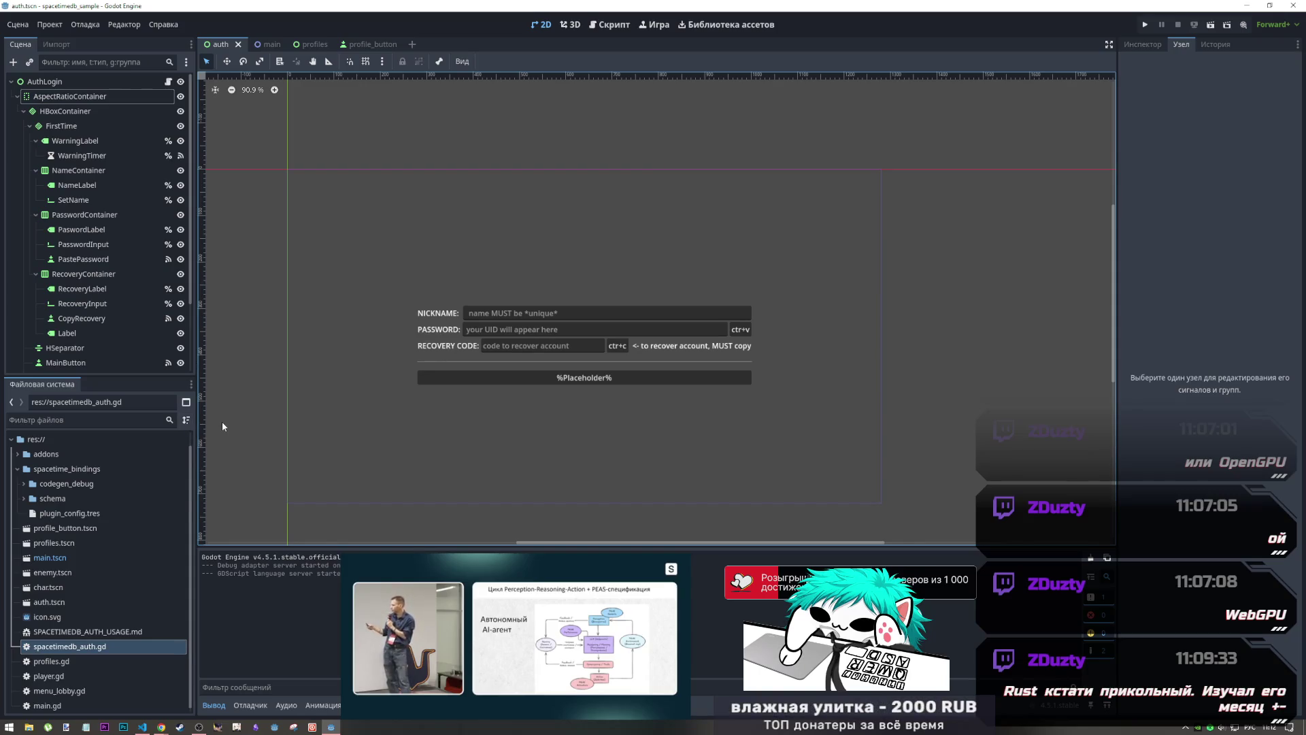
{"action": "left_click", "coordinate": [595, 26]}
{"action": "scroll", "coordinate": [435, 102], "scroll_direction": "down", "scroll_amount": 1}
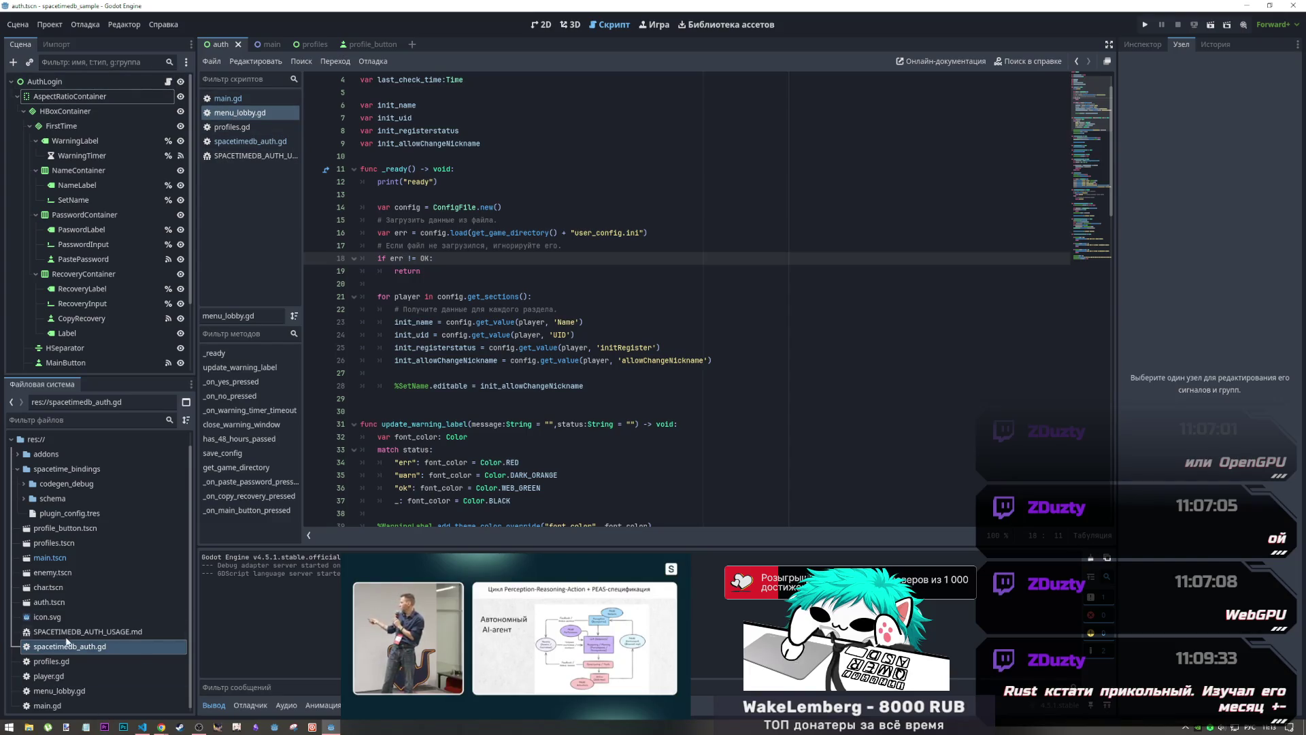
{"action": "right_click", "coordinate": [63, 689]}
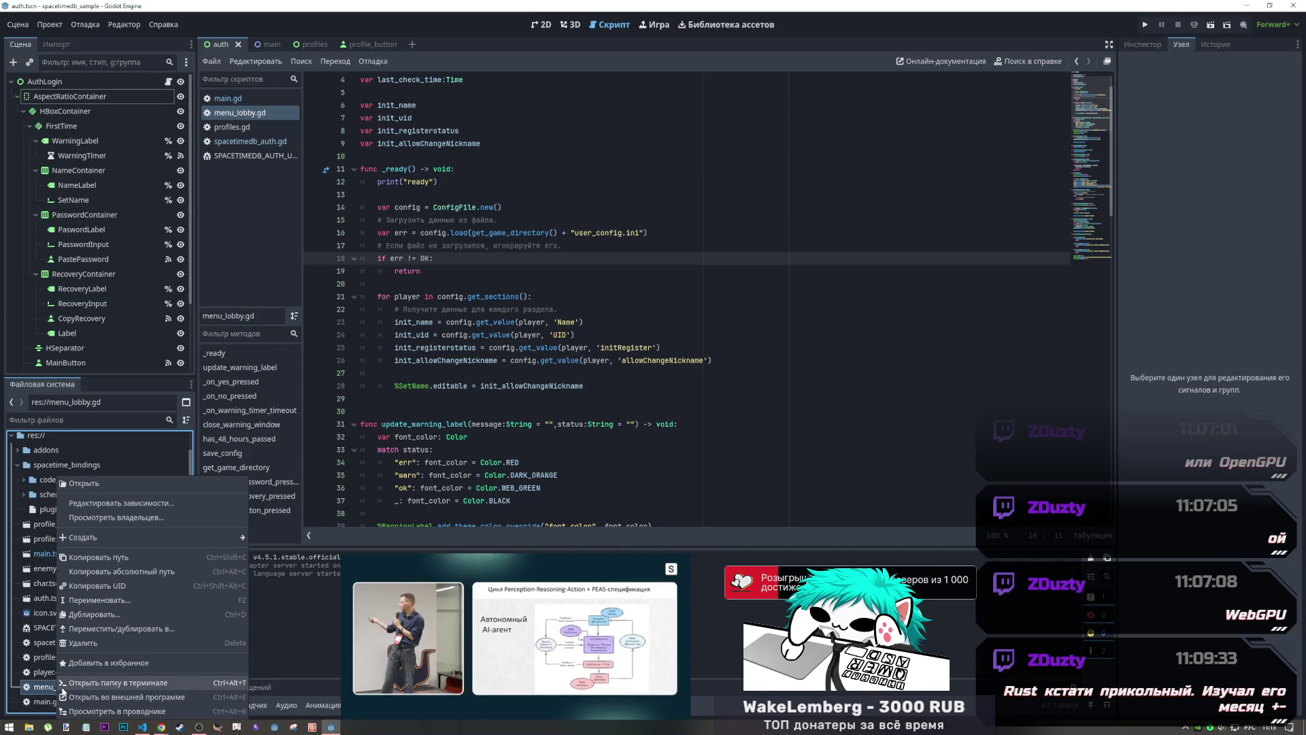
{"action": "left_click", "coordinate": [118, 600]}
{"action": "type", "text": "фгер.gd"}
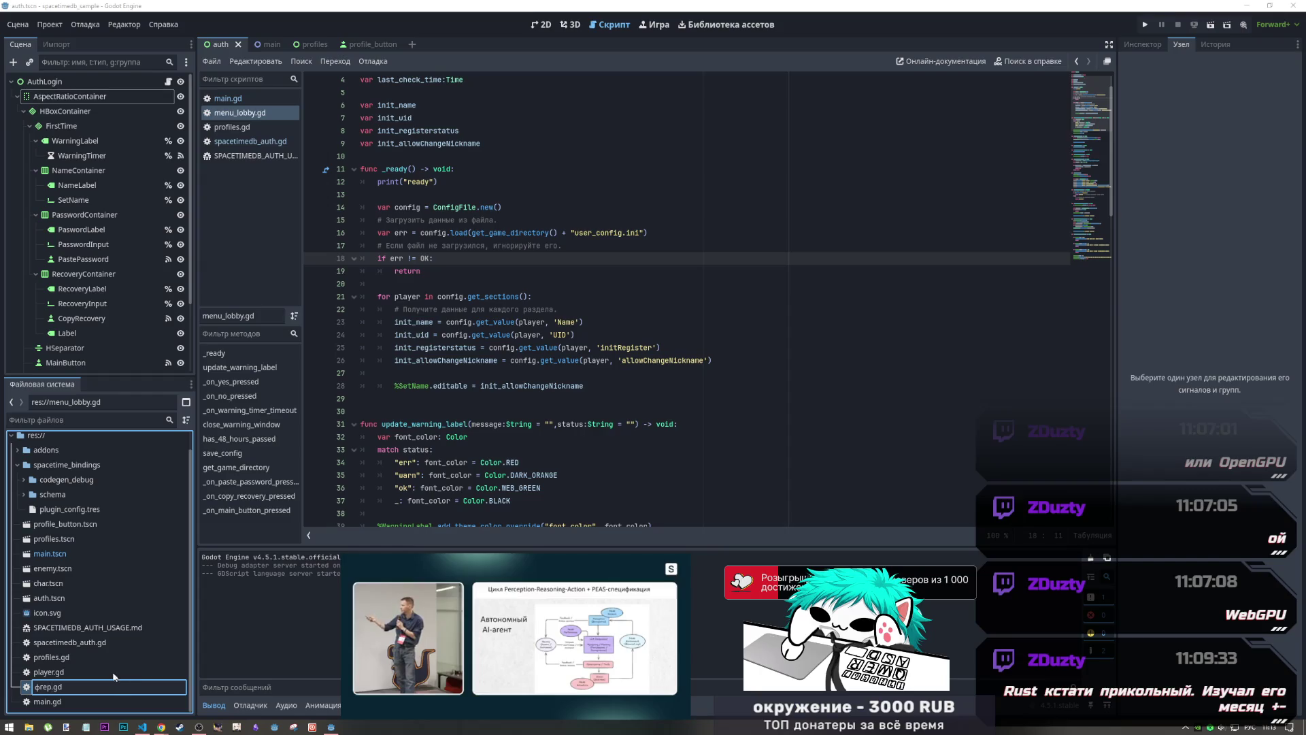
{"action": "type", "text": "е"}
{"action": "type", "text": "auth"}
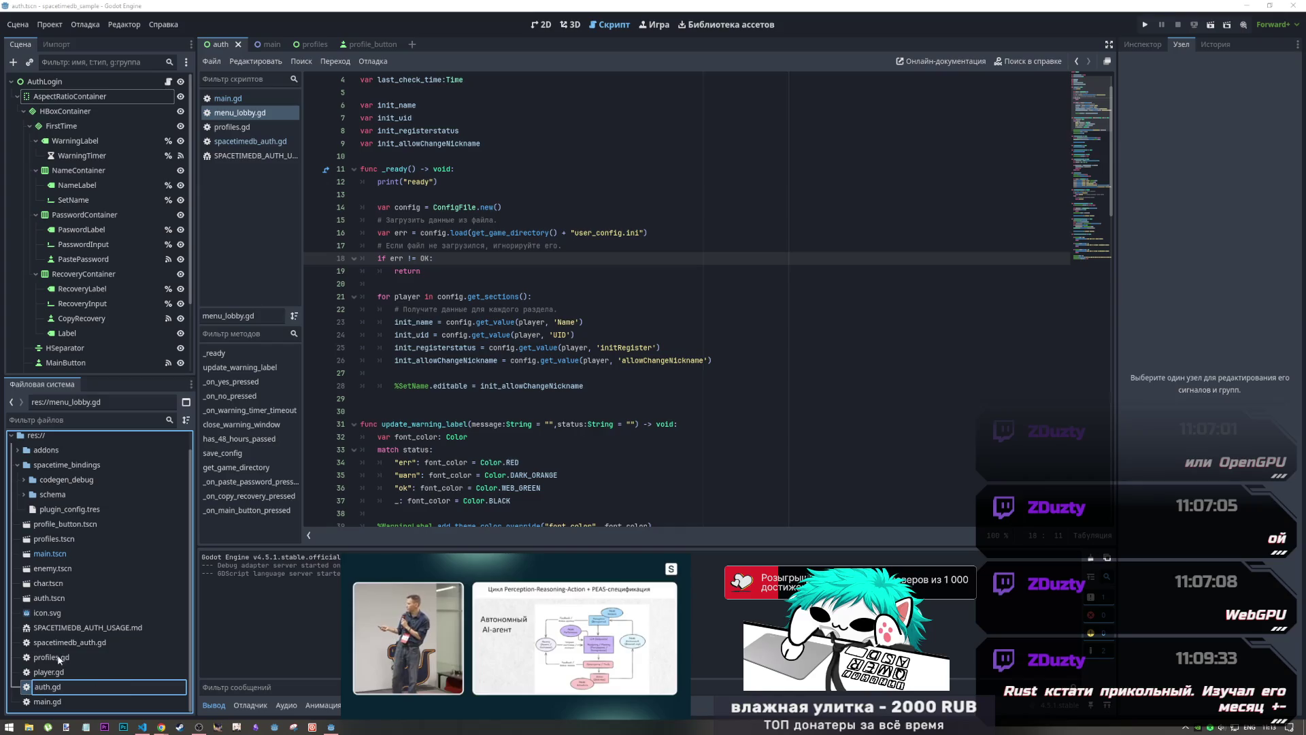
{"action": "key", "text": "Return"}
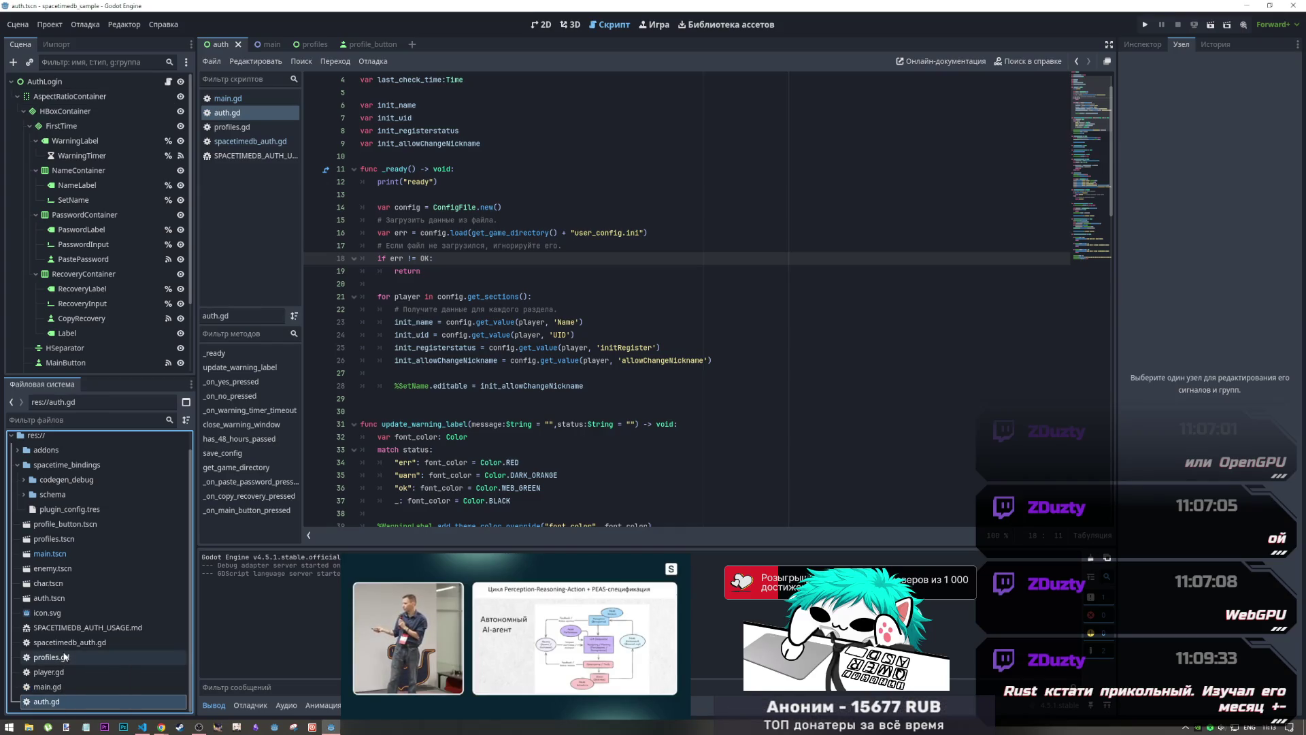
{"action": "scroll", "coordinate": [84, 468], "scroll_direction": "up", "scroll_amount": 1}
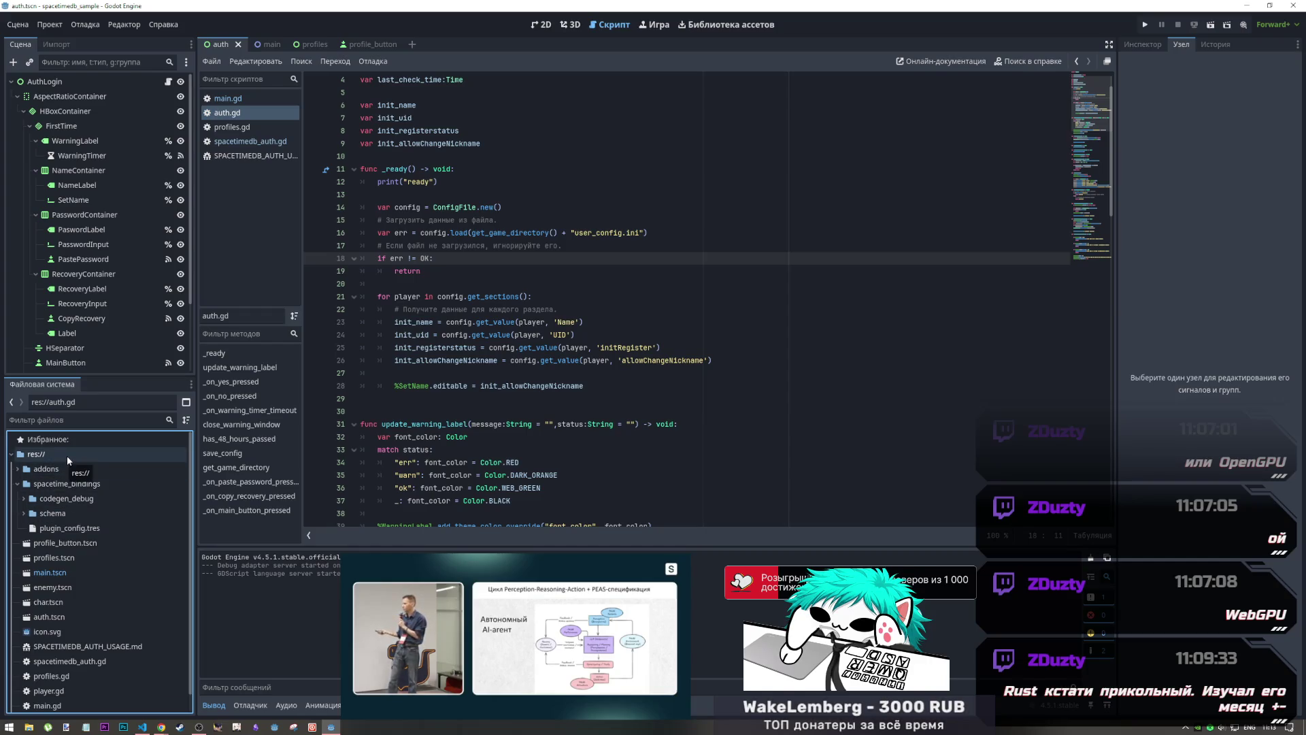
- Collapse spacetime_bindings, create a root folder named UI, and move auth.tscn into it
{"action": "left_click", "coordinate": [15, 484]}
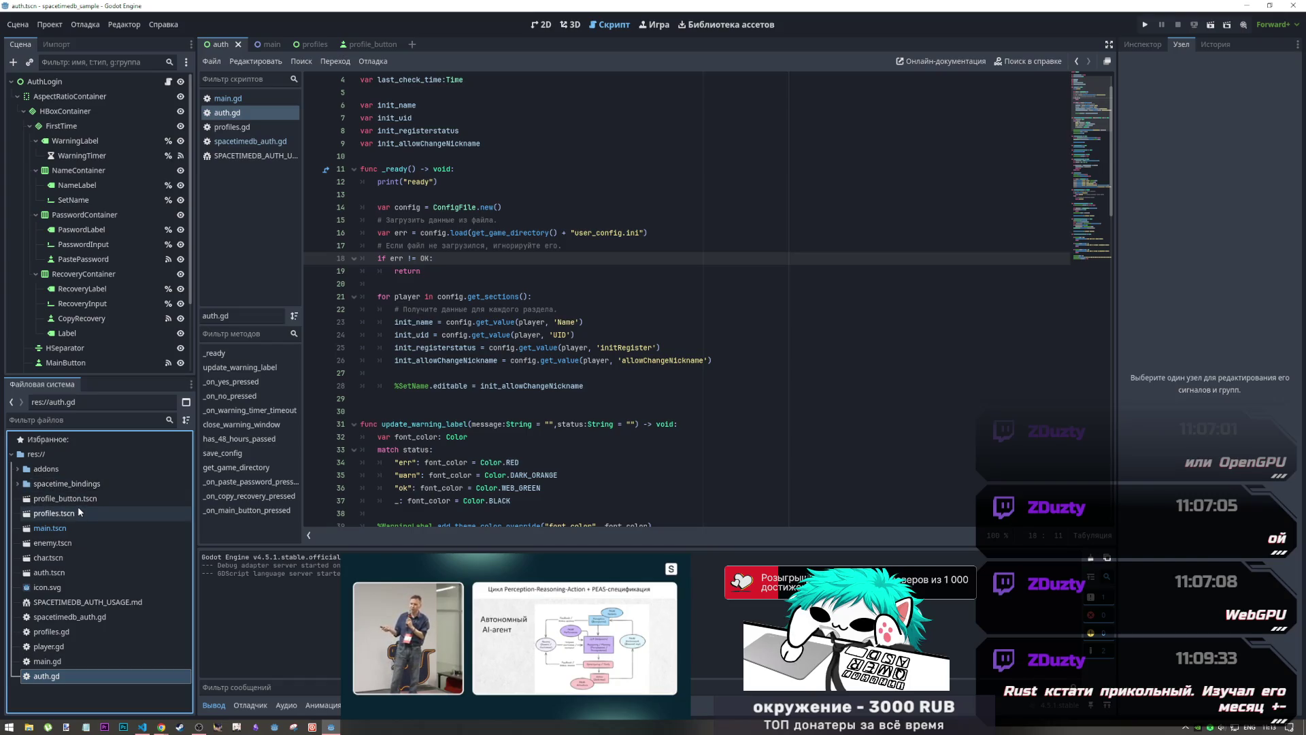
{"action": "right_click", "coordinate": [79, 613]}
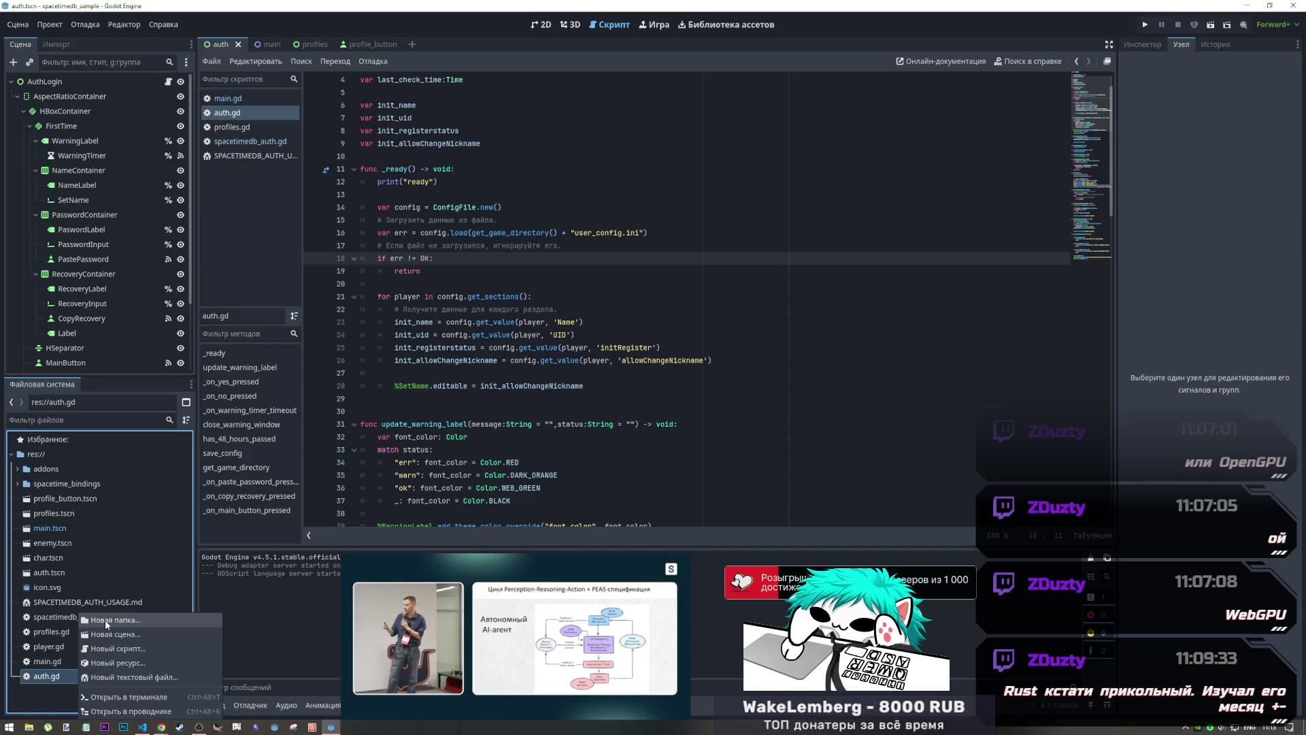
{"action": "left_click", "coordinate": [109, 620]}
{"action": "type", "text": "UI"}
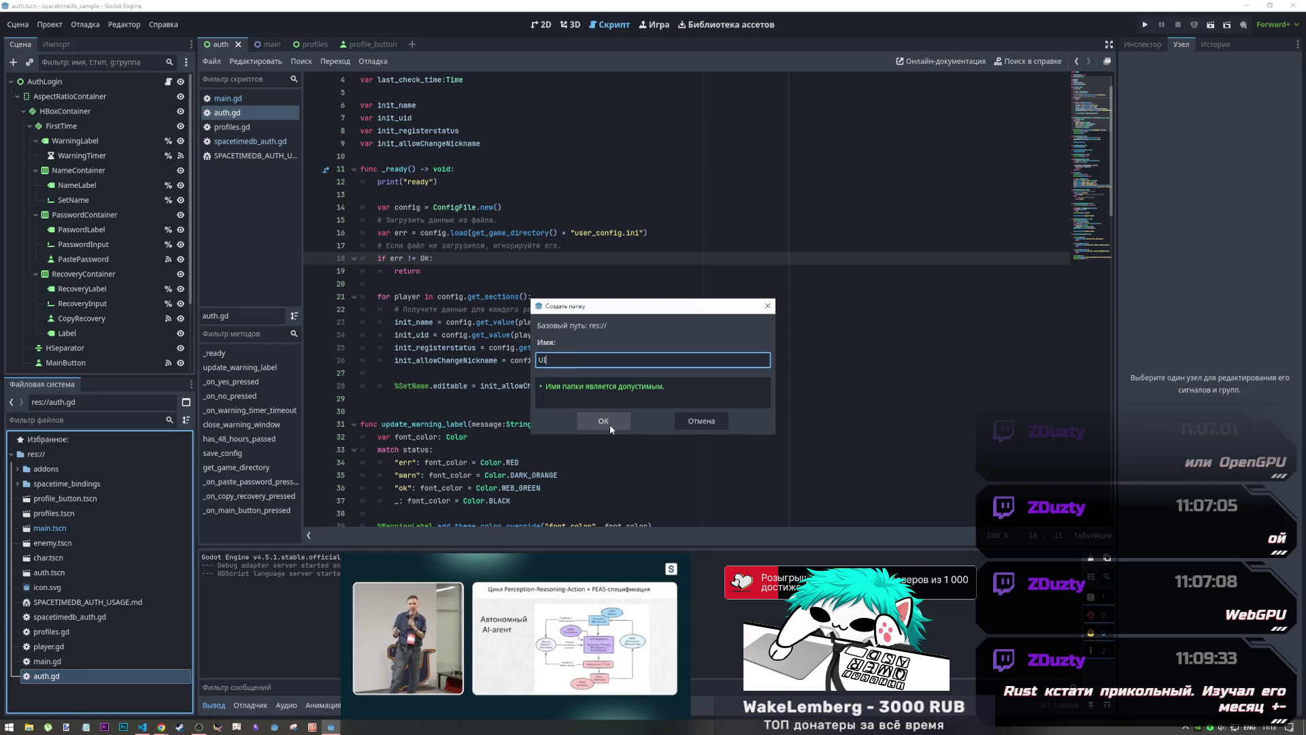
{"action": "left_click", "coordinate": [604, 422]}
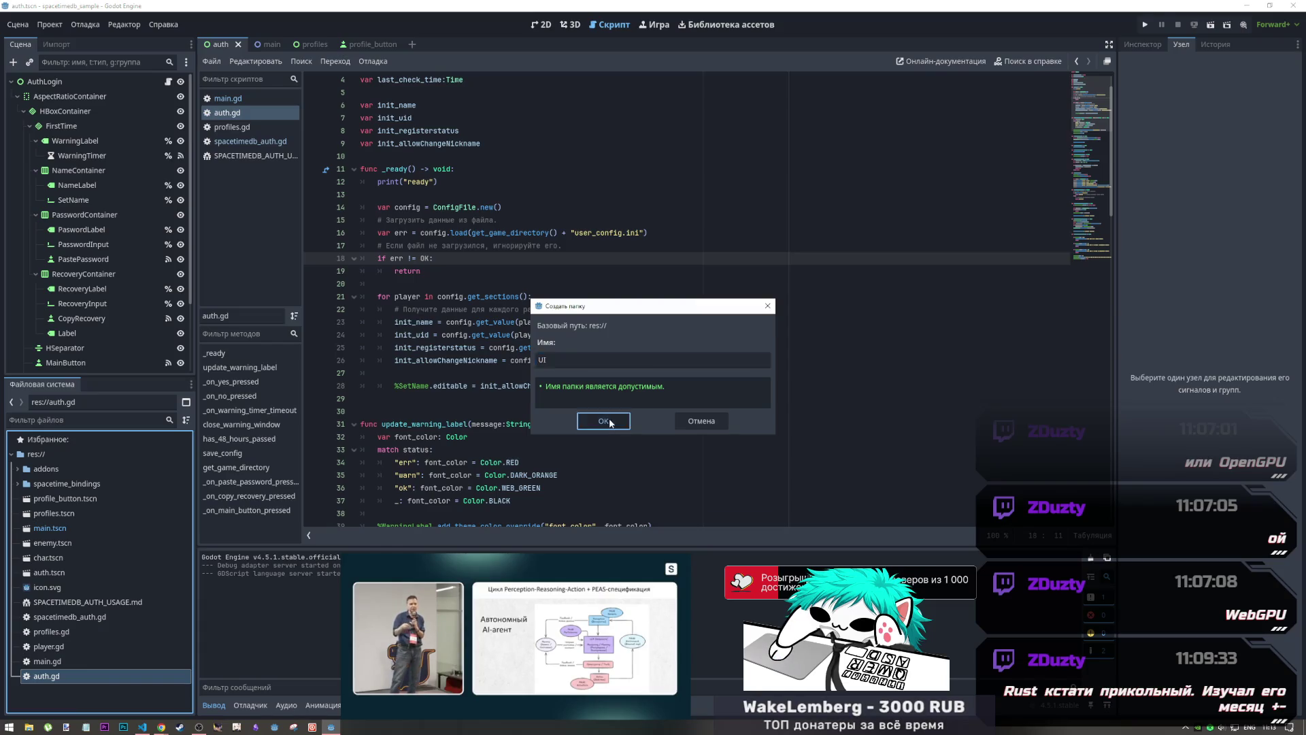
{"action": "left_click", "coordinate": [62, 513]}
{"action": "left_click_drag", "start_coordinate": [48, 587], "coordinate": [41, 503]}
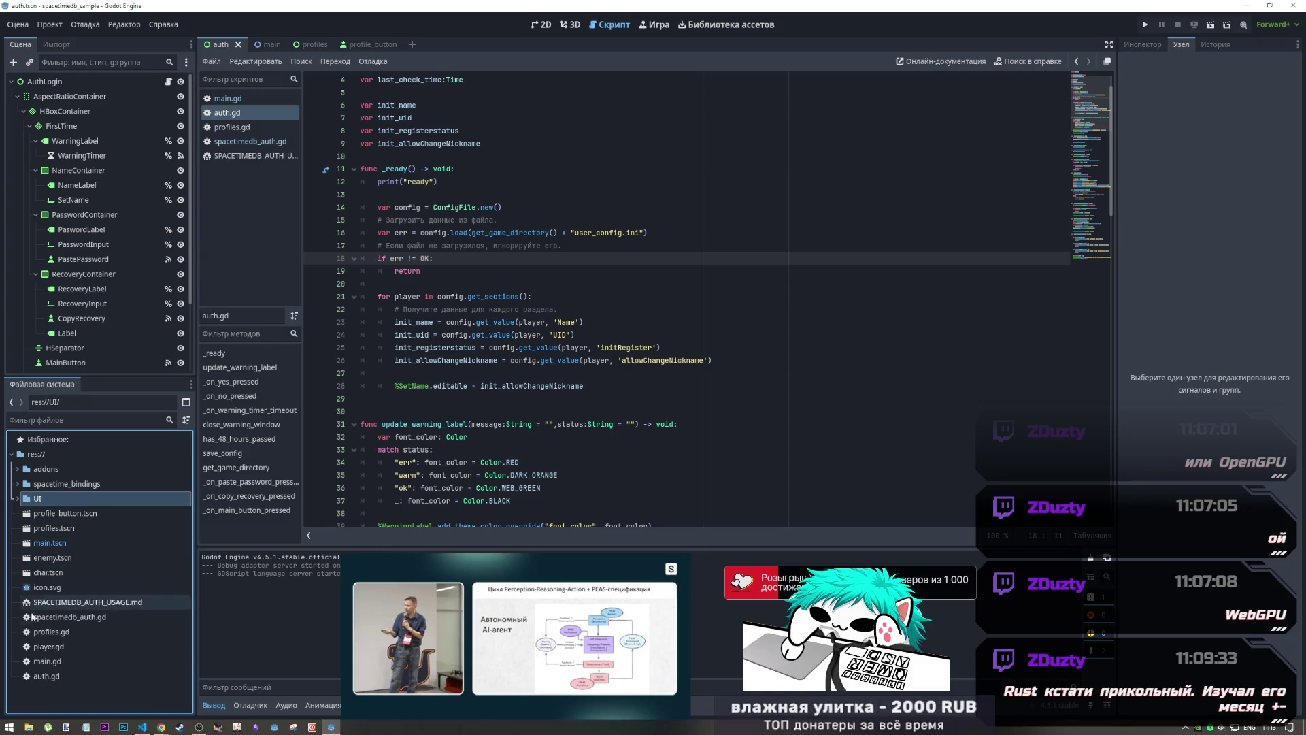
- Move auth.gd and profiles.gd into the UI folder
{"action": "left_click", "coordinate": [48, 646]}
{"action": "left_click_drag", "start_coordinate": [46, 676], "coordinate": [44, 501]}
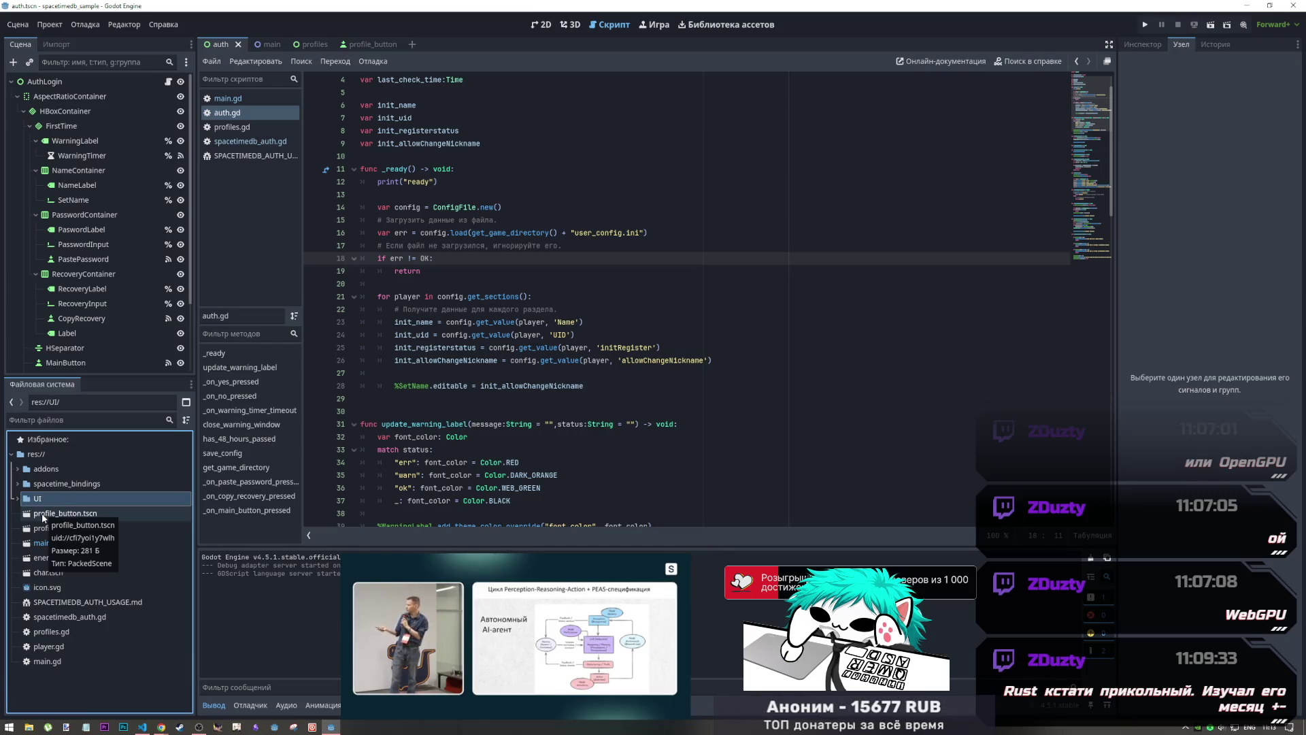
{"action": "left_click", "coordinate": [106, 697]}
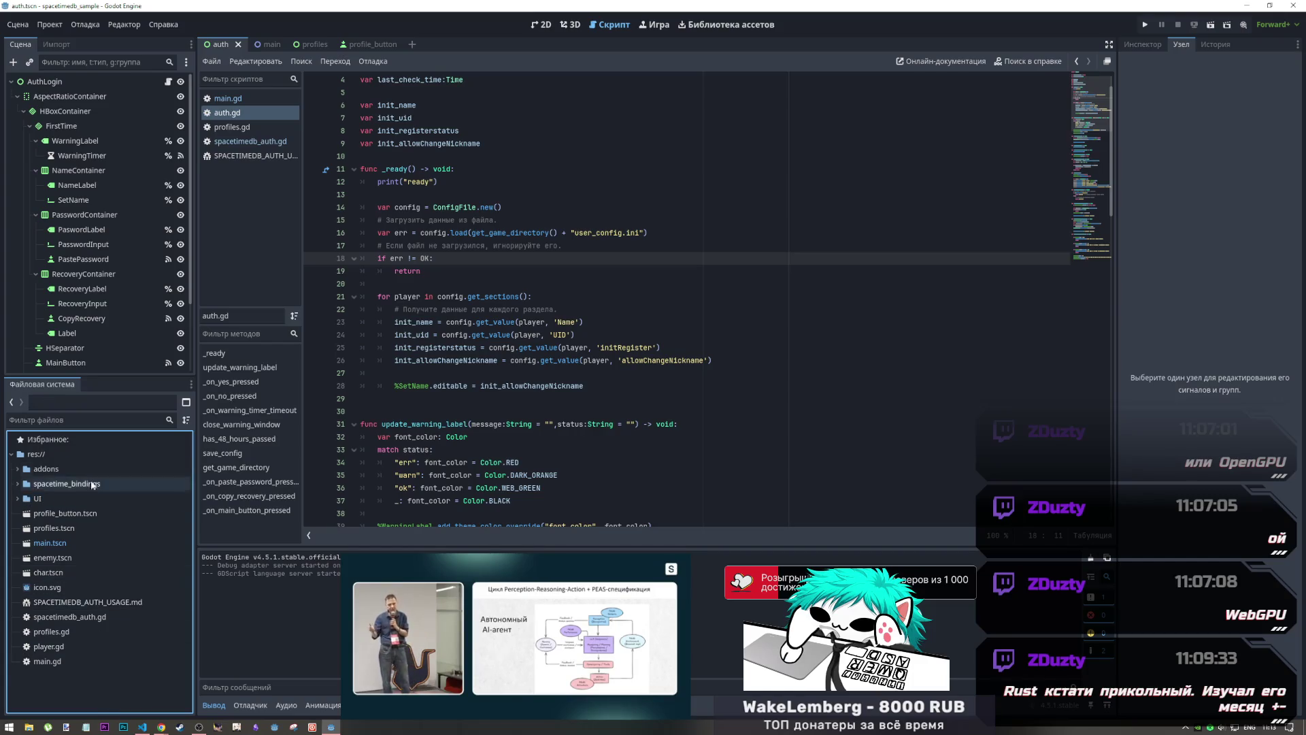
{"action": "double_click", "coordinate": [55, 632]}
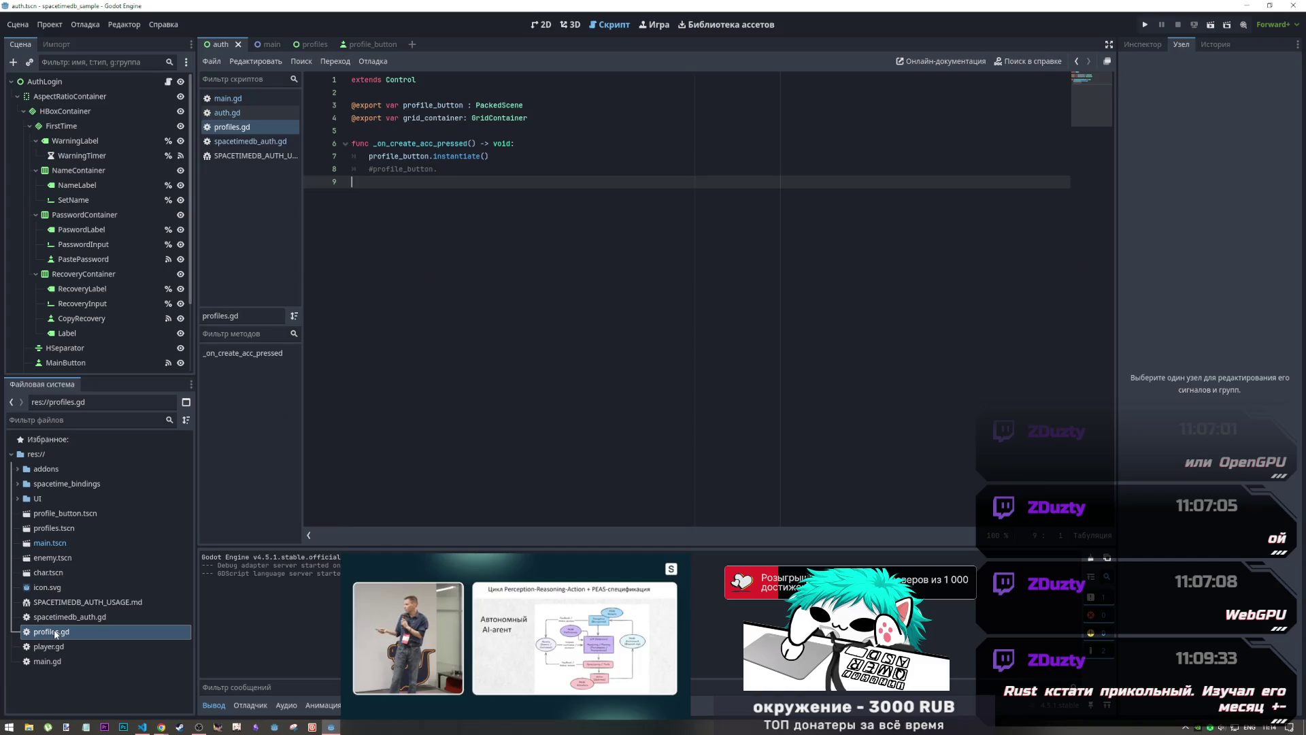
{"action": "middle_click", "coordinate": [257, 126]}
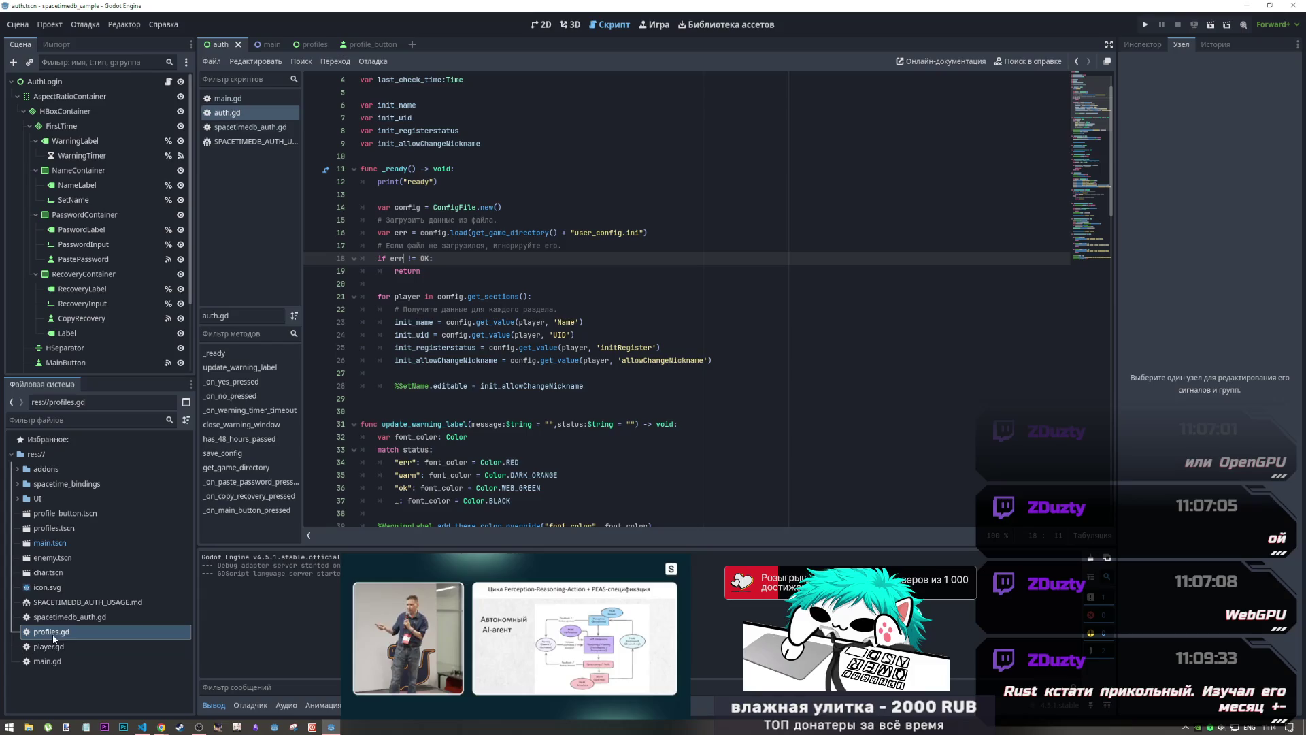
{"action": "mouse_move", "coordinate": [53, 638]}
{"action": "left_mouse_down"}
{"action": "mouse_move", "coordinate": [63, 494]}
{"action": "mouse_move", "coordinate": [49, 631]}
{"action": "mouse_move", "coordinate": [52, 501]}
{"action": "left_mouse_up"}
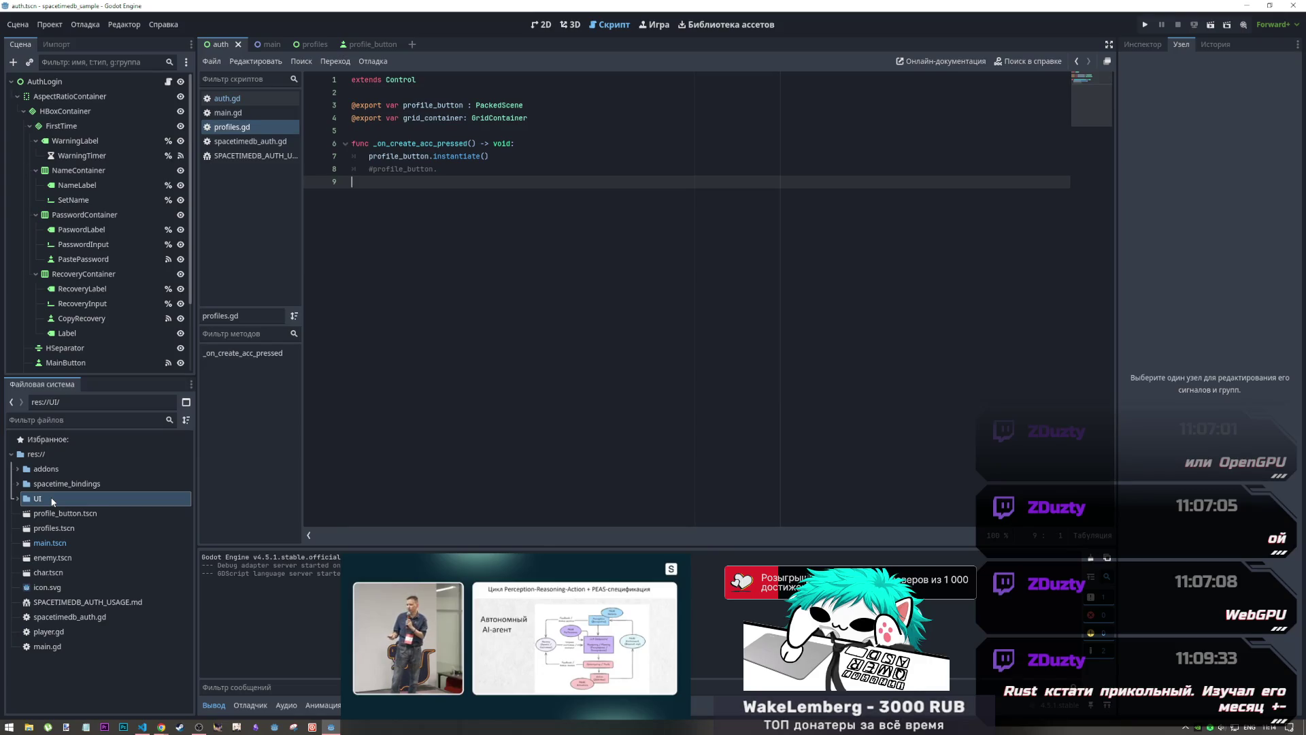
- Open player.gd in the script editor after a brief look at main.gd
{"action": "double_click", "coordinate": [46, 631]}
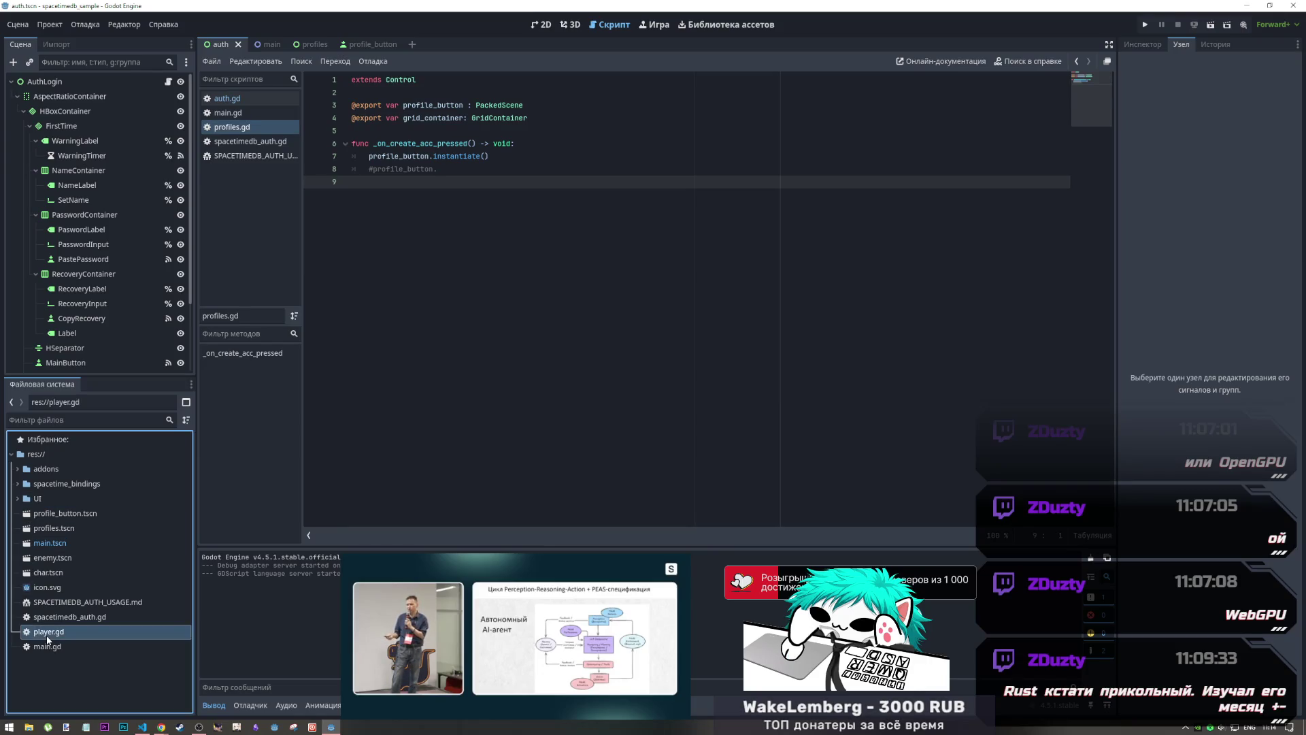
{"action": "key", "text": "Down"}
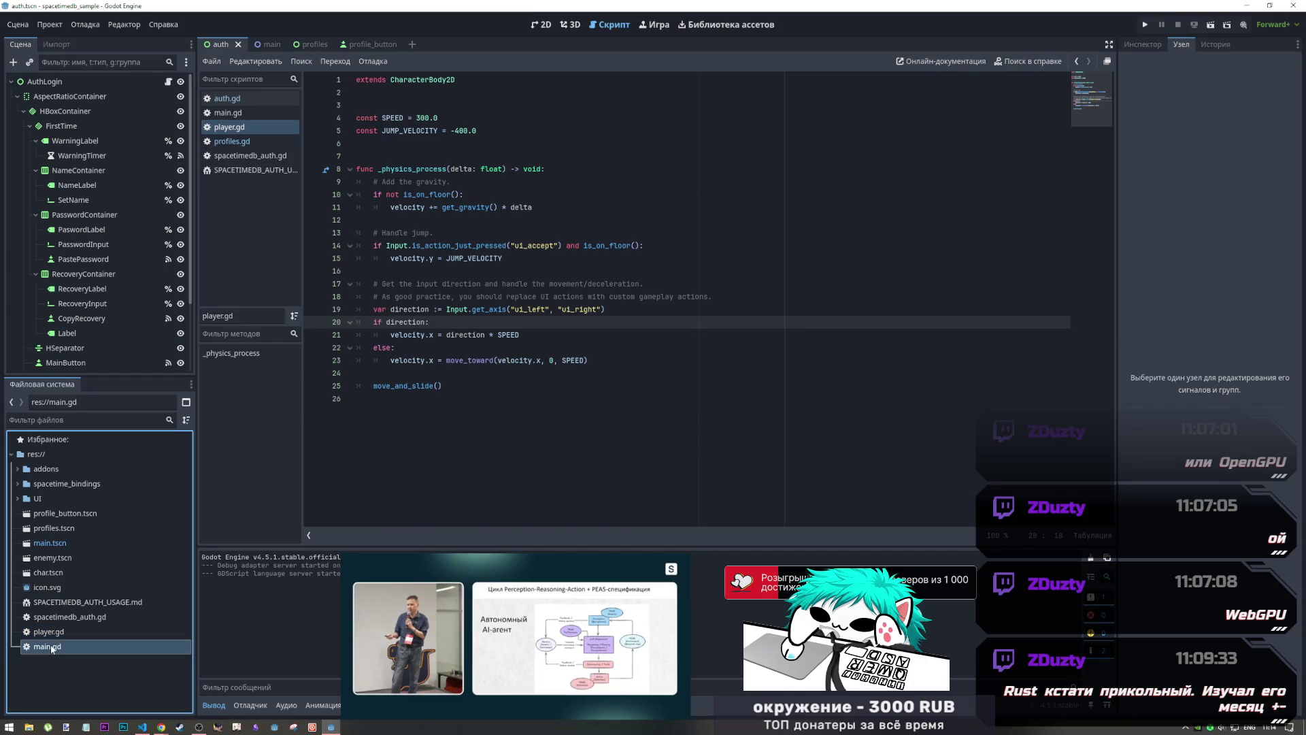
{"action": "key", "text": "Return"}
{"action": "double_click", "coordinate": [54, 632]}
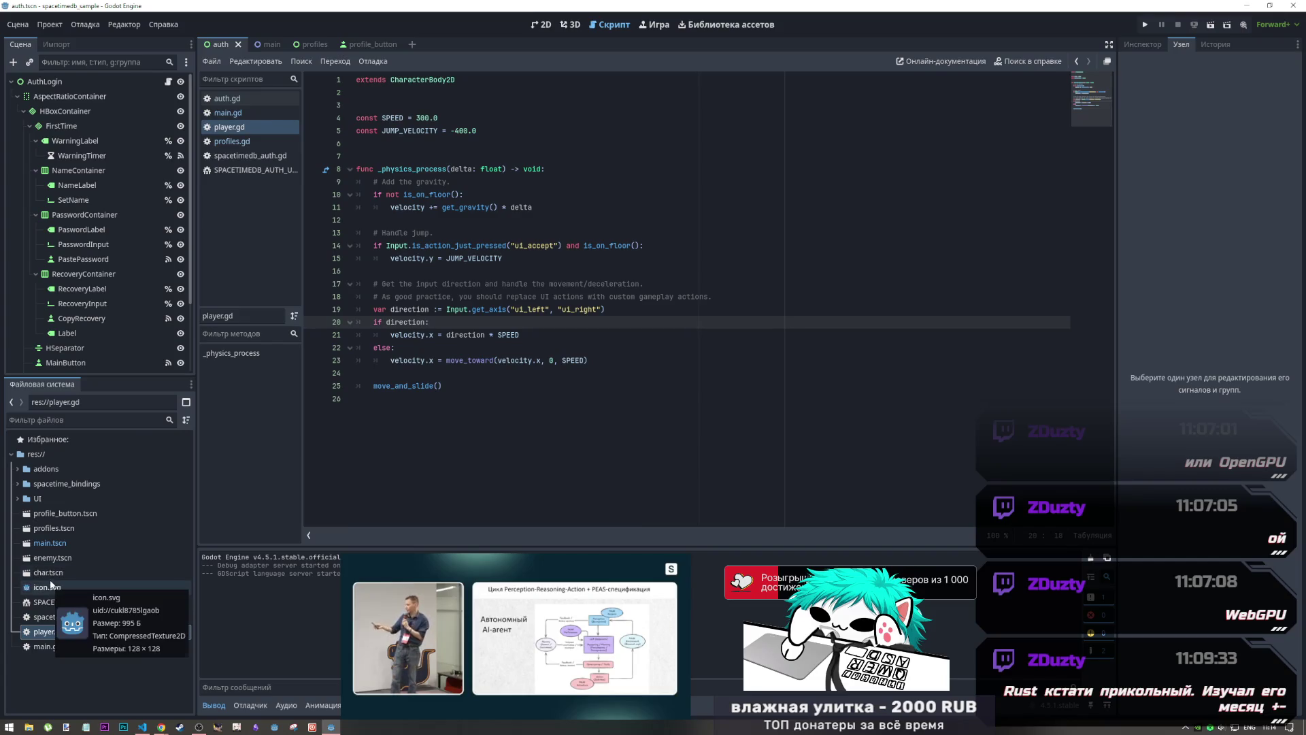
{"action": "left_click", "coordinate": [50, 558]}
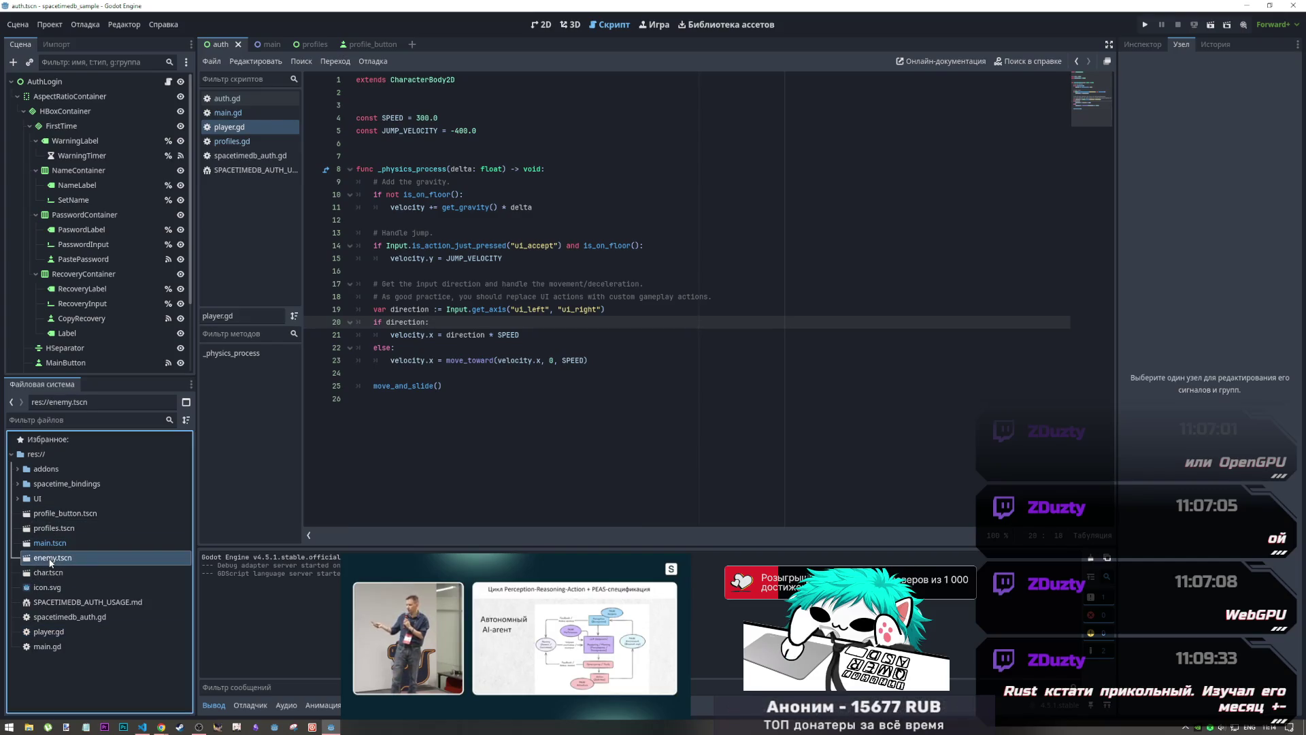
{"action": "right_click", "coordinate": [82, 453]}
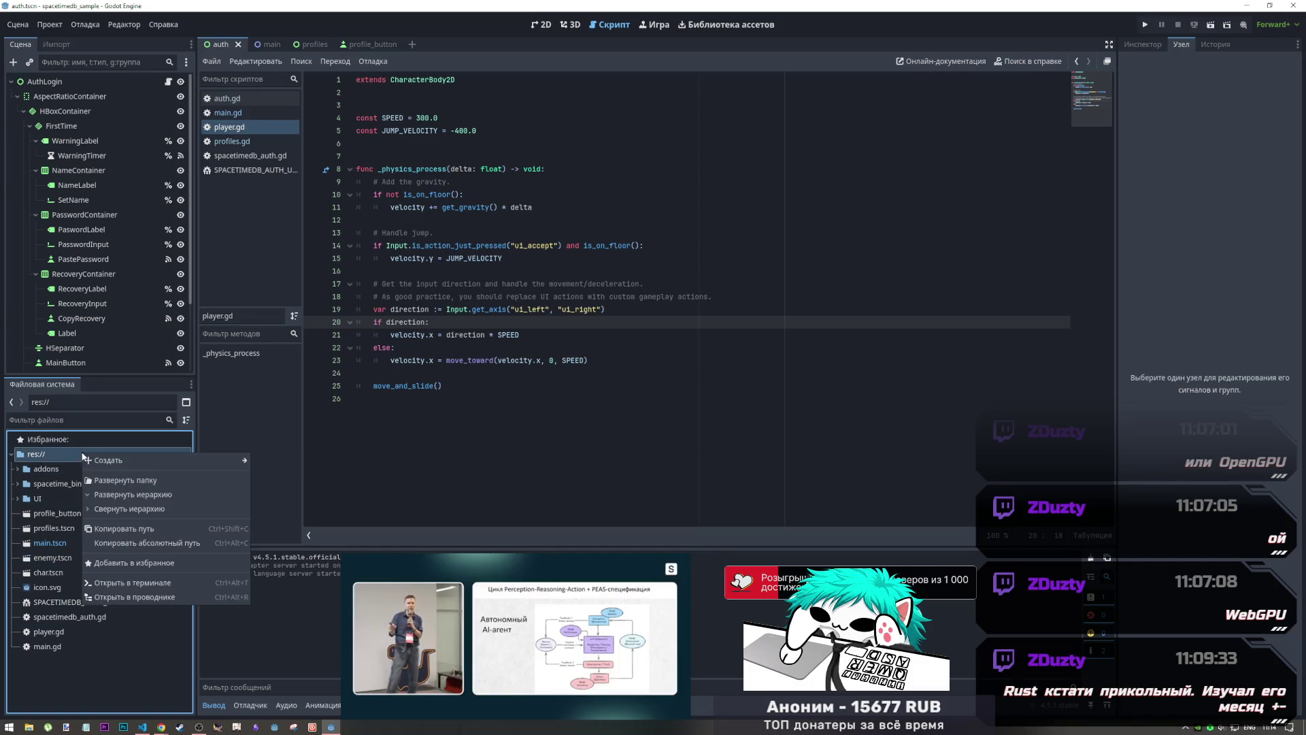
- Rename the UI folder to lowercase ui
{"action": "mouse_move", "coordinate": [170, 460]}
{"action": "left_click", "coordinate": [260, 460]}
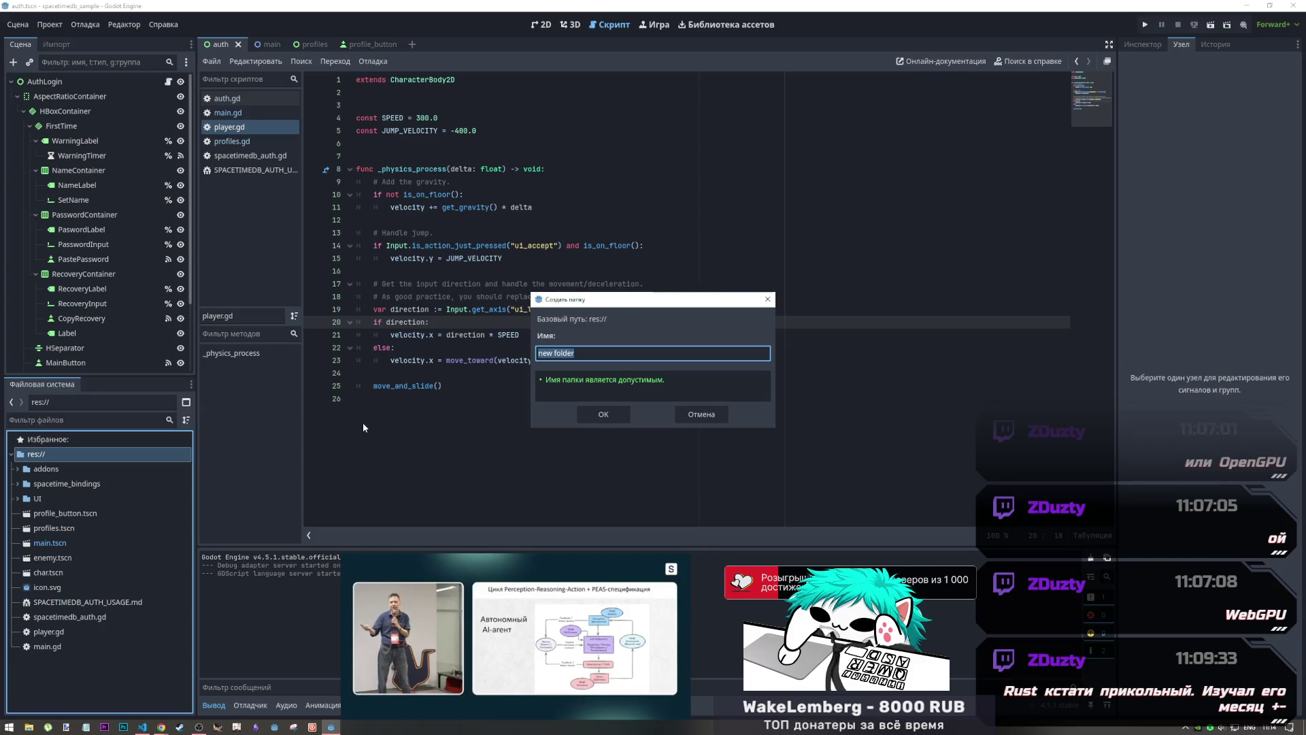
{"action": "key", "text": "Escape"}
{"action": "right_click", "coordinate": [37, 497]}
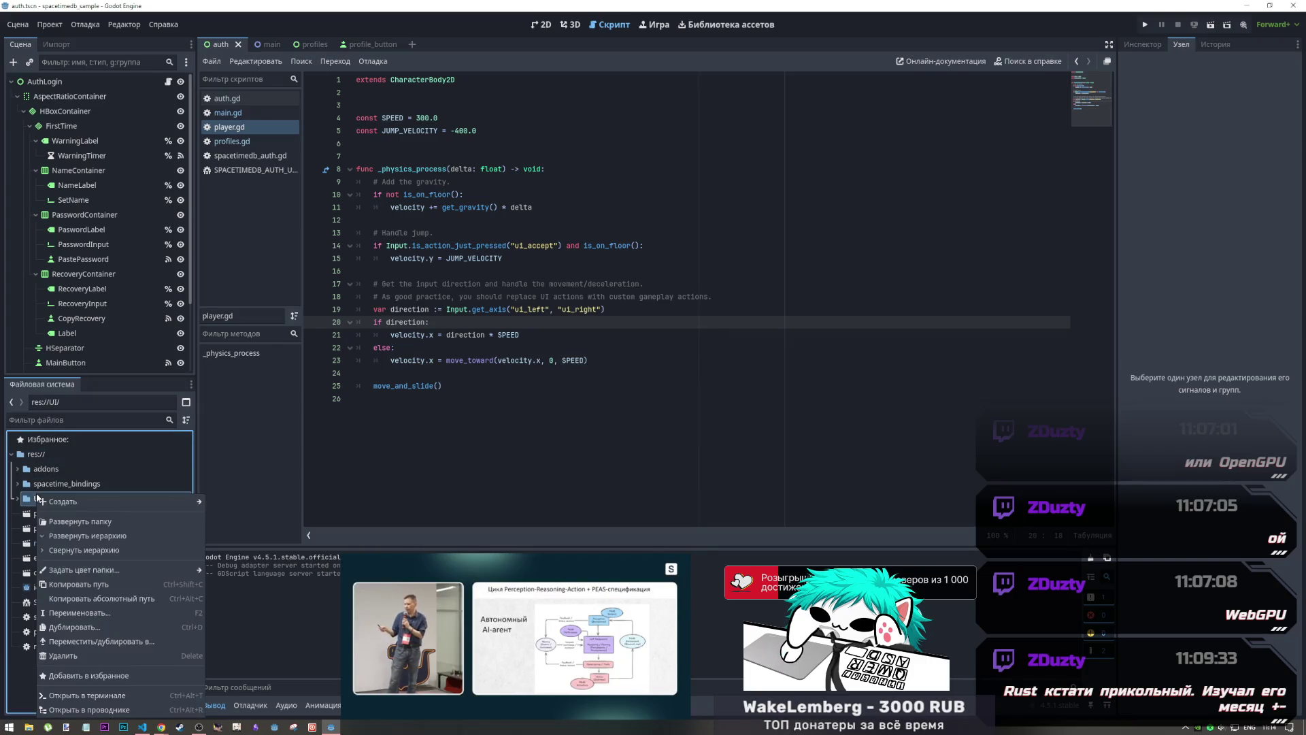
{"action": "left_click", "coordinate": [86, 612]}
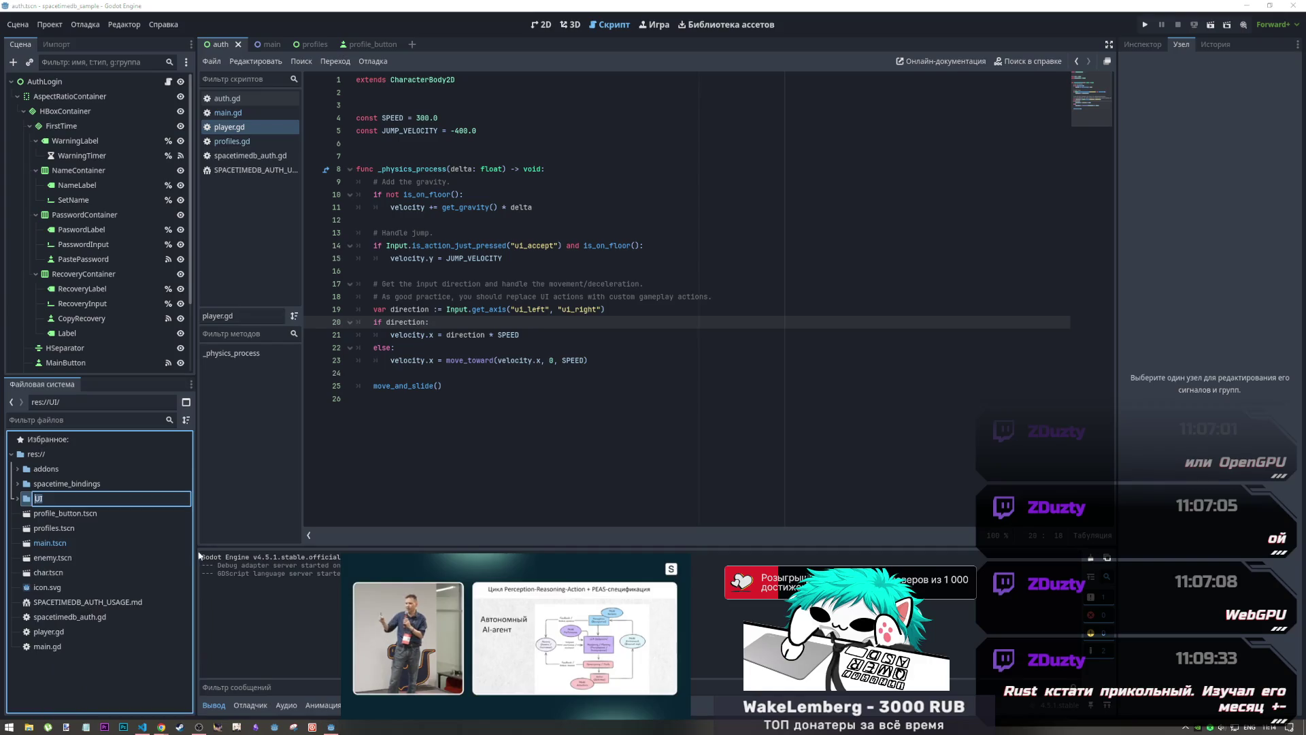
{"action": "type", "text": "ui"}
{"action": "key", "text": "Return"}
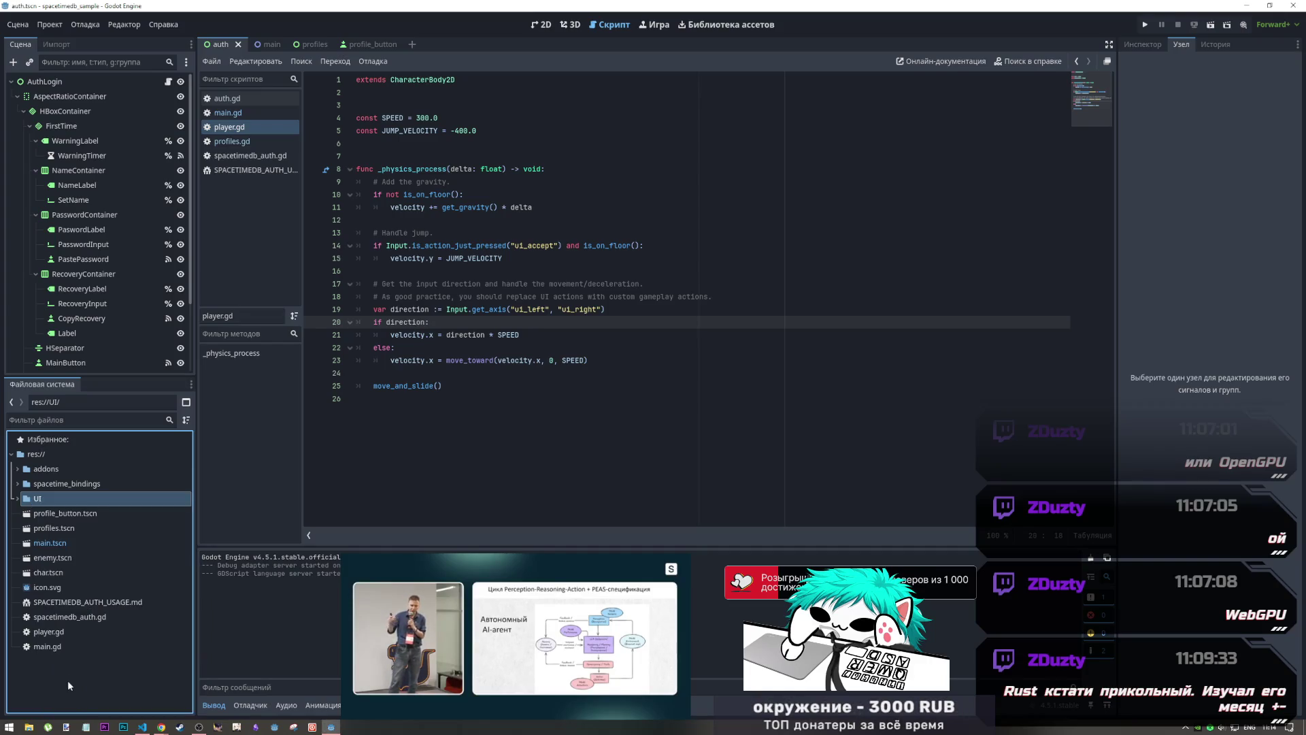
- Create a new folder named chars at the project root
{"action": "left_click", "coordinate": [39, 454]}
{"action": "right_click", "coordinate": [44, 451]}
{"action": "mouse_move", "coordinate": [73, 455]}
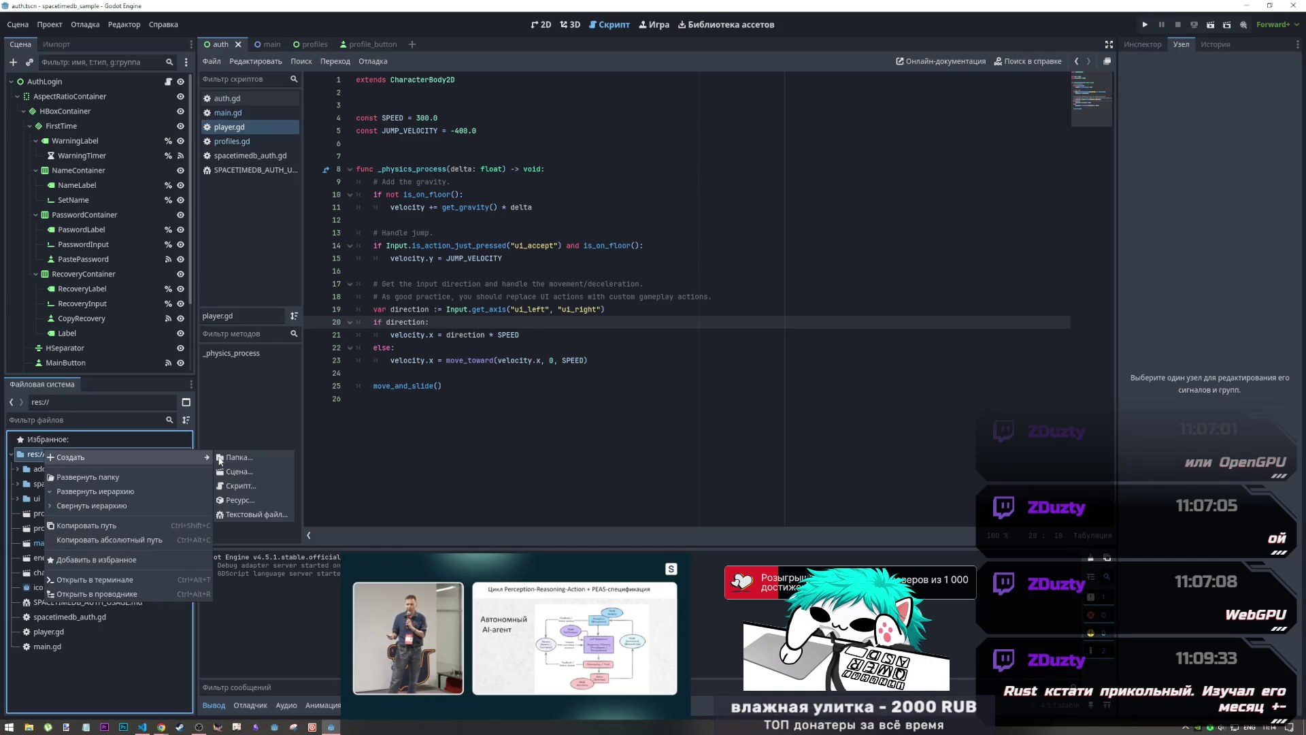
{"action": "left_click", "coordinate": [245, 458]}
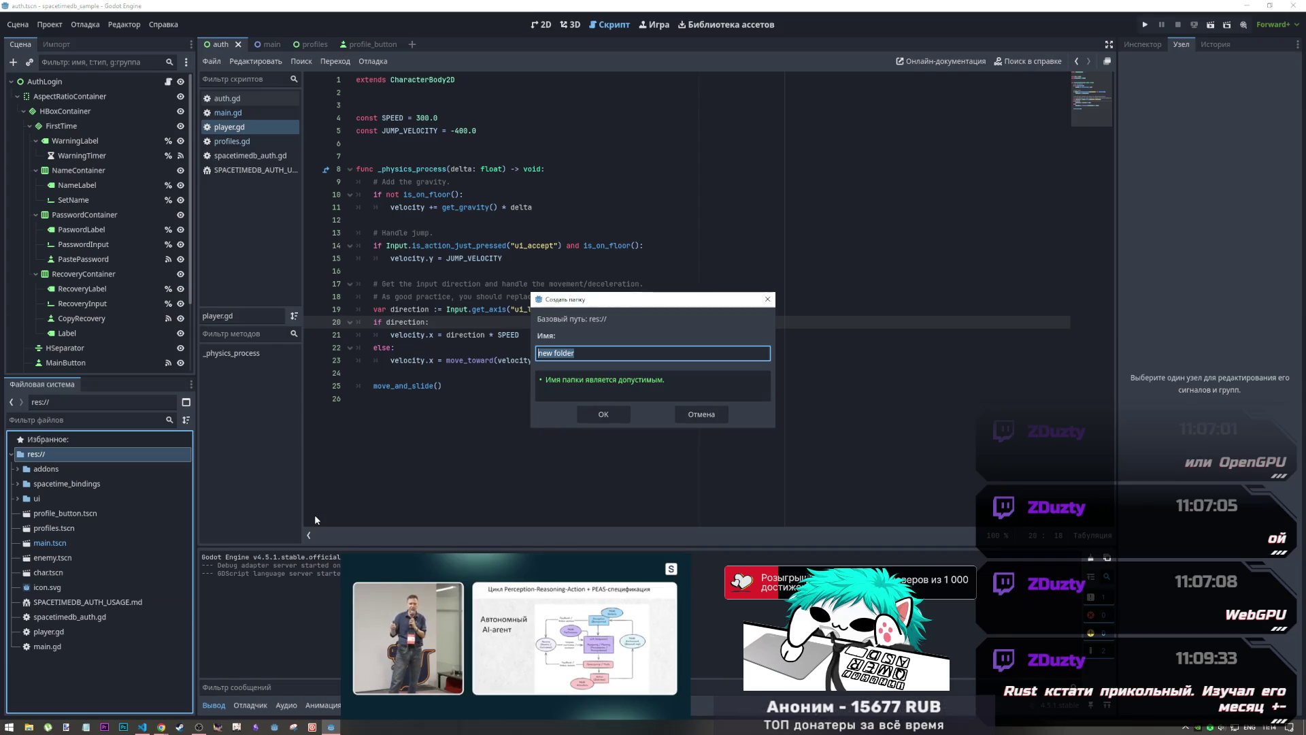
{"action": "key", "text": "BackSpace"}
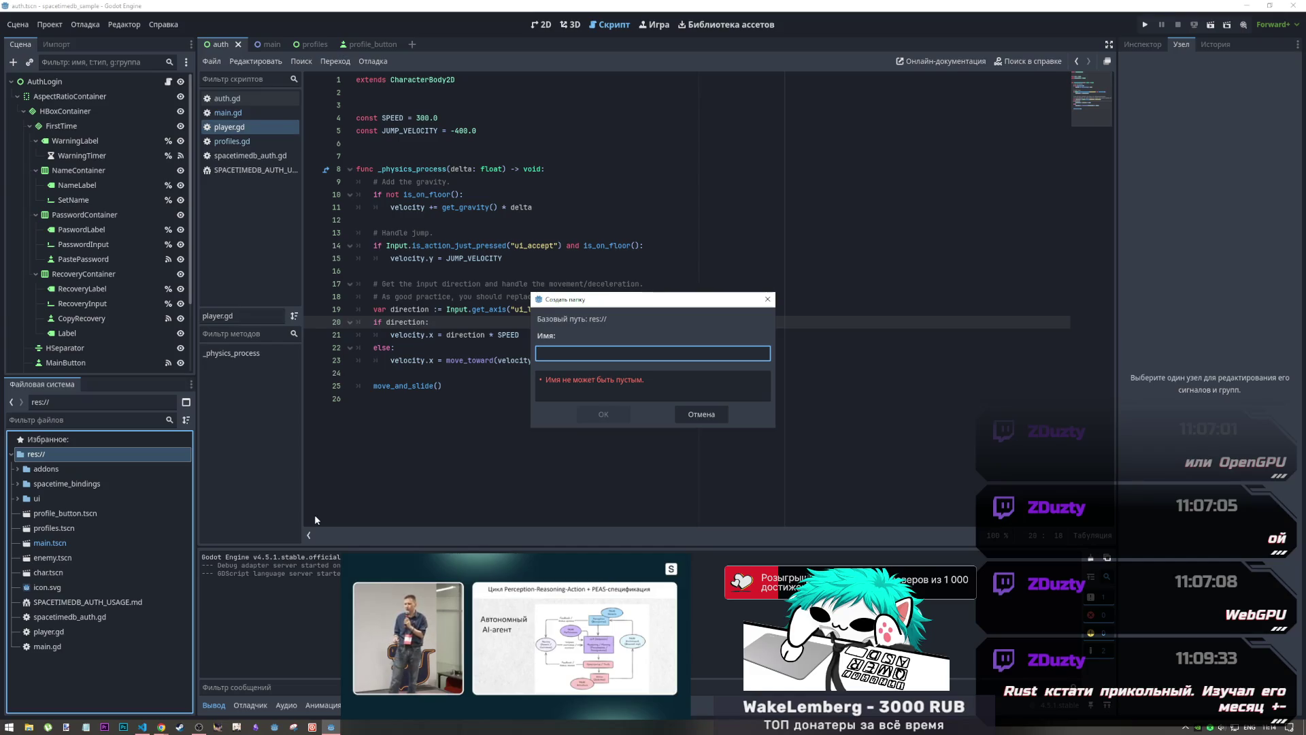
{"action": "type", "text": "chars"}
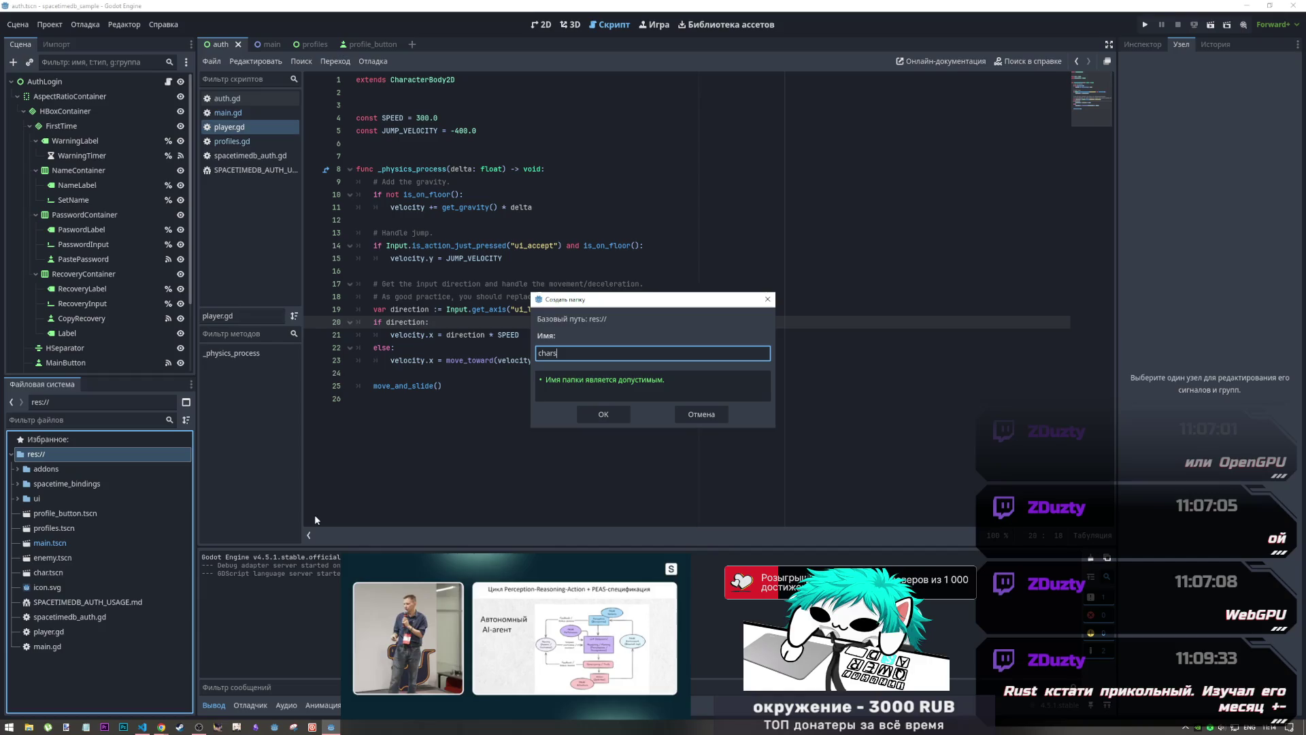
{"action": "left_click", "coordinate": [600, 415]}
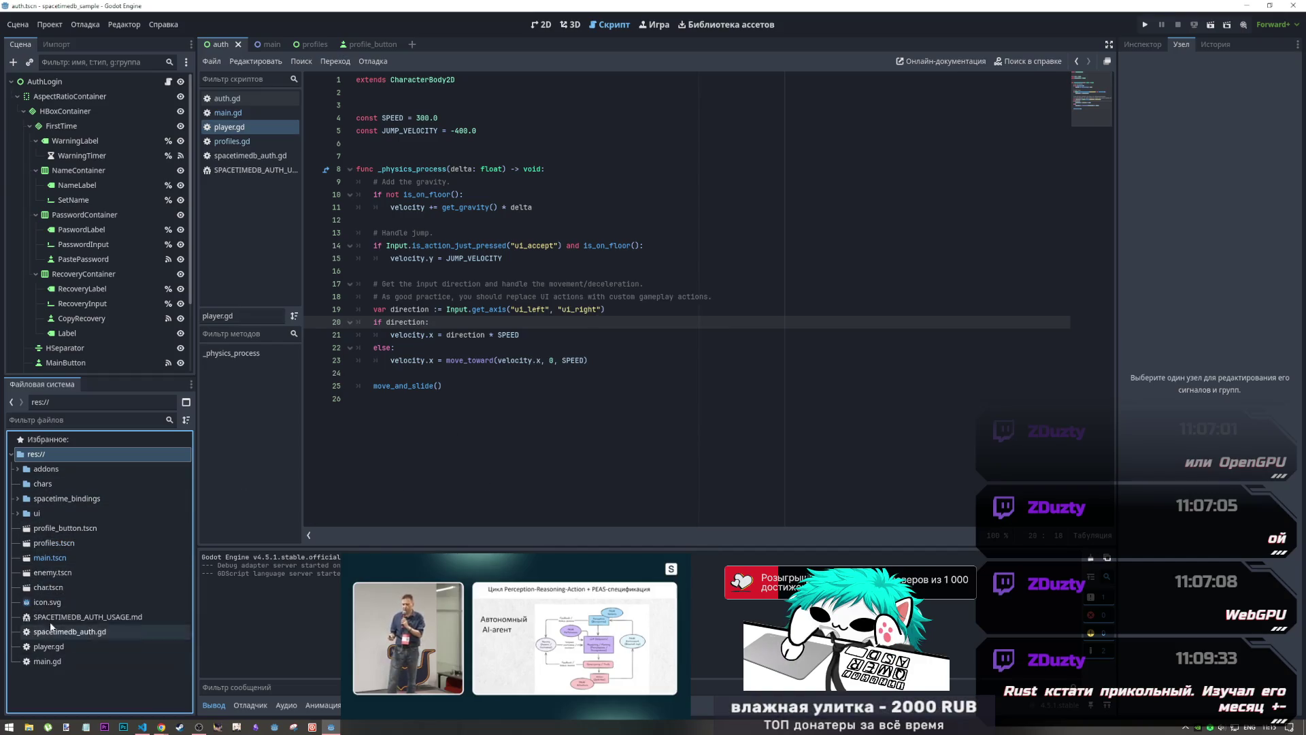
- Move char.tscn and enemy.tscn into the chars folder
{"action": "left_click_drag", "start_coordinate": [51, 592], "coordinate": [54, 484]}
{"action": "left_click_drag", "start_coordinate": [52, 574], "coordinate": [49, 485]}
{"action": "left_click", "coordinate": [51, 557]}
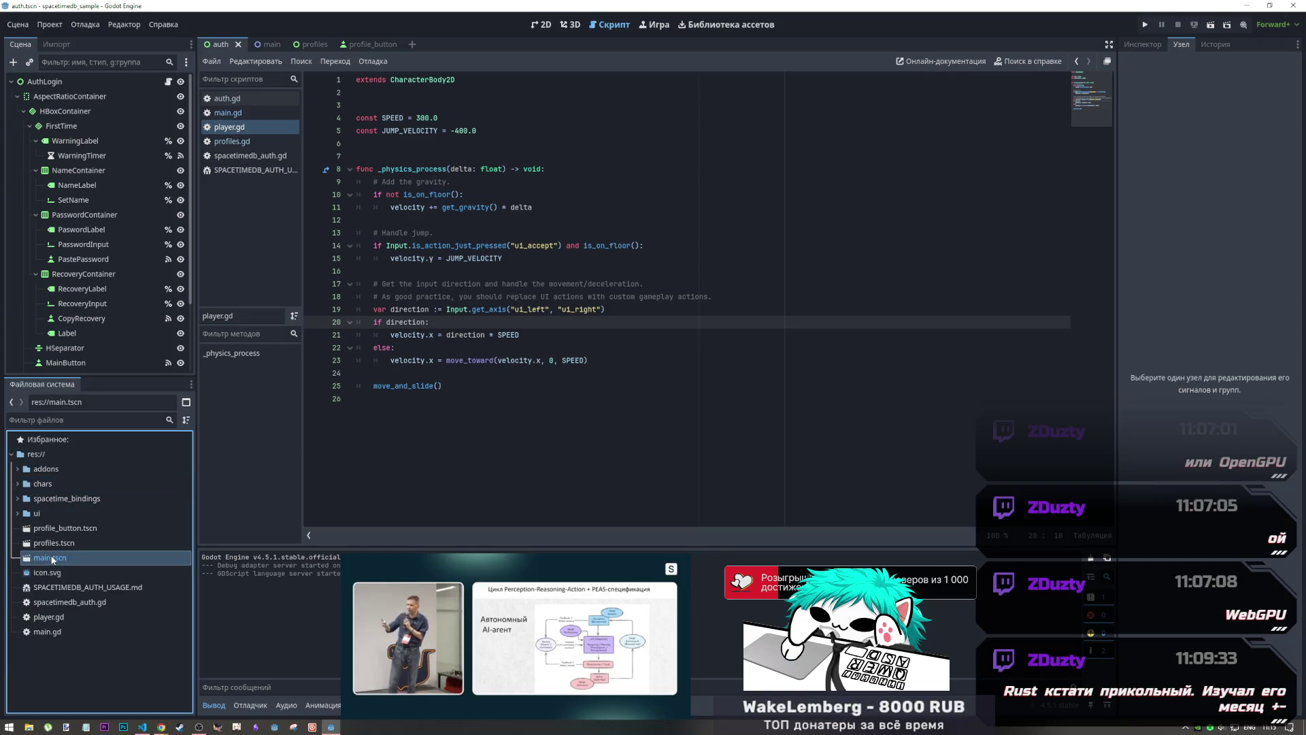
{"action": "double_click", "coordinate": [59, 528]}
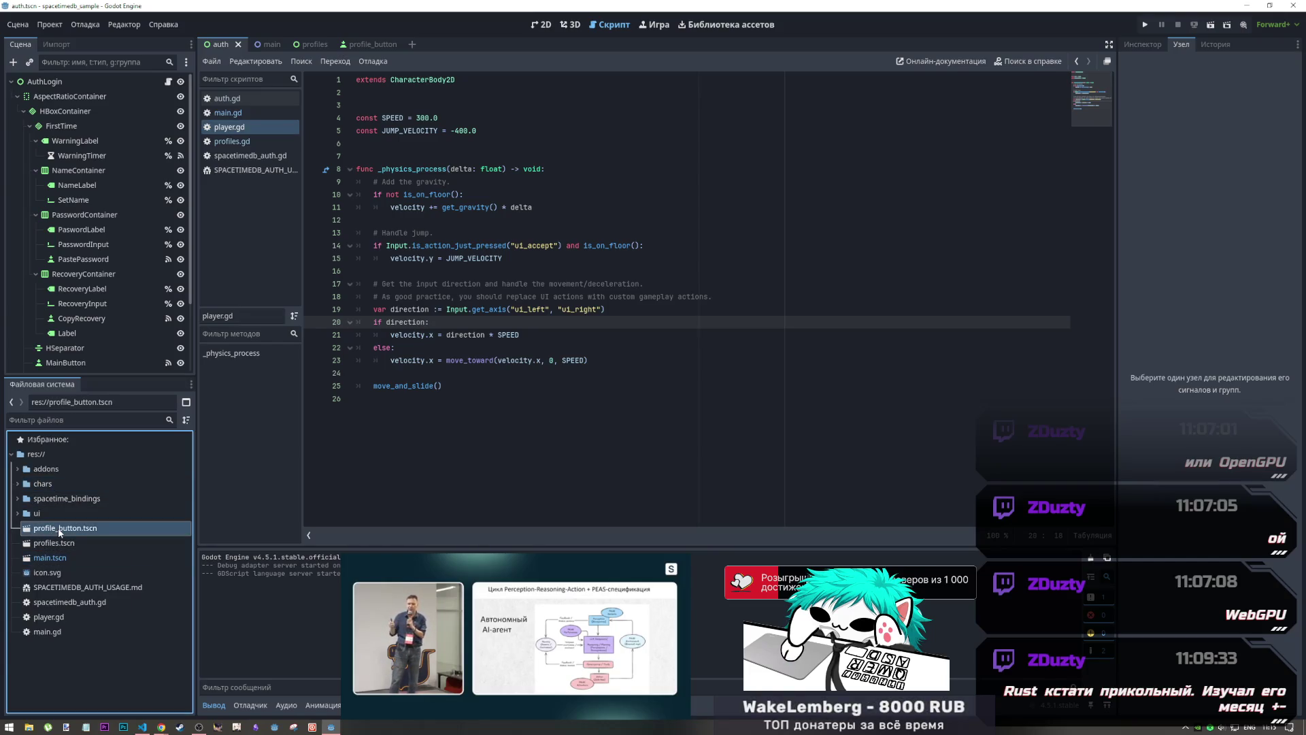
{"action": "middle_click", "coordinate": [367, 52]}
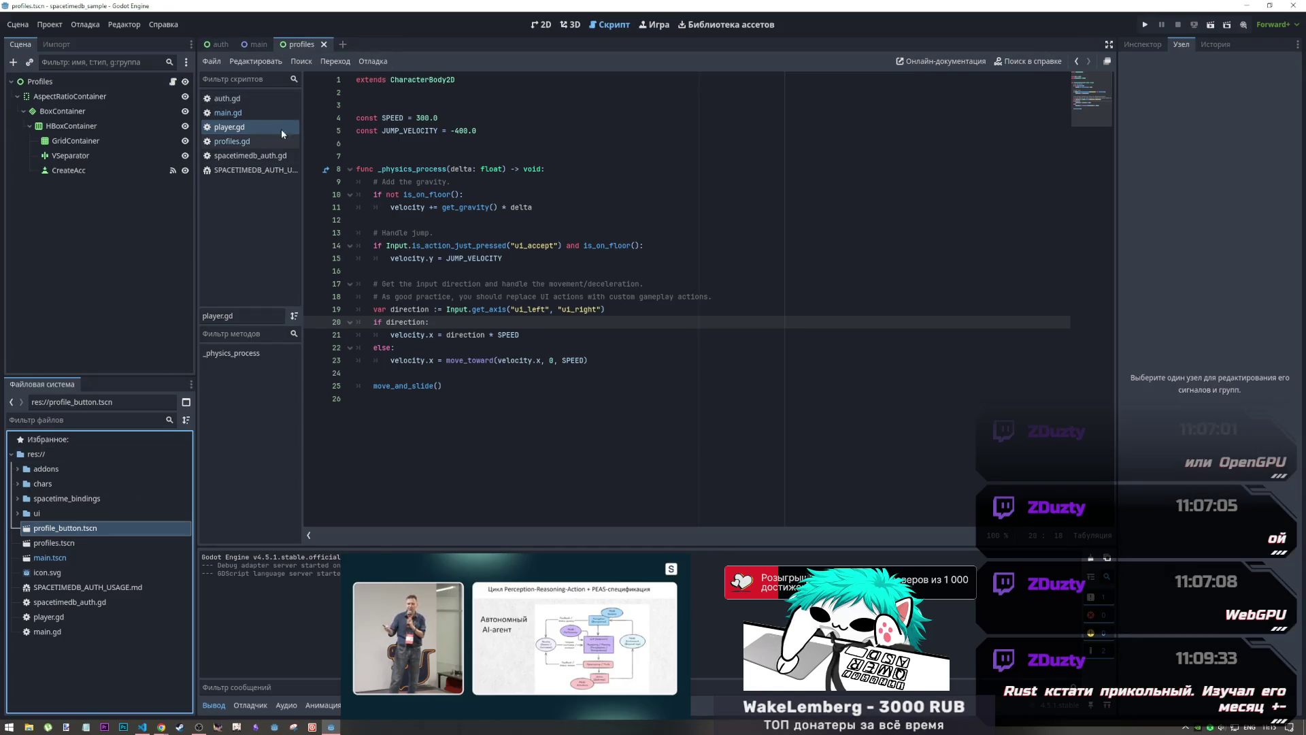
- Move profile_button.tscn into the ui folder and view profiles.tscn in the 2D editor
{"action": "left_click", "coordinate": [48, 516]}
{"action": "left_click", "coordinate": [15, 516]}
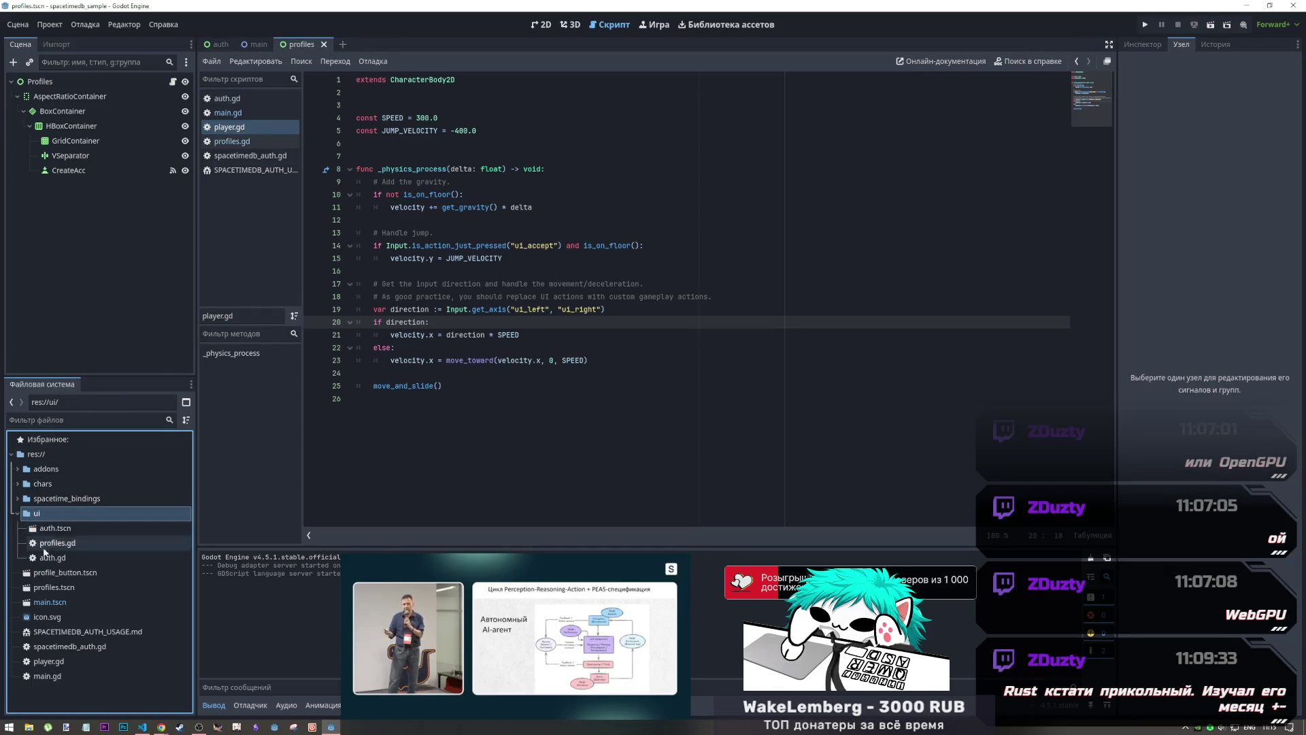
{"action": "left_click_drag", "start_coordinate": [61, 572], "coordinate": [60, 515]}
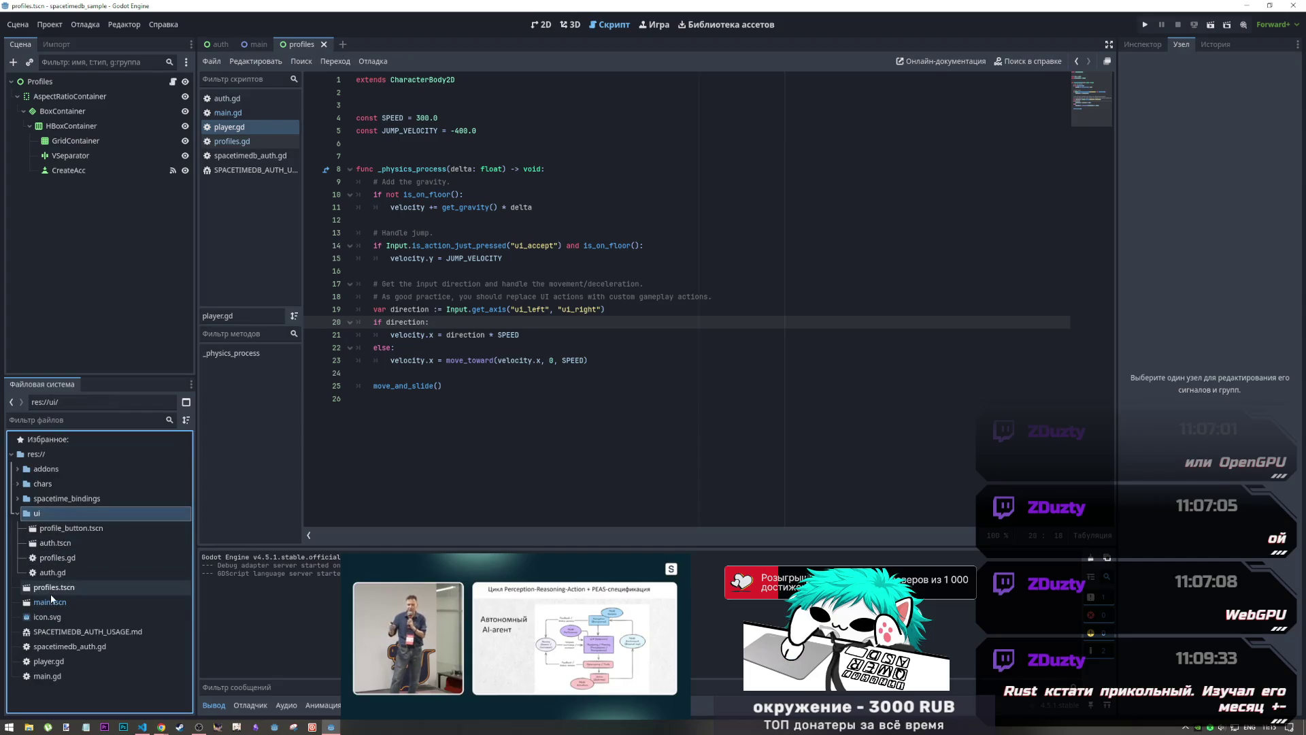
{"action": "left_click", "coordinate": [54, 589]}
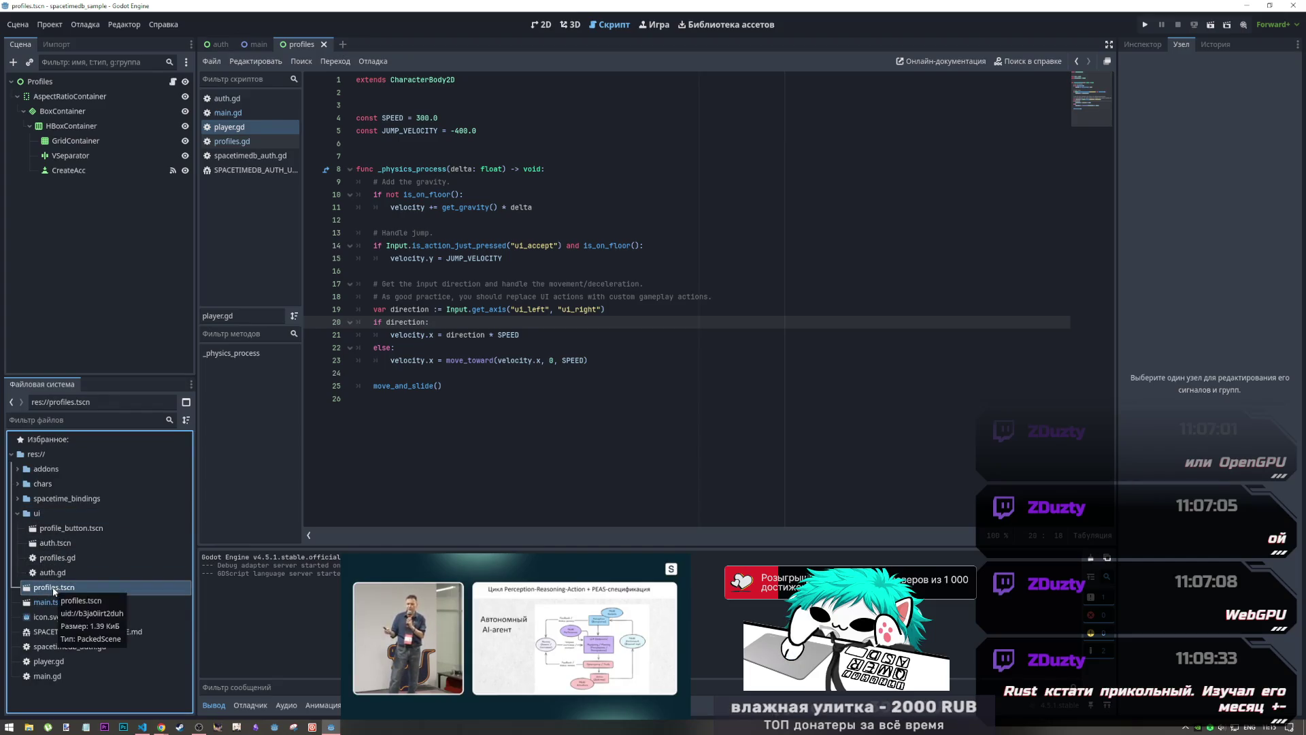
{"action": "left_click", "coordinate": [545, 24]}
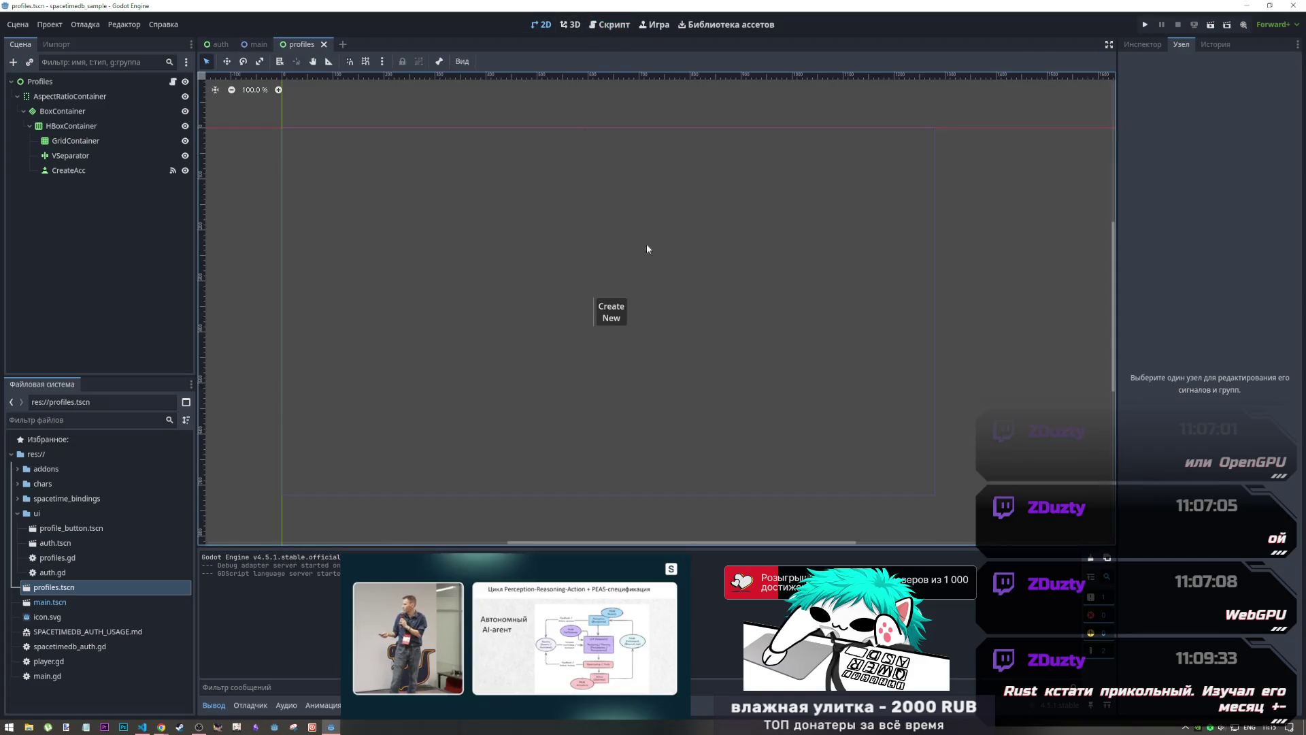
- Open the main scene and close it again
{"action": "left_click", "coordinate": [92, 170]}
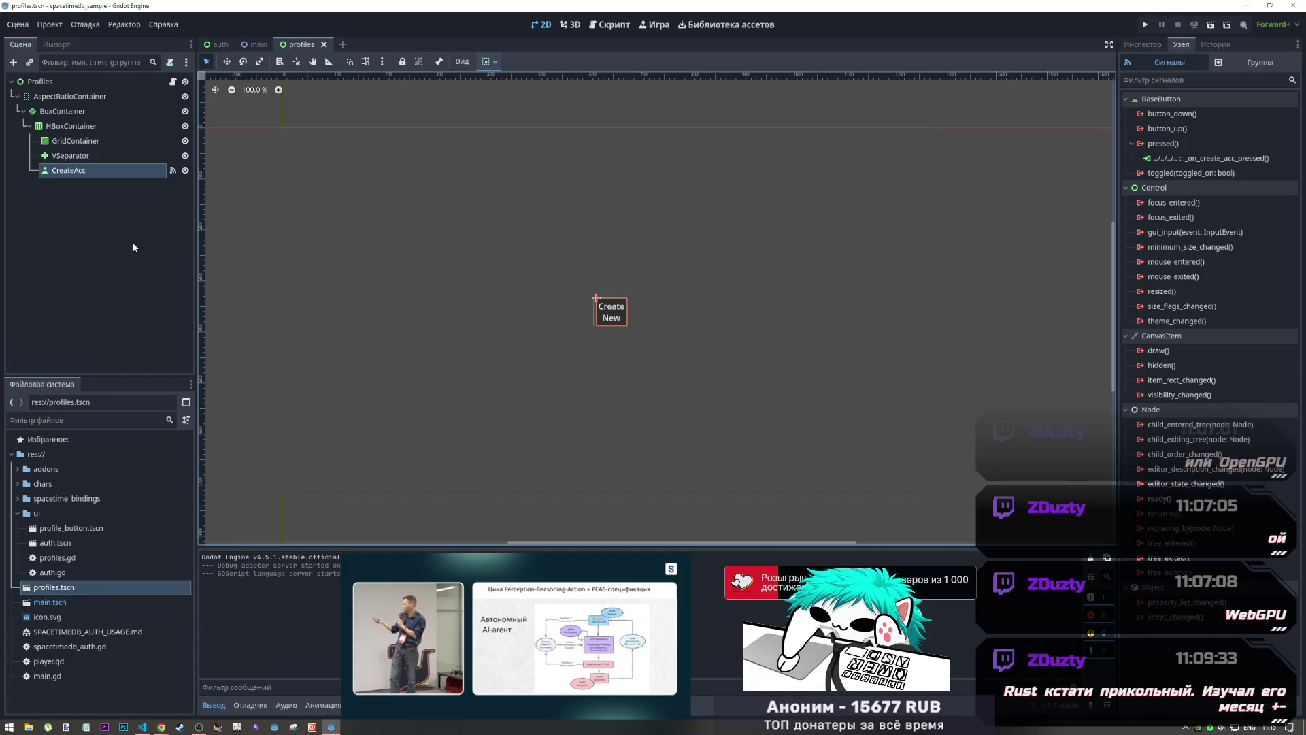
{"action": "left_click", "coordinate": [132, 242]}
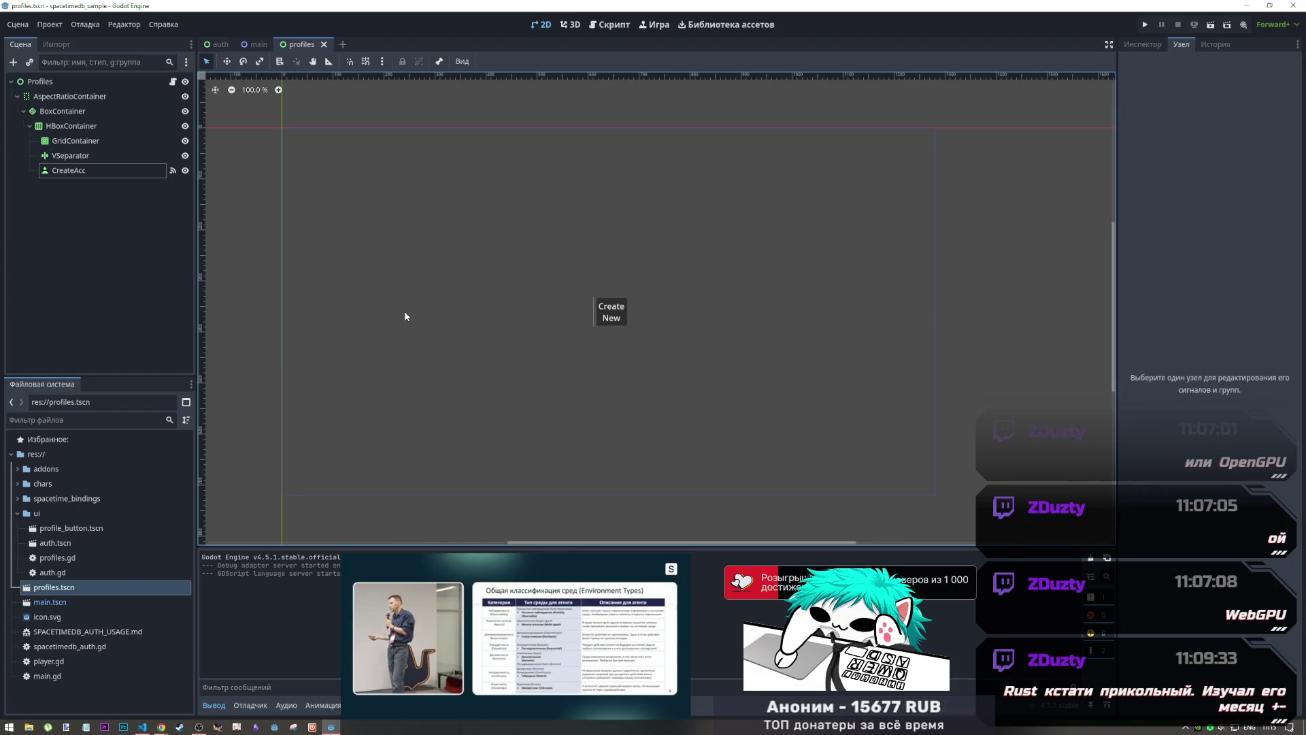
{"action": "double_click", "coordinate": [64, 599]}
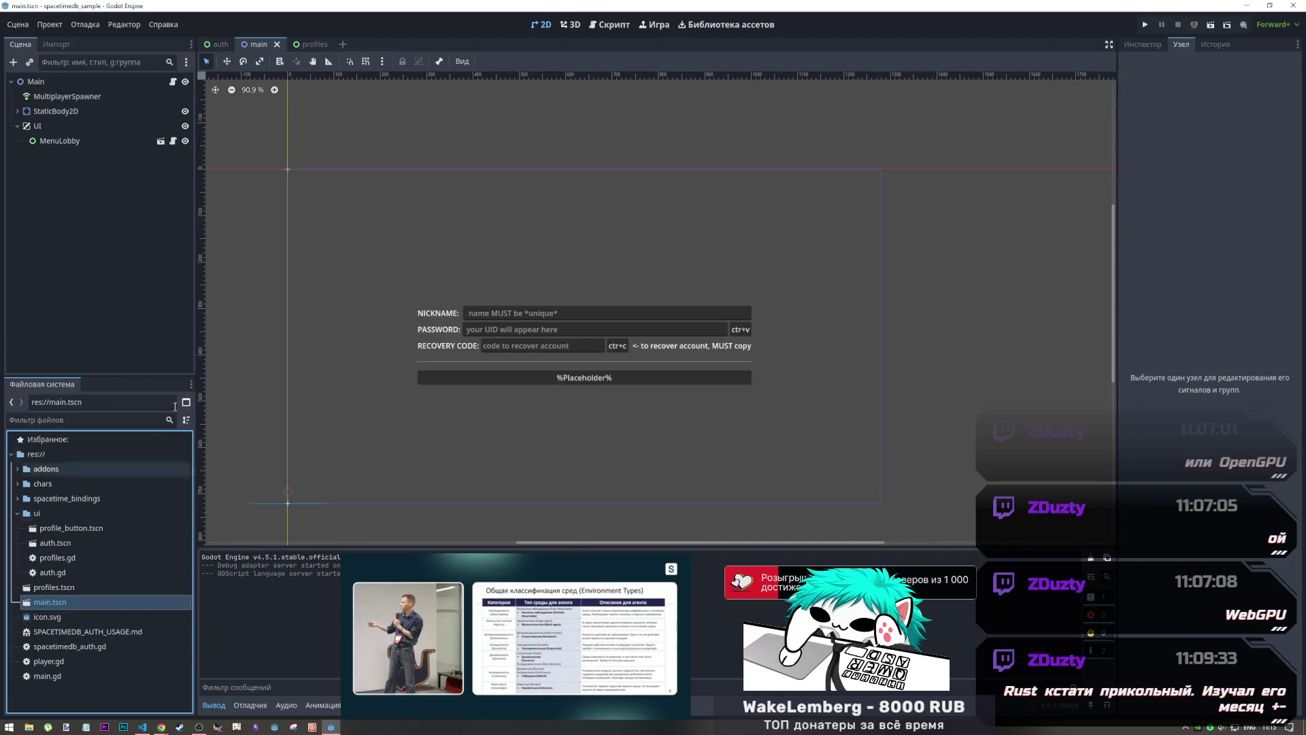
{"action": "middle_click", "coordinate": [260, 44]}
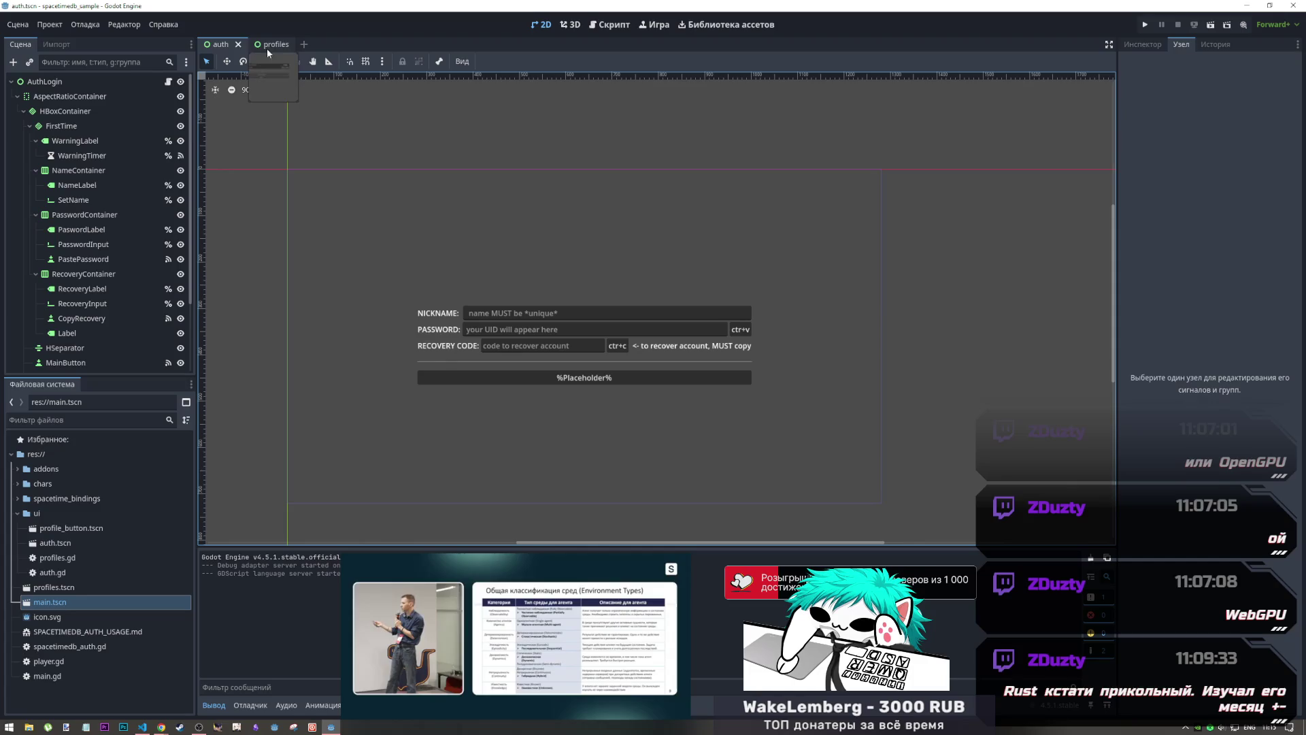
- In the profiles scene, select CreateAcc and open its profiles.gd script
{"action": "left_click", "coordinate": [267, 46]}
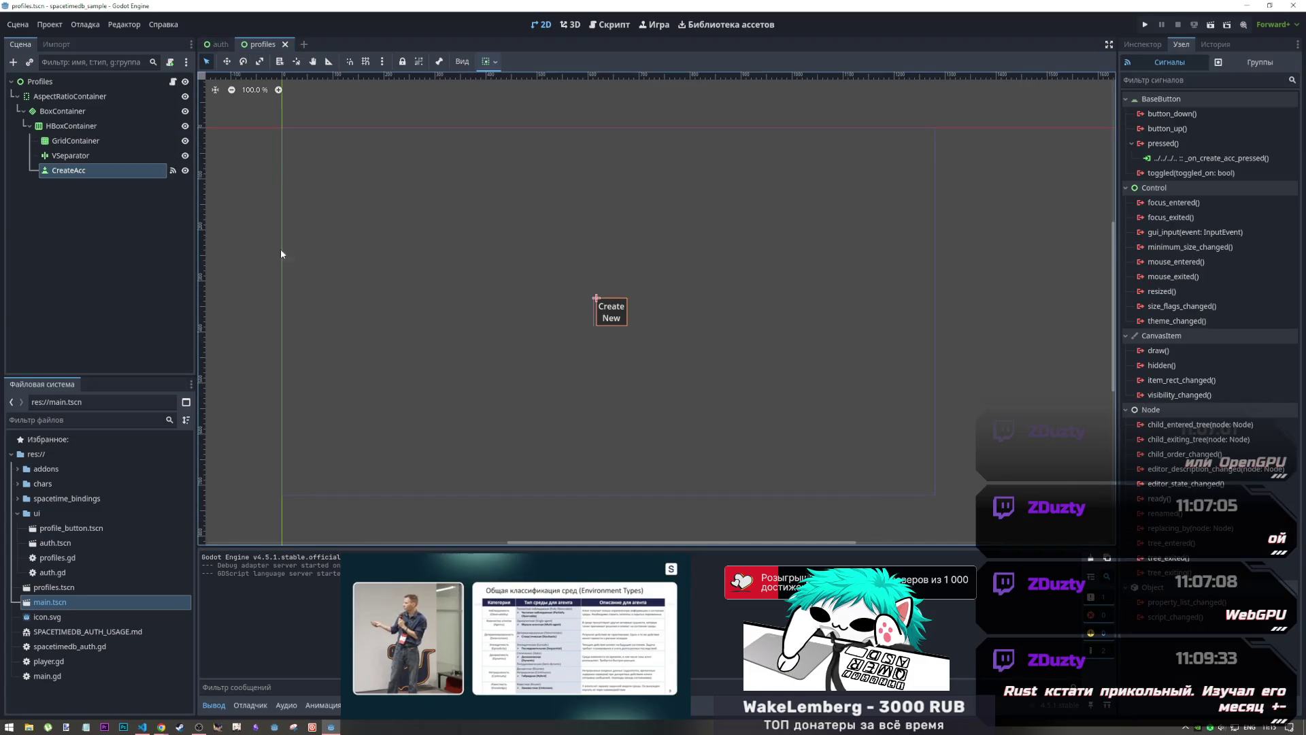
{"action": "left_click", "coordinate": [635, 267]}
{"action": "left_click", "coordinate": [238, 312]}
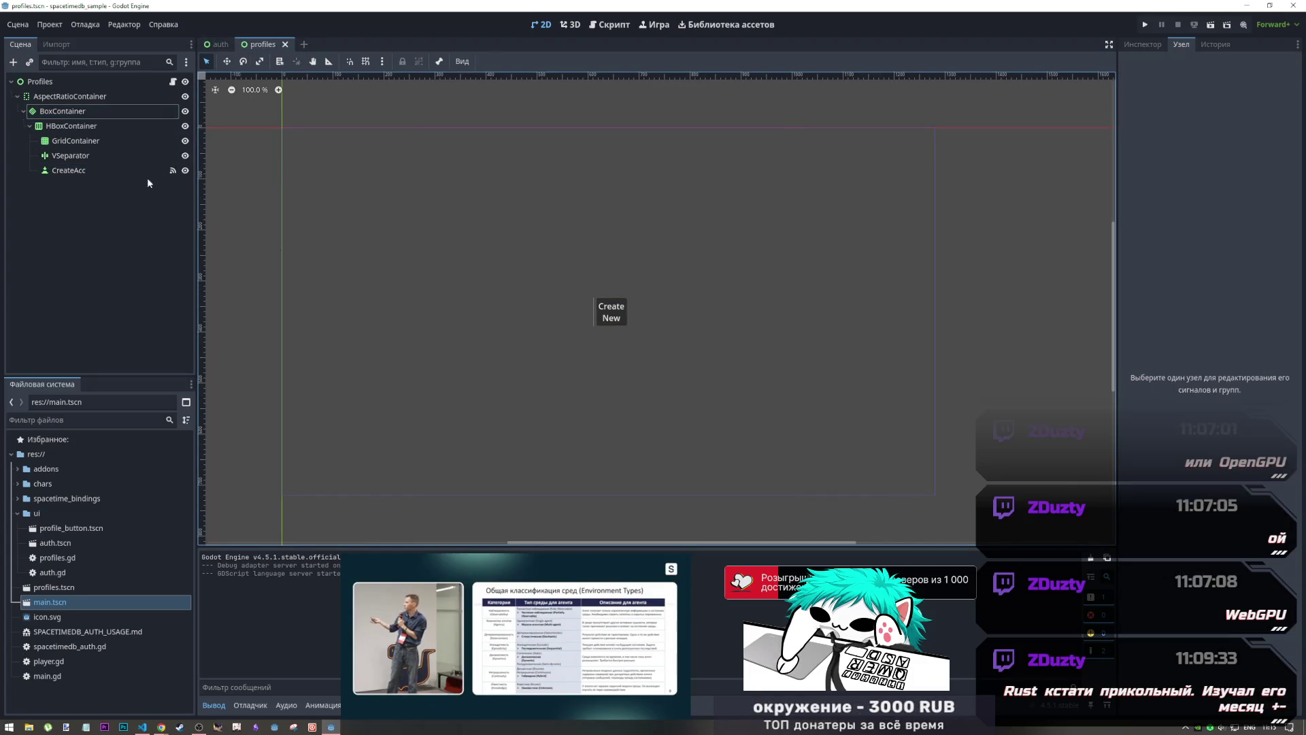
{"action": "left_click", "coordinate": [115, 170]}
{"action": "left_click", "coordinate": [172, 82]}
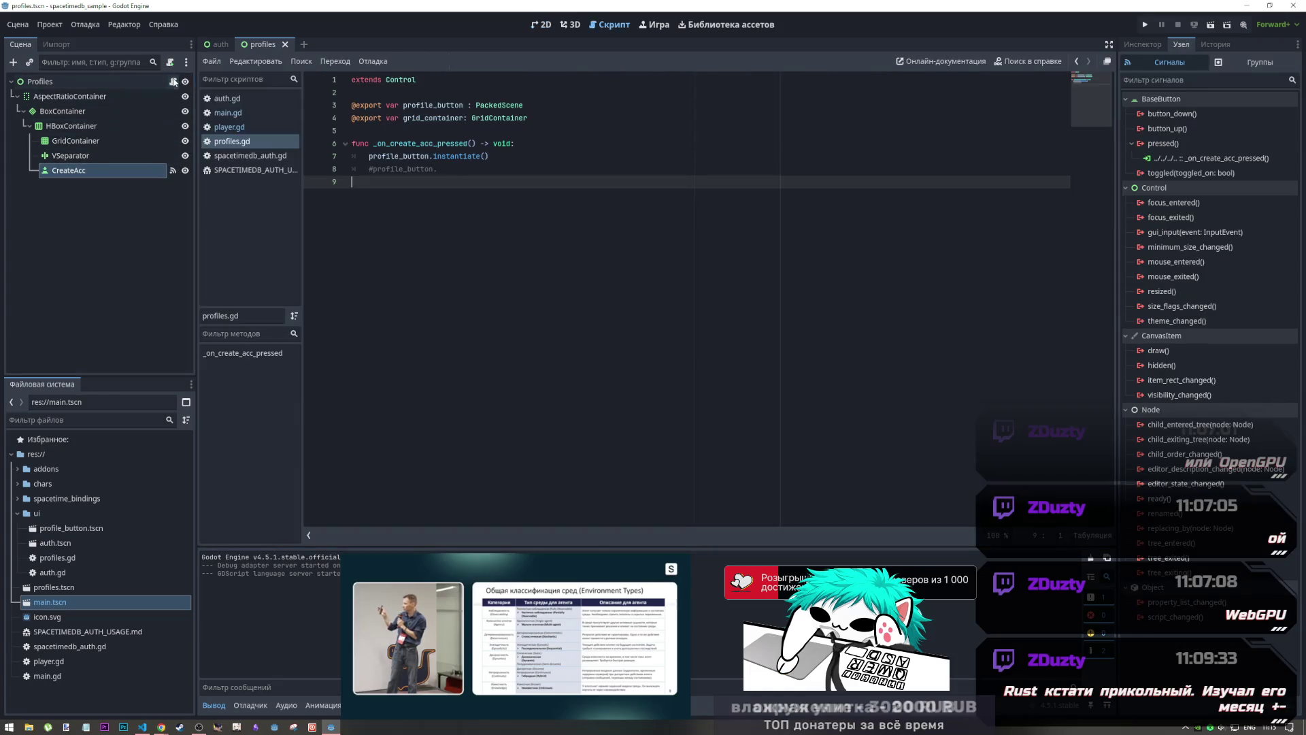
- Review the commented profile_button line in profiles.gd alongside the profiles scene tree
{"action": "left_click_drag", "start_coordinate": [440, 169], "coordinate": [307, 177]}
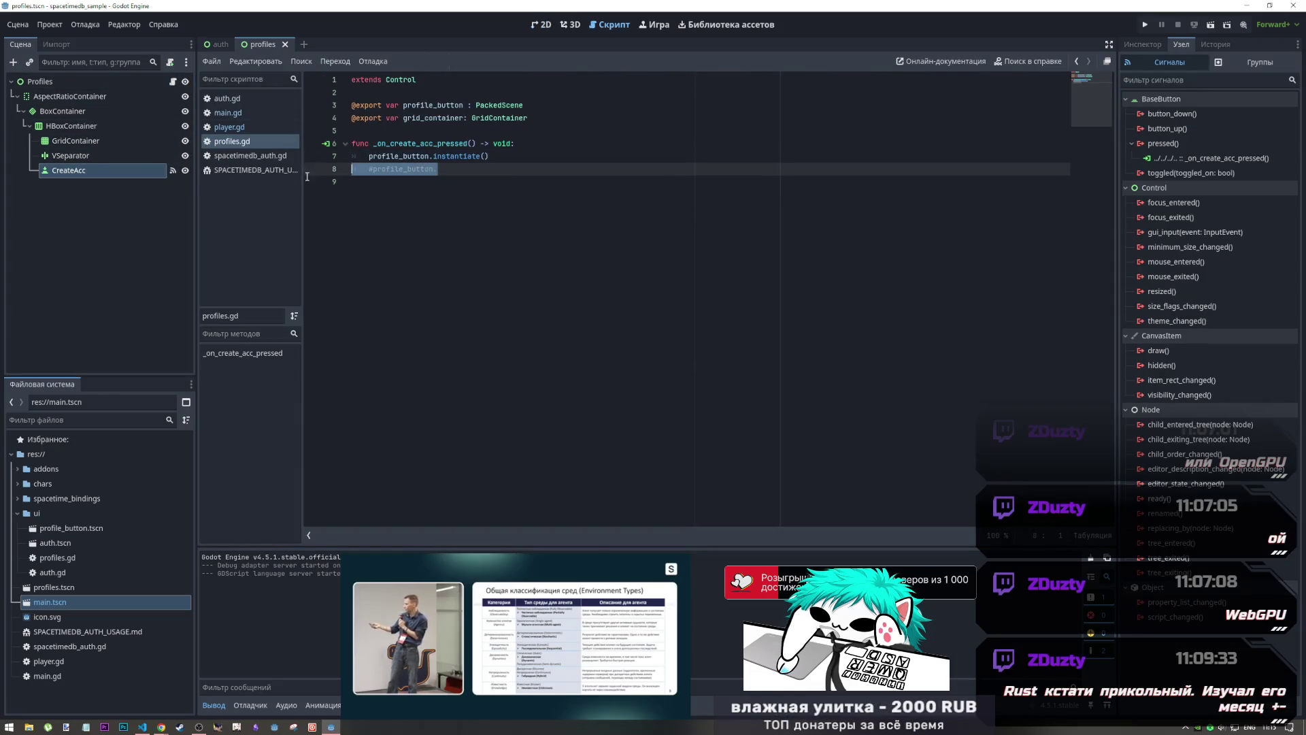
{"action": "left_click", "coordinate": [408, 186]}
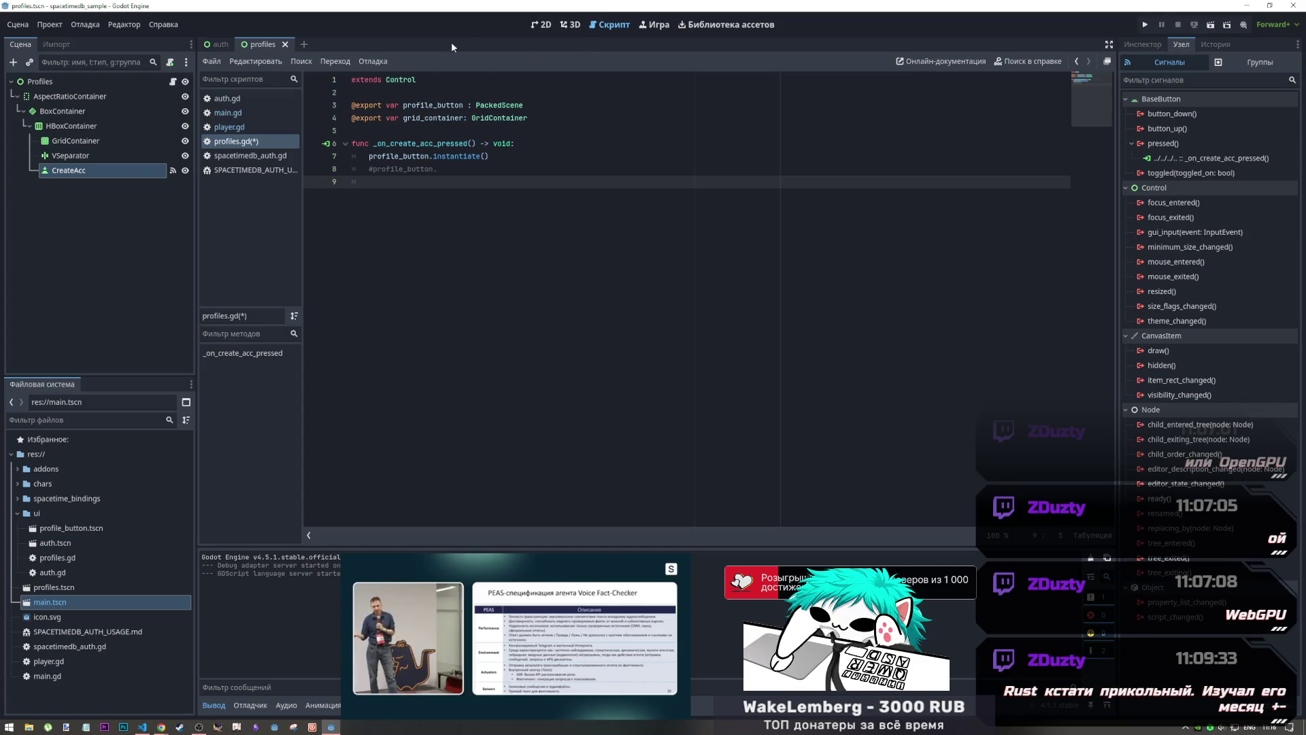
{"action": "left_click", "coordinate": [529, 24]}
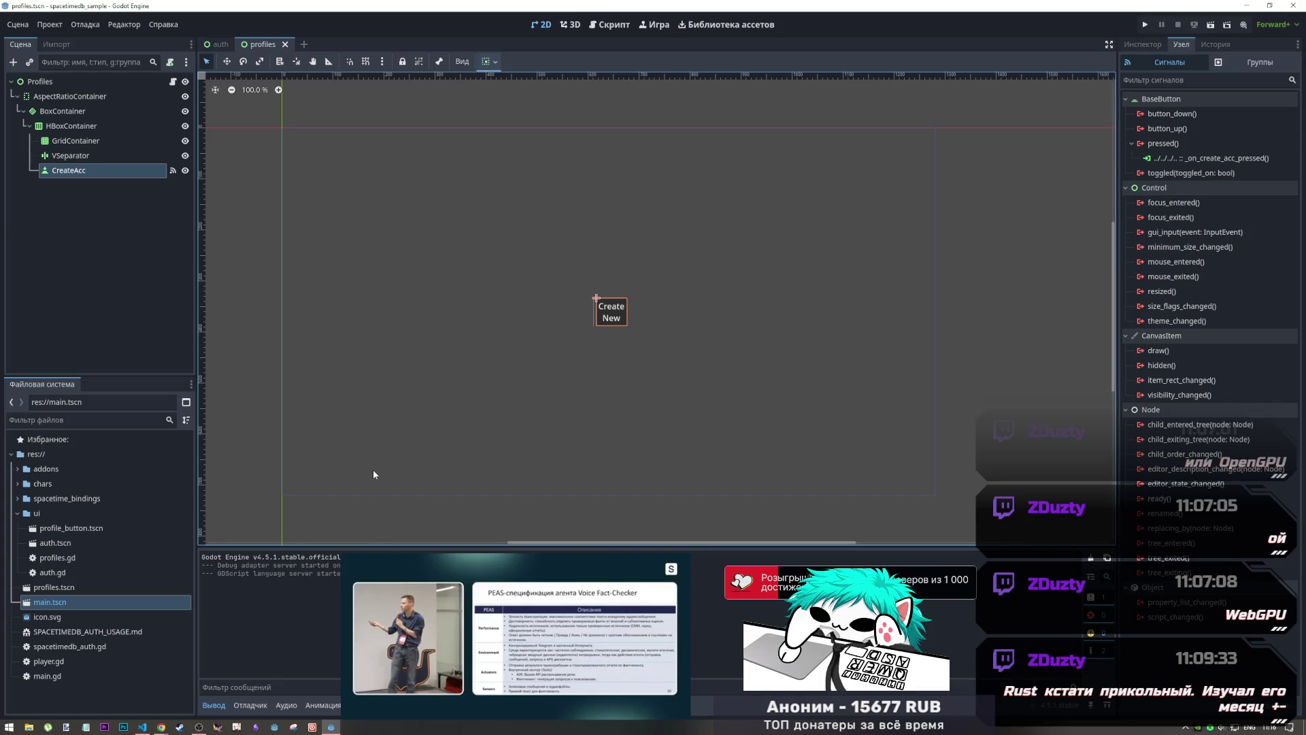
{"action": "left_click", "coordinate": [173, 82]}
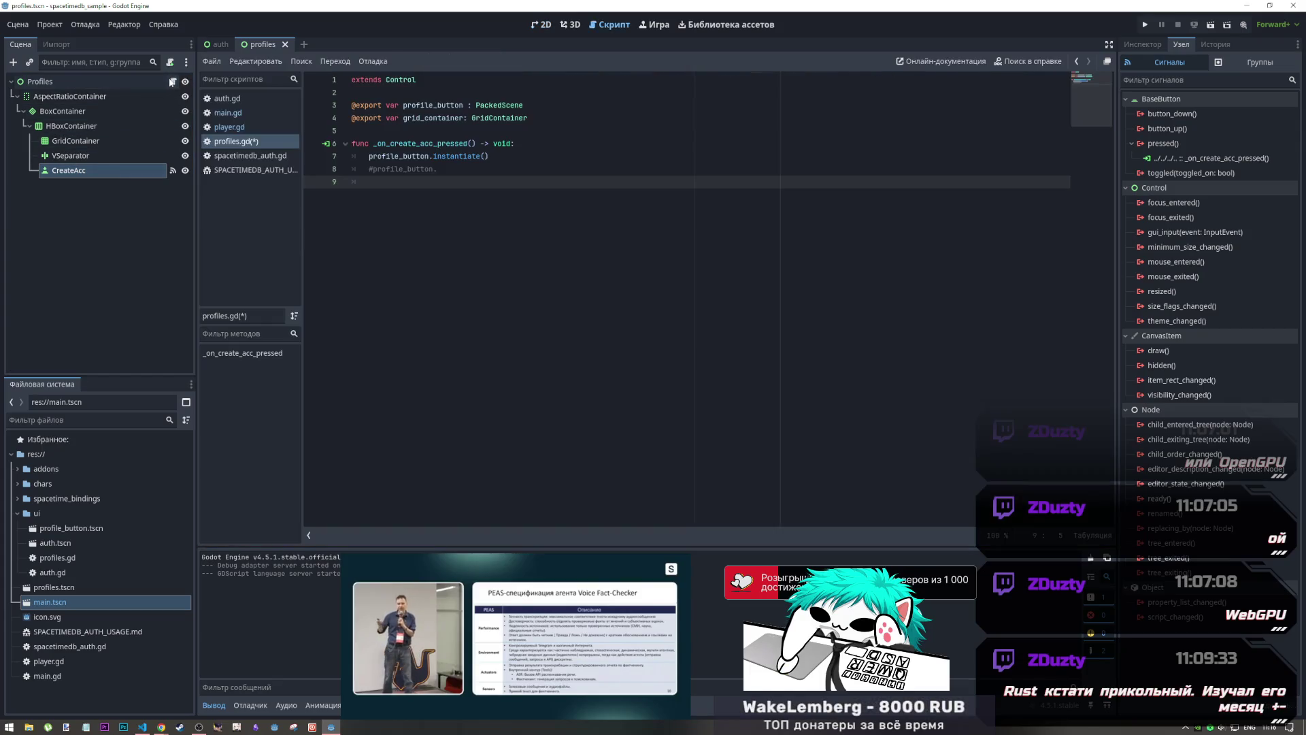
{"action": "key", "text": "Up"}
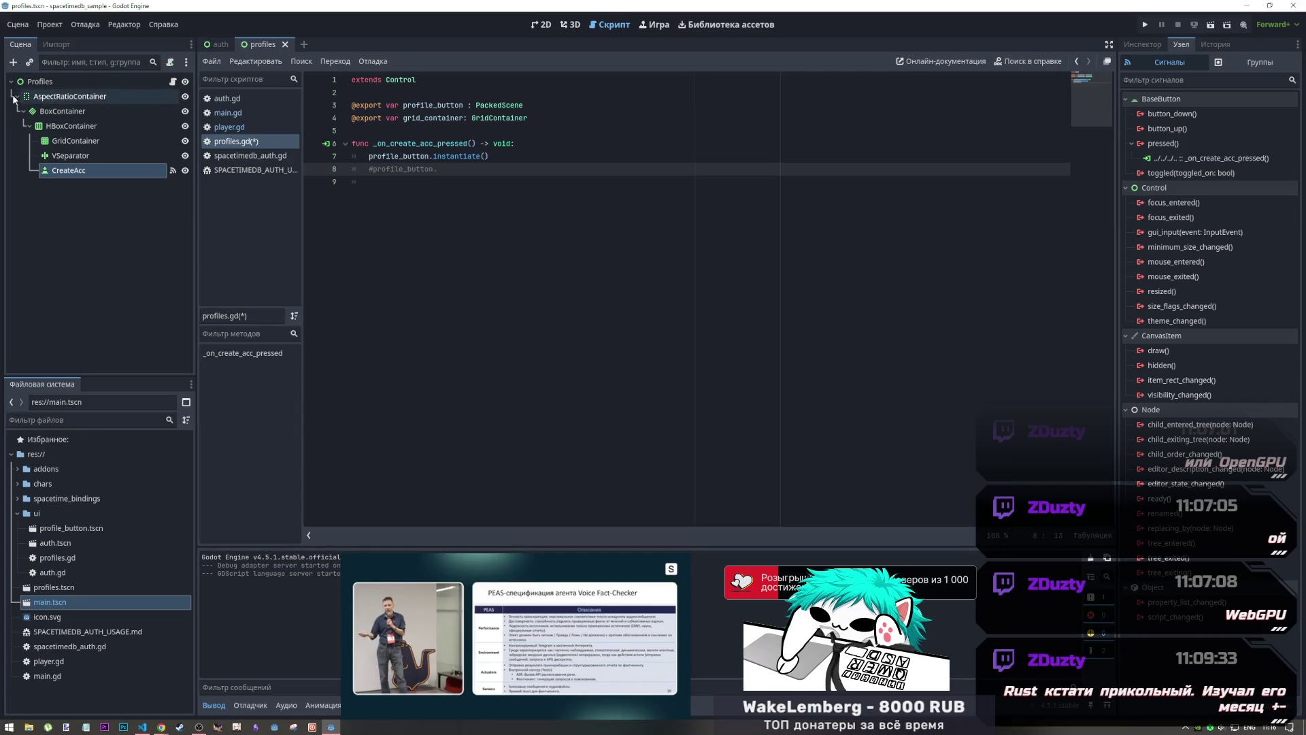
{"action": "left_click", "coordinate": [14, 96]}
{"action": "right_click", "coordinate": [19, 84]}
{"action": "key", "text": "Escape"}
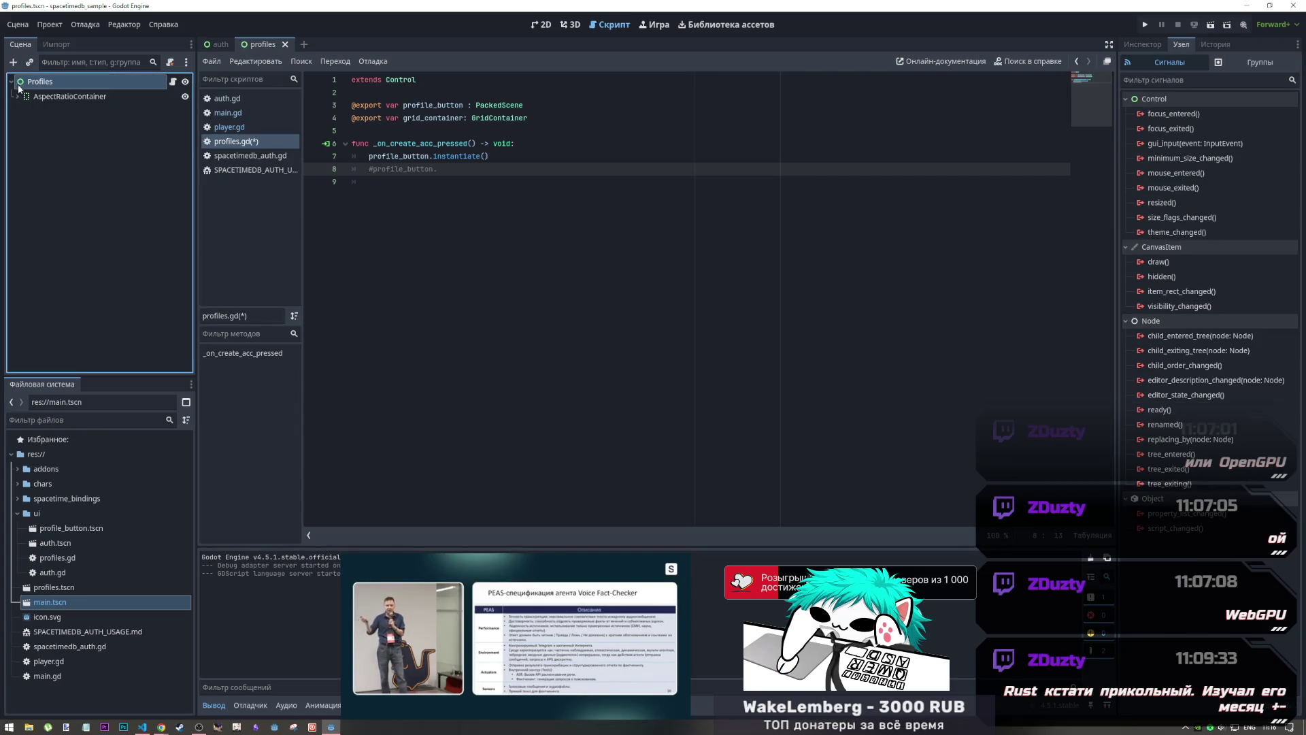
{"action": "left_click", "coordinate": [15, 97]}
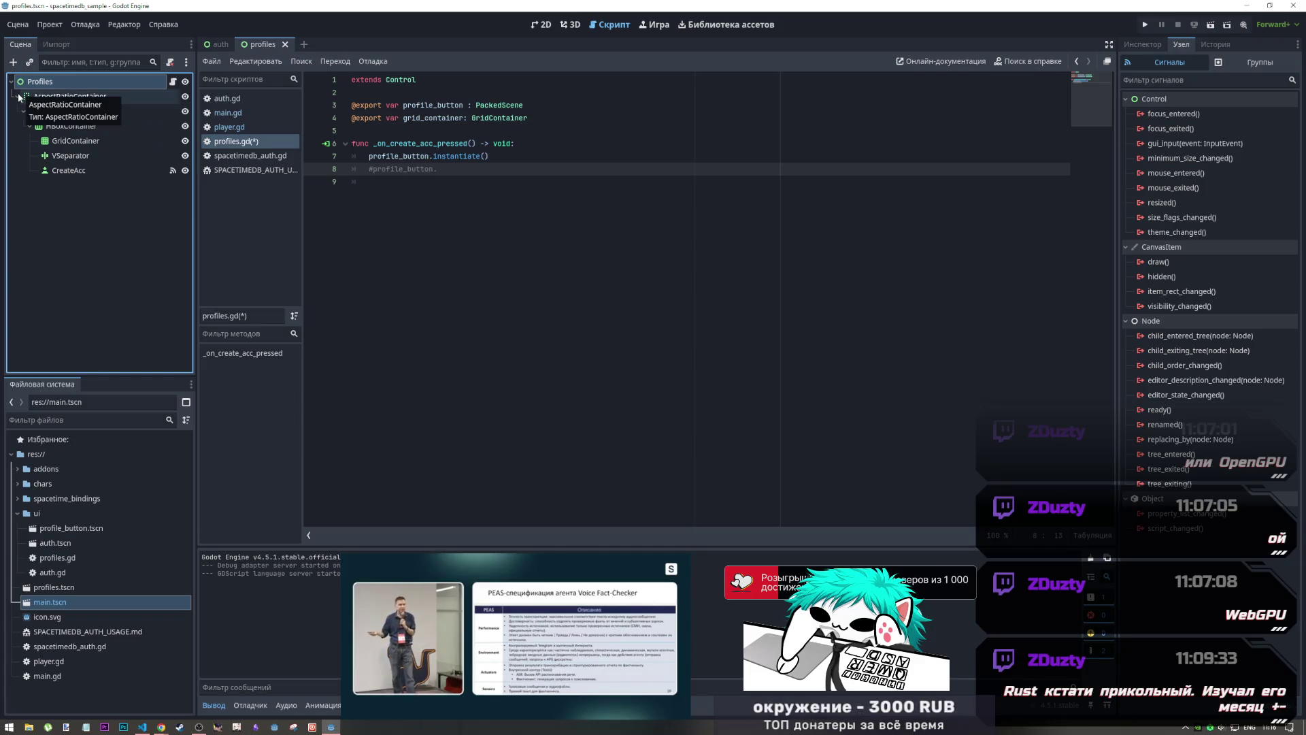
- Select profile_button on line 3 and show the CreateAcc button's properties in the Inspector
{"action": "left_click", "coordinate": [408, 143]}
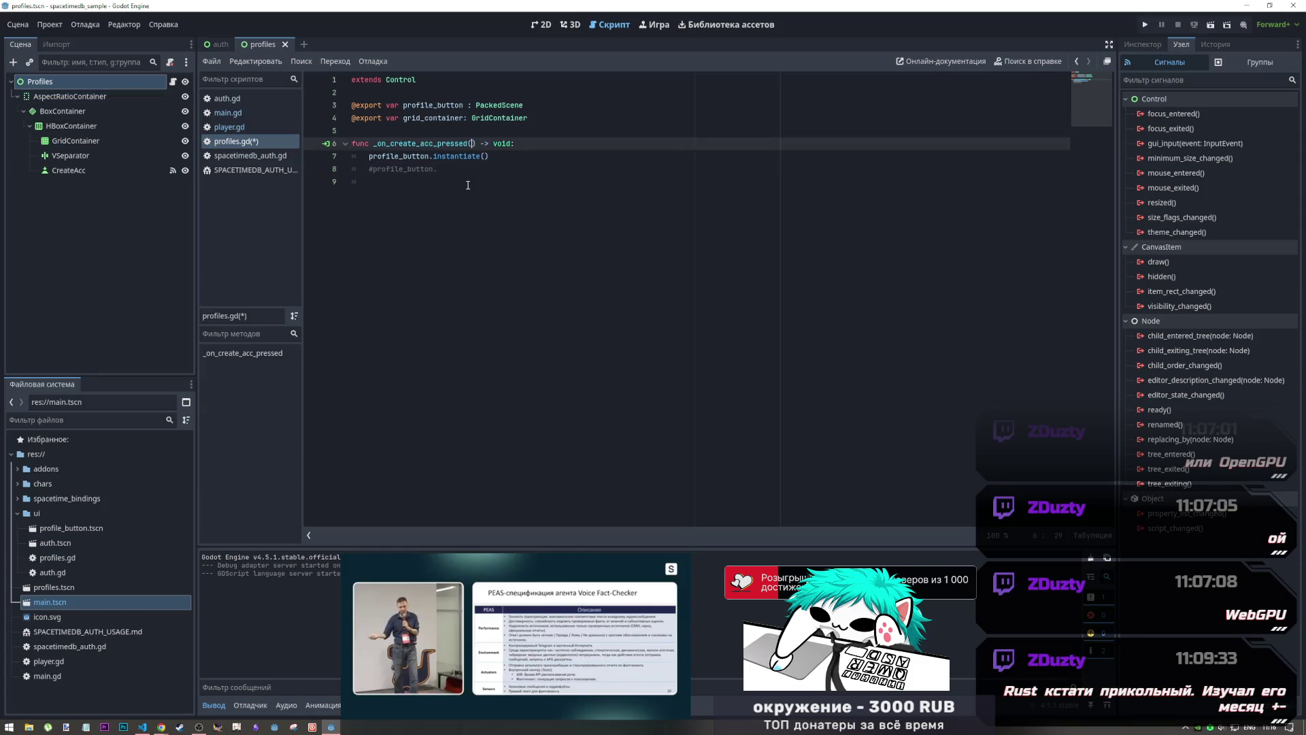
{"action": "left_click", "coordinate": [419, 181]}
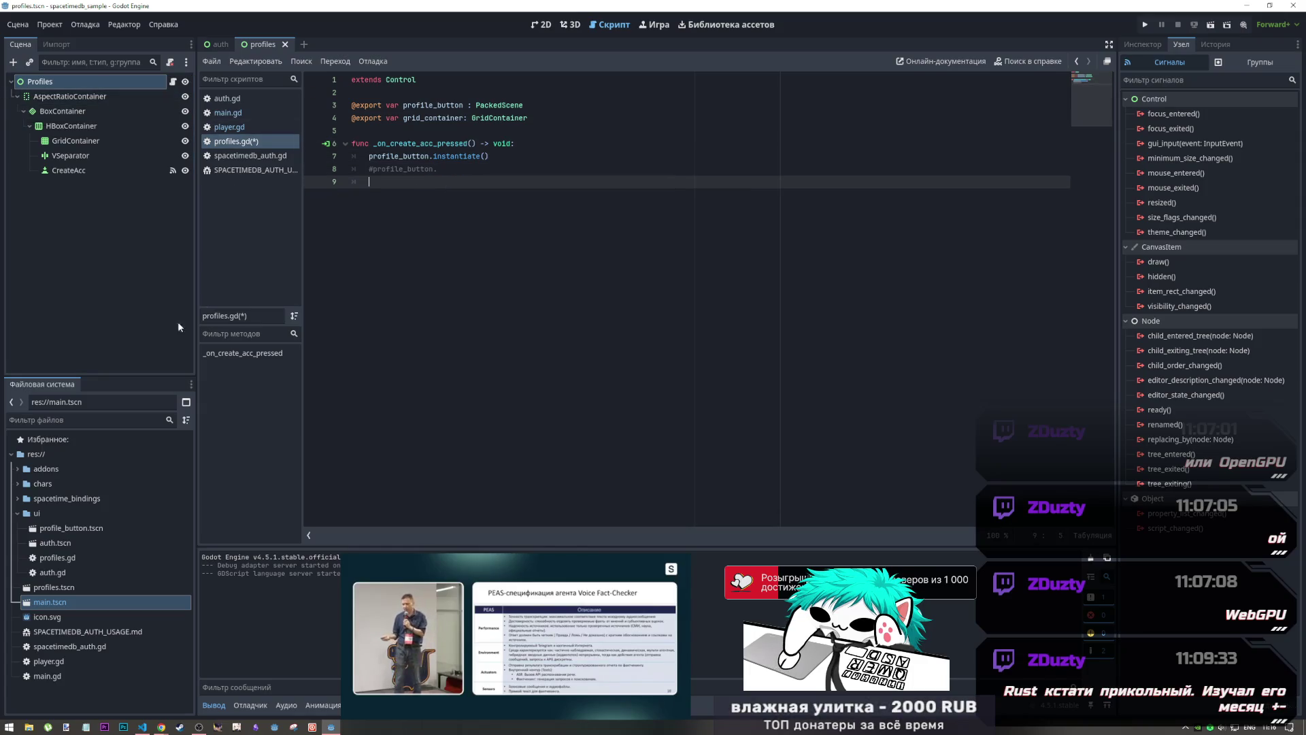
{"action": "left_click_drag", "start_coordinate": [466, 106], "coordinate": [403, 106]}
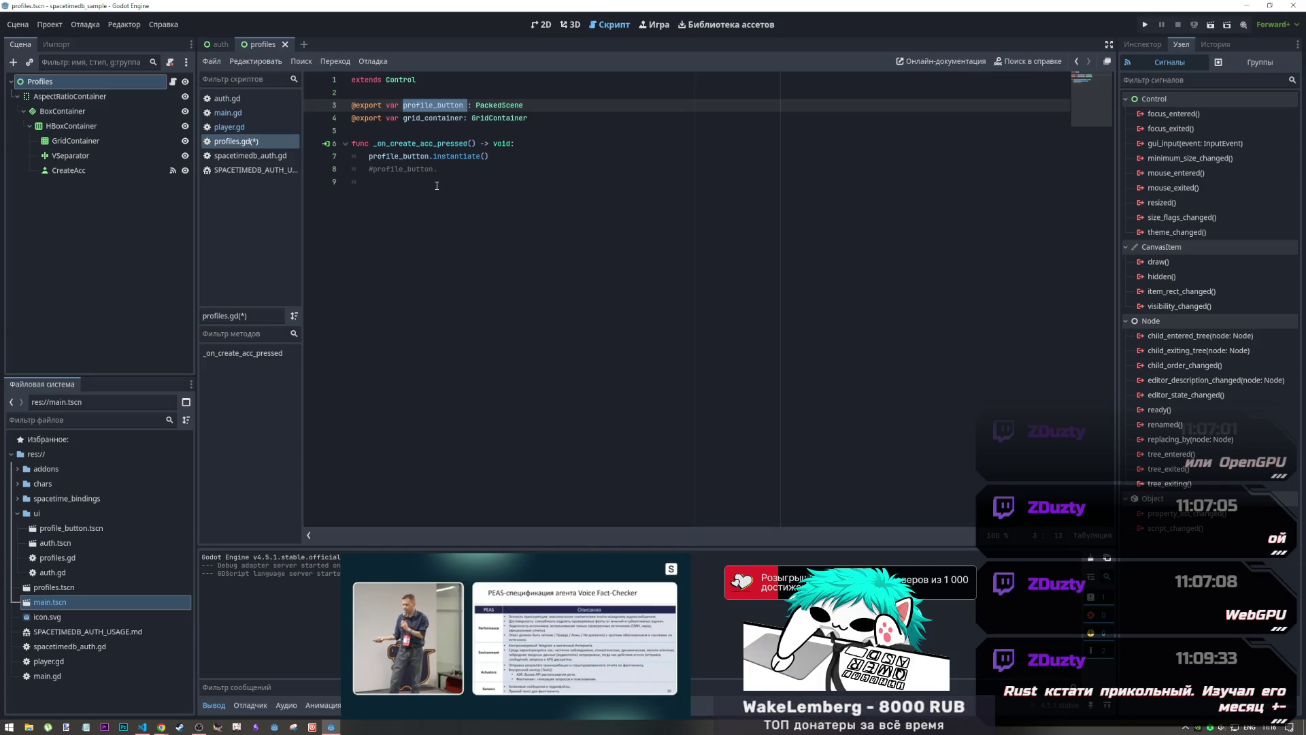
{"action": "left_click", "coordinate": [100, 168]}
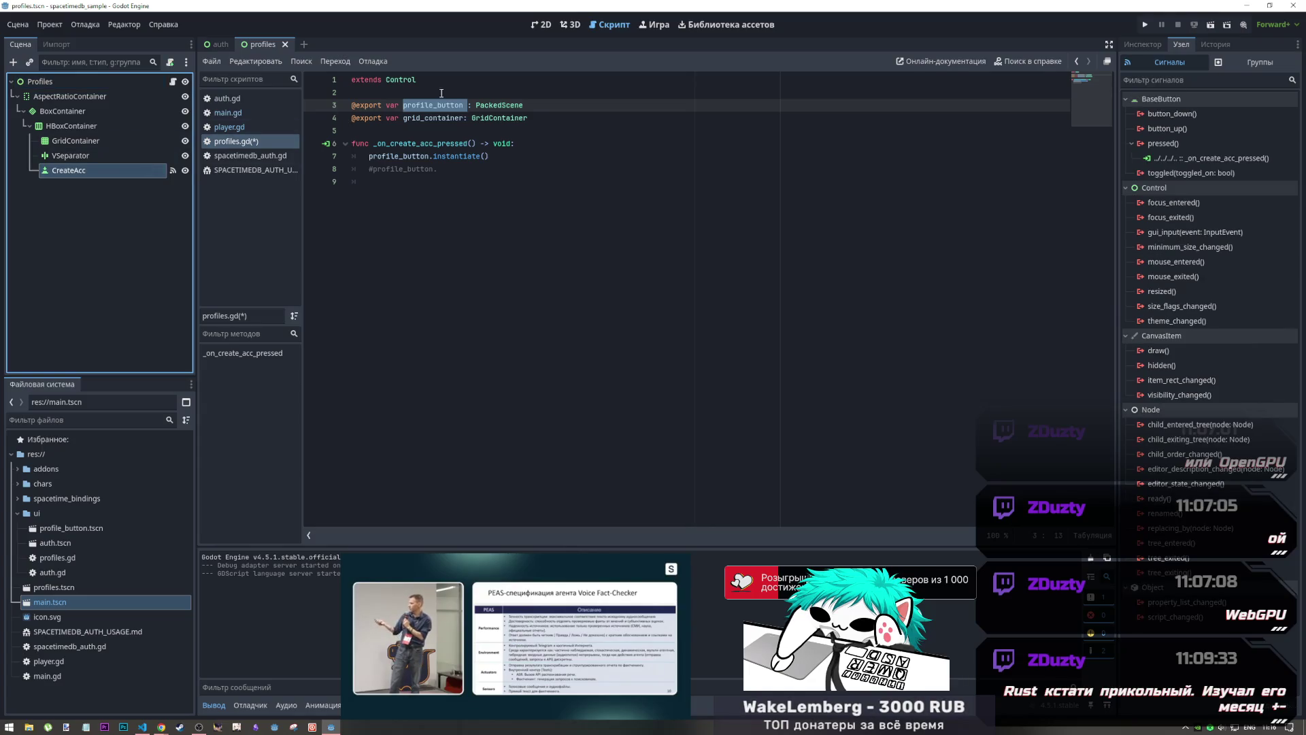
{"action": "left_click", "coordinate": [1143, 45]}
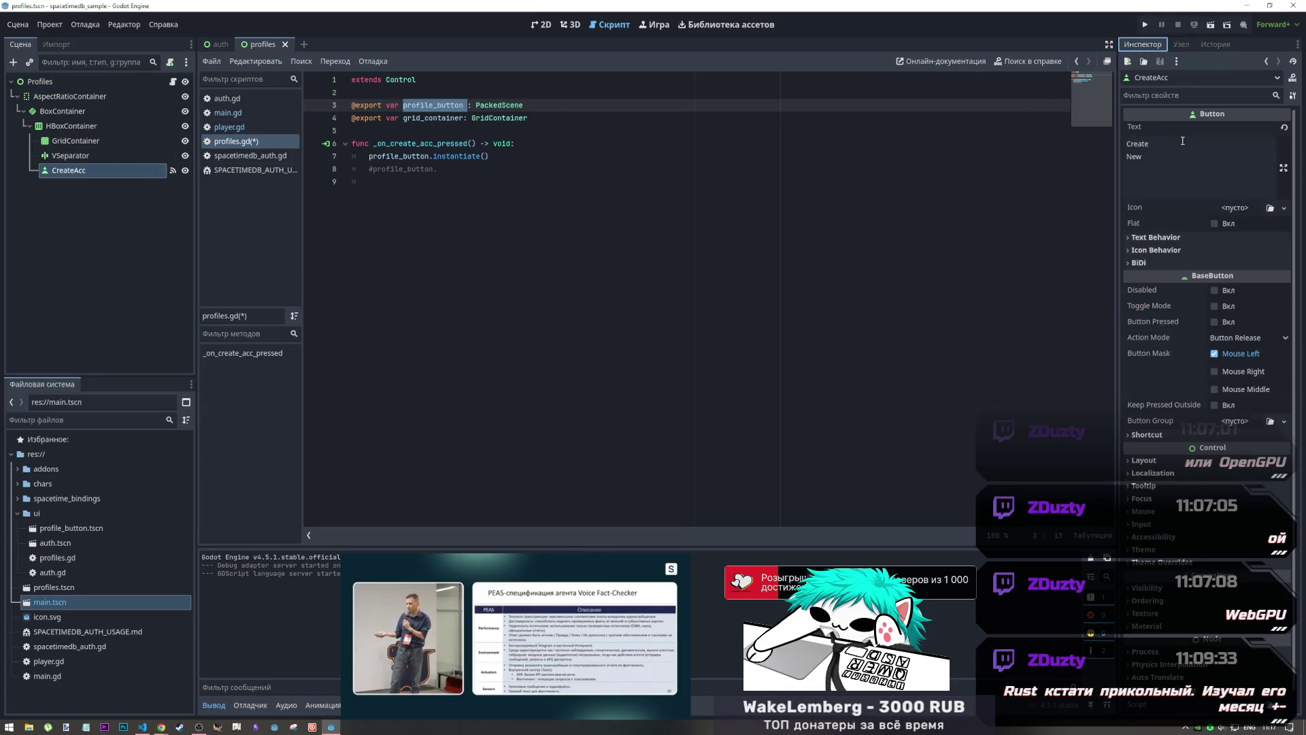
- Open the auth scene, then move profiles.tscn into the ui folder
{"action": "left_click", "coordinate": [95, 82]}
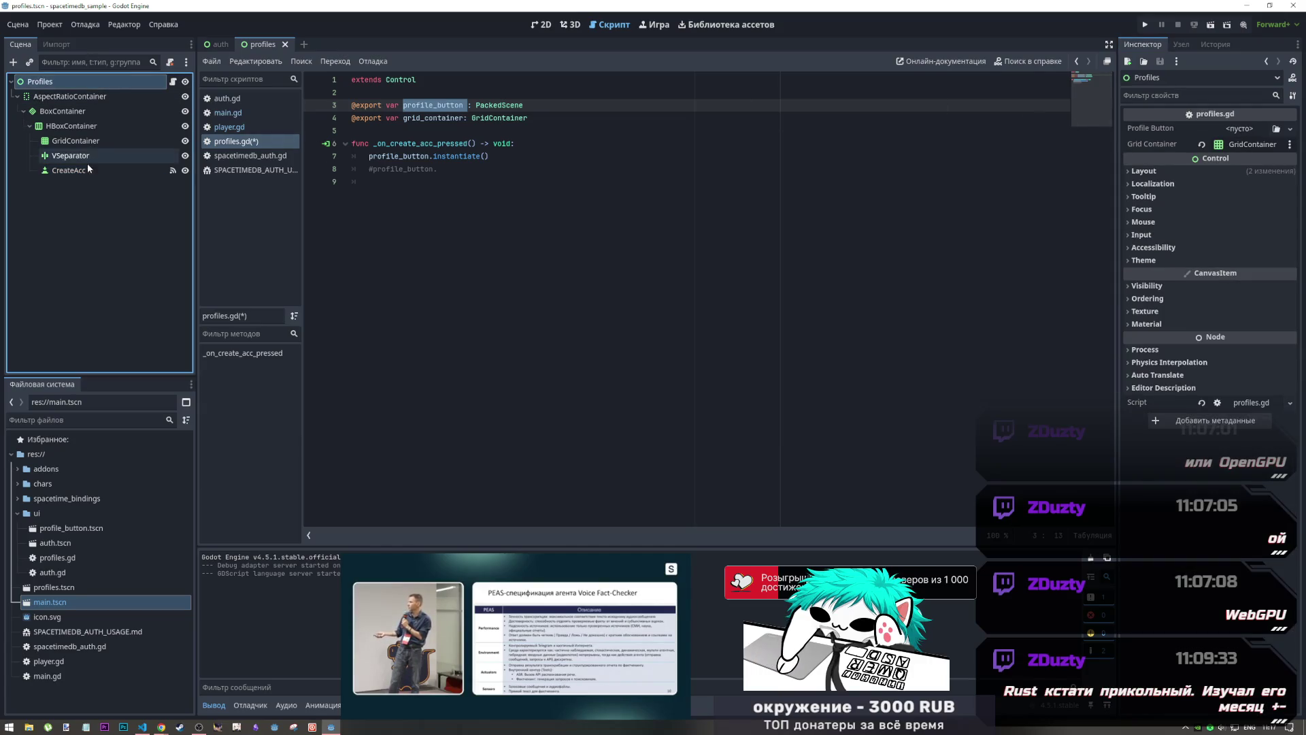
{"action": "mouse_move", "coordinate": [80, 169]}
{"action": "left_mouse_down"}
{"action": "mouse_move", "coordinate": [1266, 138]}
{"action": "mouse_move", "coordinate": [1252, 134]}
{"action": "left_mouse_up"}
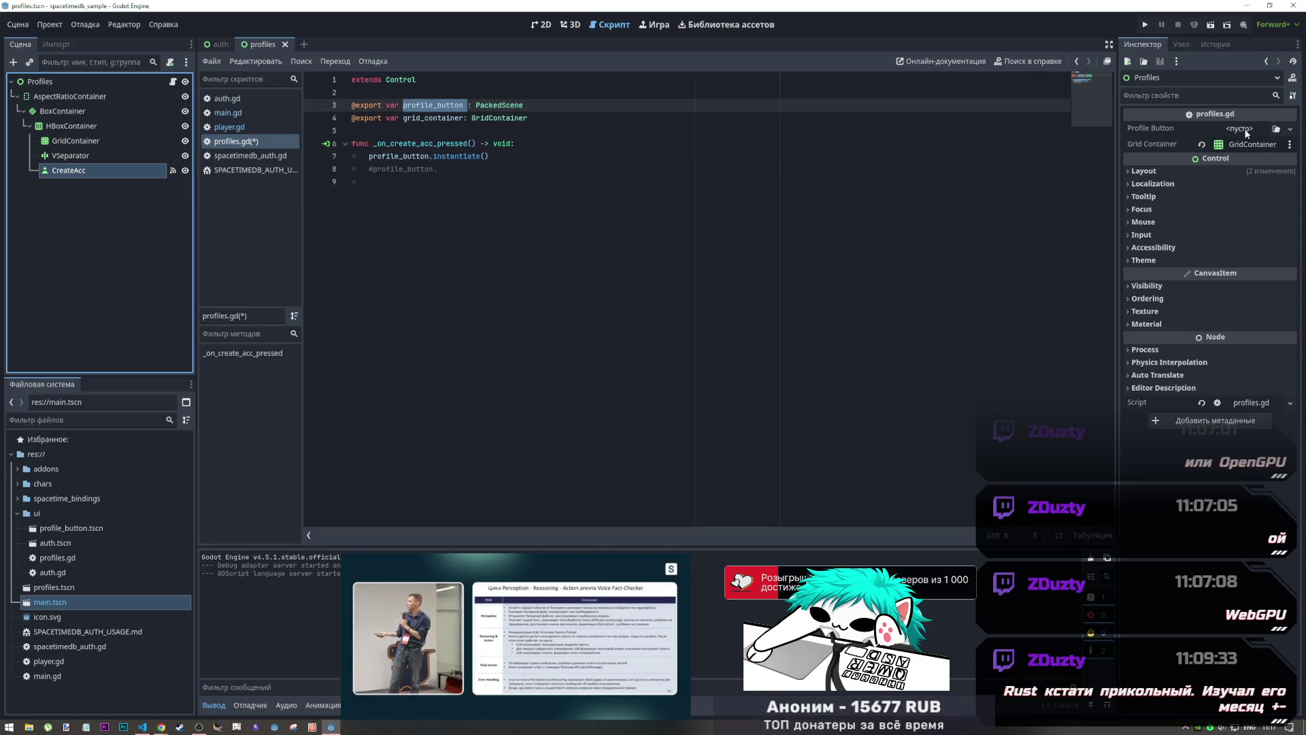
{"action": "left_click", "coordinate": [408, 218]}
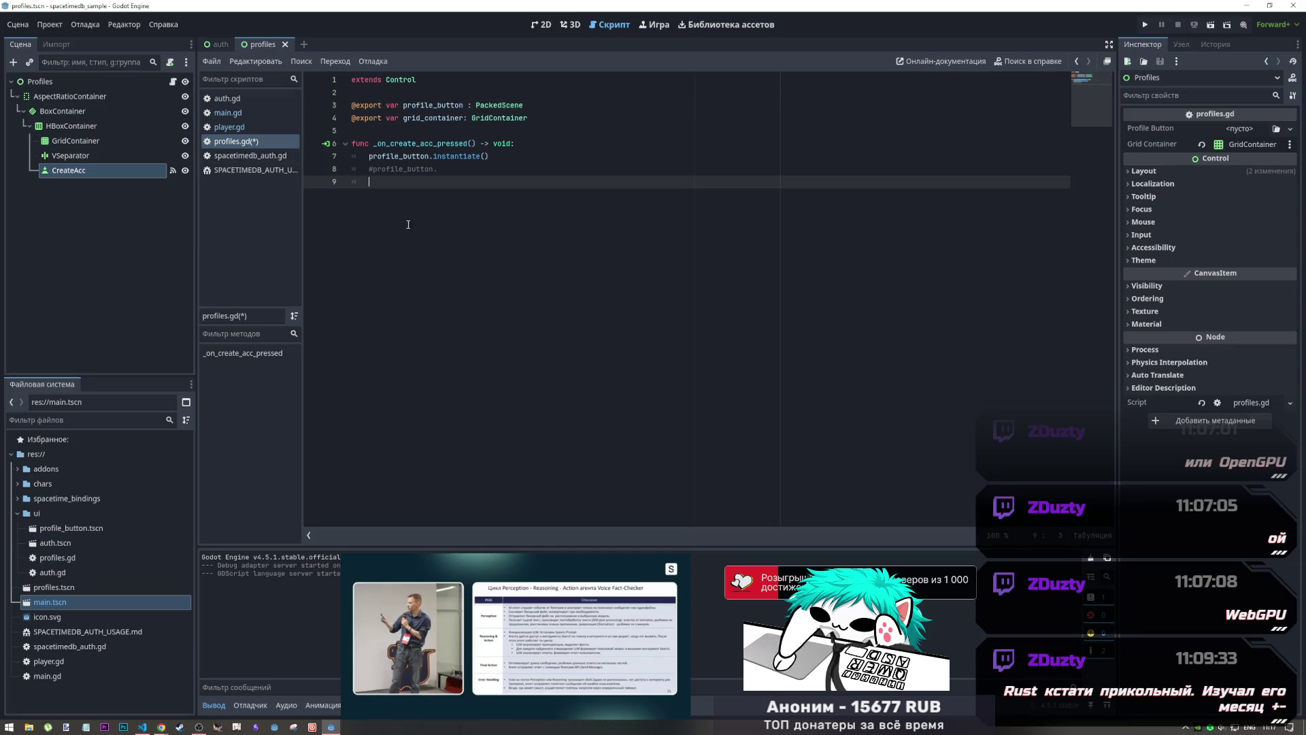
{"action": "left_click", "coordinate": [55, 587]}
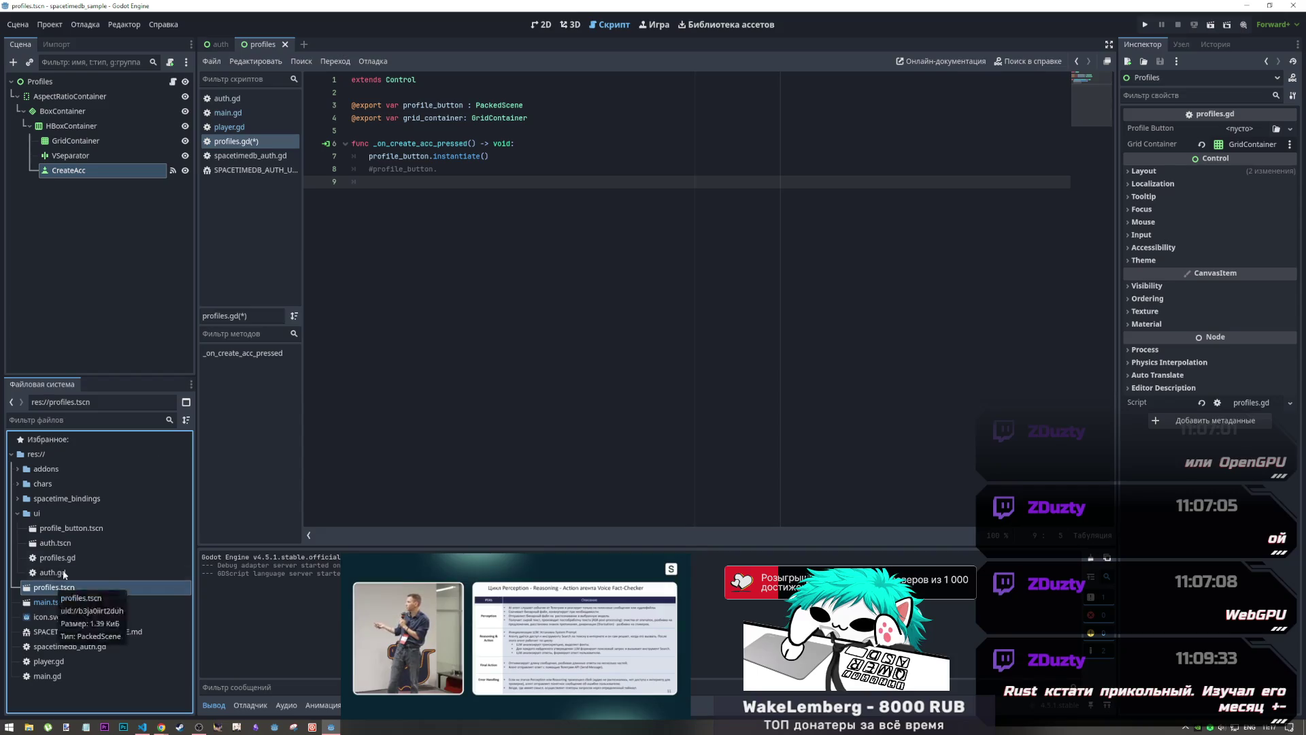
{"action": "left_click", "coordinate": [534, 26]}
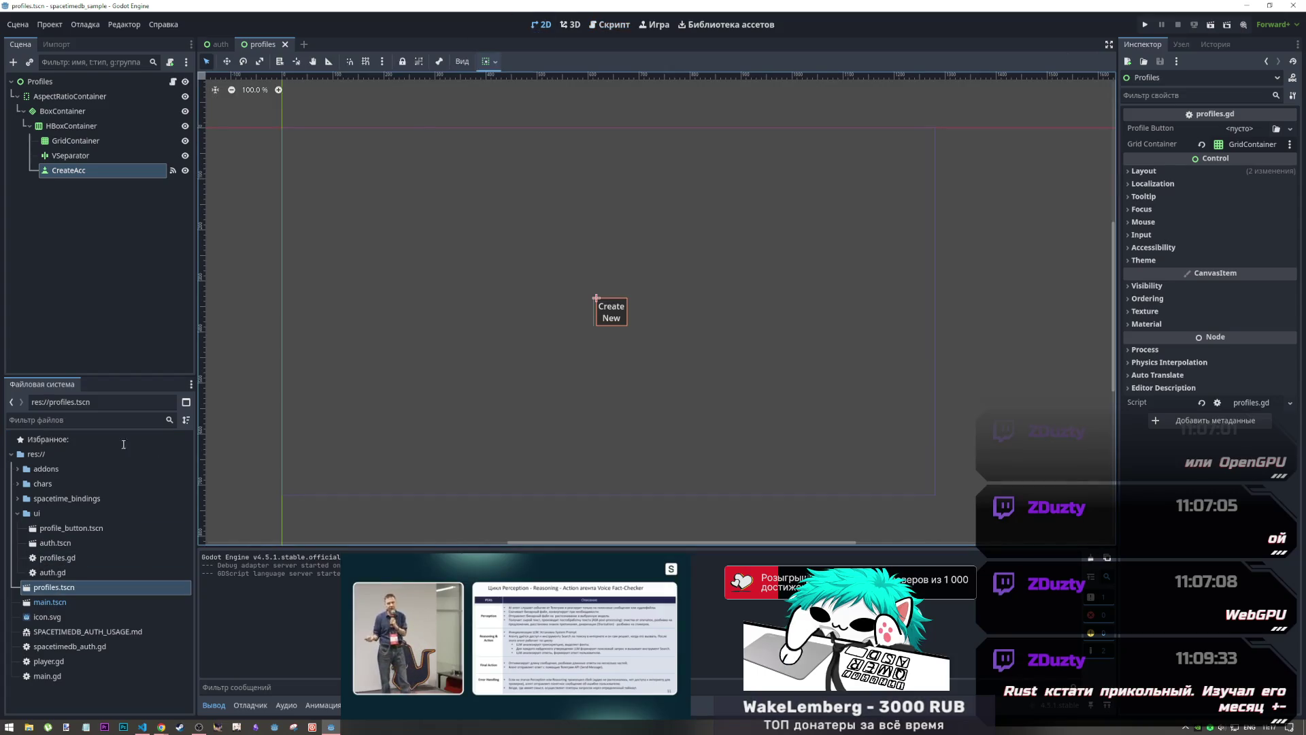
{"action": "double_click", "coordinate": [53, 544]}
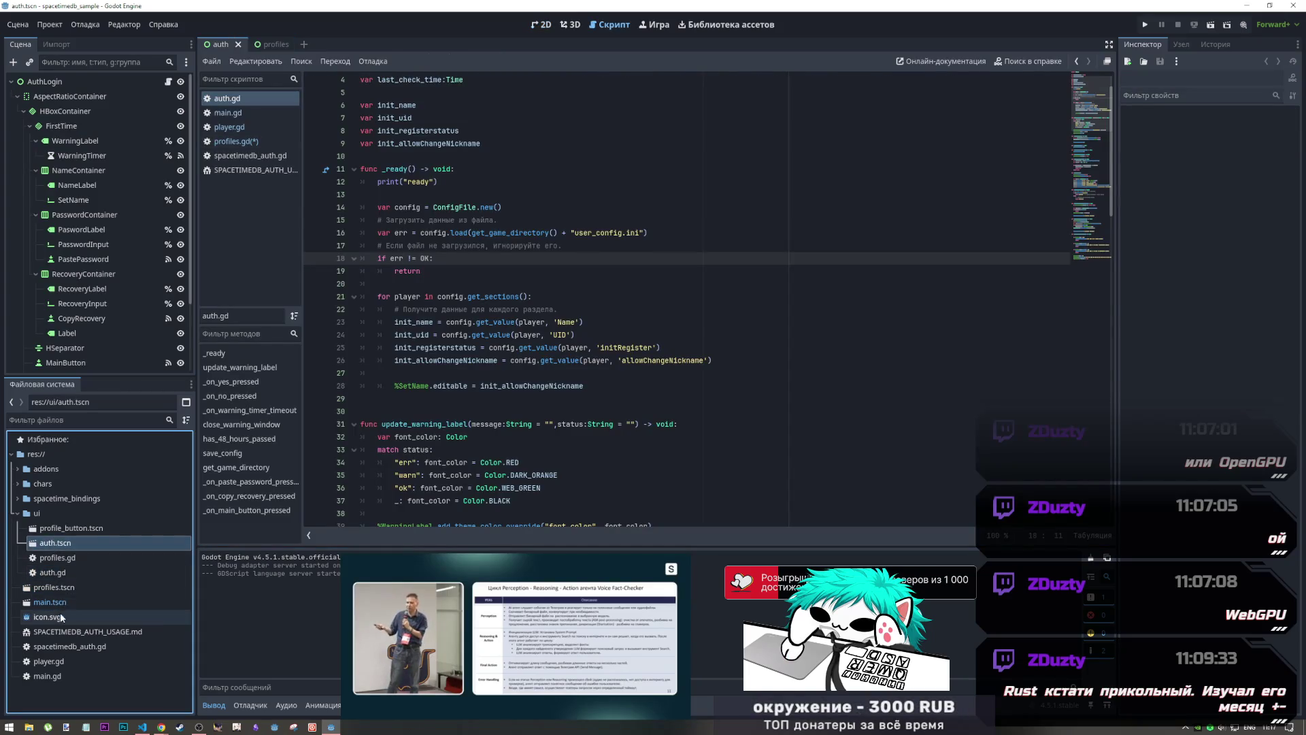
{"action": "left_click", "coordinate": [58, 590]}
{"action": "double_click", "coordinate": [59, 590]}
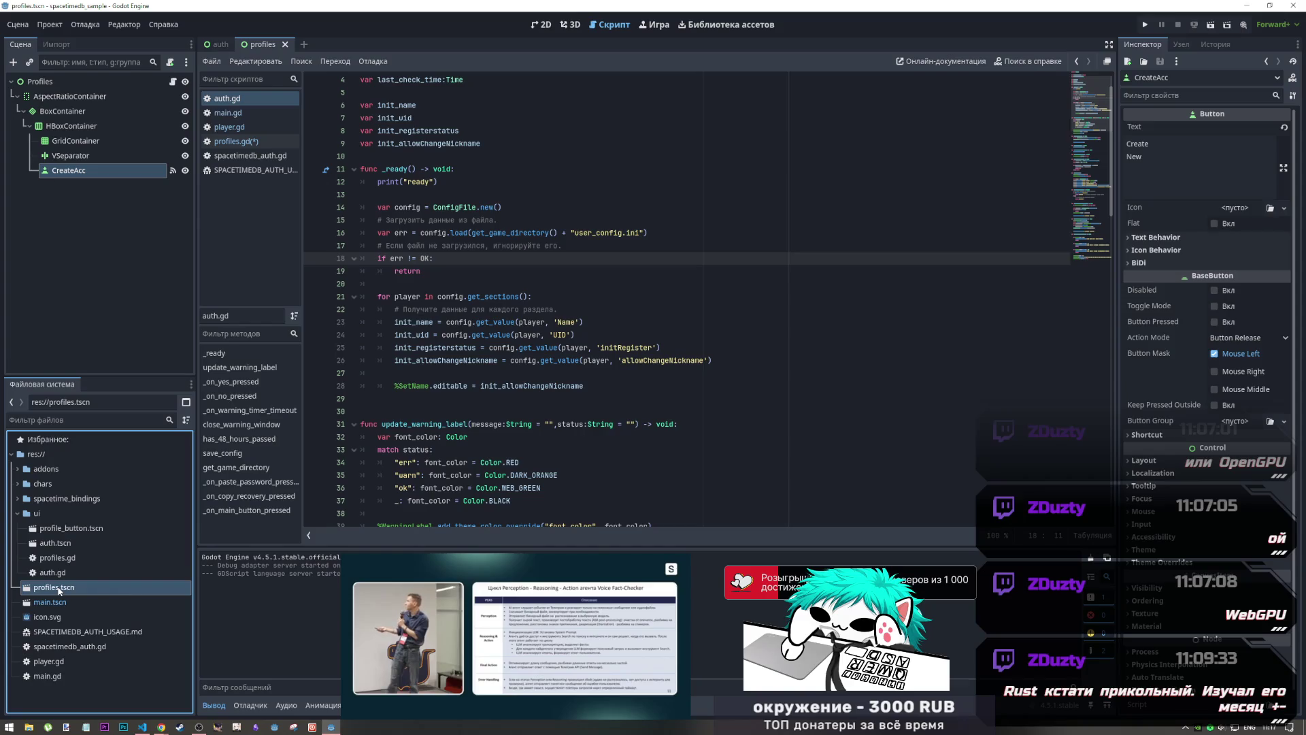
{"action": "left_click_drag", "start_coordinate": [58, 590], "coordinate": [68, 513]}
- Set the Profiles node's Profile Button property to auth.tscn and open profiles.gd
{"action": "left_click", "coordinate": [66, 564]}
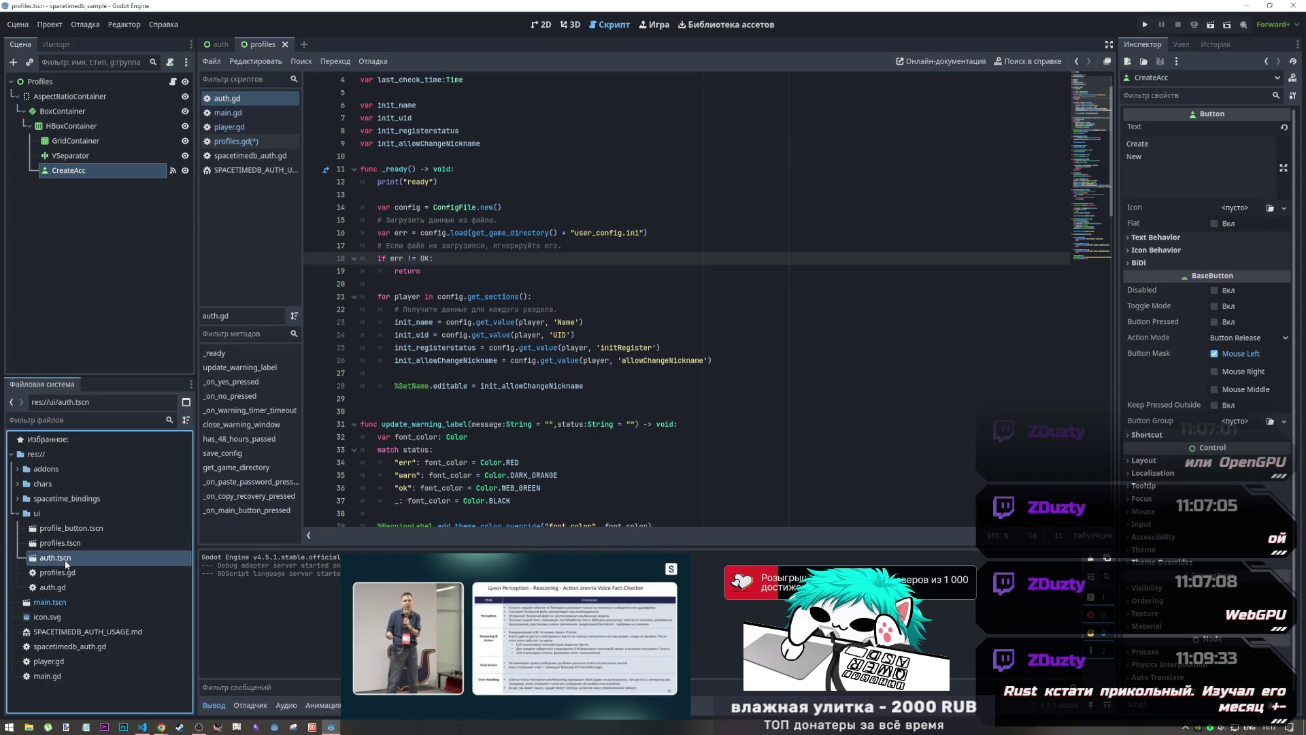
{"action": "left_click", "coordinate": [104, 80]}
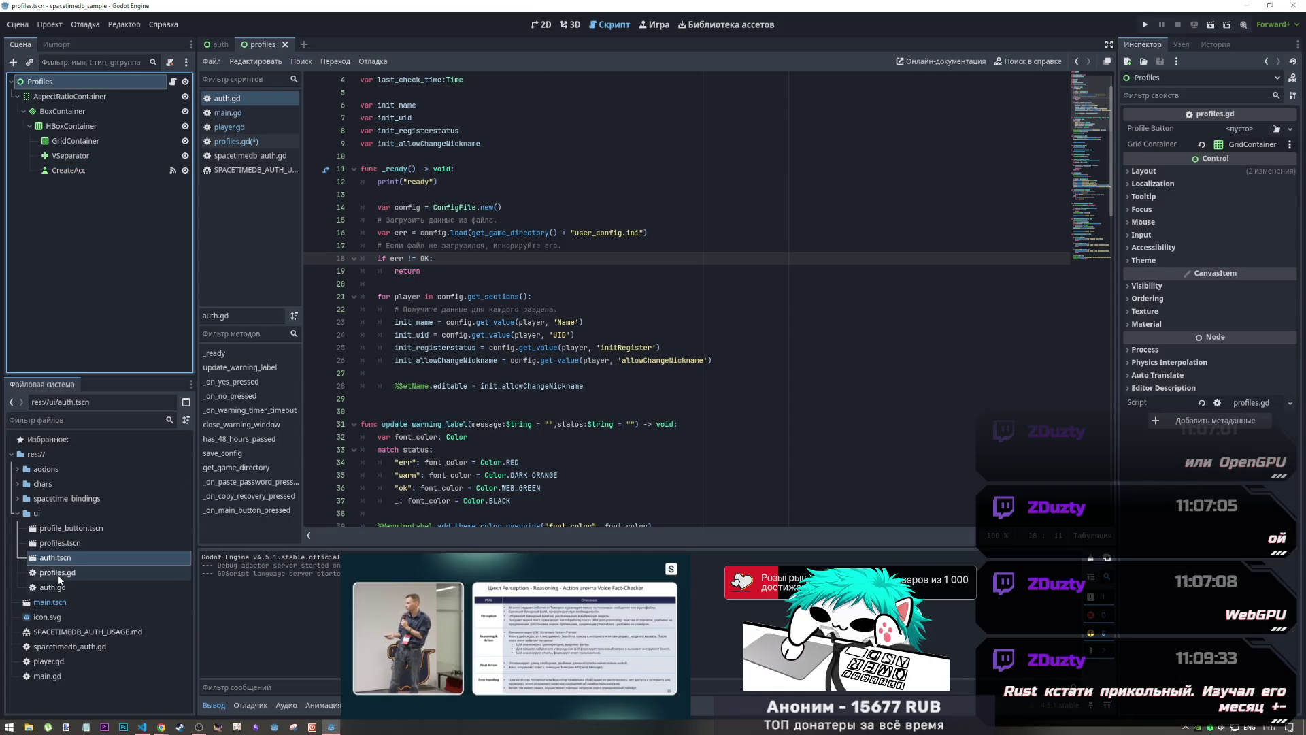
{"action": "mouse_move", "coordinate": [60, 558]}
{"action": "left_mouse_down"}
{"action": "mouse_move", "coordinate": [1128, 230]}
{"action": "mouse_move", "coordinate": [1239, 129]}
{"action": "left_mouse_up"}
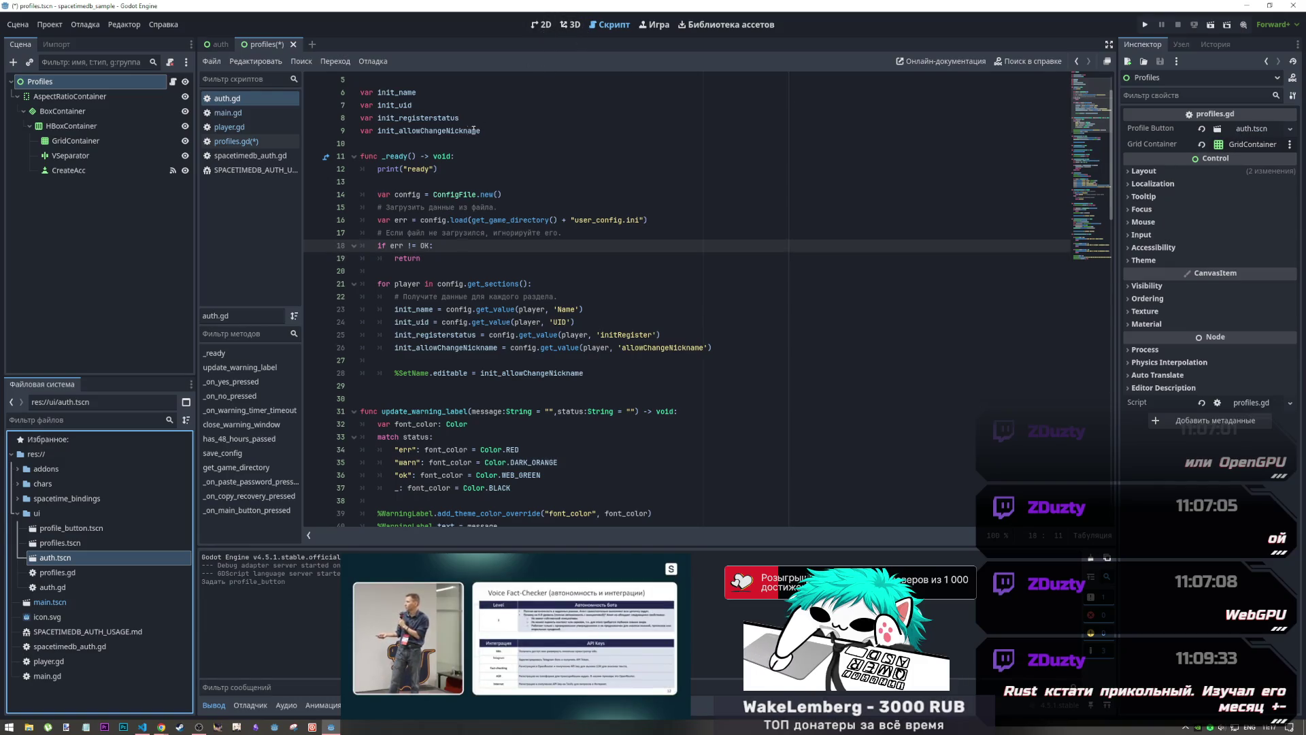
{"action": "left_click", "coordinate": [241, 141]}
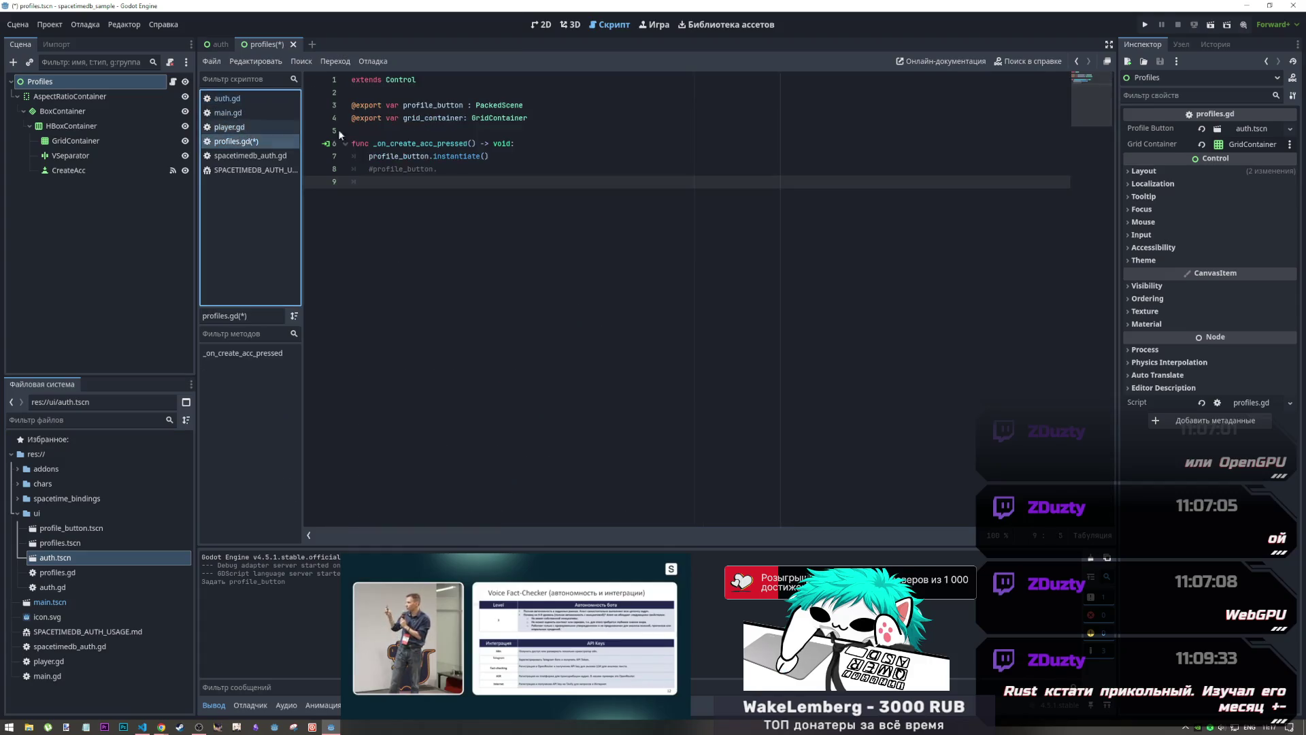
- Rename the profile_button export on line 3 to auth
{"action": "key", "text": "ctrl+s"}
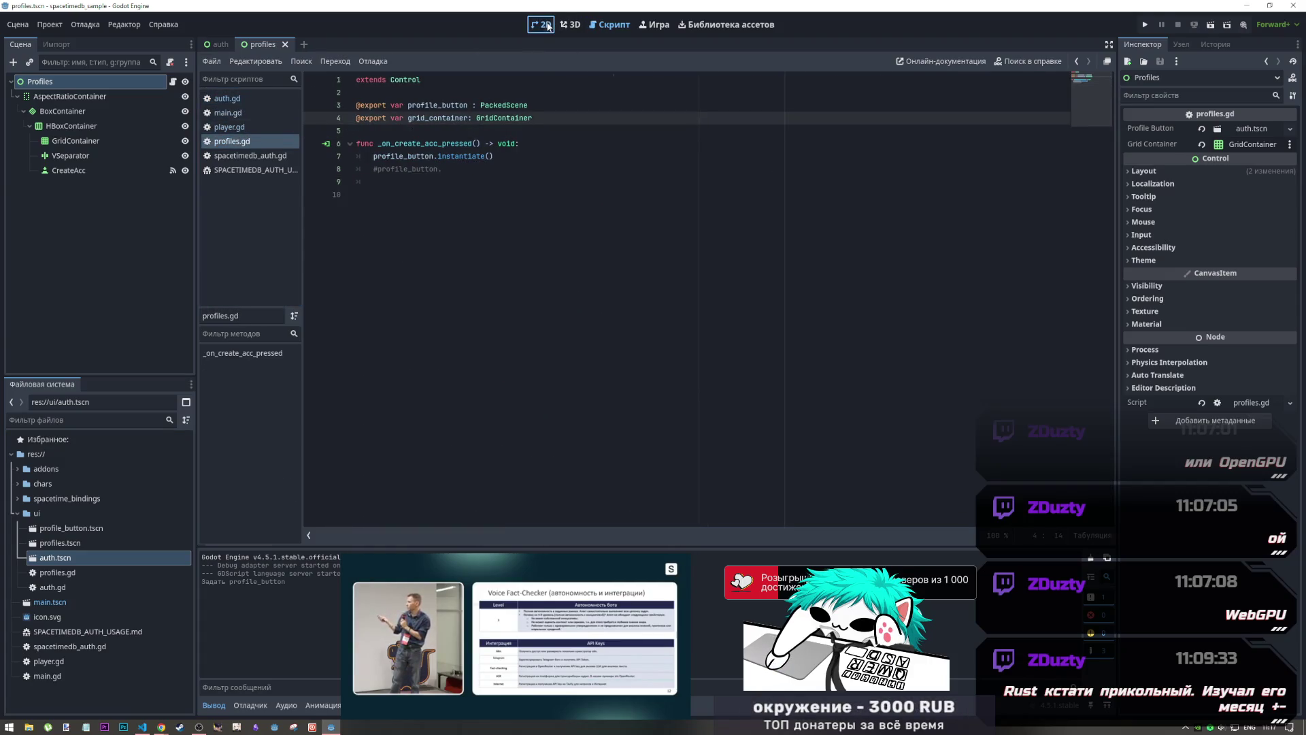
{"action": "left_click", "coordinate": [543, 24]}
{"action": "left_click", "coordinate": [596, 27]}
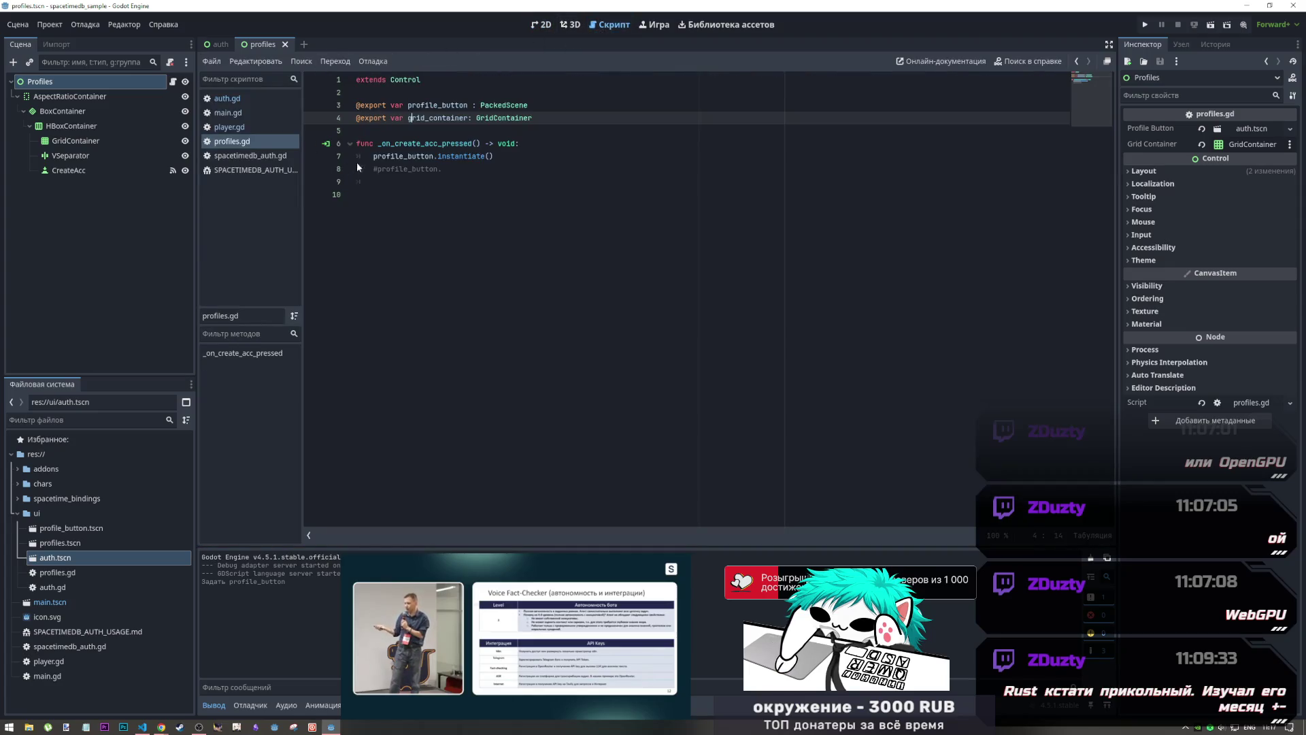
{"action": "left_click", "coordinate": [381, 144]}
{"action": "left_click", "coordinate": [441, 171]}
{"action": "key", "text": "Down"}
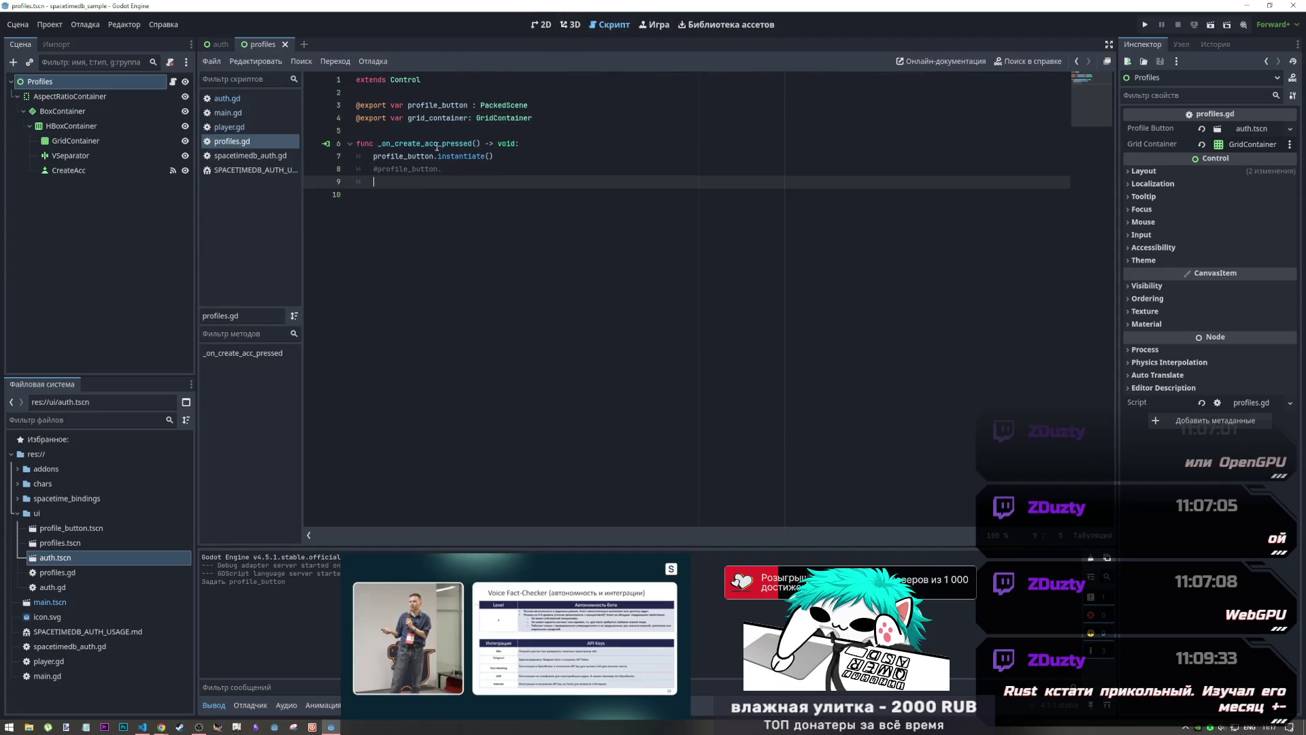
{"action": "left_click", "coordinate": [448, 105]}
{"action": "mouse_move", "coordinate": [448, 105]}
{"action": "left_mouse_down"}
{"action": "mouse_move", "coordinate": [469, 105]}
{"action": "mouse_move", "coordinate": [408, 105]}
{"action": "left_mouse_up"}
{"action": "left_click", "coordinate": [439, 106]}
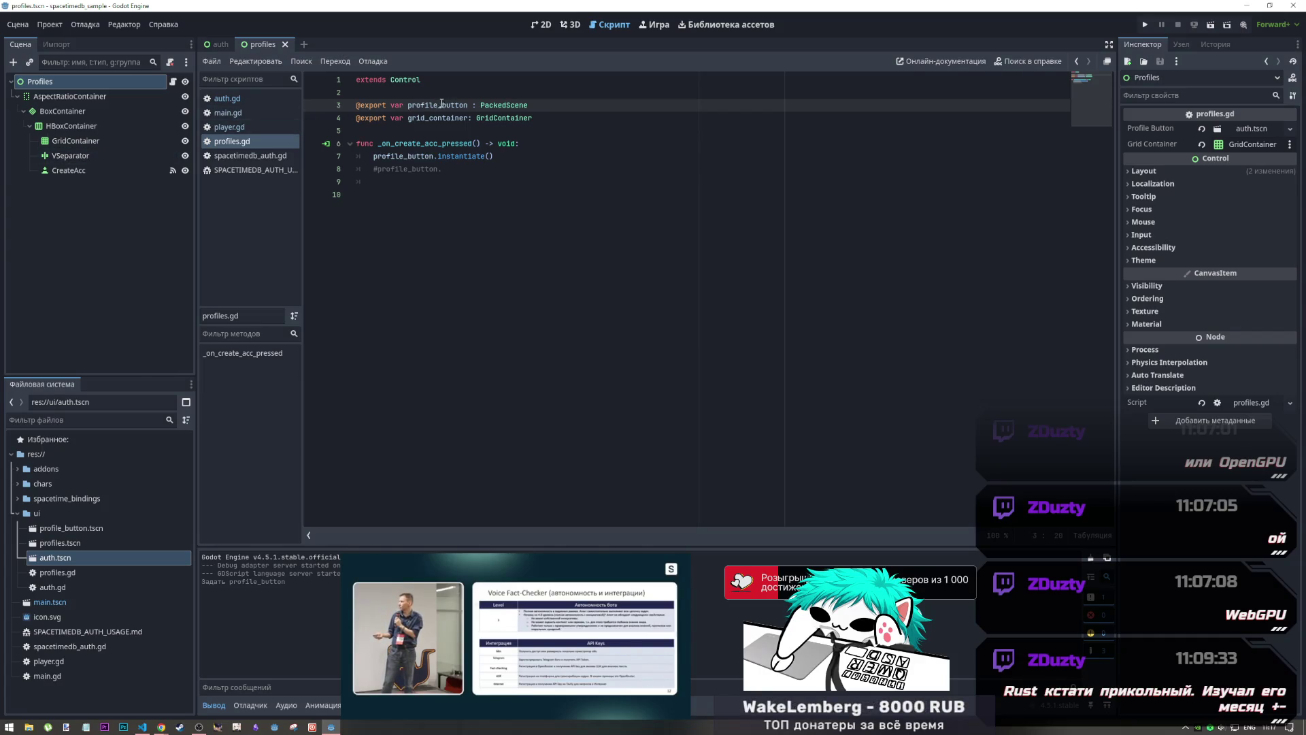
{"action": "left_click_drag", "start_coordinate": [411, 105], "coordinate": [409, 105]}
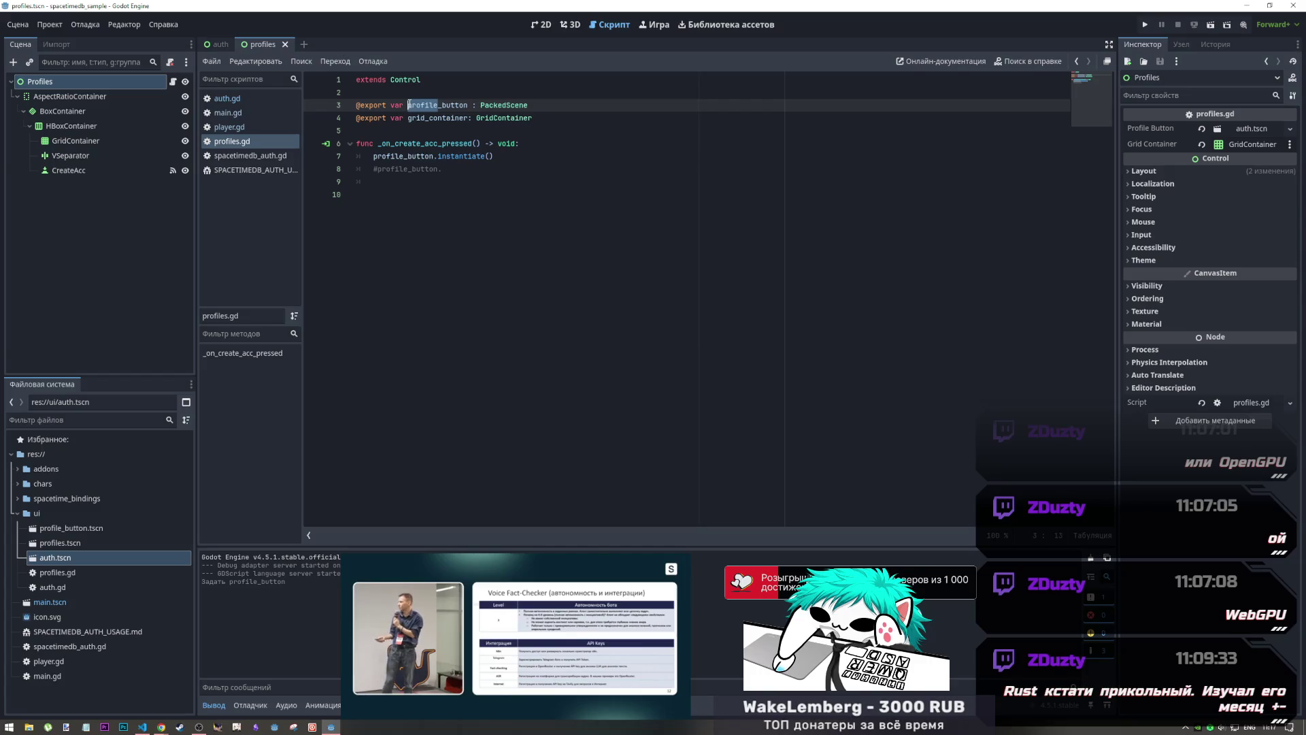
{"action": "left_click", "coordinate": [453, 105]}
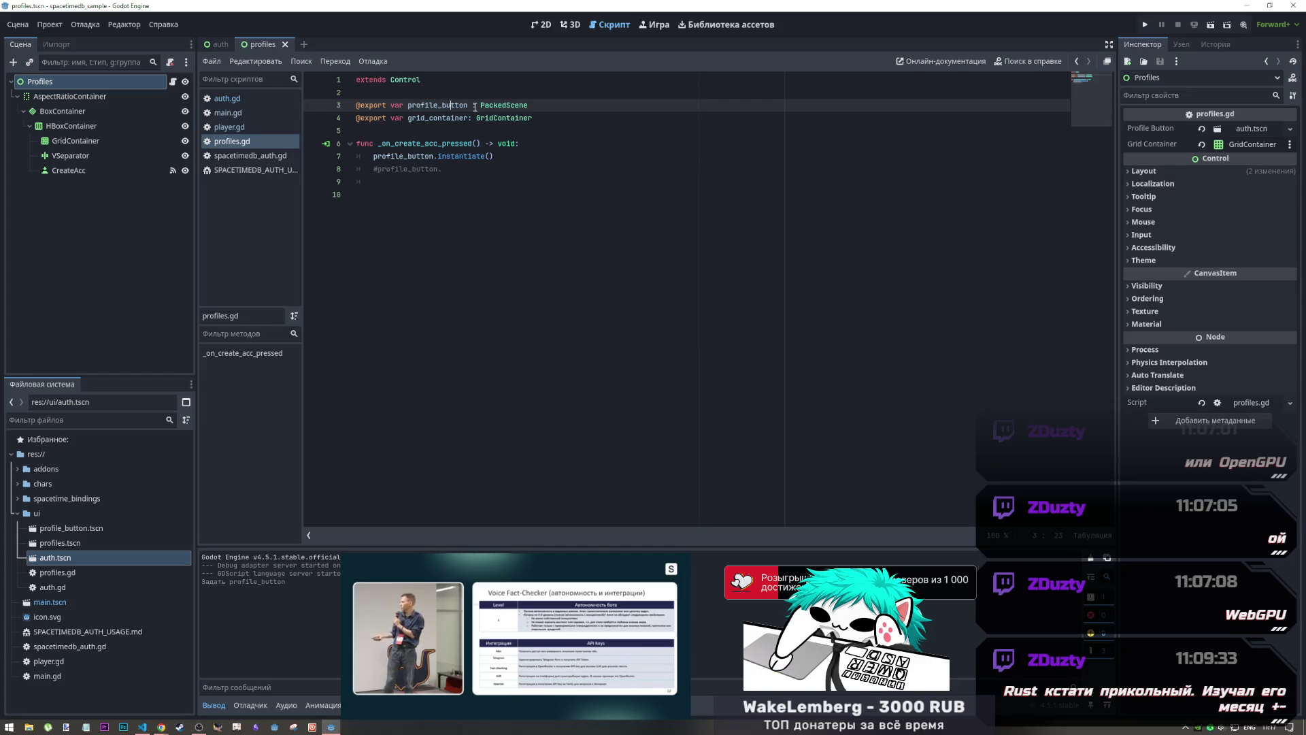
{"action": "left_click_drag", "start_coordinate": [467, 105], "coordinate": [408, 105]}
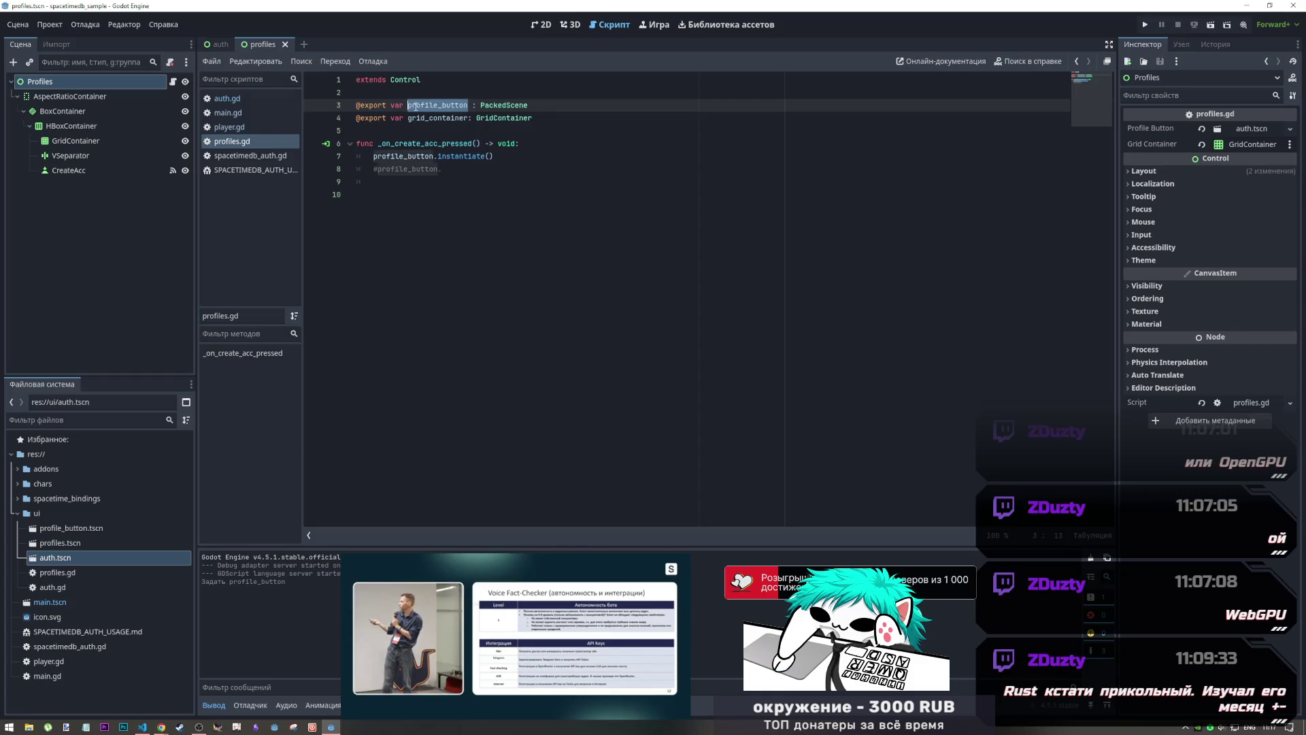
{"action": "type", "text": "auth"}
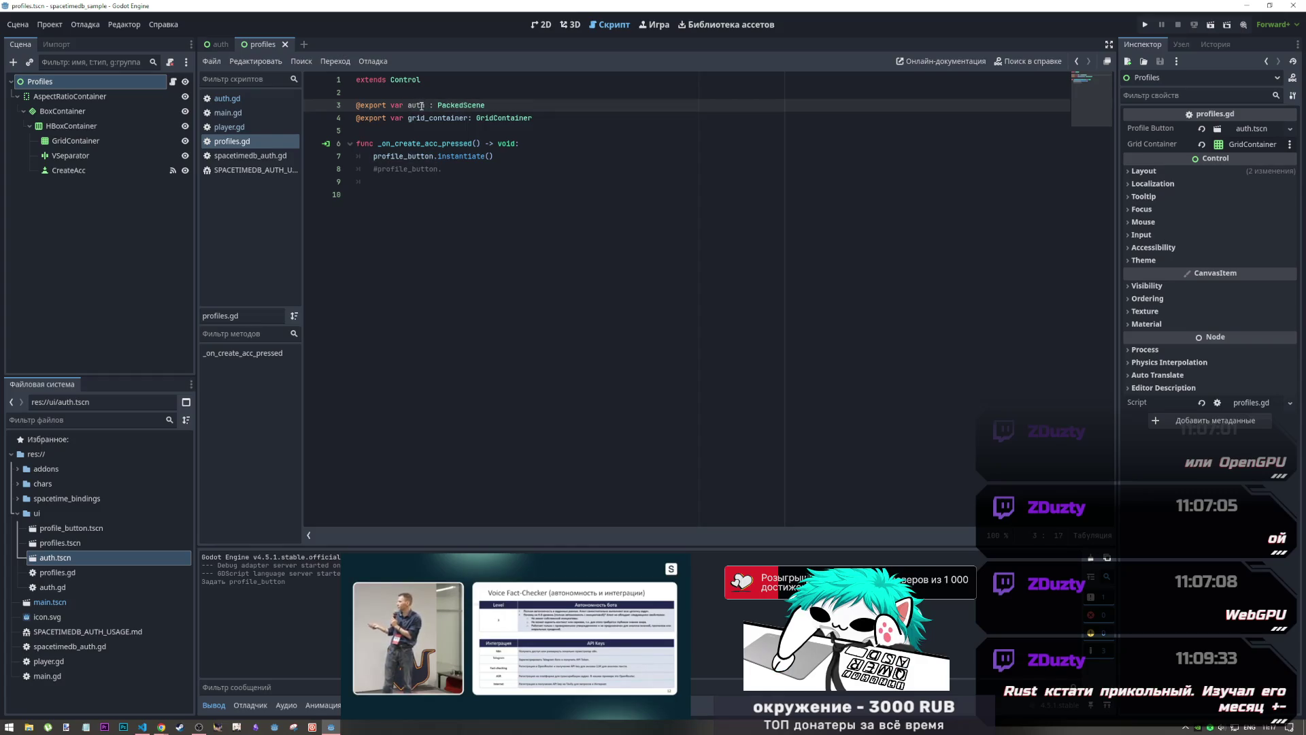
- Make line 7 instantiate auth, add auth.add_child() on line 9, and save the script
{"action": "key", "text": "ctrl+shift+Left"}
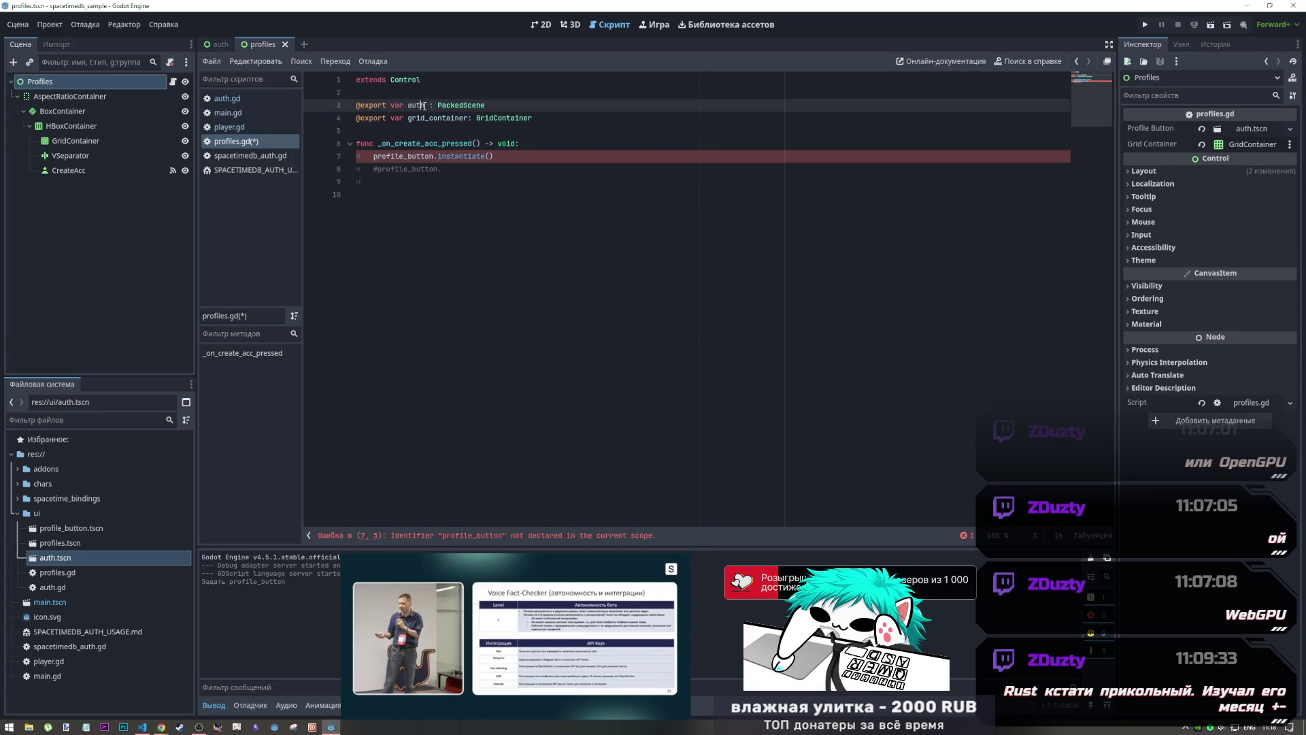
{"action": "left_click_drag", "start_coordinate": [423, 106], "coordinate": [409, 106]}
{"action": "key", "text": "ctrl+c"}
{"action": "double_click", "coordinate": [410, 156]}
{"action": "key", "text": "ctrl+v"}
{"action": "left_click", "coordinate": [398, 180]}
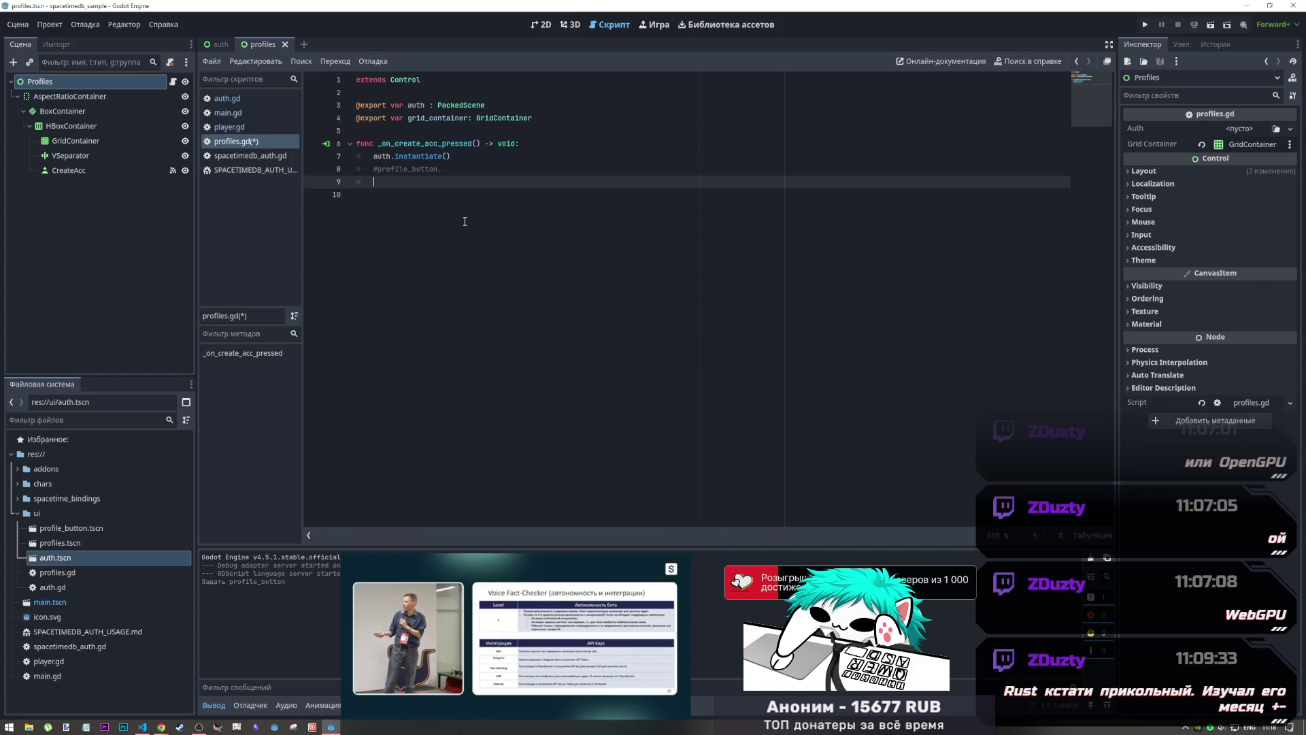
{"action": "type", "text": ".add_"}
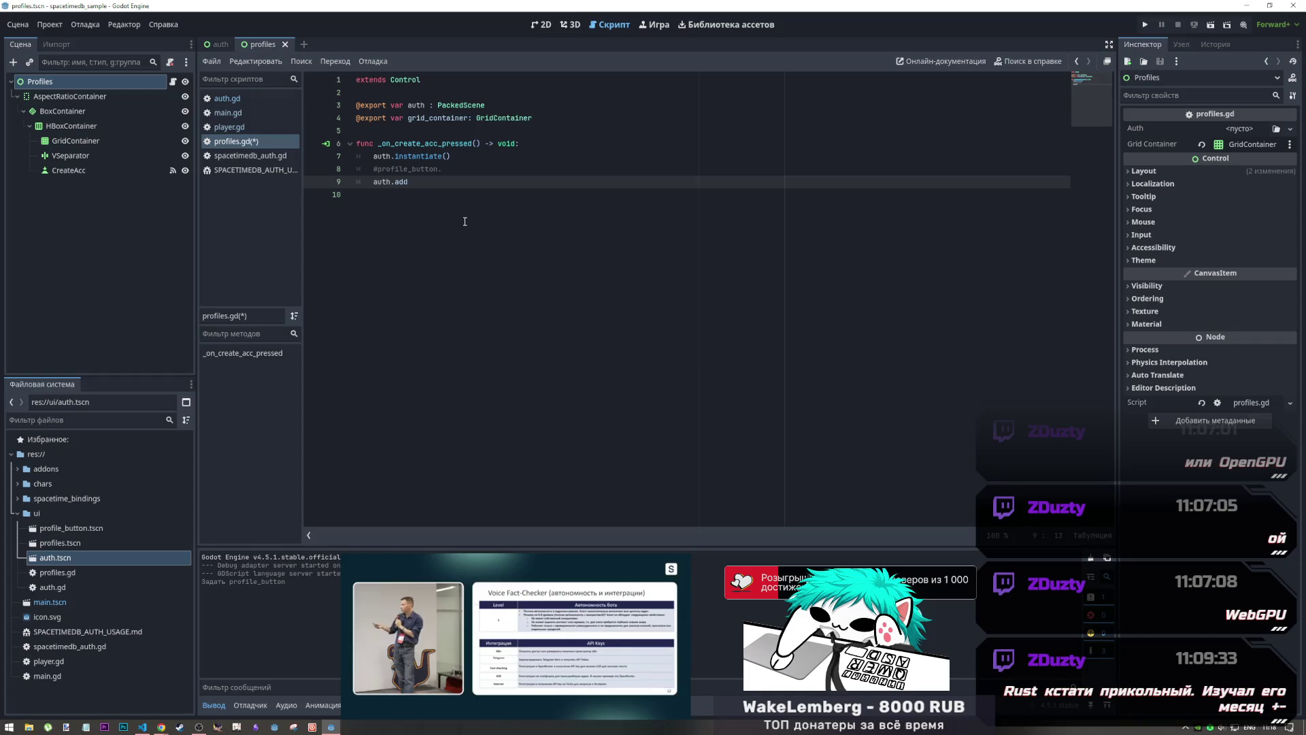
{"action": "type", "text": "chi"}
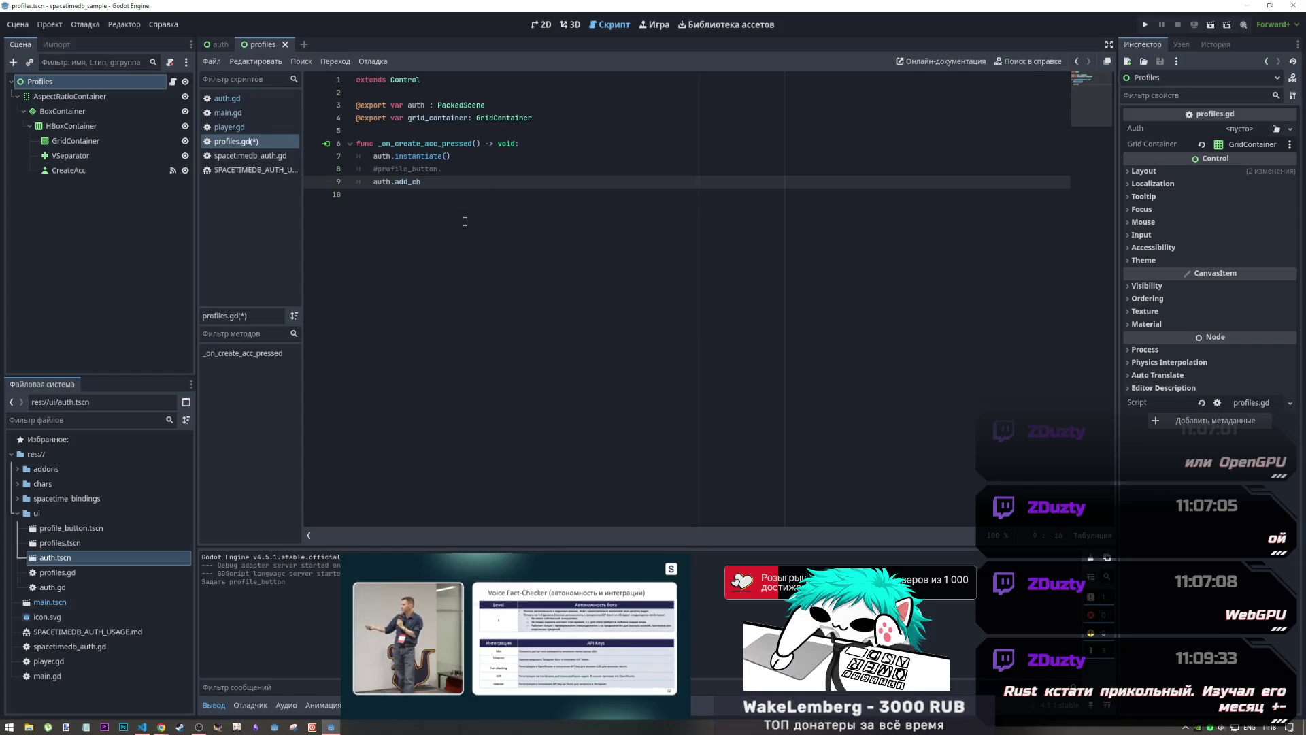
{"action": "type", "text": "ld("}
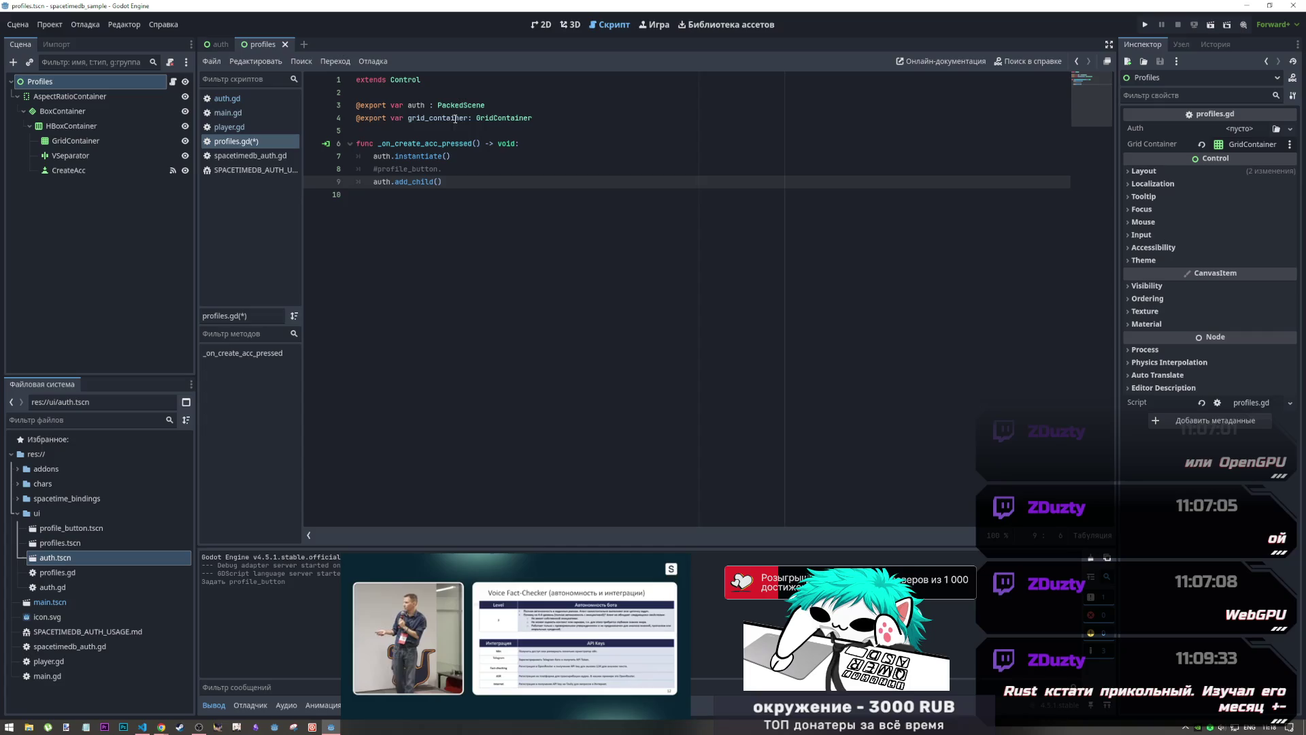
{"action": "left_click", "coordinate": [525, 117]}
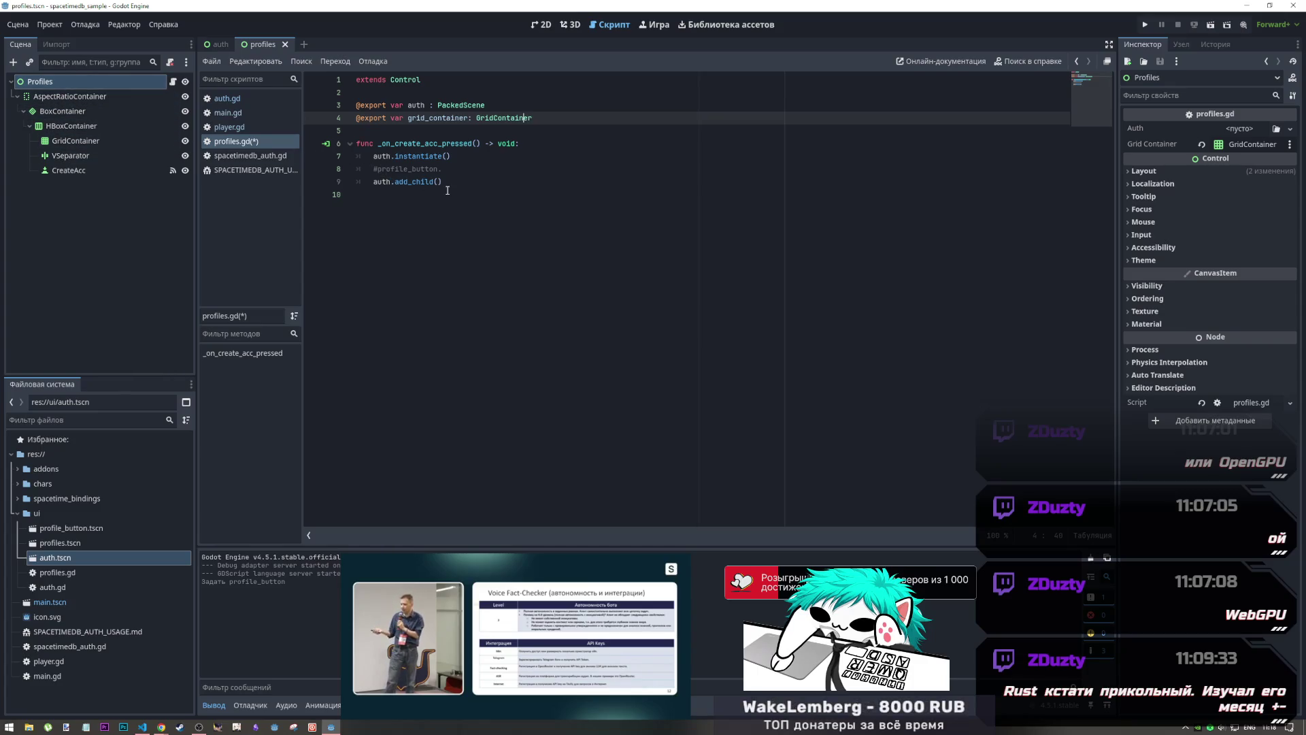
{"action": "key", "text": "ctrl+s"}
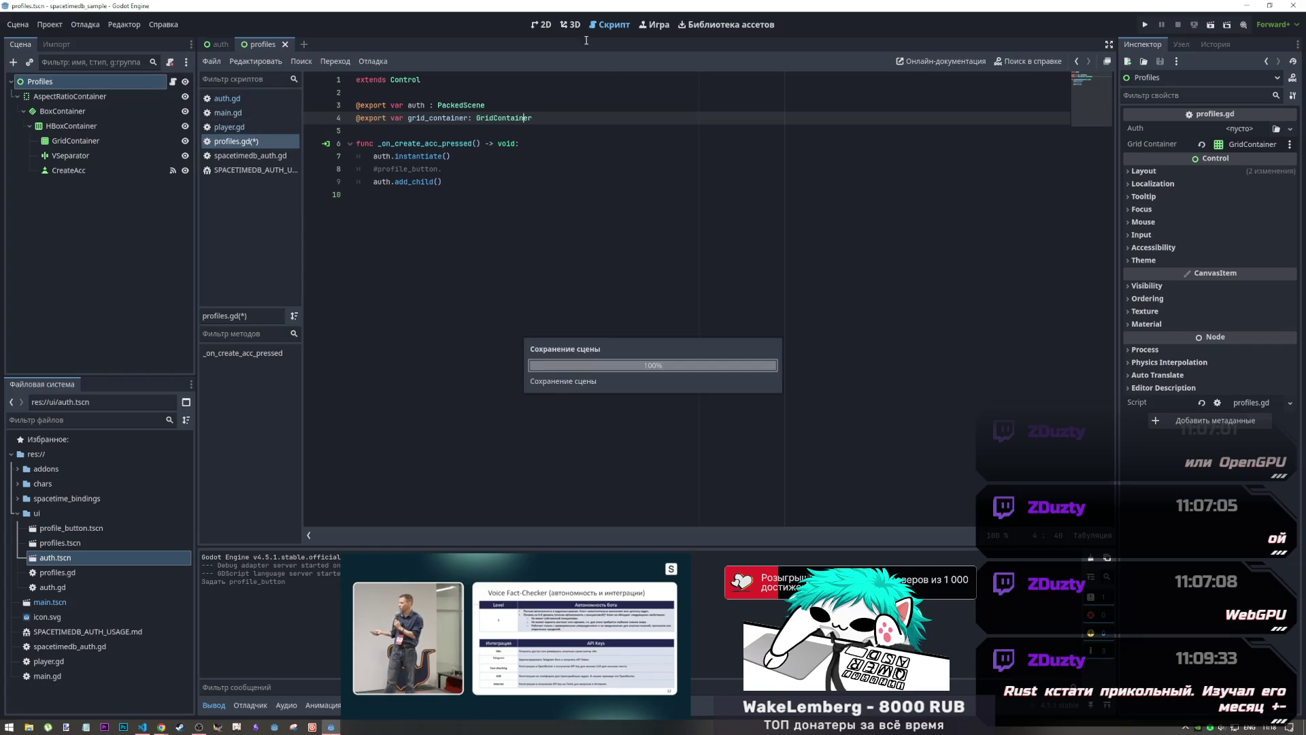
- Test-run the scene, assign auth.tscn to the Auth field, save, and press Create New
{"action": "left_click", "coordinate": [1211, 26]}
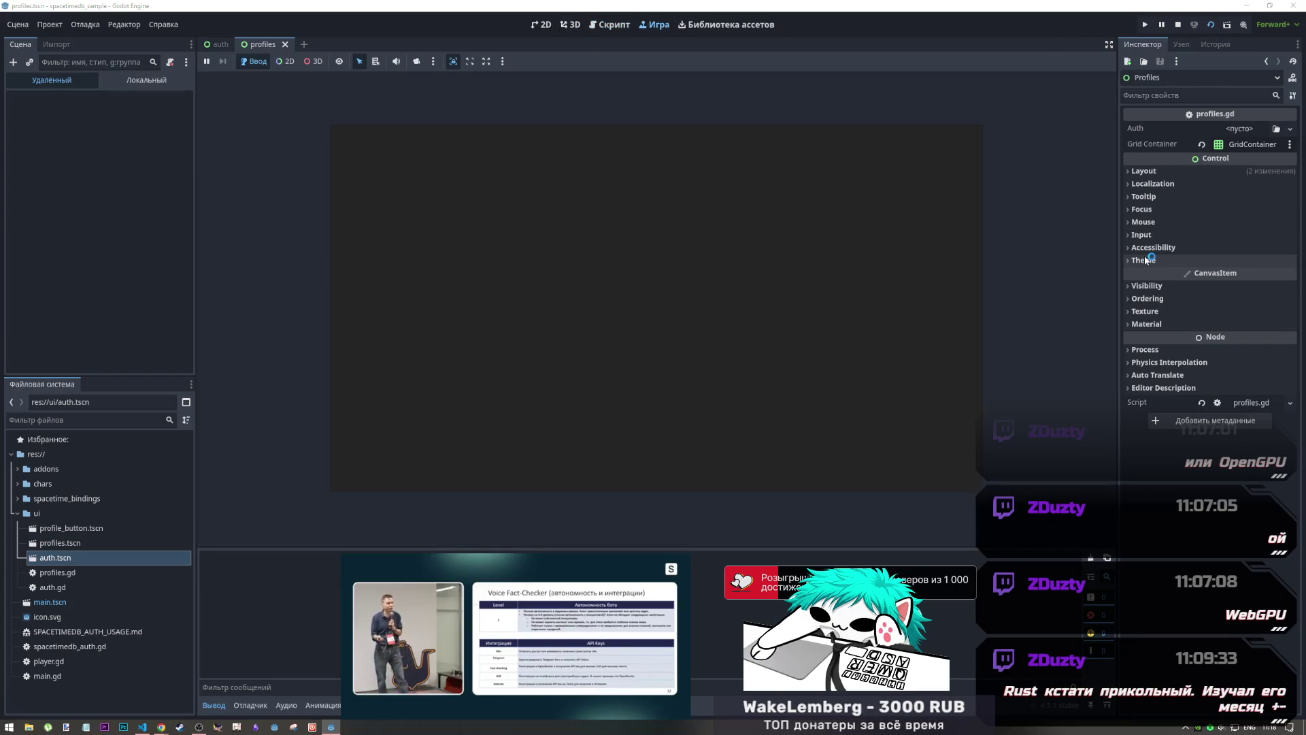
{"action": "left_click", "coordinate": [1179, 25]}
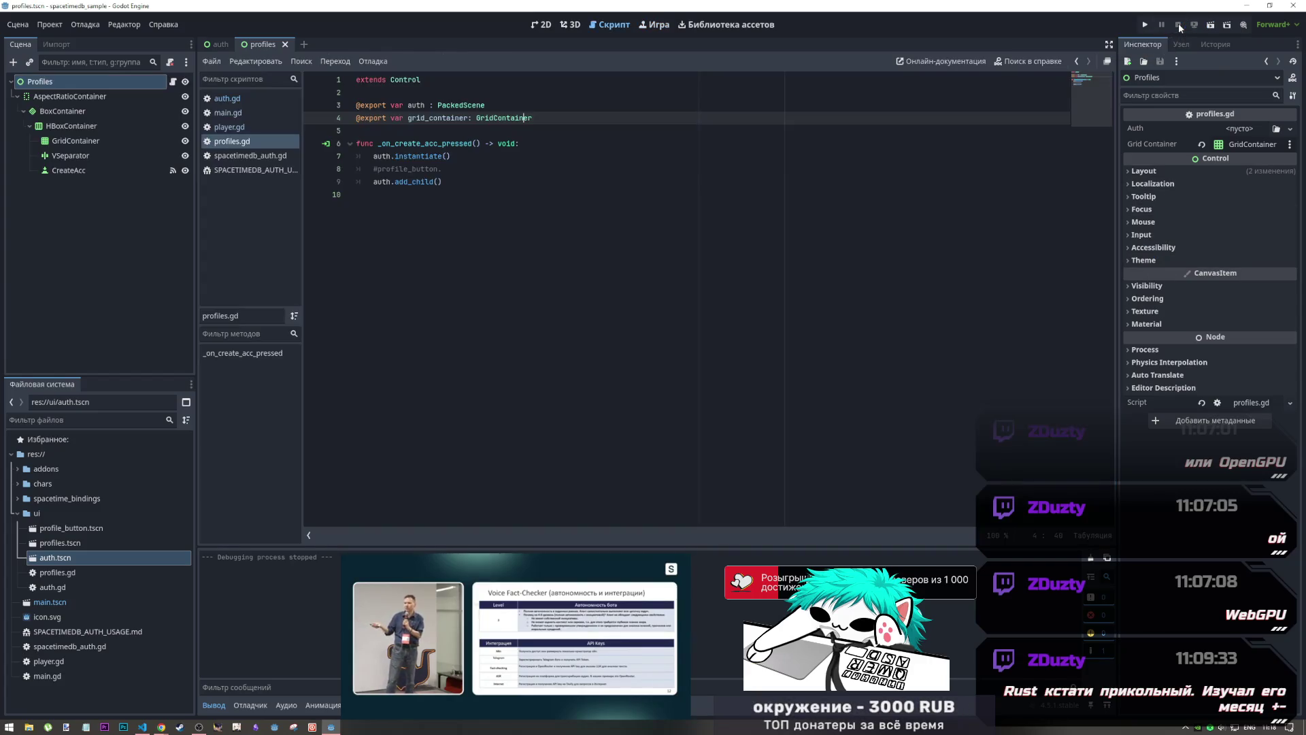
{"action": "left_click", "coordinate": [1249, 130]}
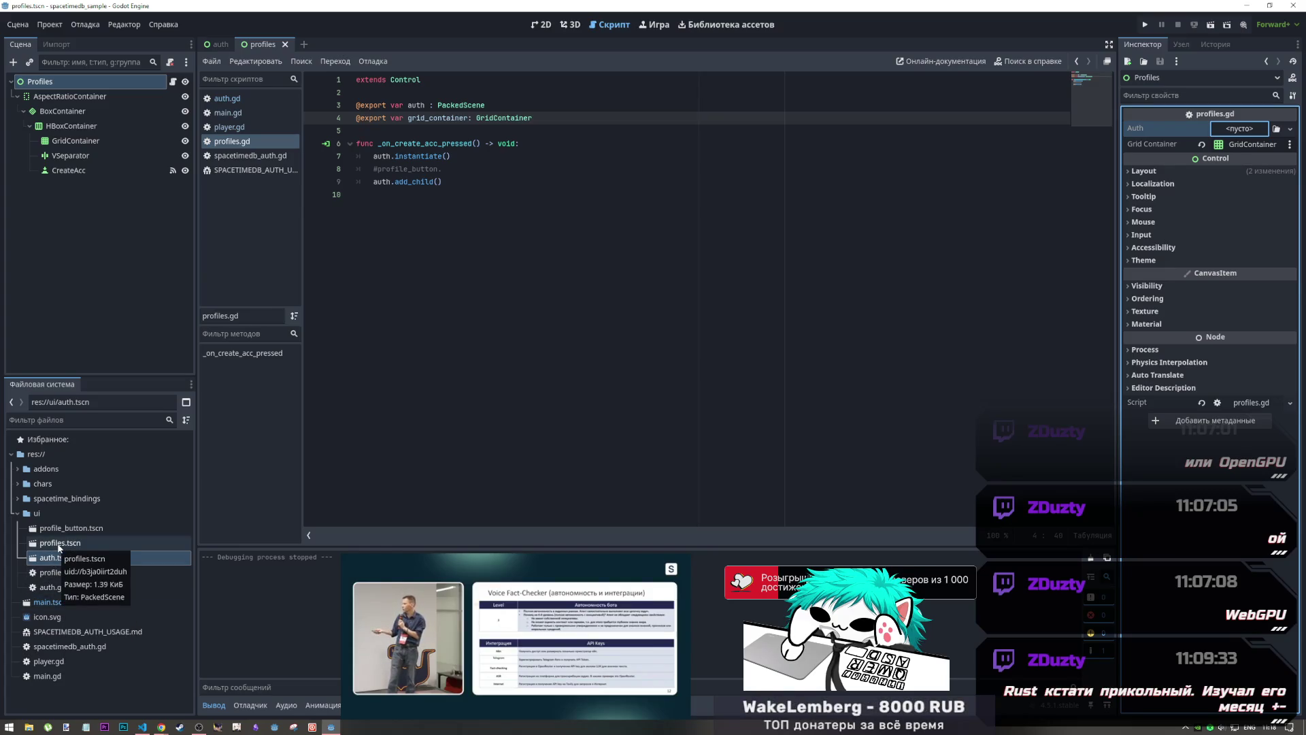
{"action": "mouse_move", "coordinate": [55, 557]}
{"action": "left_mouse_down"}
{"action": "mouse_move", "coordinate": [157, 550]}
{"action": "mouse_move", "coordinate": [1234, 131]}
{"action": "left_mouse_up"}
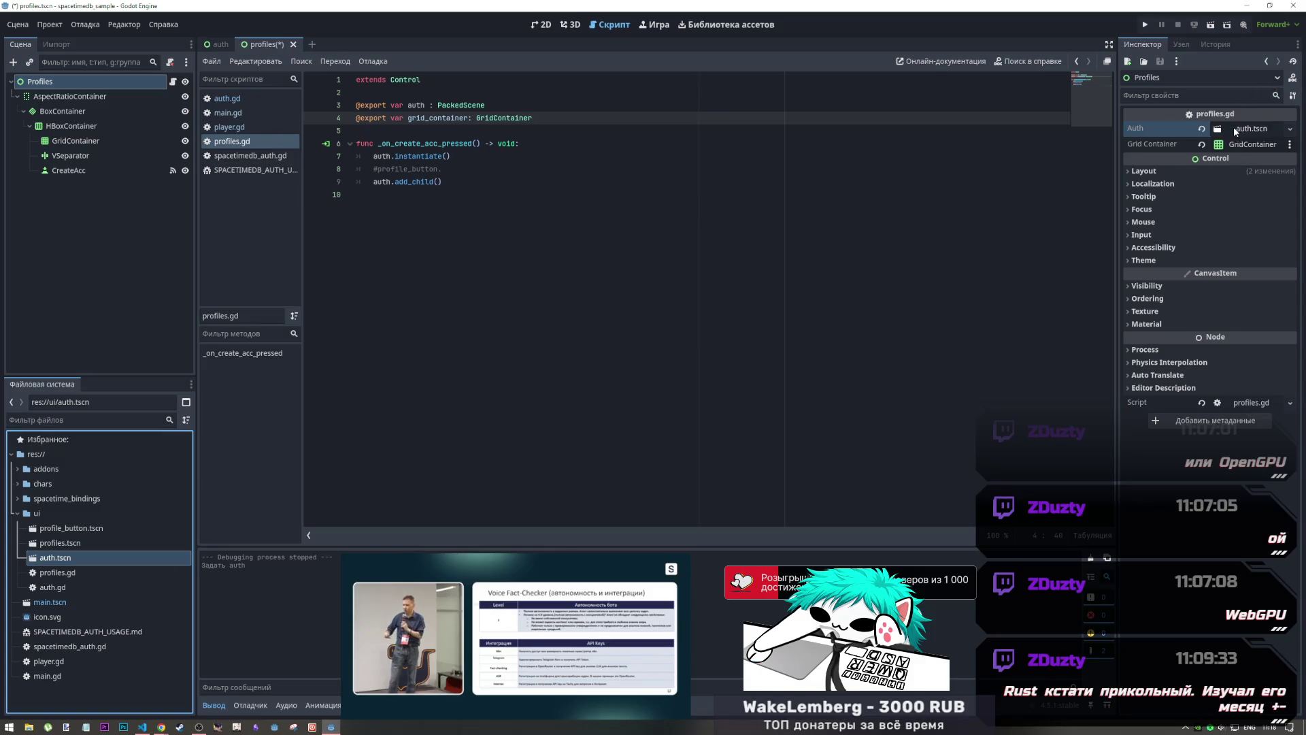
{"action": "key", "text": "ctrl+s"}
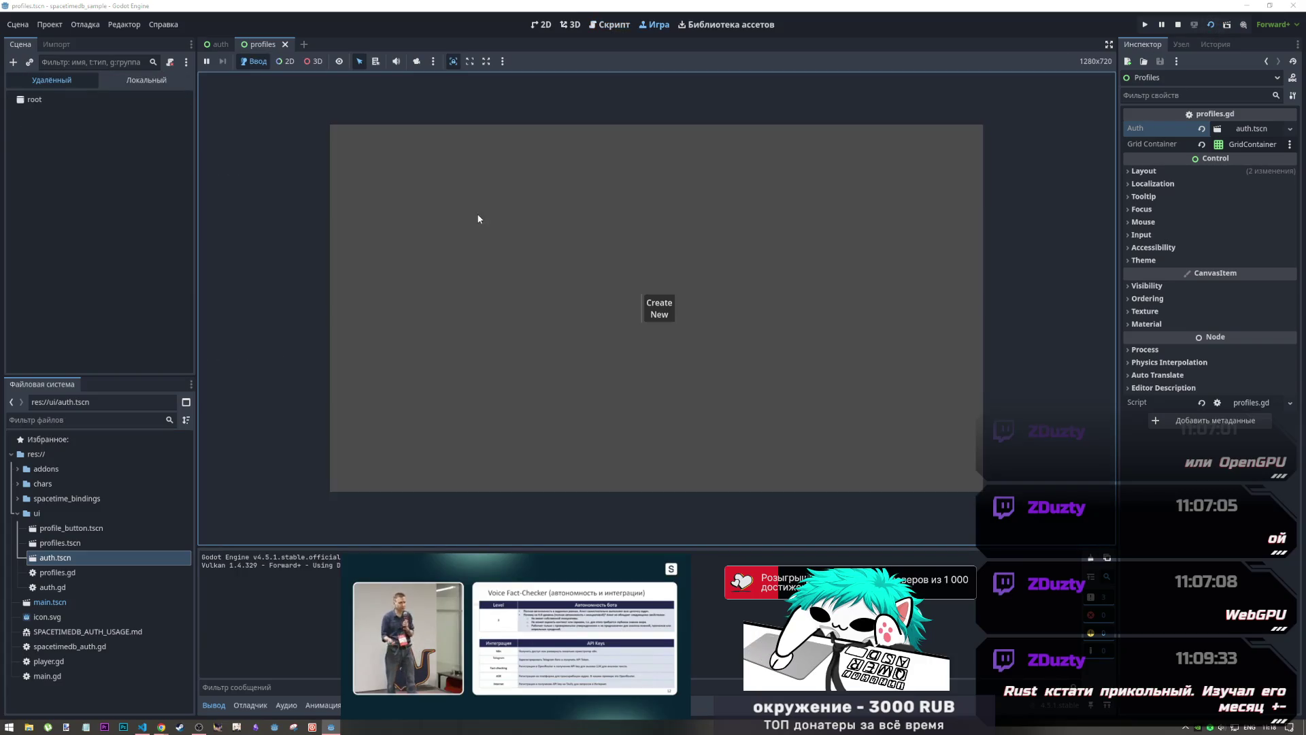
{"action": "left_click", "coordinate": [672, 321]}
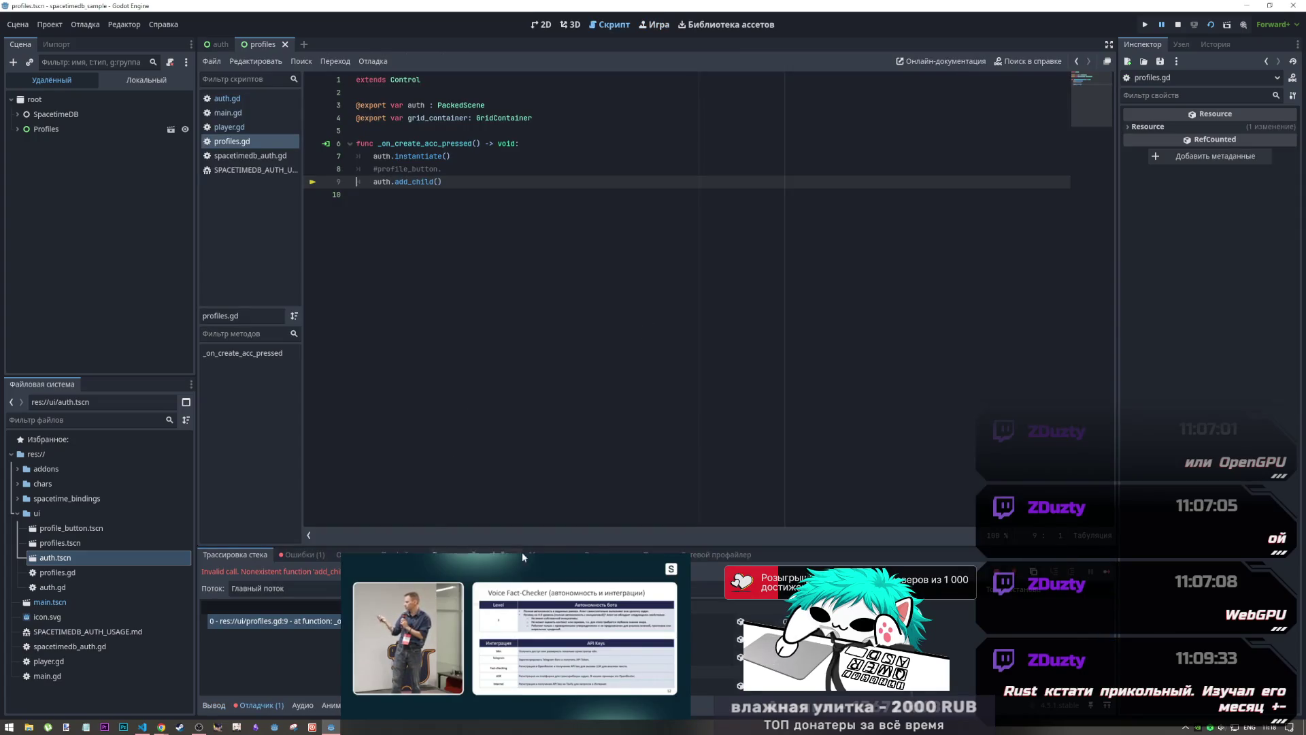
{"action": "mouse_move", "coordinate": [531, 559]}
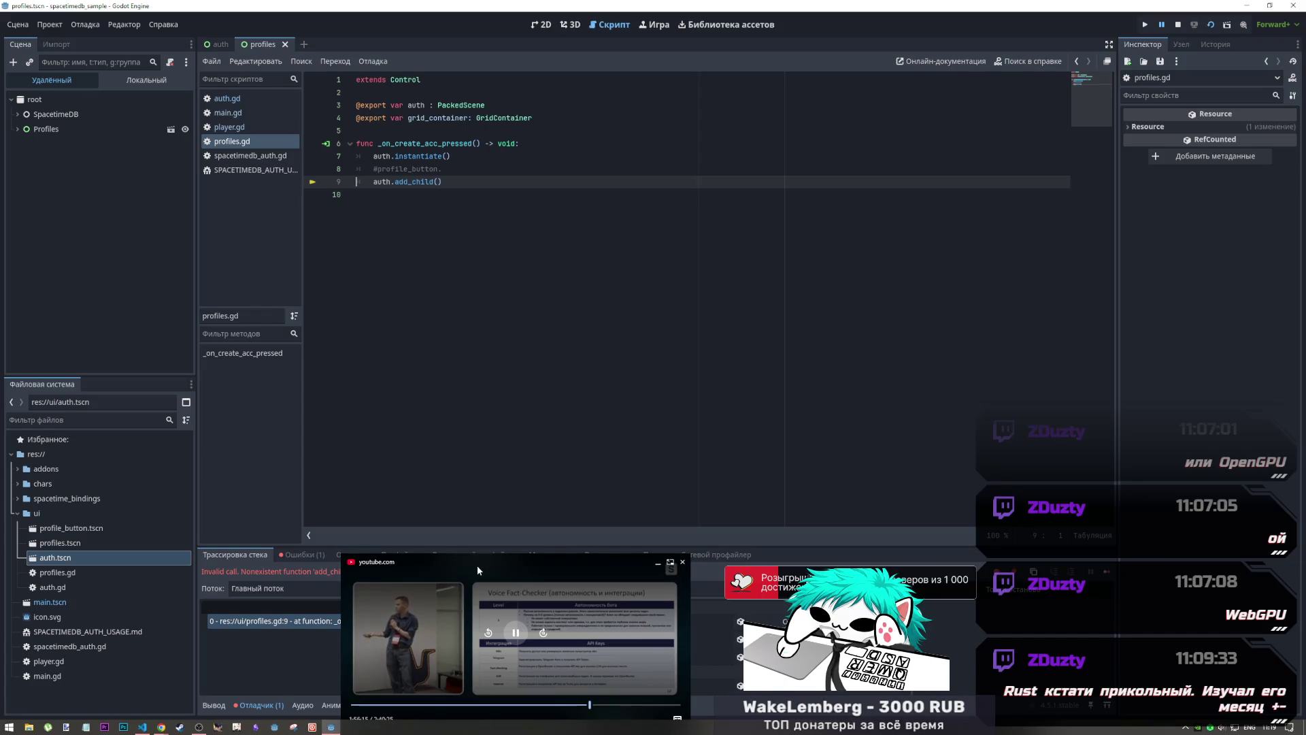
{"action": "mouse_move", "coordinate": [476, 565]}
{"action": "left_mouse_down"}
{"action": "mouse_move", "coordinate": [162, 343]}
{"action": "mouse_move", "coordinate": [142, 324]}
{"action": "mouse_move", "coordinate": [145, 292]}
{"action": "left_mouse_up"}
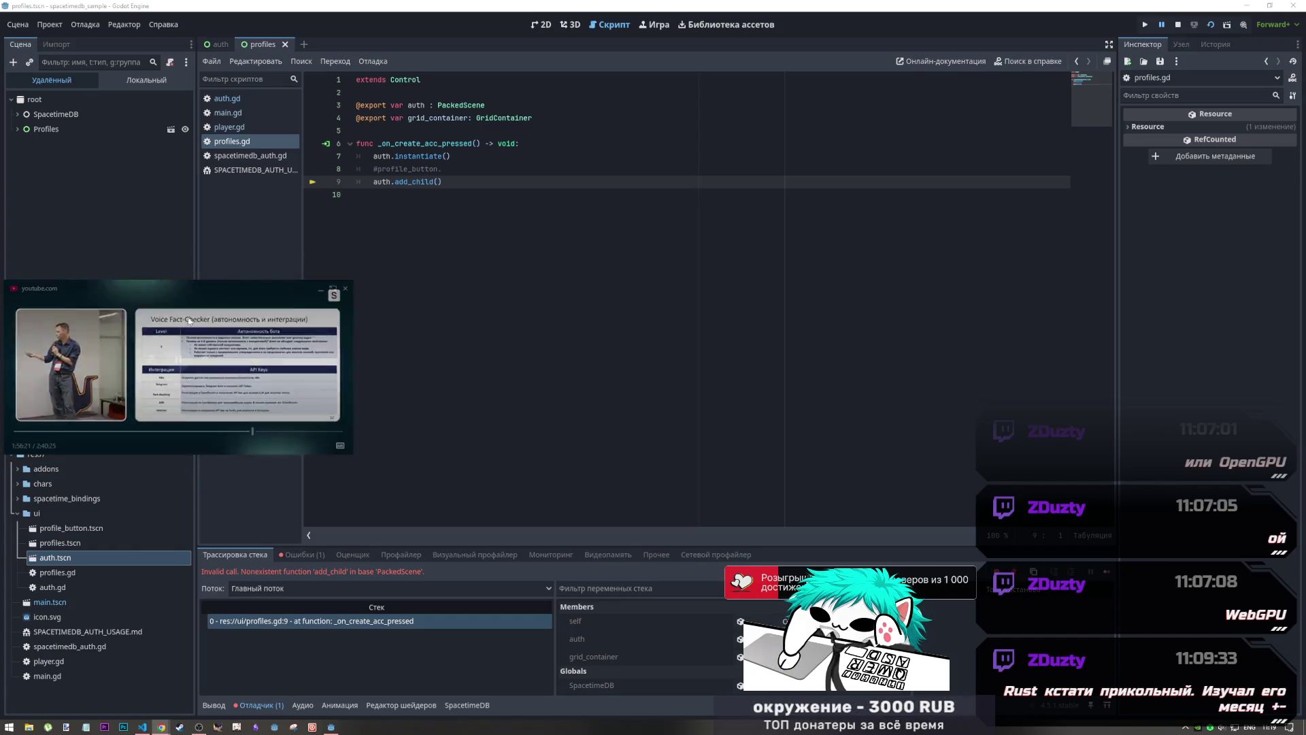
{"action": "left_click_drag", "start_coordinate": [351, 345], "coordinate": [300, 350]}
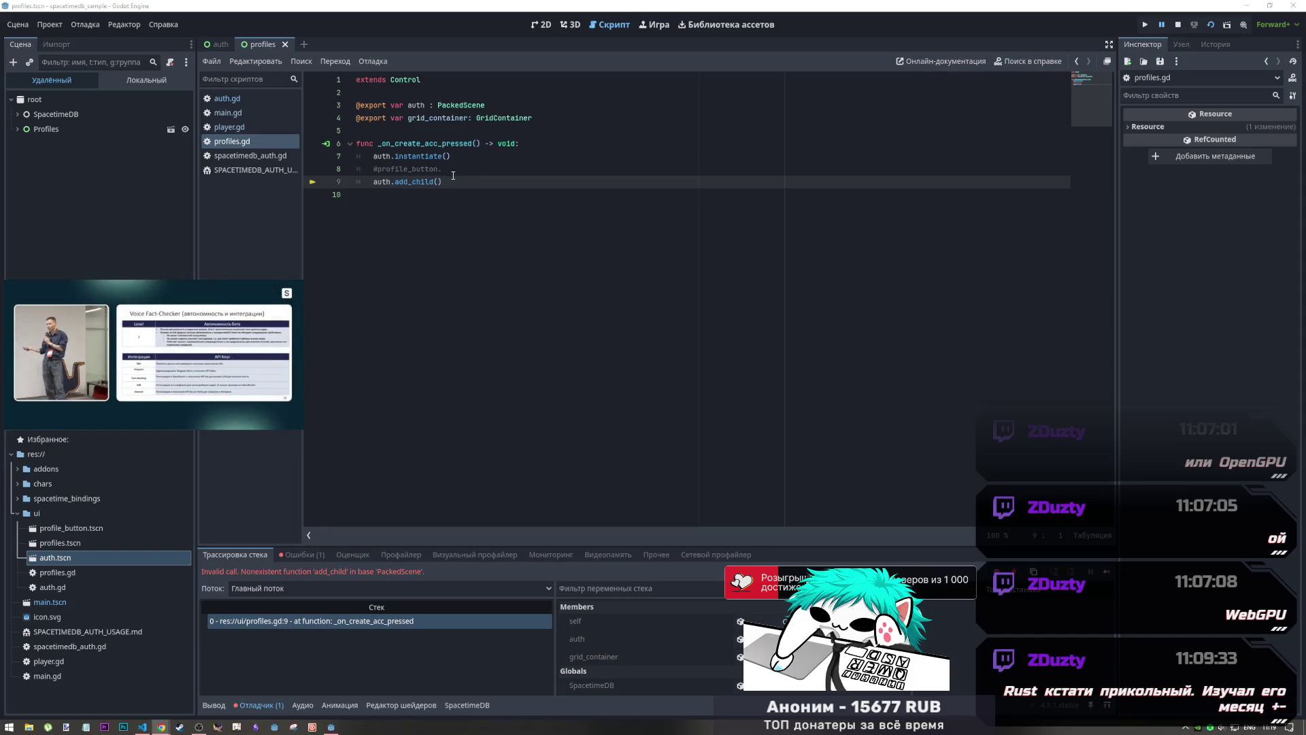
{"action": "left_click", "coordinate": [476, 168]}
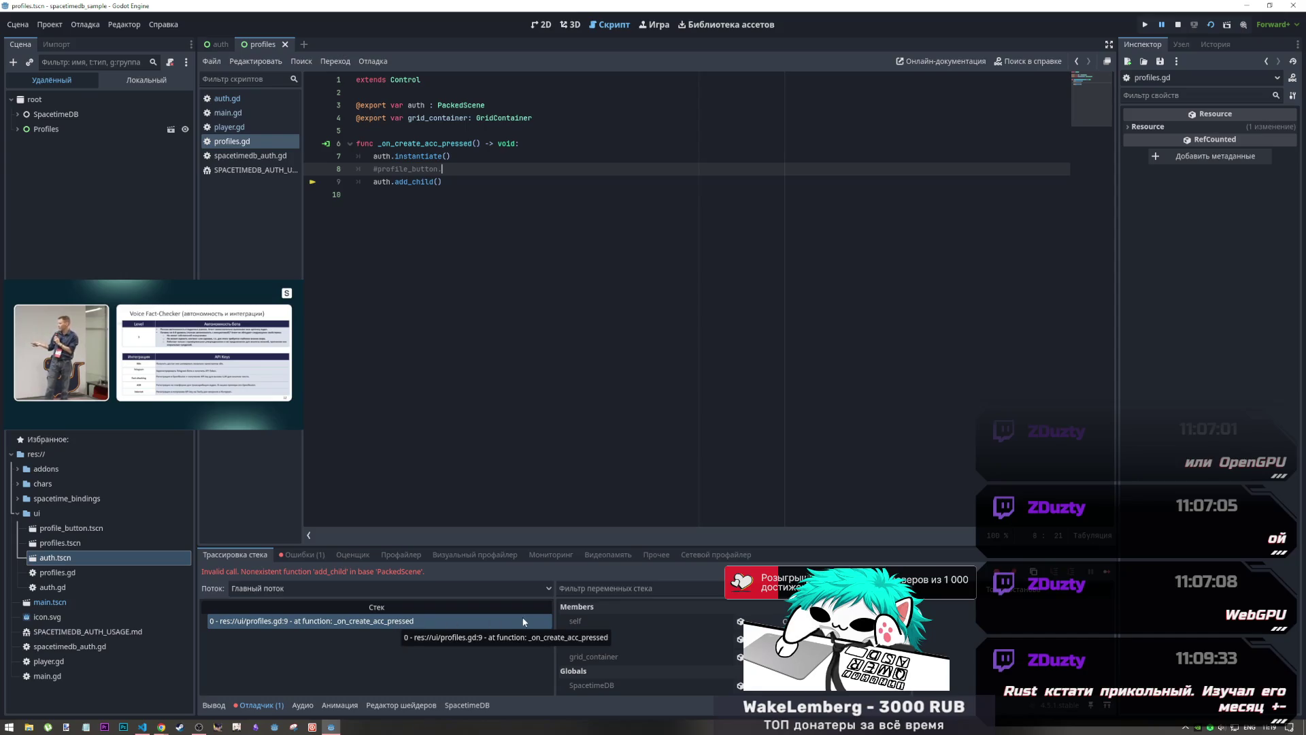
{"action": "left_click", "coordinate": [17, 129]}
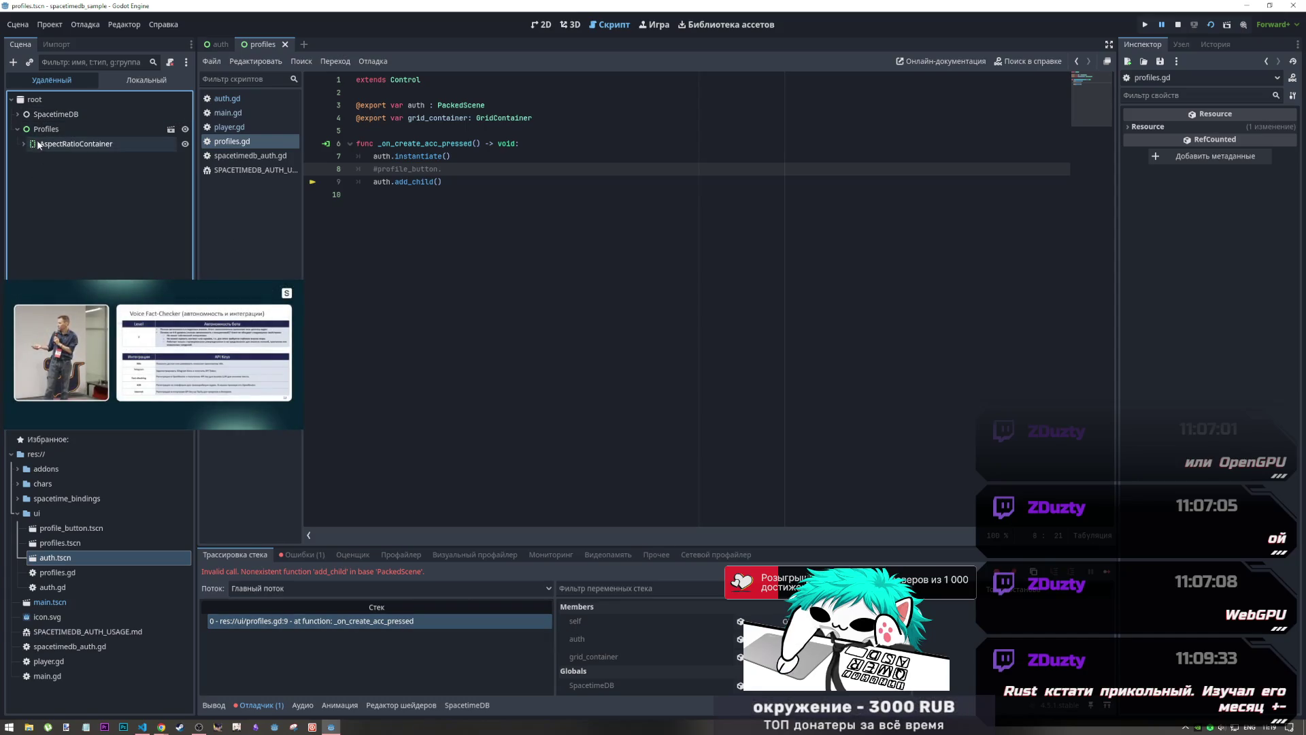
{"action": "left_click", "coordinate": [17, 114]}
{"action": "left_click", "coordinate": [19, 115]}
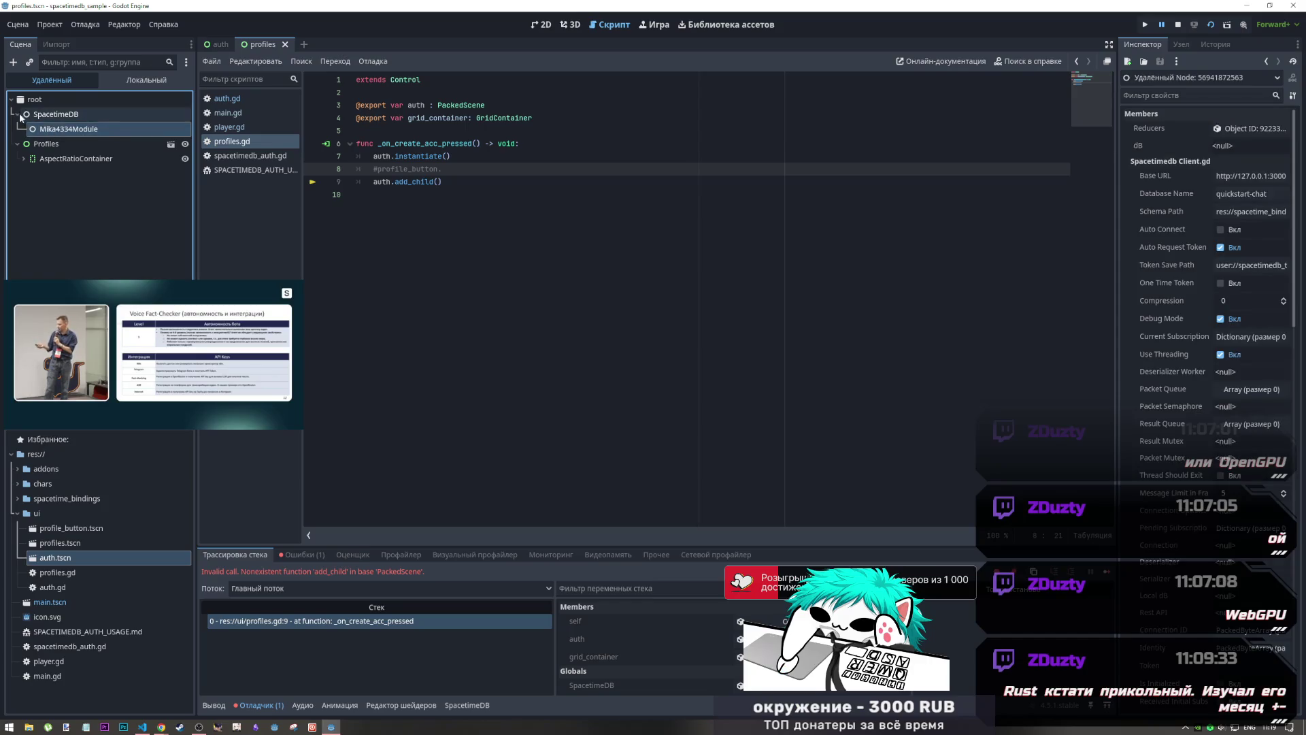
{"action": "left_click", "coordinate": [16, 130]}
{"action": "left_click", "coordinate": [37, 129]}
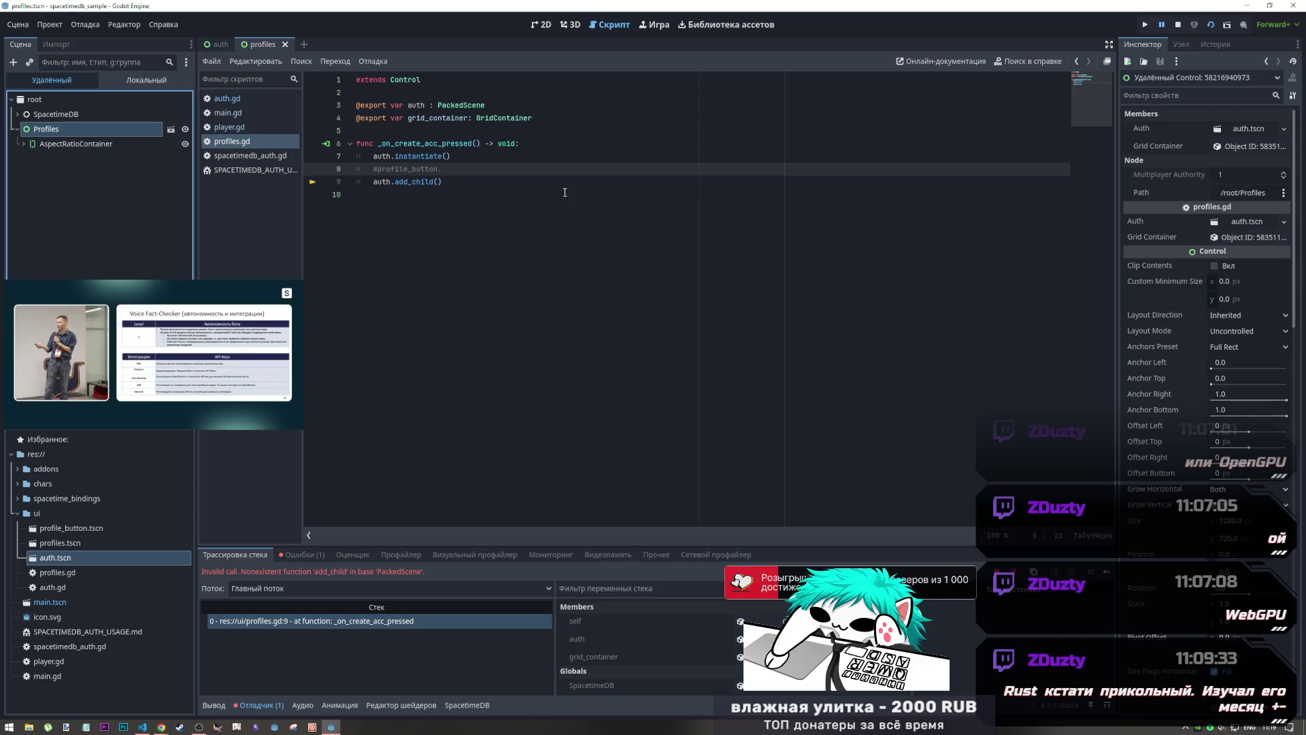
{"action": "left_click", "coordinate": [1284, 129]}
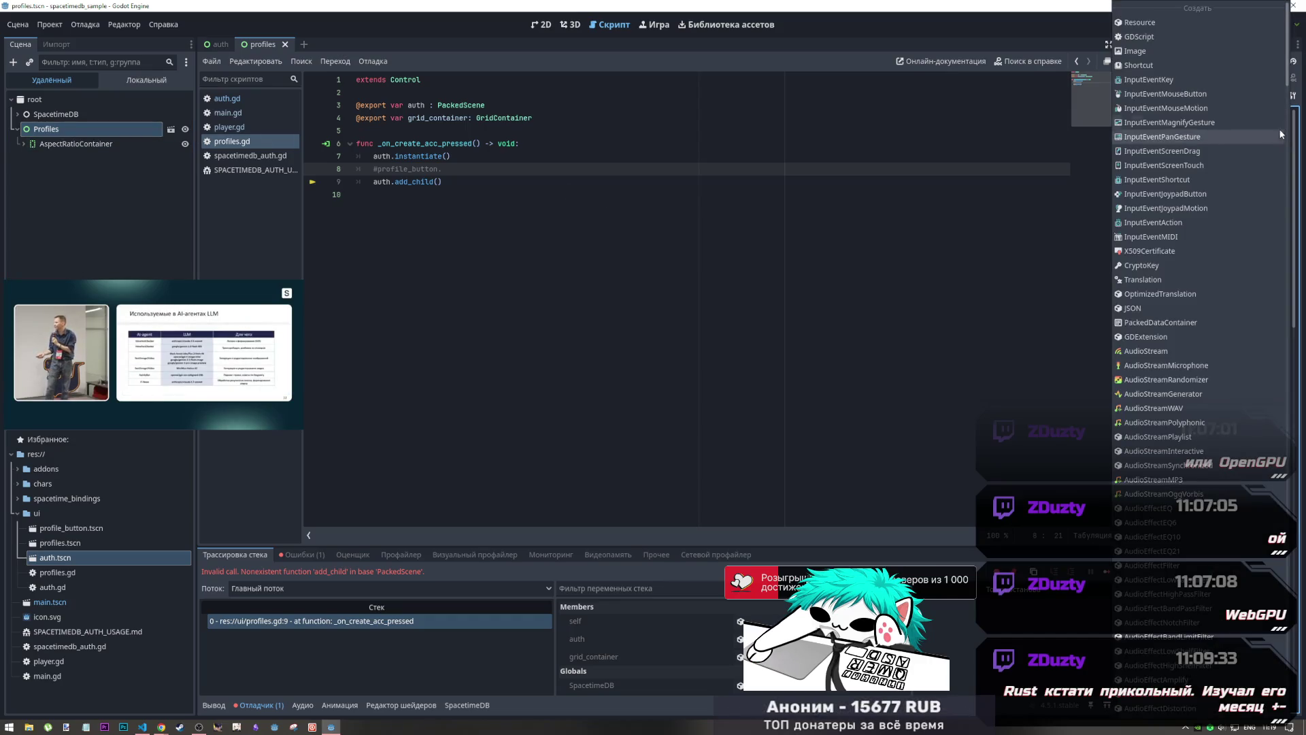
{"action": "left_click_drag", "start_coordinate": [878, 169], "coordinate": [873, 188]}
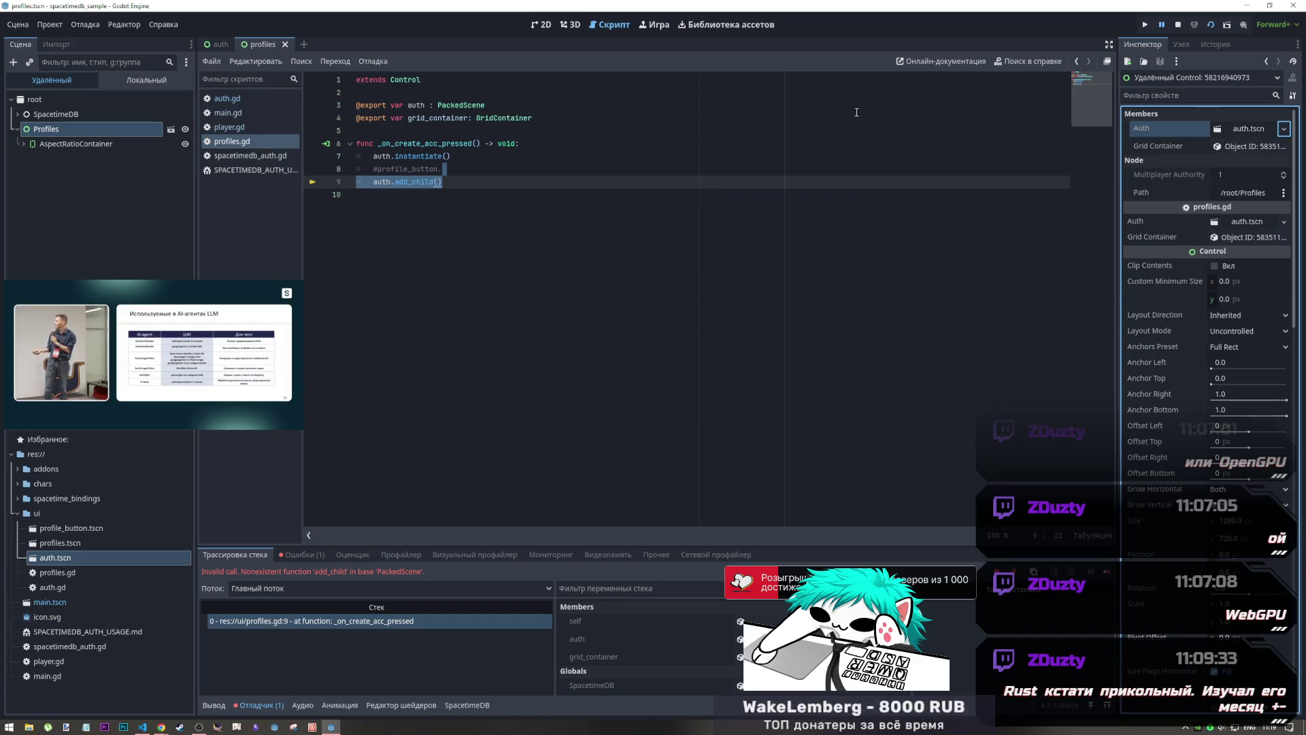
{"action": "left_click", "coordinate": [510, 107]}
{"action": "left_click_drag", "start_coordinate": [491, 107], "coordinate": [433, 105]}
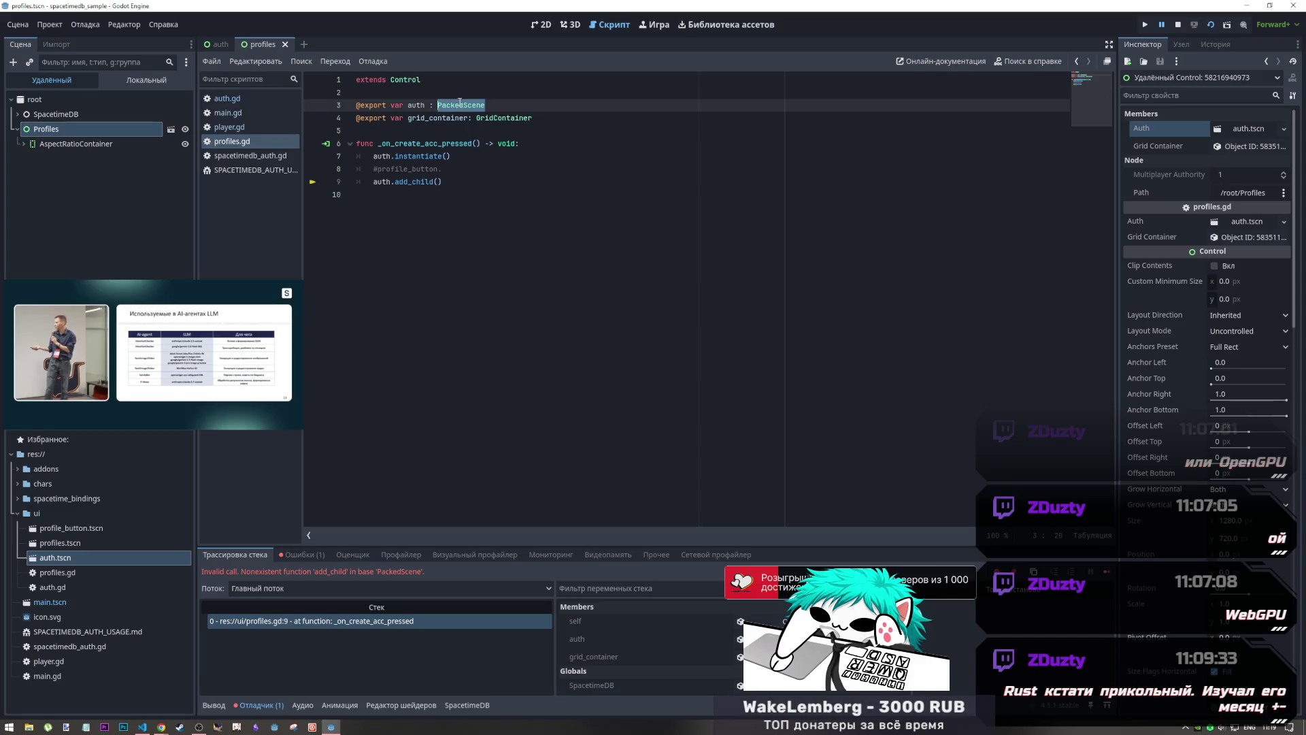
{"action": "left_click", "coordinate": [461, 106]}
{"action": "key", "text": "End"}
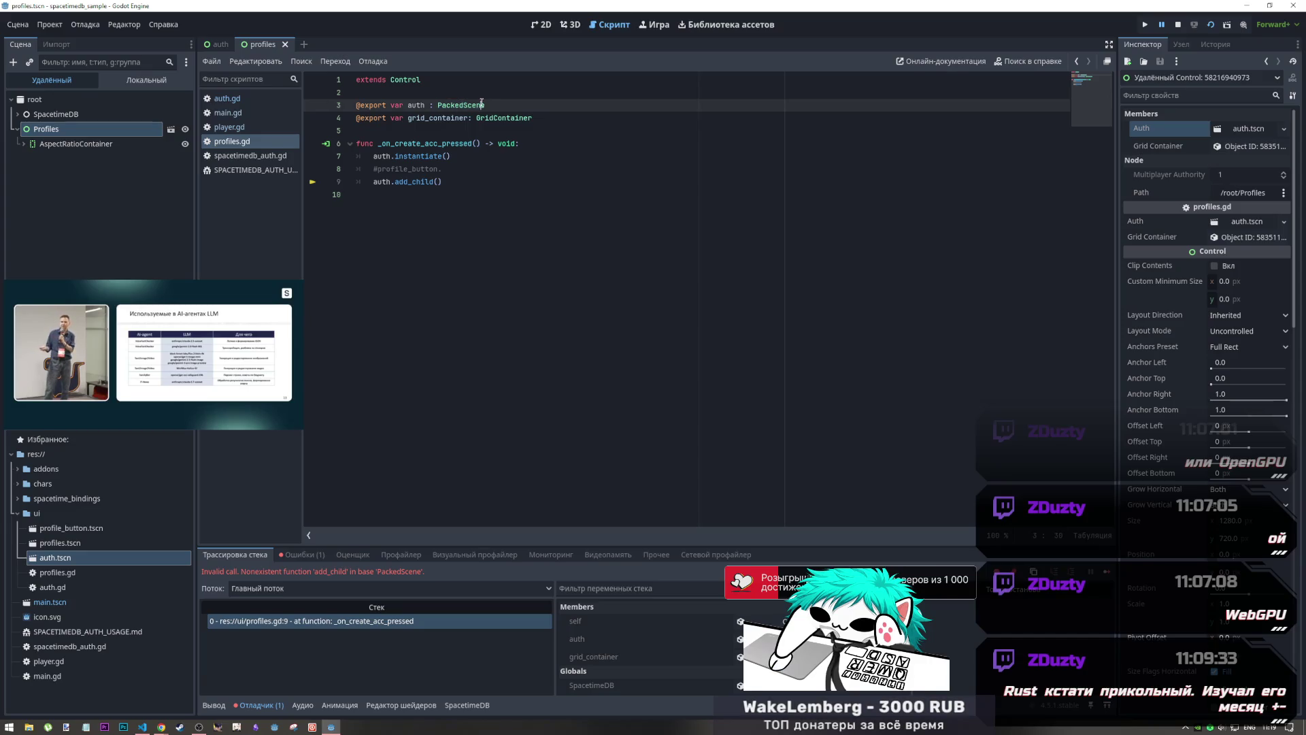
{"action": "left_click", "coordinate": [449, 154]}
{"action": "left_click", "coordinate": [487, 106]}
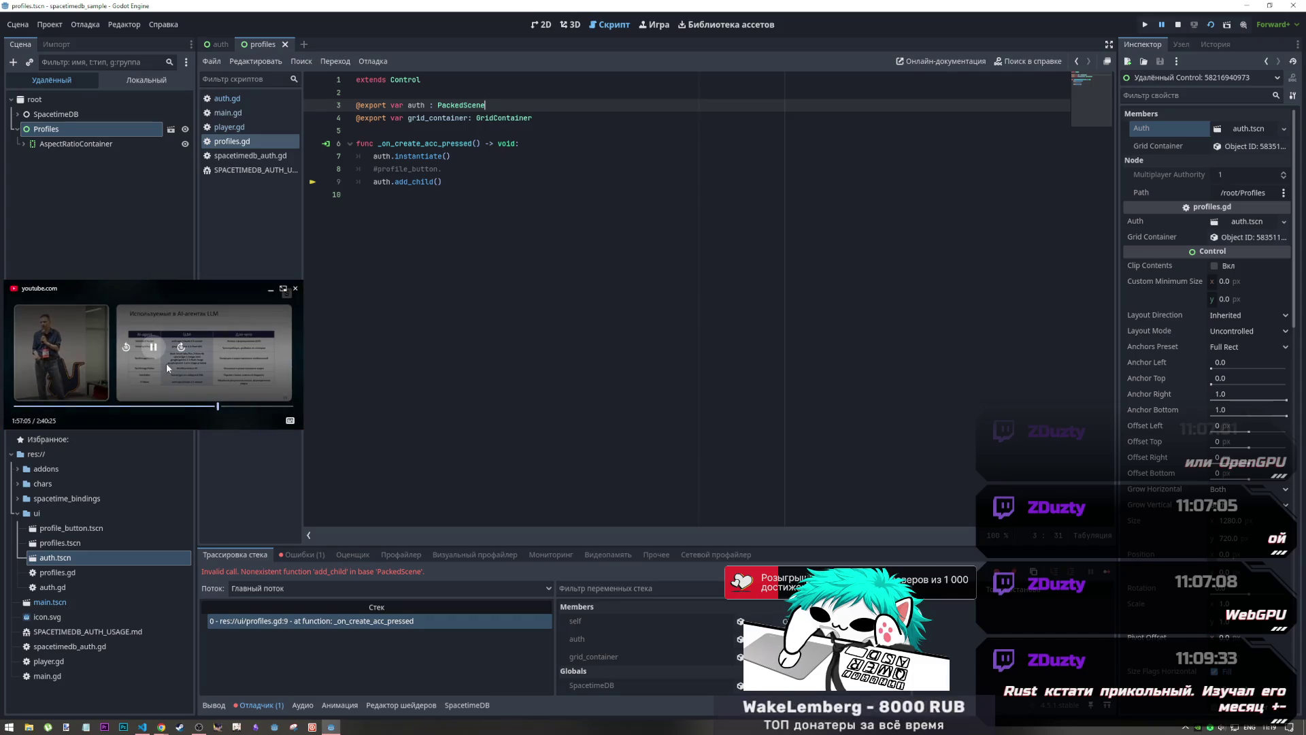
{"action": "left_click", "coordinate": [153, 347]}
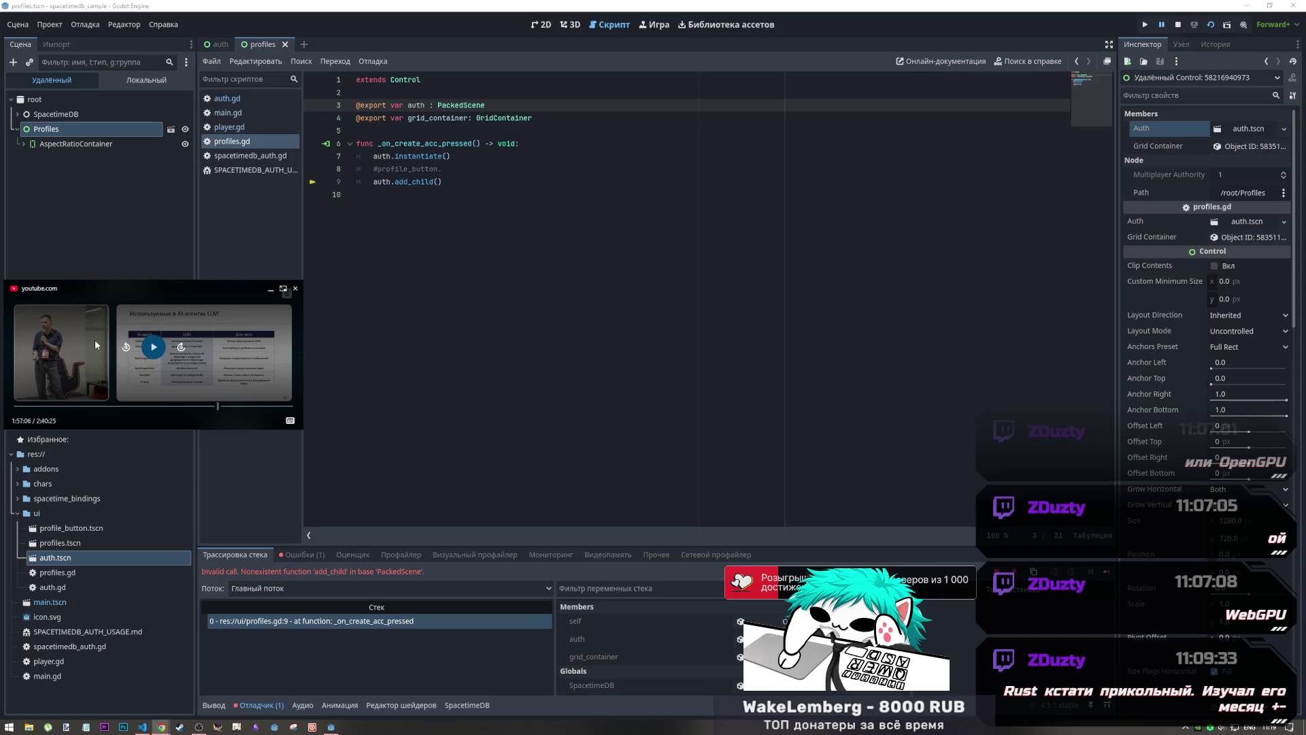
{"action": "left_click", "coordinate": [257, 664]}
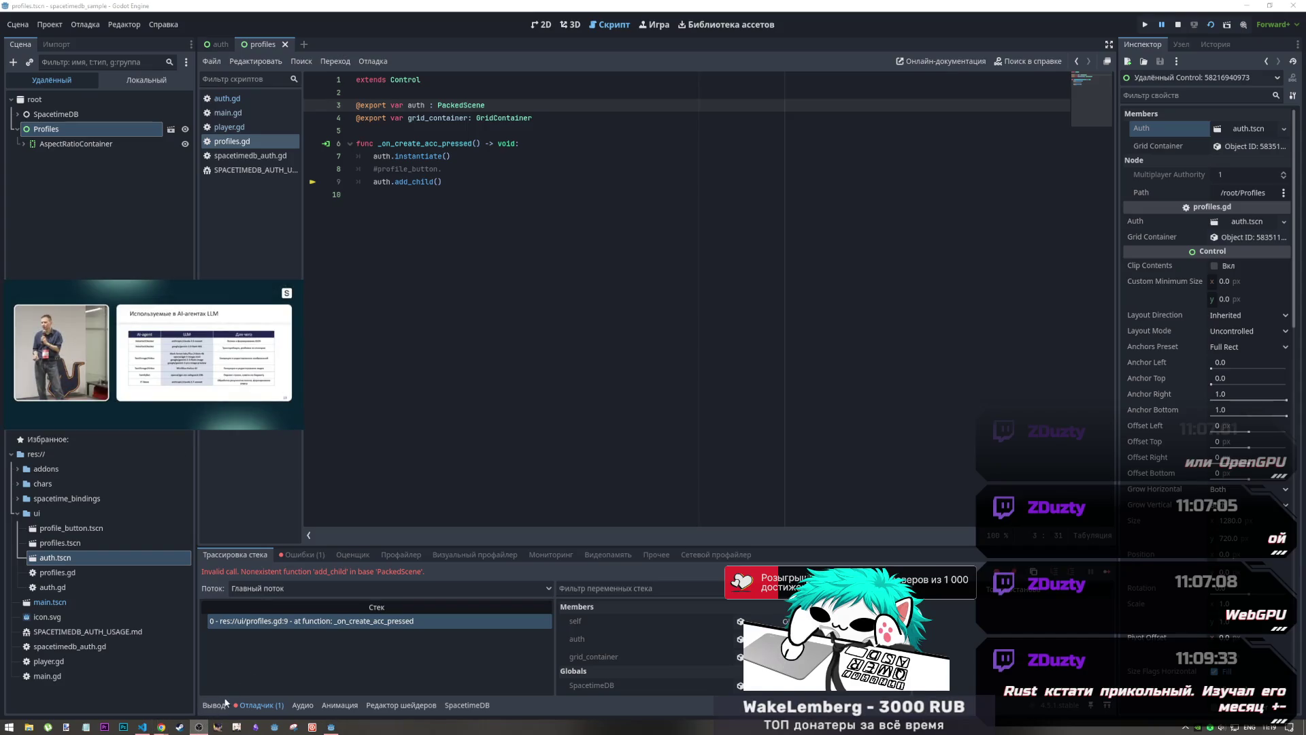
{"action": "left_click", "coordinate": [160, 728]}
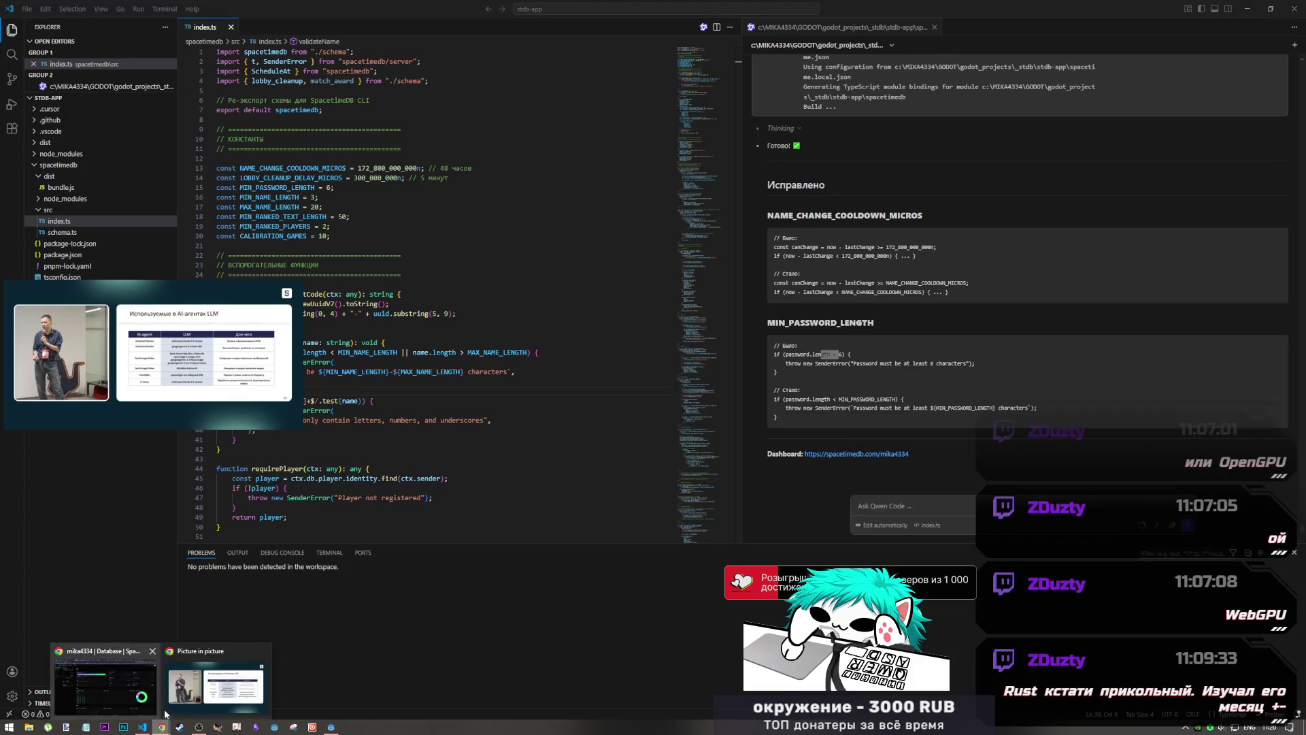
{"action": "left_click", "coordinate": [170, 707]}
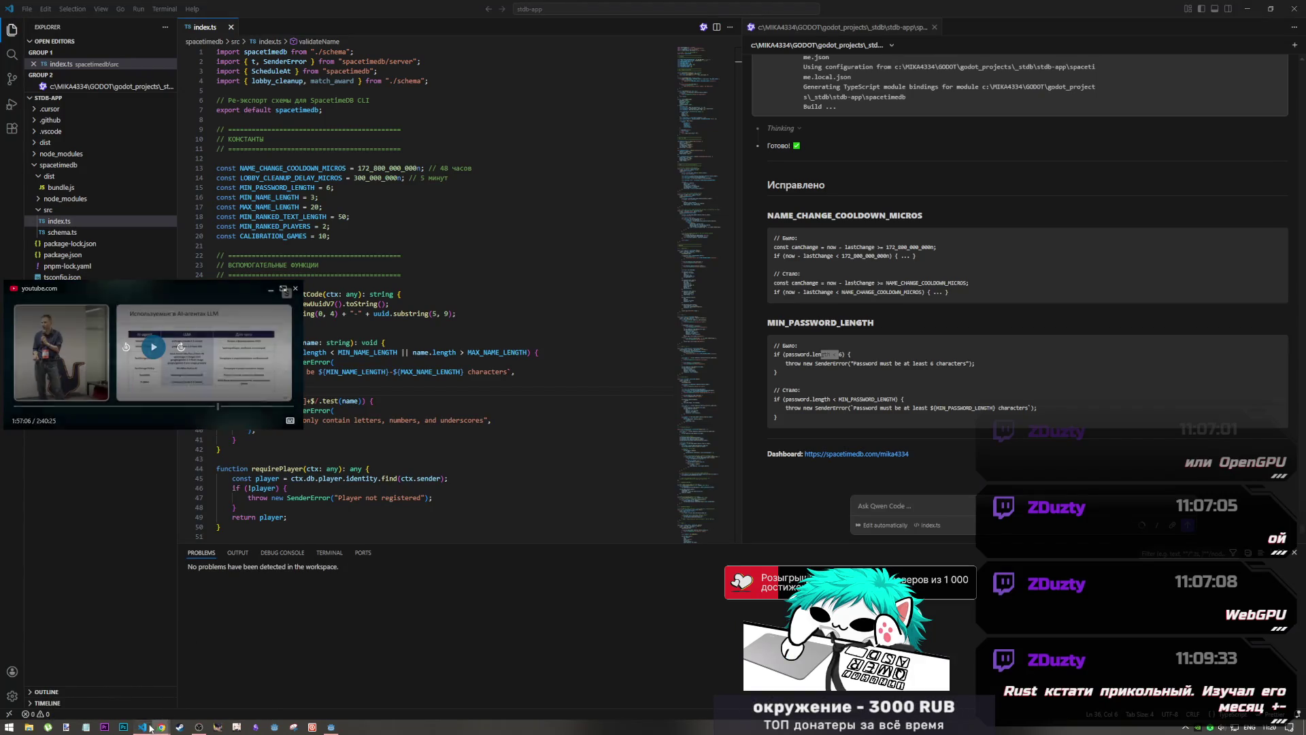
{"action": "left_click", "coordinate": [164, 725]}
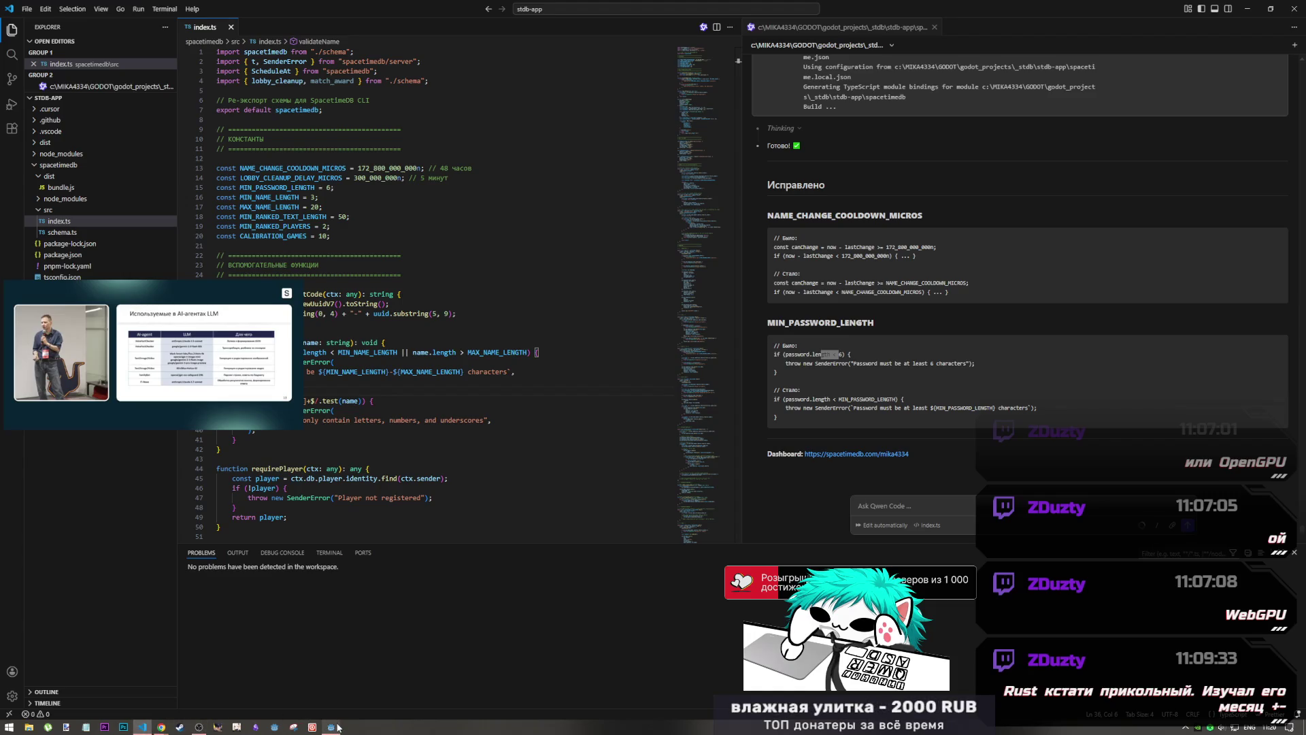
{"action": "mouse_move", "coordinate": [338, 726]}
{"action": "left_click", "coordinate": [333, 683]}
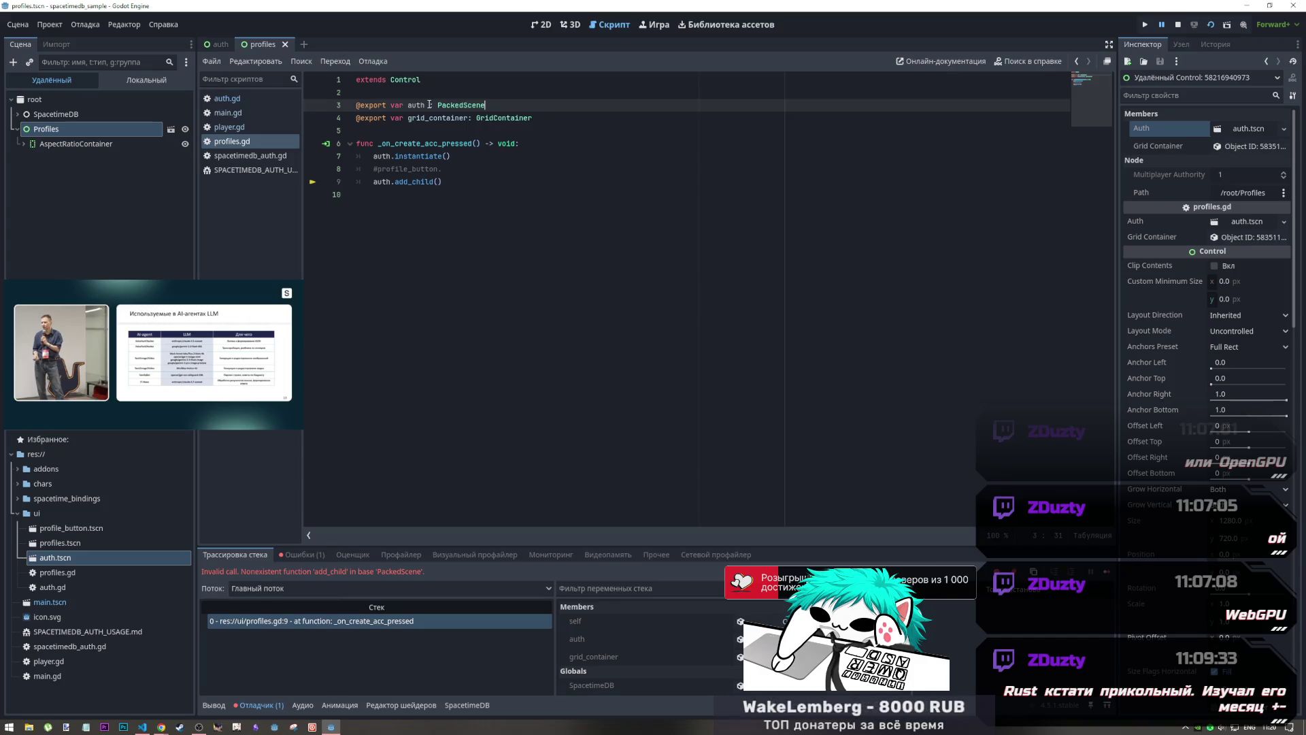
{"action": "mouse_move", "coordinate": [211, 411]}
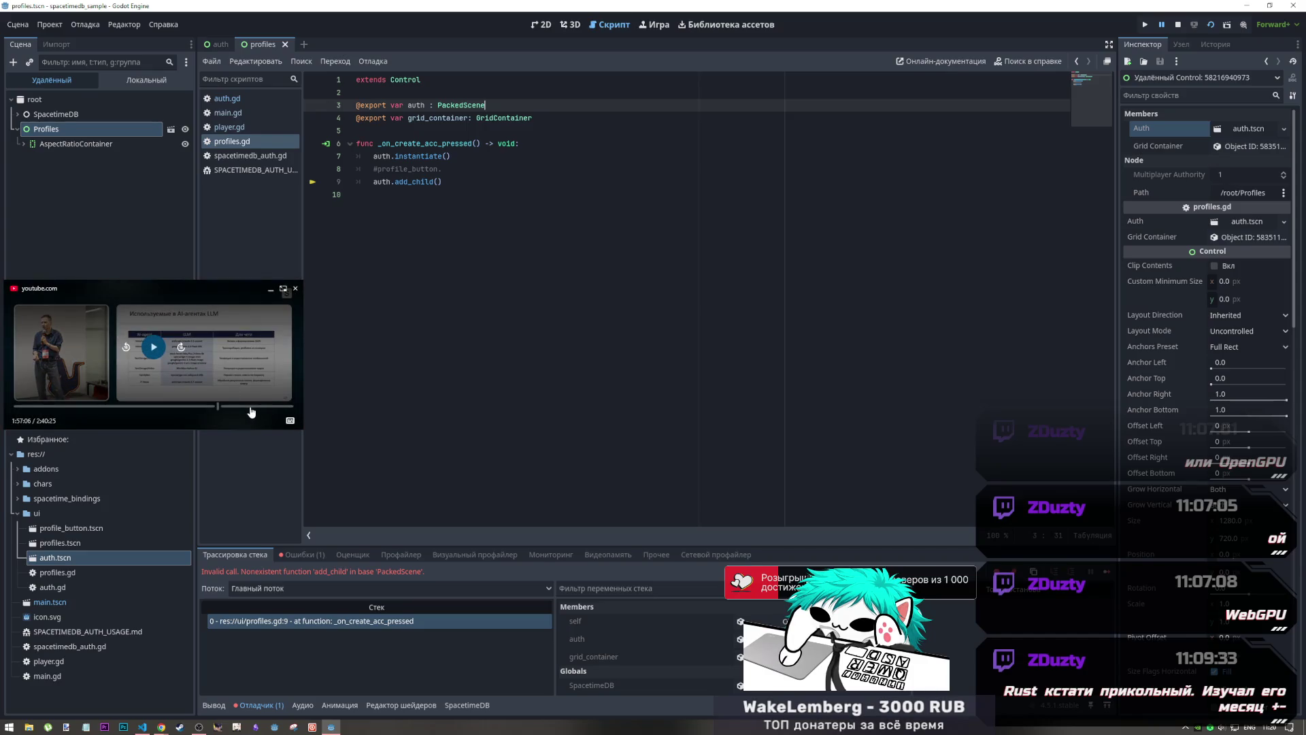
{"action": "left_click", "coordinate": [149, 346]}
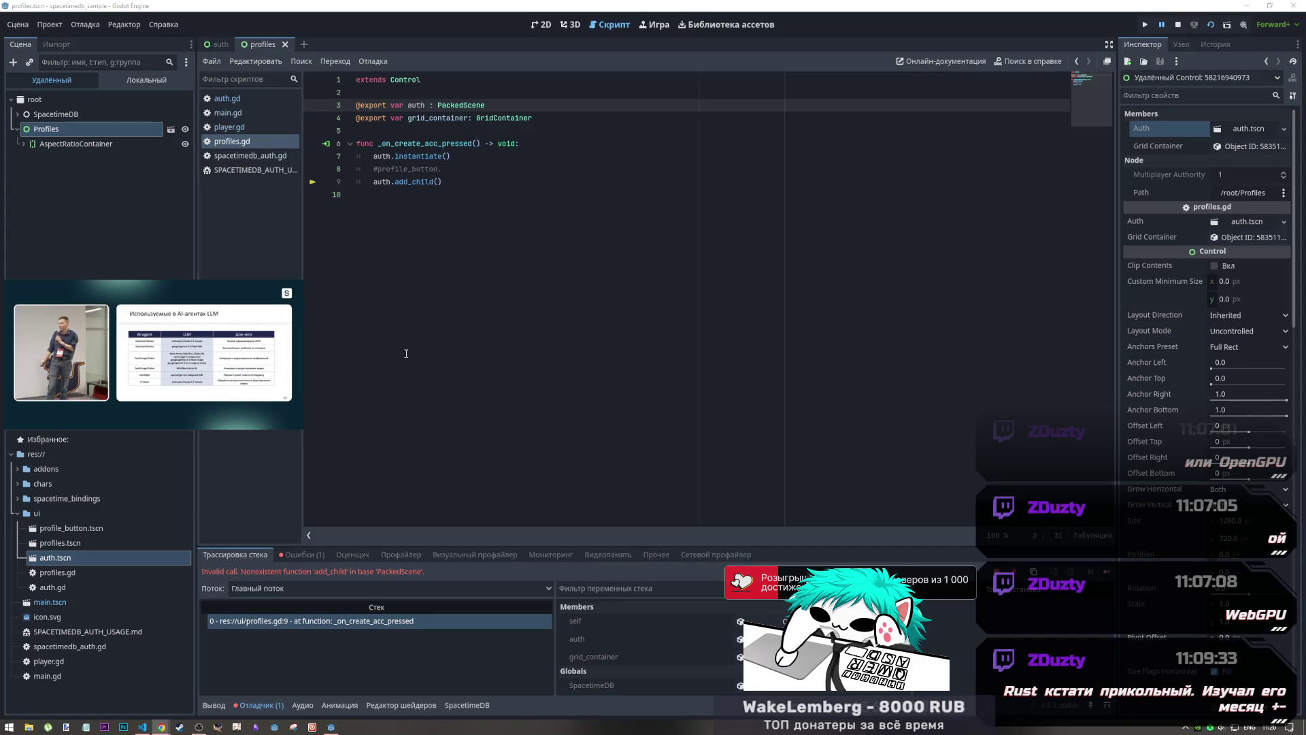
{"action": "mouse_move", "coordinate": [160, 362]}
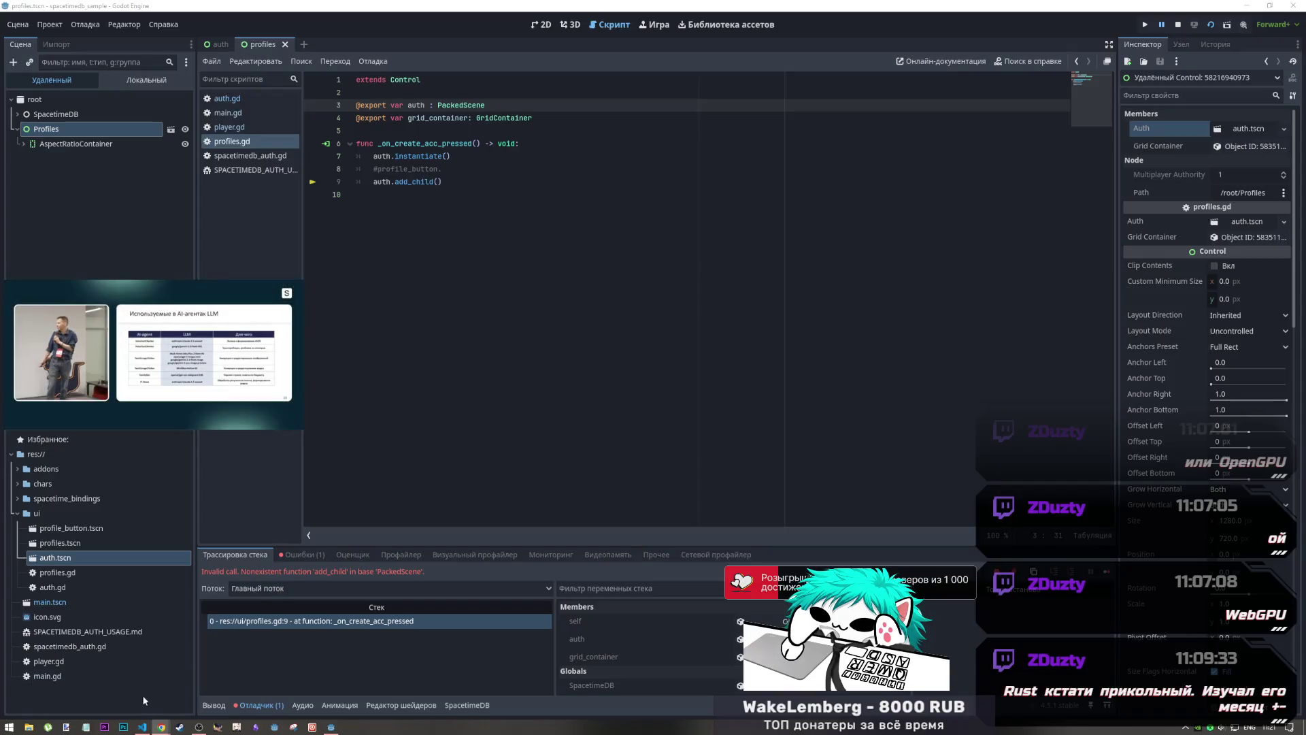
{"action": "left_click", "coordinate": [142, 727]}
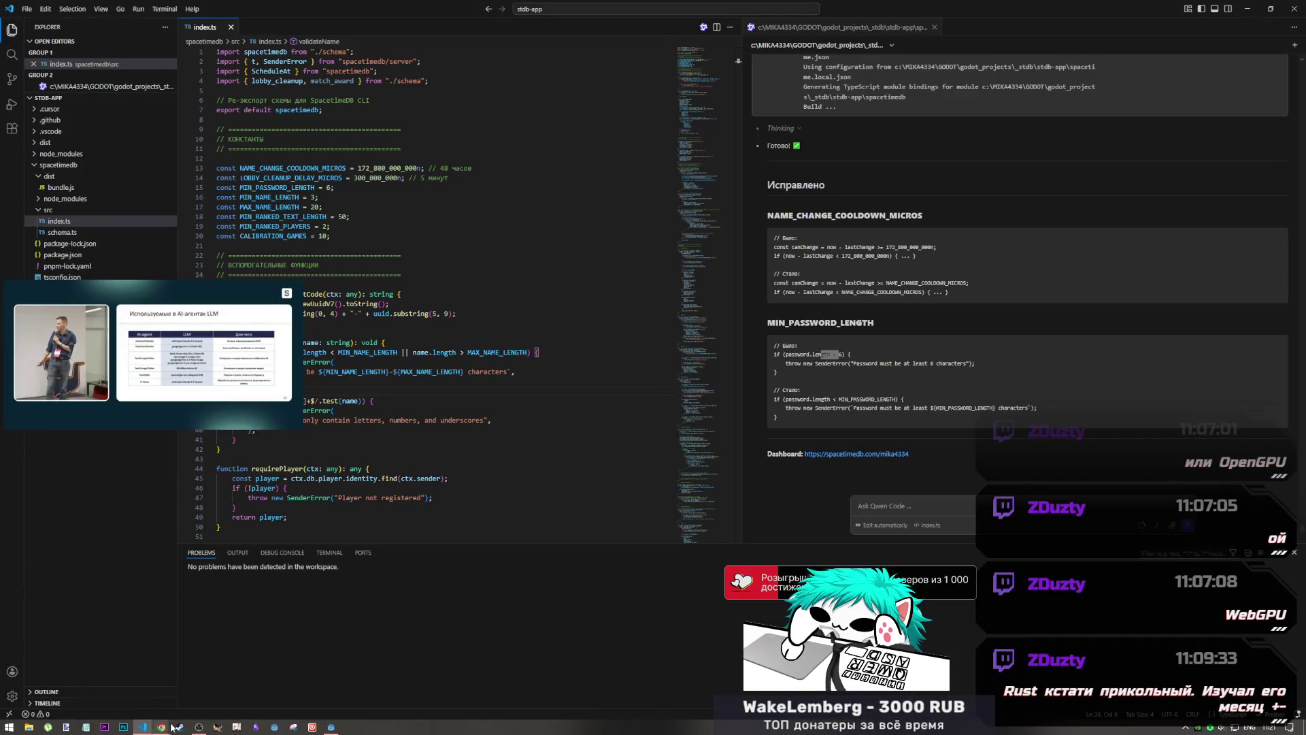
{"action": "mouse_move", "coordinate": [163, 721]}
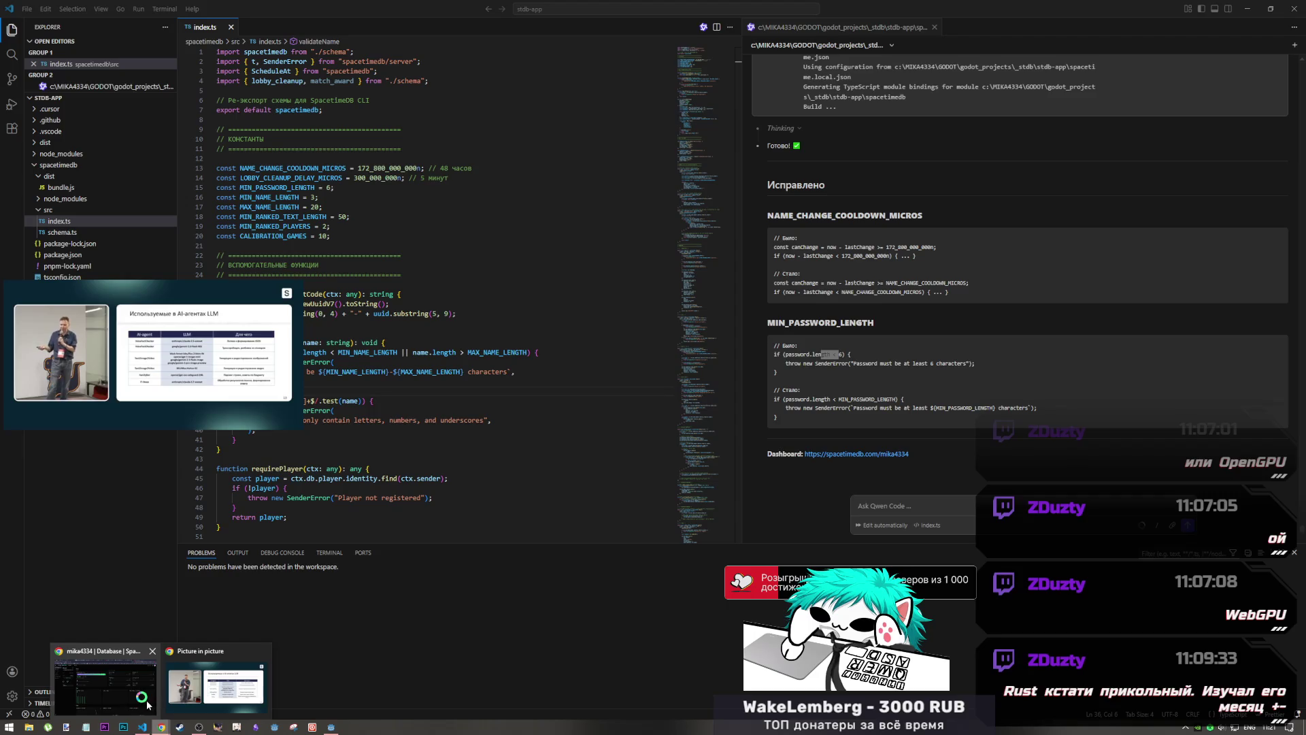
{"action": "left_click", "coordinate": [332, 726]}
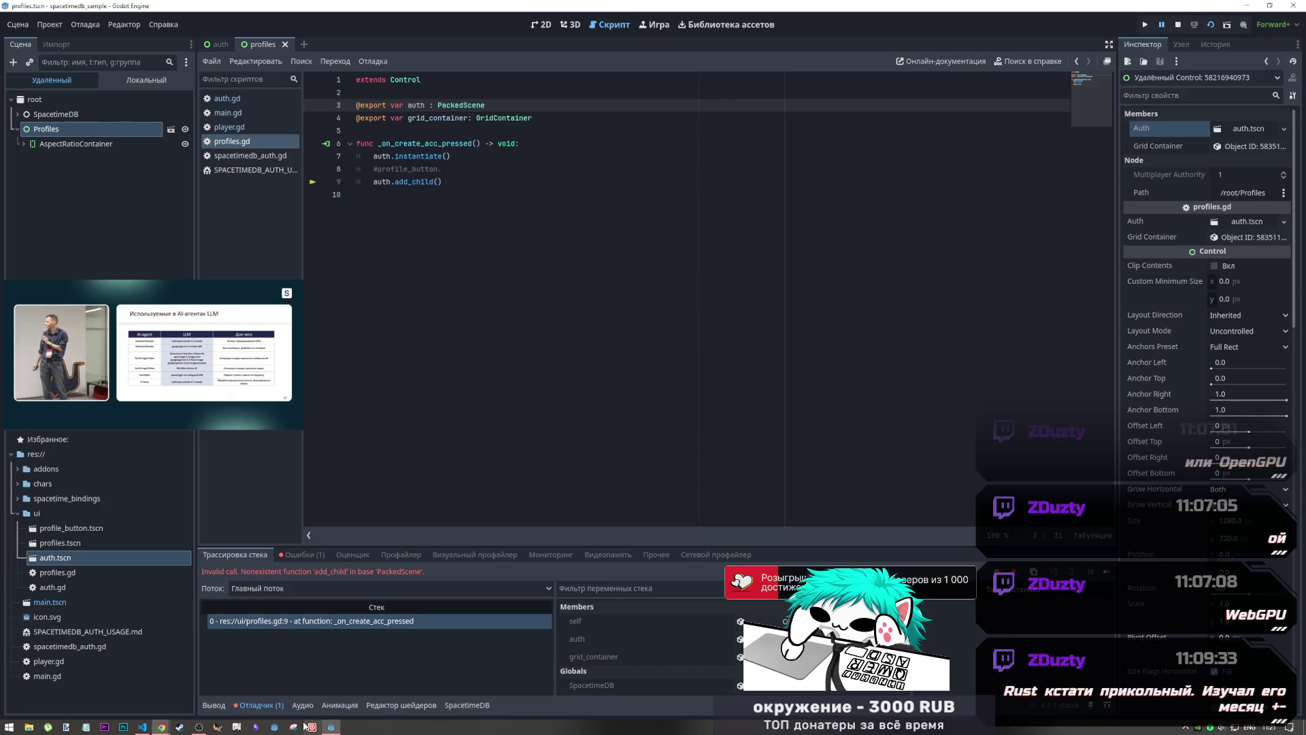
- Stop the running debug session with F8
{"action": "left_click", "coordinate": [435, 181]}
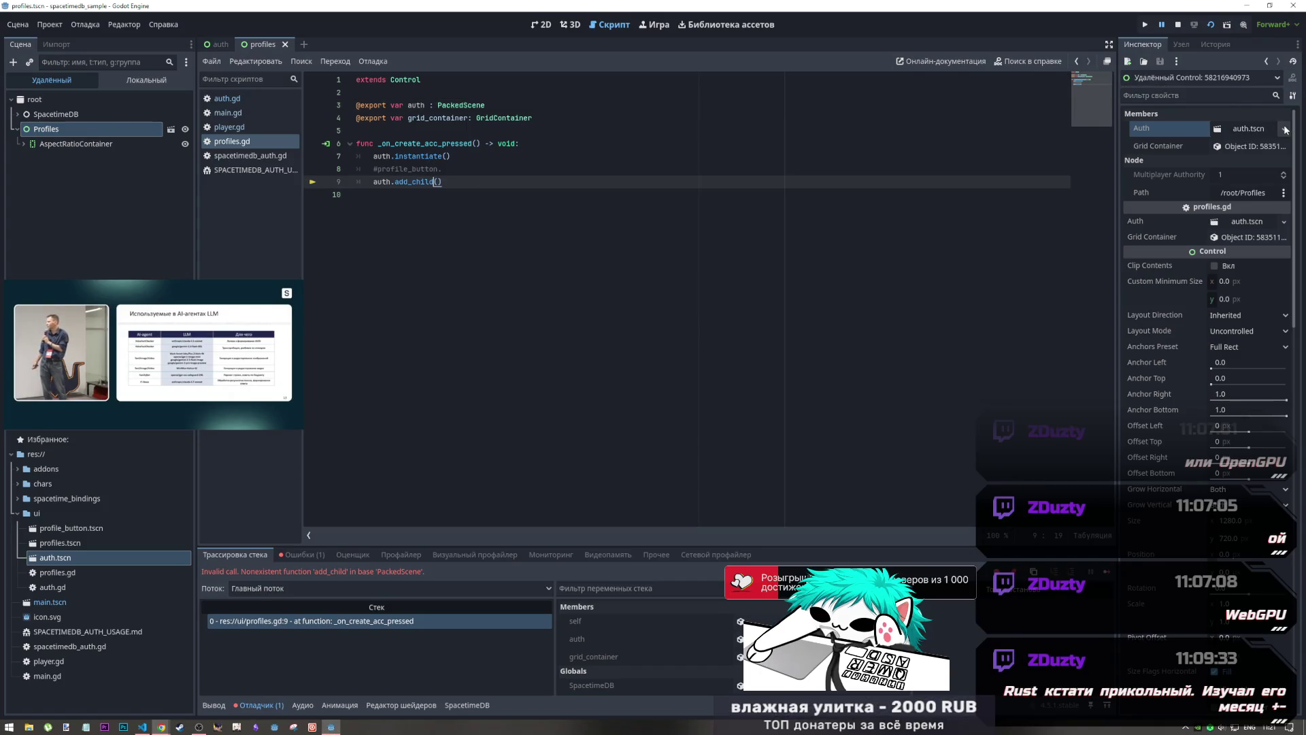
{"action": "left_click", "coordinate": [492, 172]}
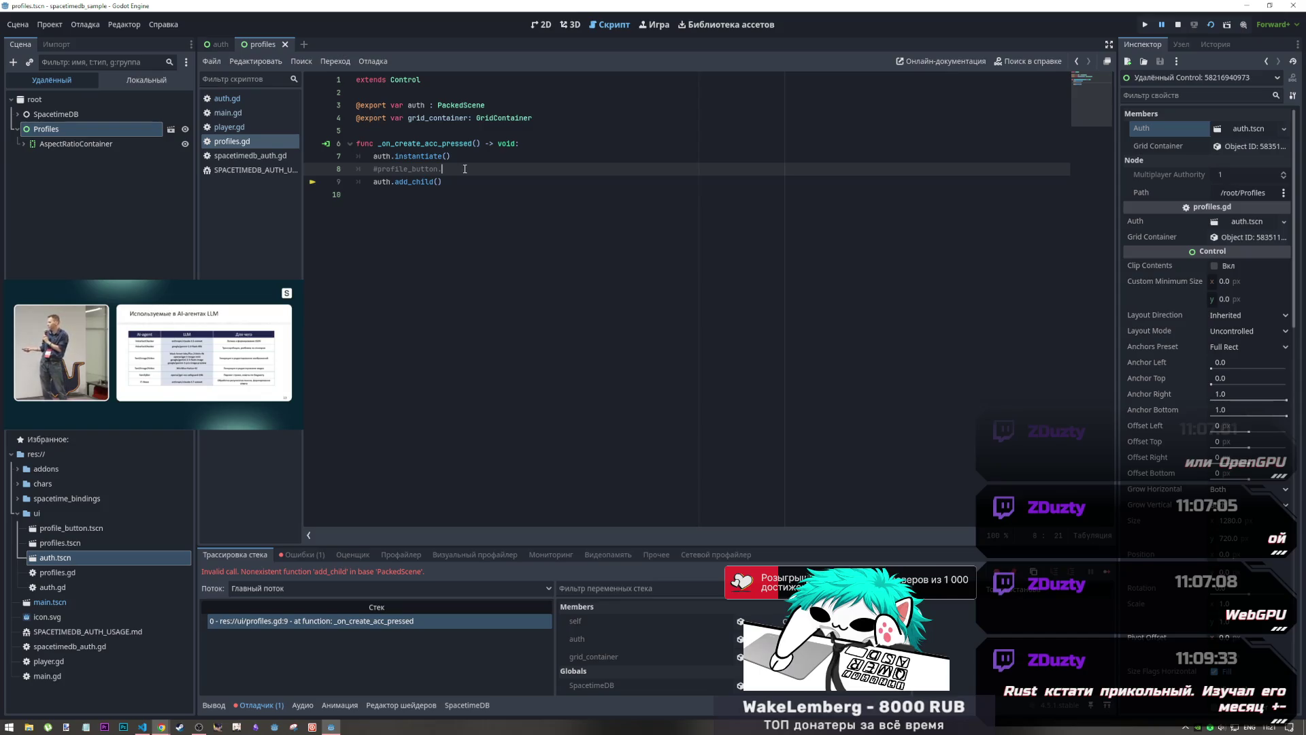
{"action": "left_click", "coordinate": [37, 542]}
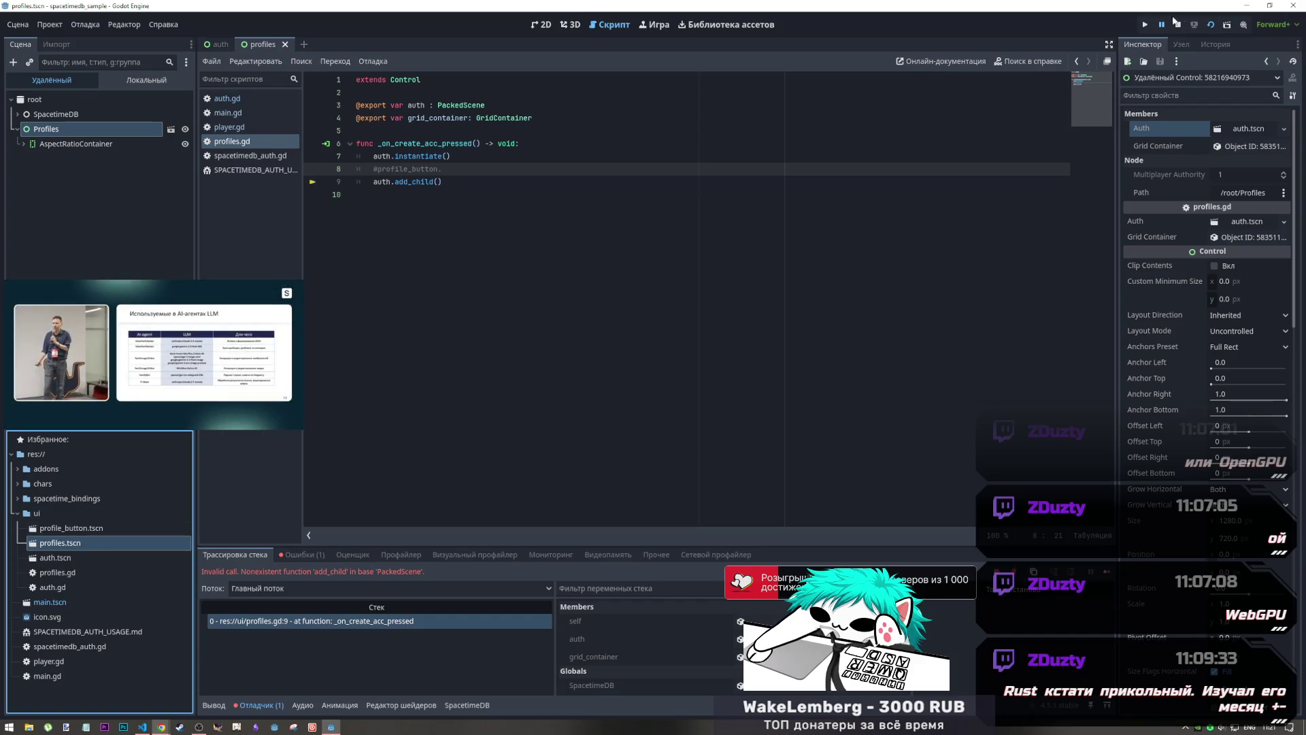
{"action": "key", "text": "F8"}
- Look through player.gd, main.gd and auth.gd in the script list
{"action": "left_click", "coordinate": [231, 127]}
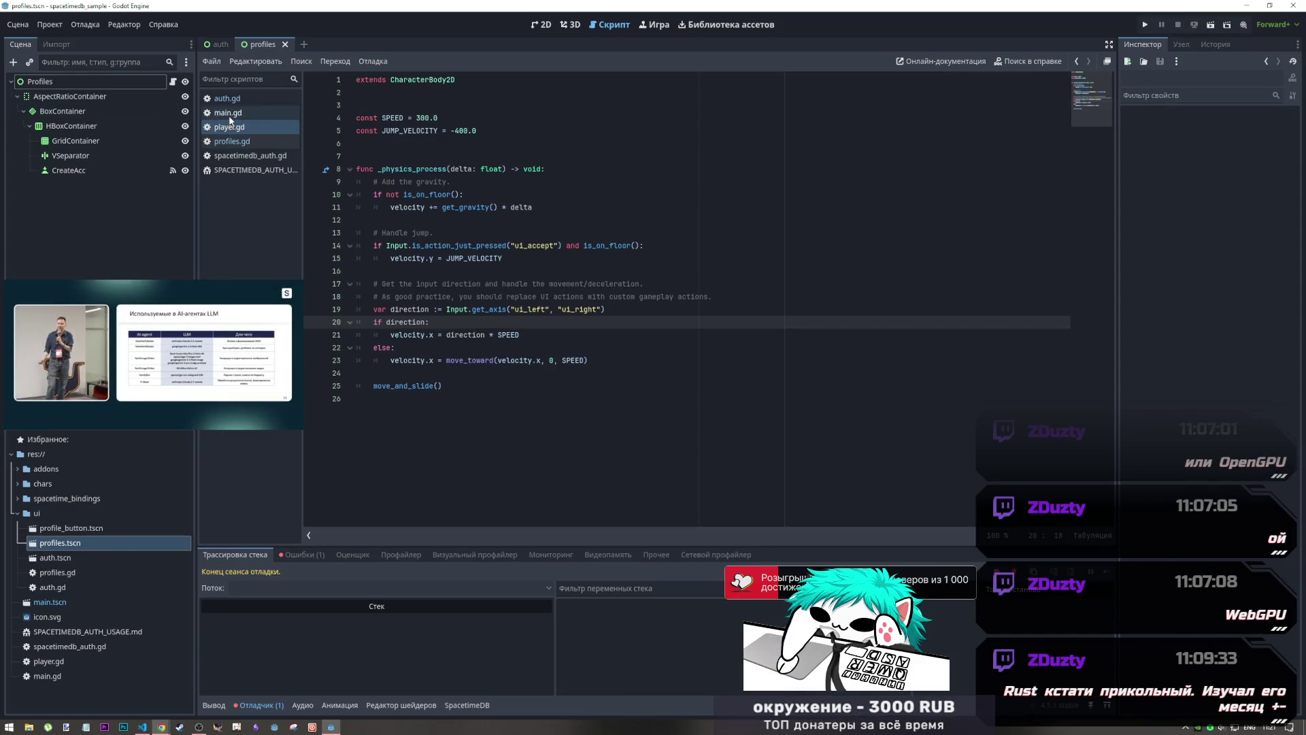
{"action": "left_click", "coordinate": [230, 116]}
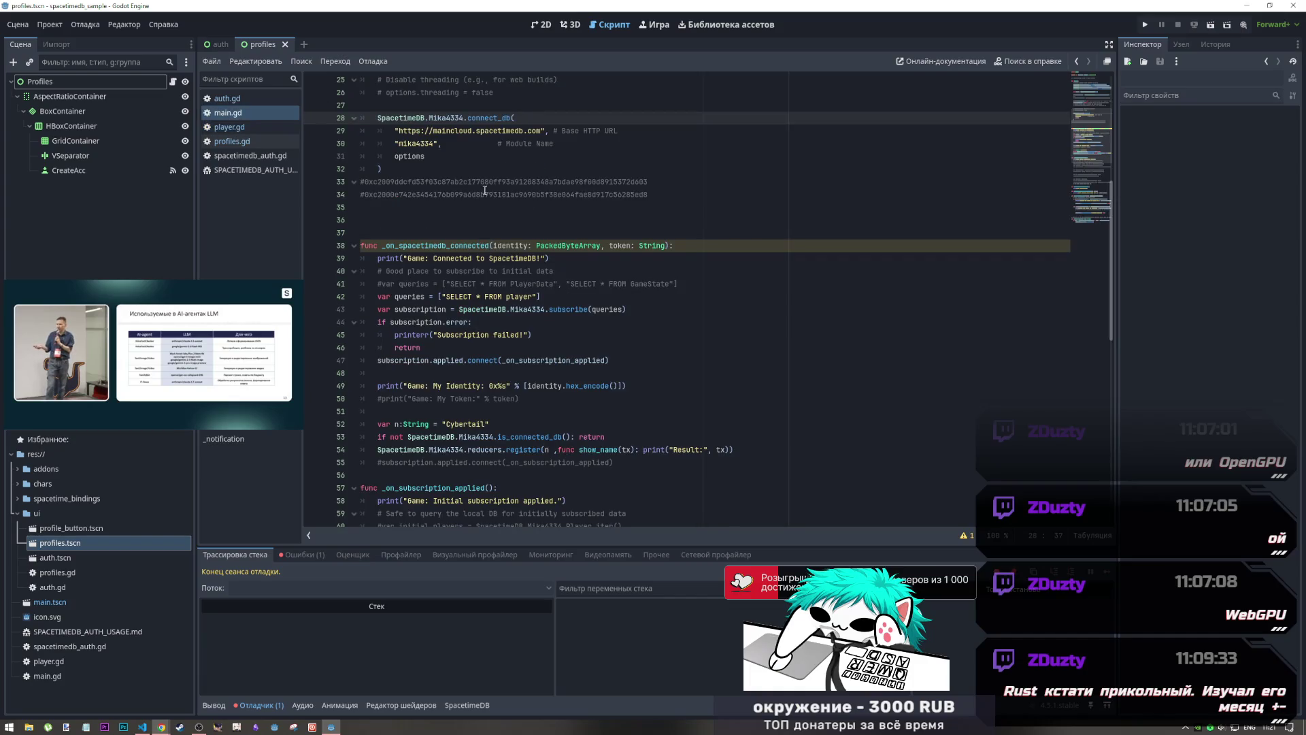
{"action": "scroll", "coordinate": [512, 331], "scroll_direction": "up", "scroll_amount": 5}
{"action": "scroll", "coordinate": [512, 331], "scroll_direction": "down", "scroll_amount": 10}
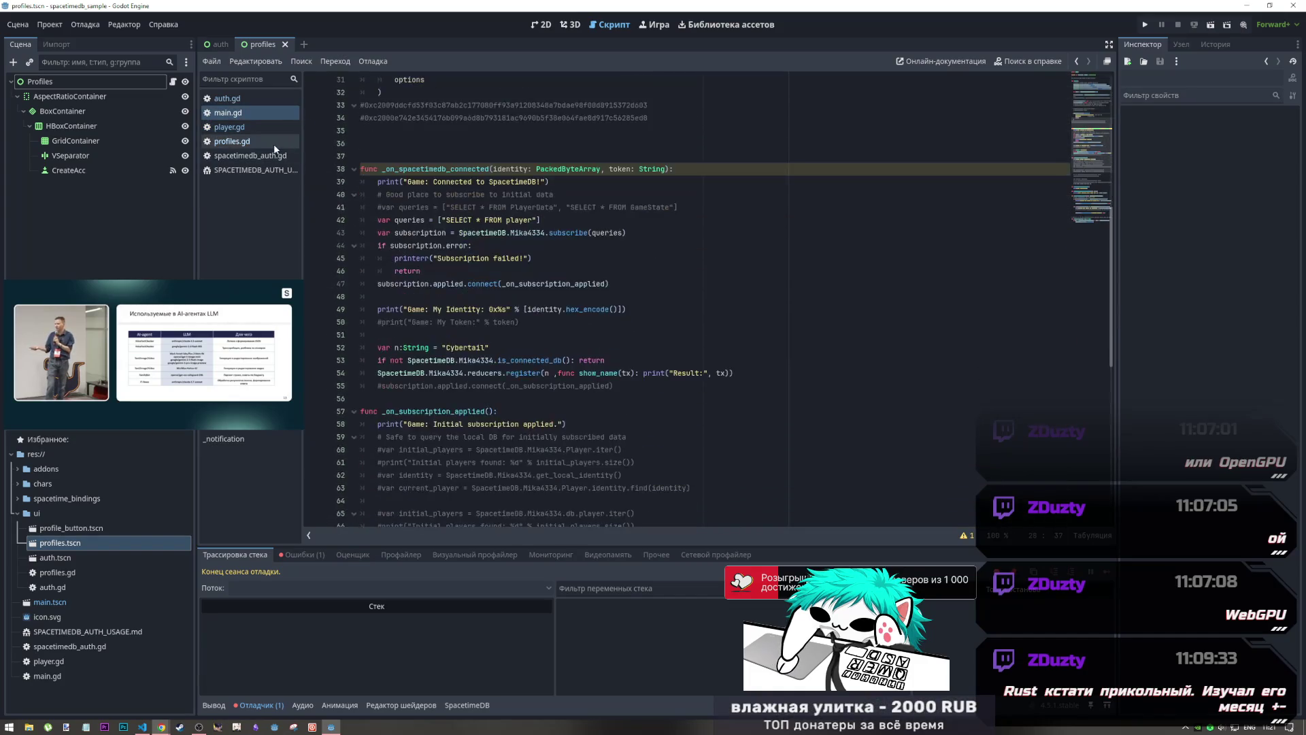
{"action": "left_click", "coordinate": [238, 141]}
{"action": "left_click", "coordinate": [248, 113]}
{"action": "left_click", "coordinate": [291, 98]}
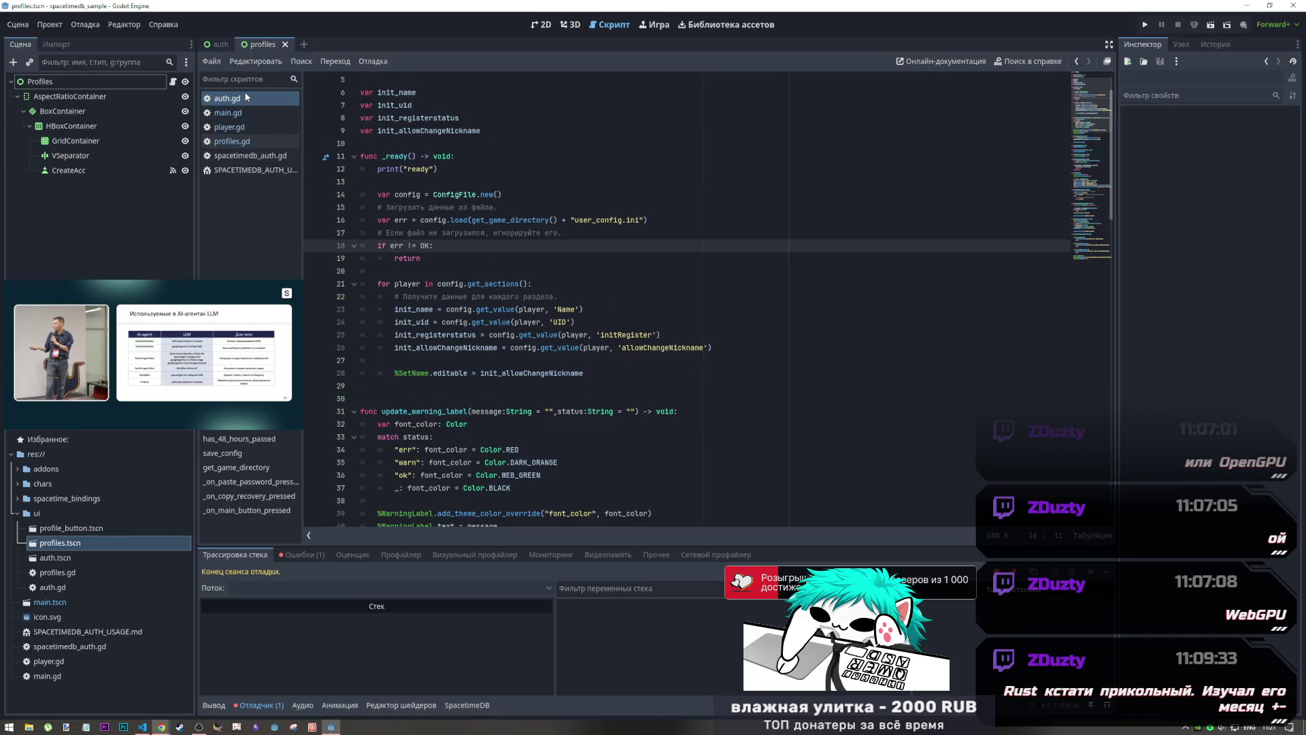
{"action": "left_click", "coordinate": [257, 110]}
{"action": "left_click", "coordinate": [255, 126]}
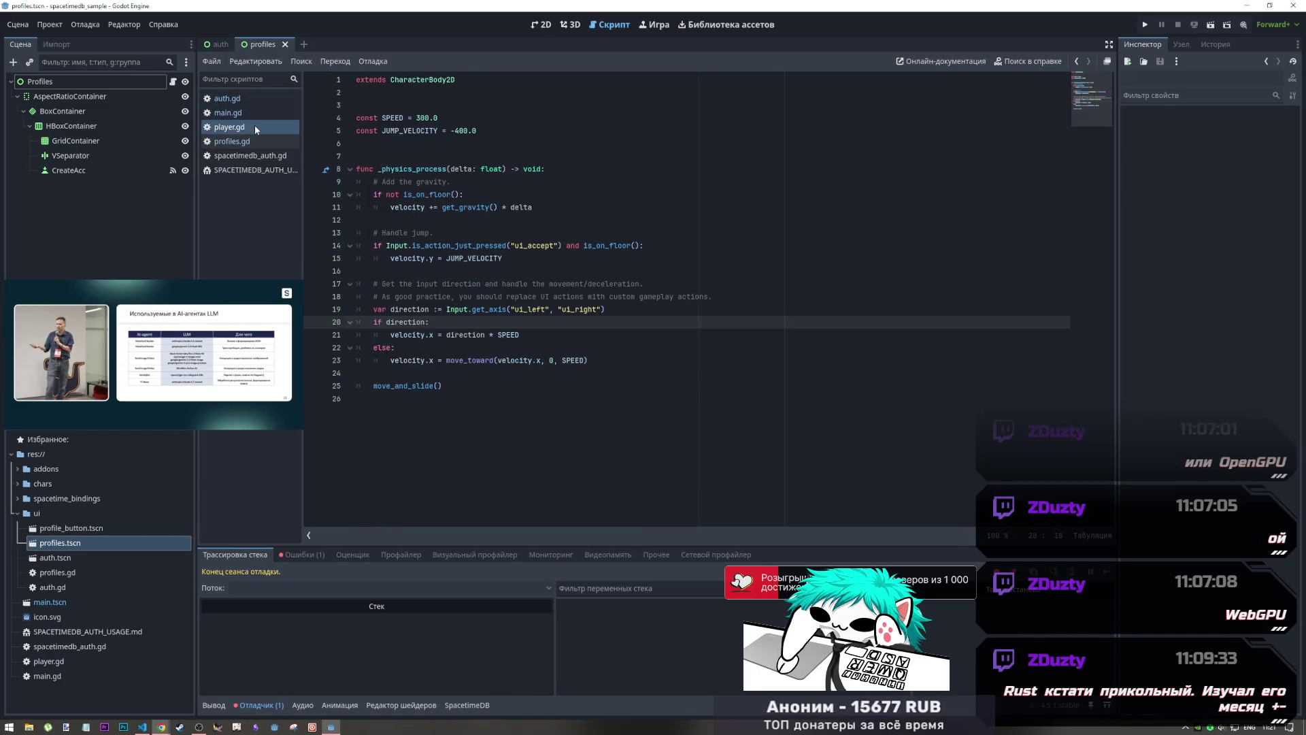
{"action": "left_click", "coordinate": [255, 110]}
{"action": "left_click", "coordinate": [256, 125]}
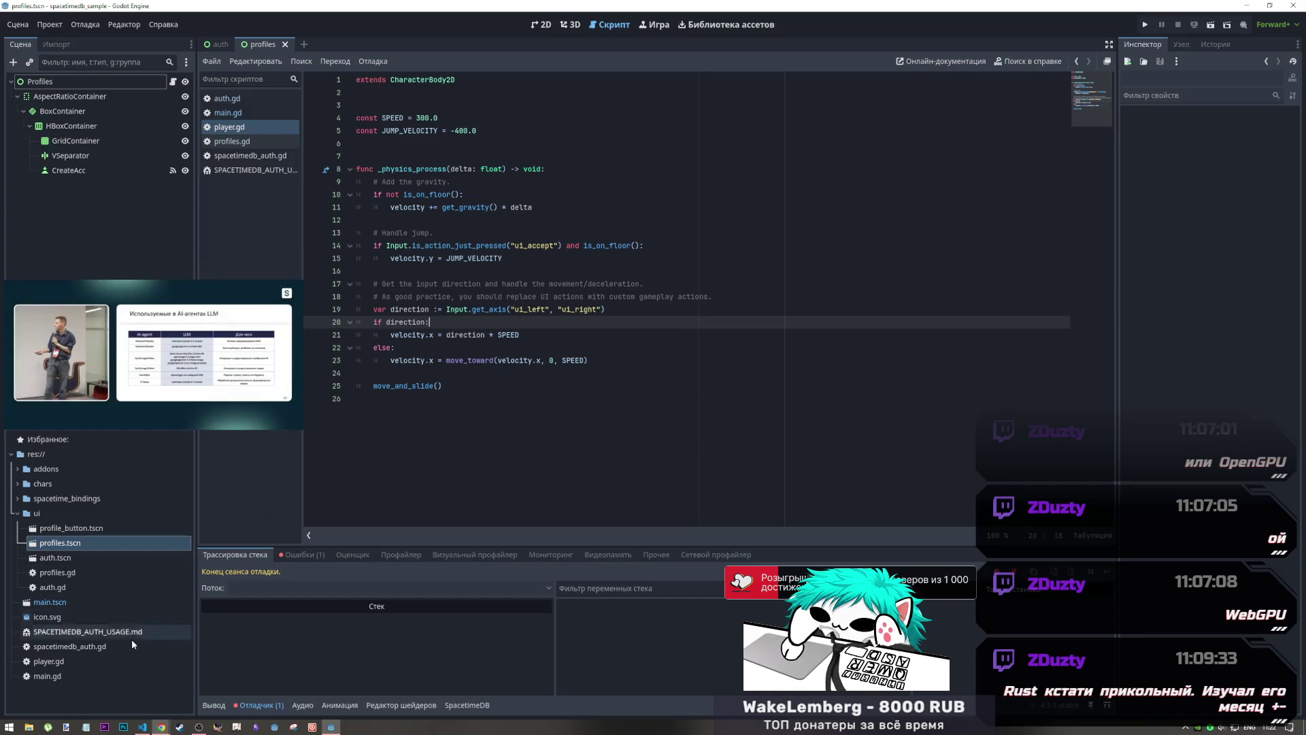
- Recheck auth.gd, main.gd and player.gd, then return to line 3 of profiles.gd
{"action": "left_click", "coordinate": [252, 98]}
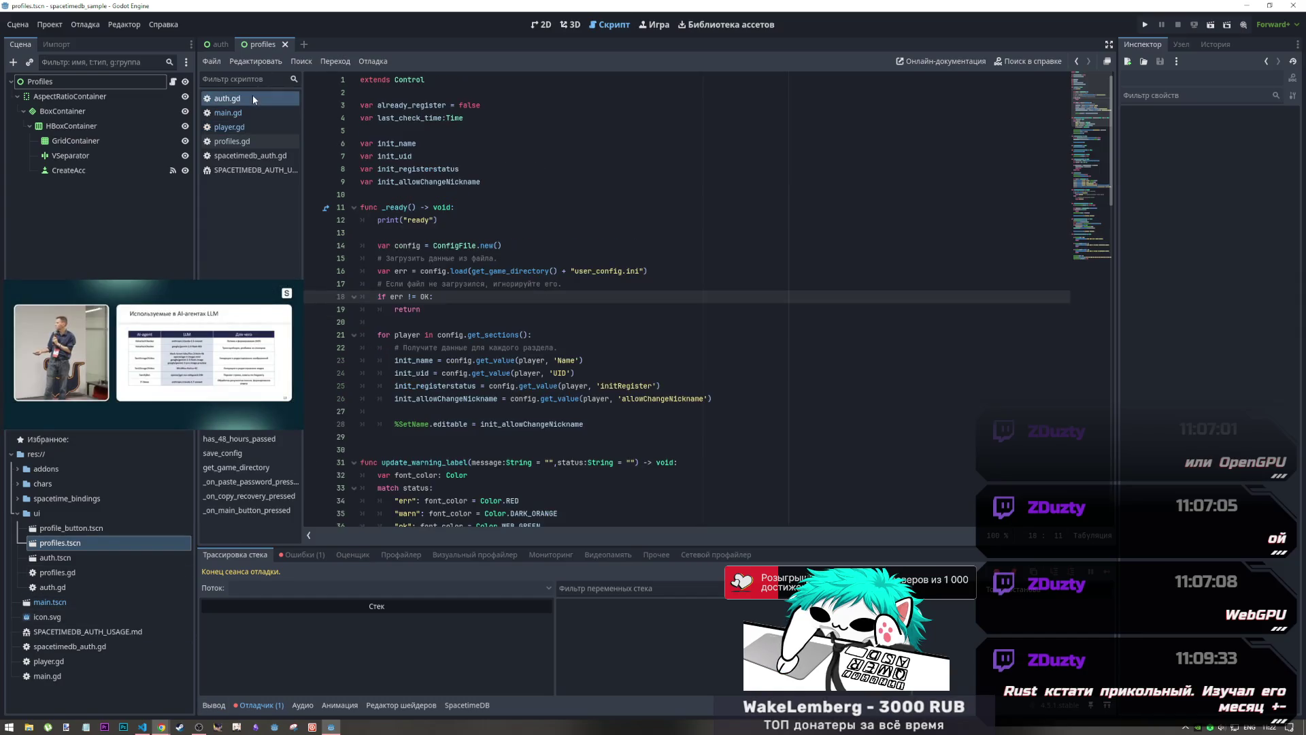
{"action": "left_click", "coordinate": [238, 113]}
{"action": "left_click", "coordinate": [271, 127]}
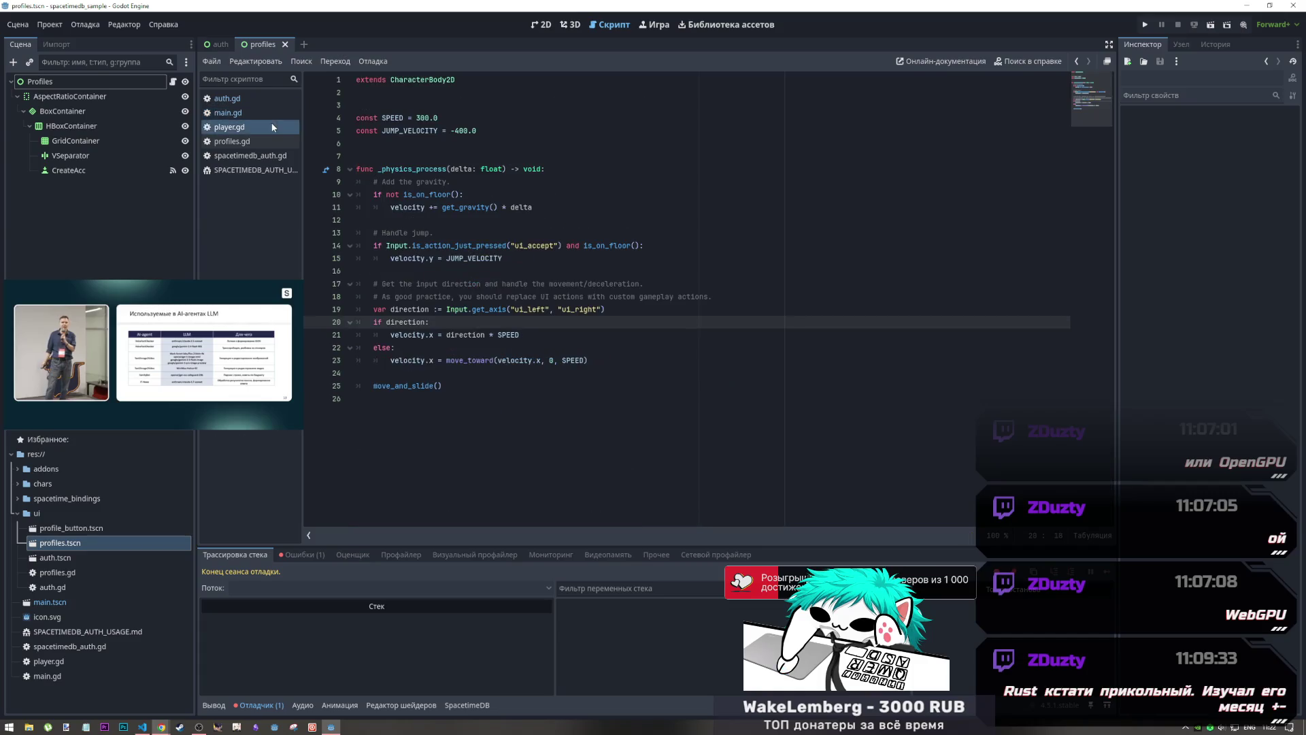
{"action": "left_click", "coordinate": [272, 141]}
{"action": "left_click", "coordinate": [448, 105]}
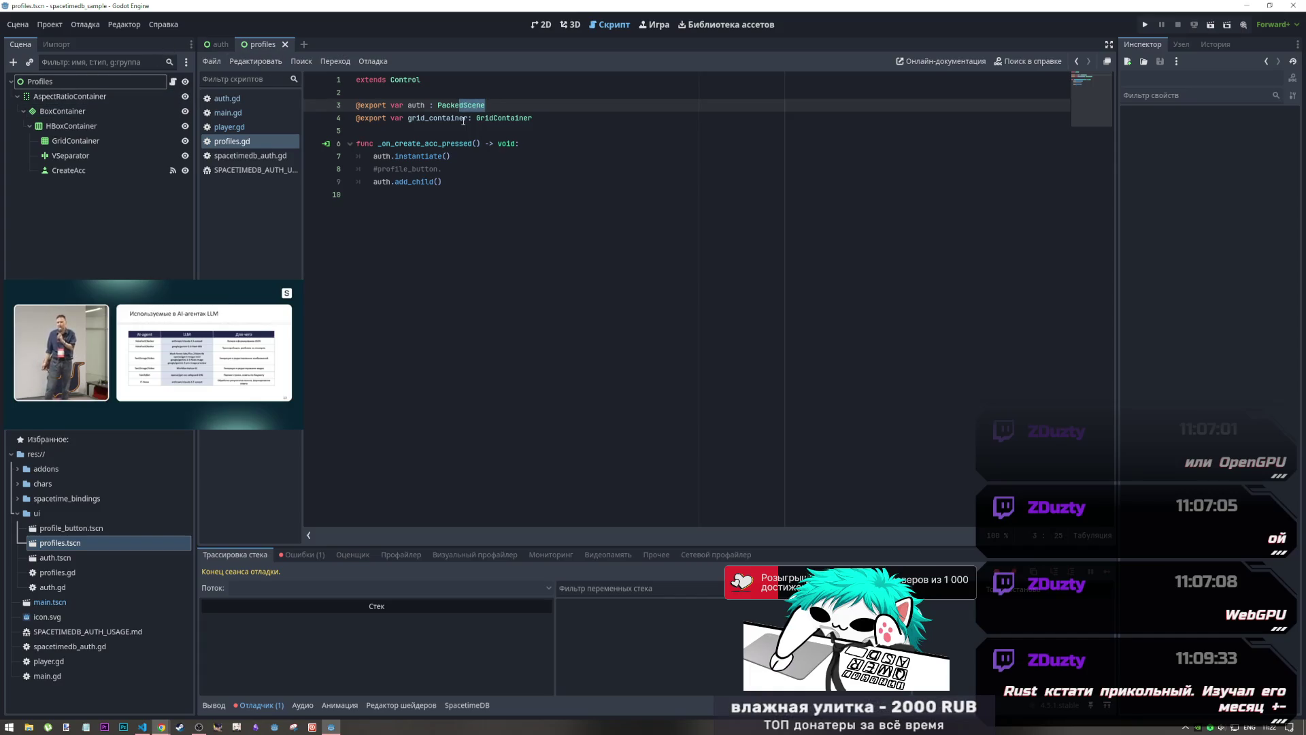
- Cut auth.instantiate() from line 7 and paste it into the add_child() call
{"action": "left_click_drag", "start_coordinate": [442, 182], "coordinate": [392, 184]}
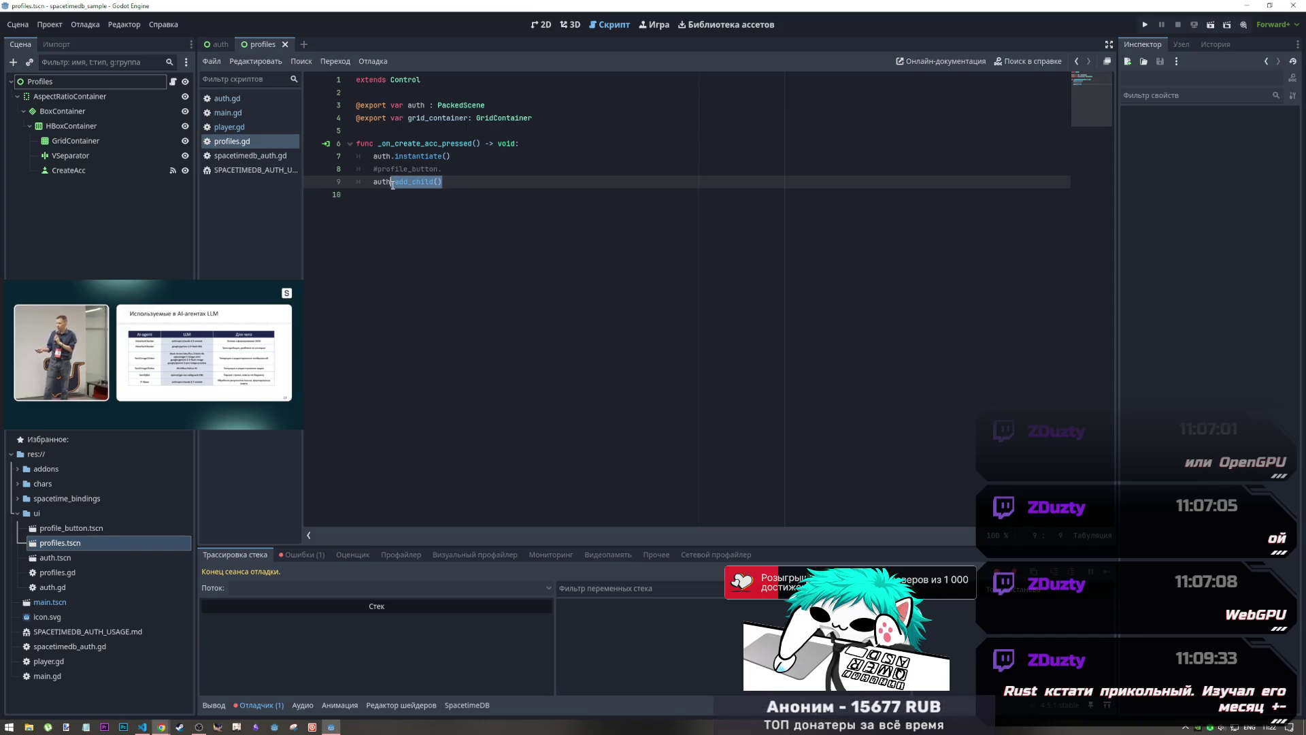
{"action": "left_click", "coordinate": [425, 157]}
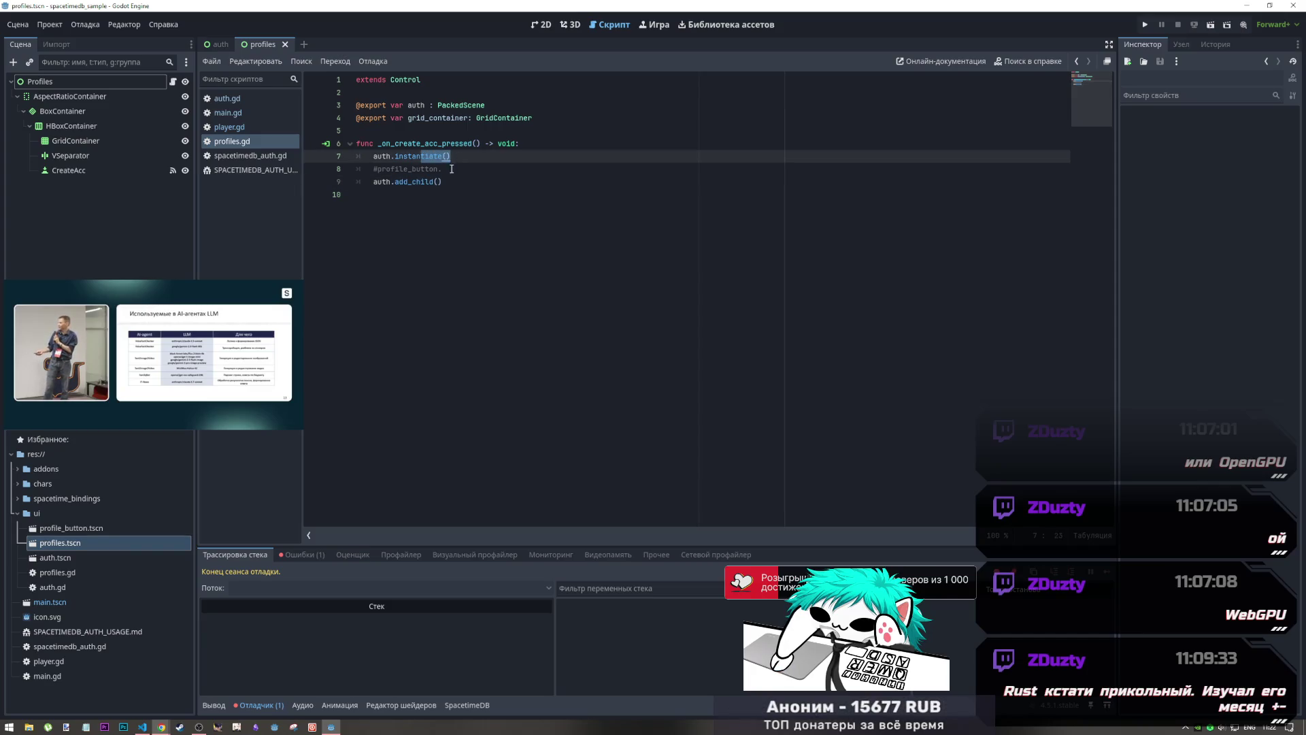
{"action": "left_click", "coordinate": [452, 169]}
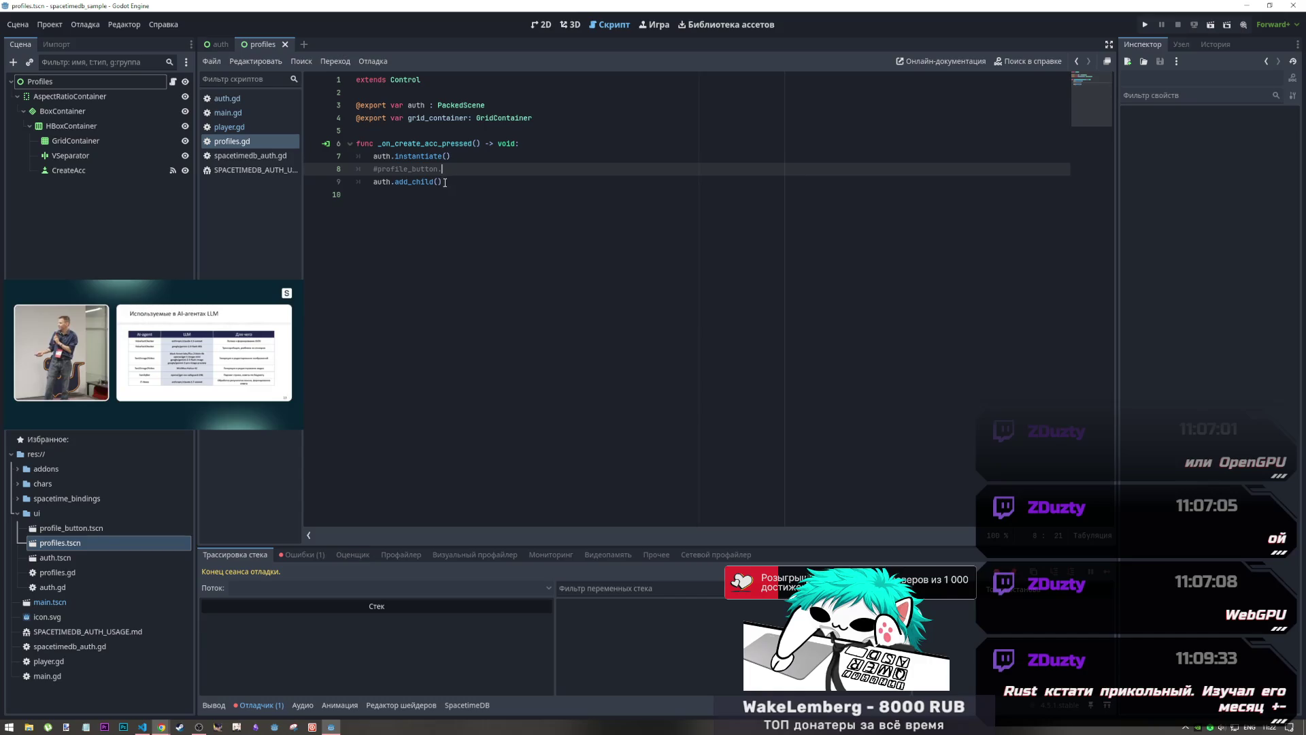
{"action": "left_click", "coordinate": [374, 155]}
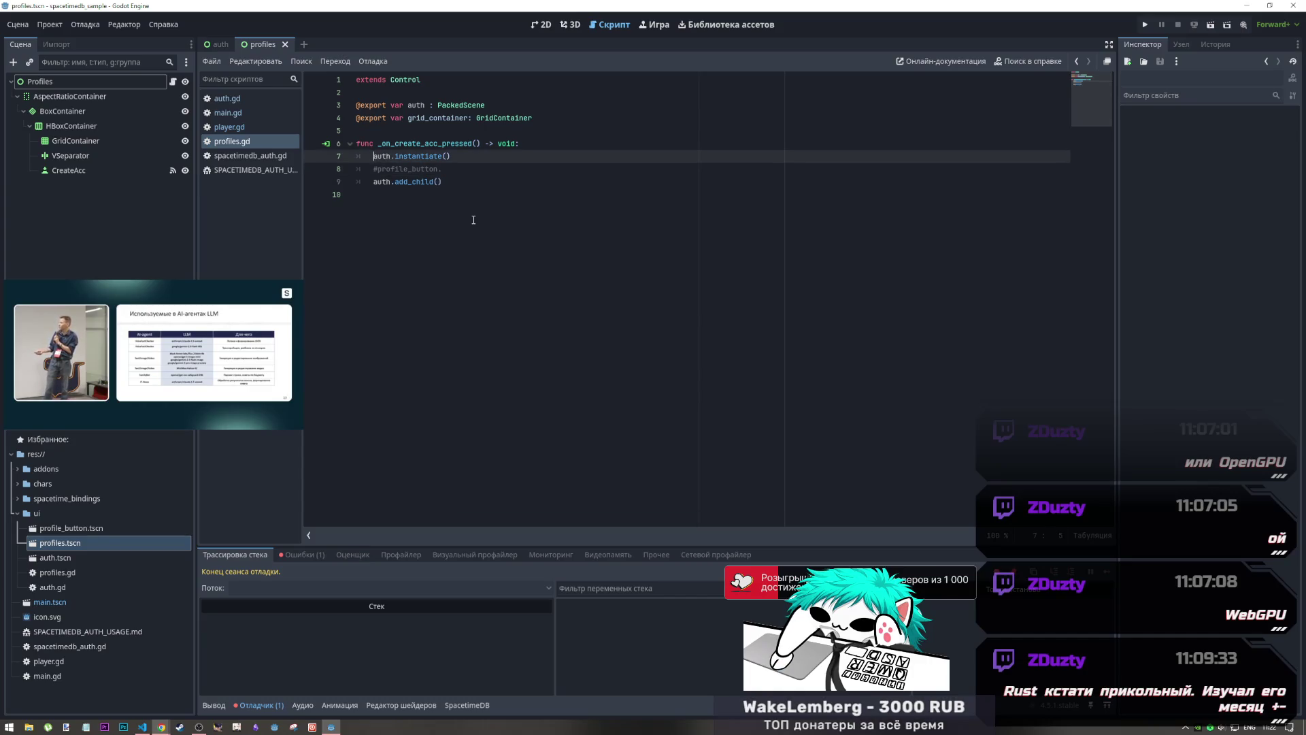
{"action": "left_click", "coordinate": [447, 156], "text": "shift"}
{"action": "key", "text": "ctrl+x"}
{"action": "left_click", "coordinate": [438, 182]}
{"action": "key", "text": "ctrl+v"}
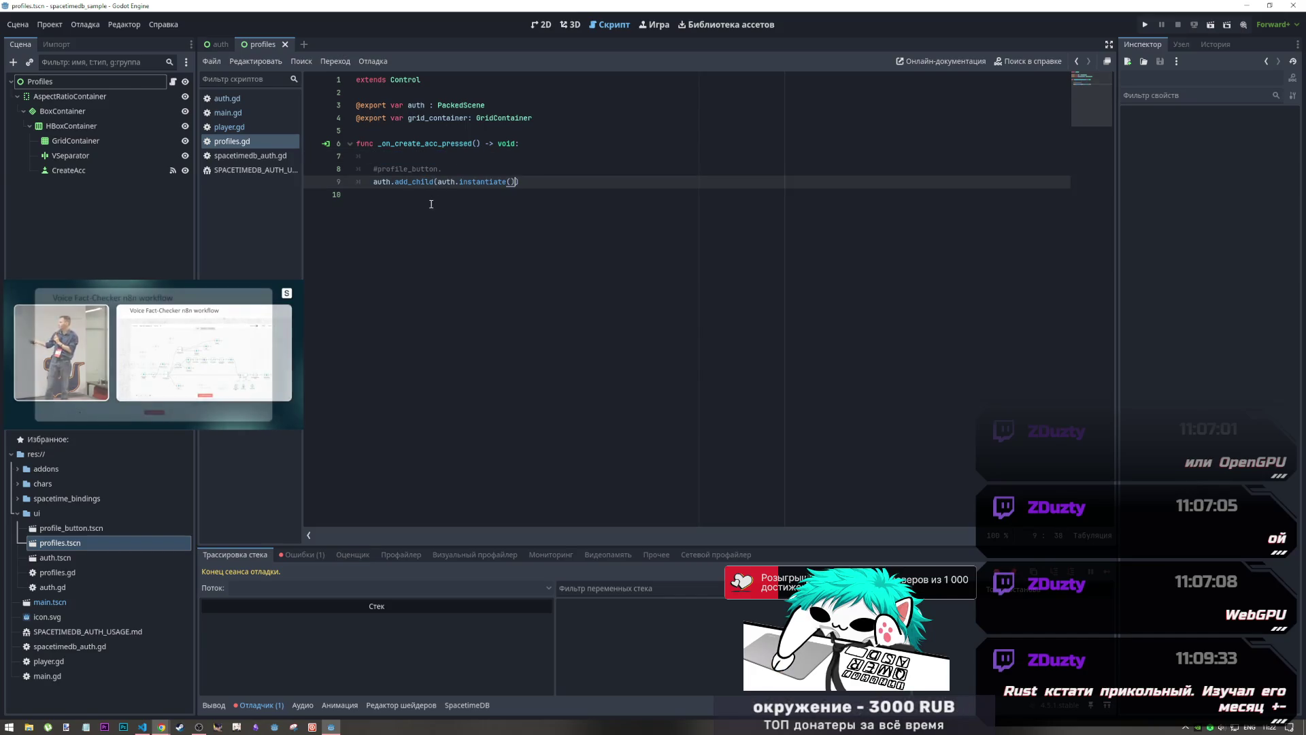
{"action": "key", "text": "Up"}
{"action": "key", "text": "Up"}
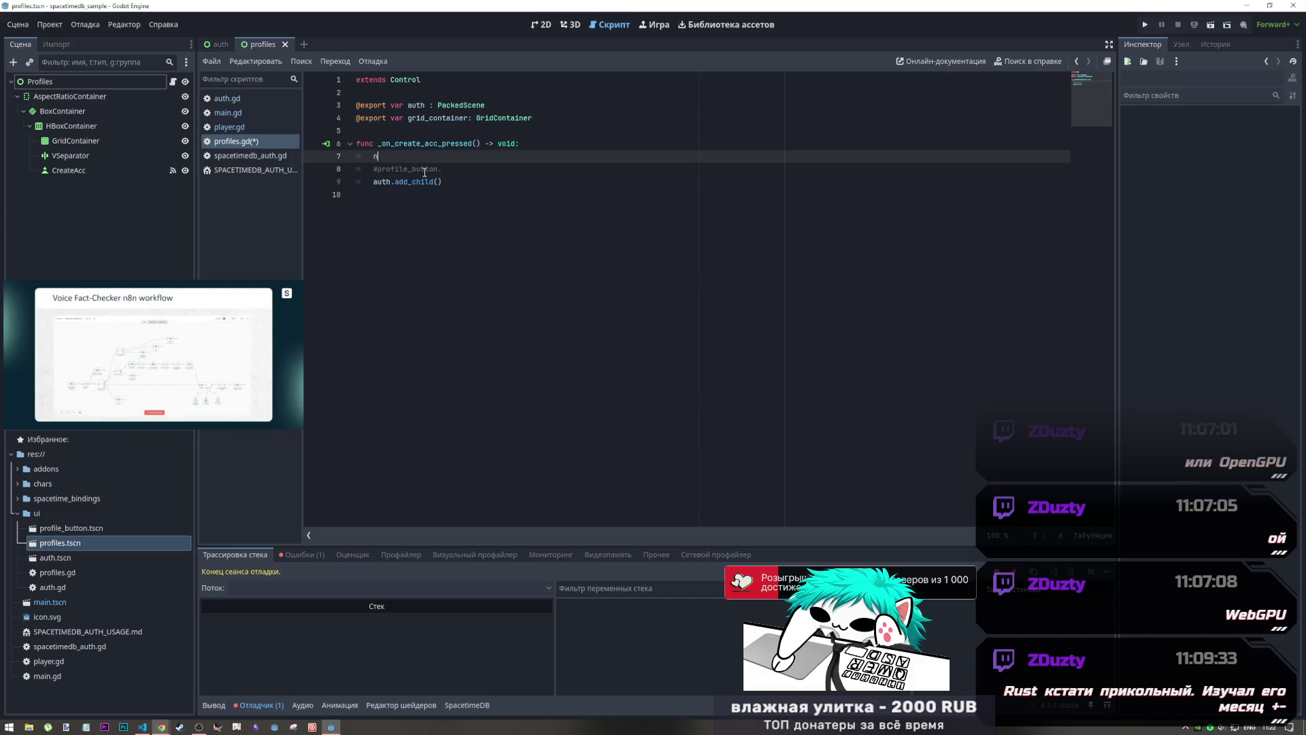
- Write 'var scene = auth.instantiate()' on line 7
{"action": "key", "text": "BackSpace"}
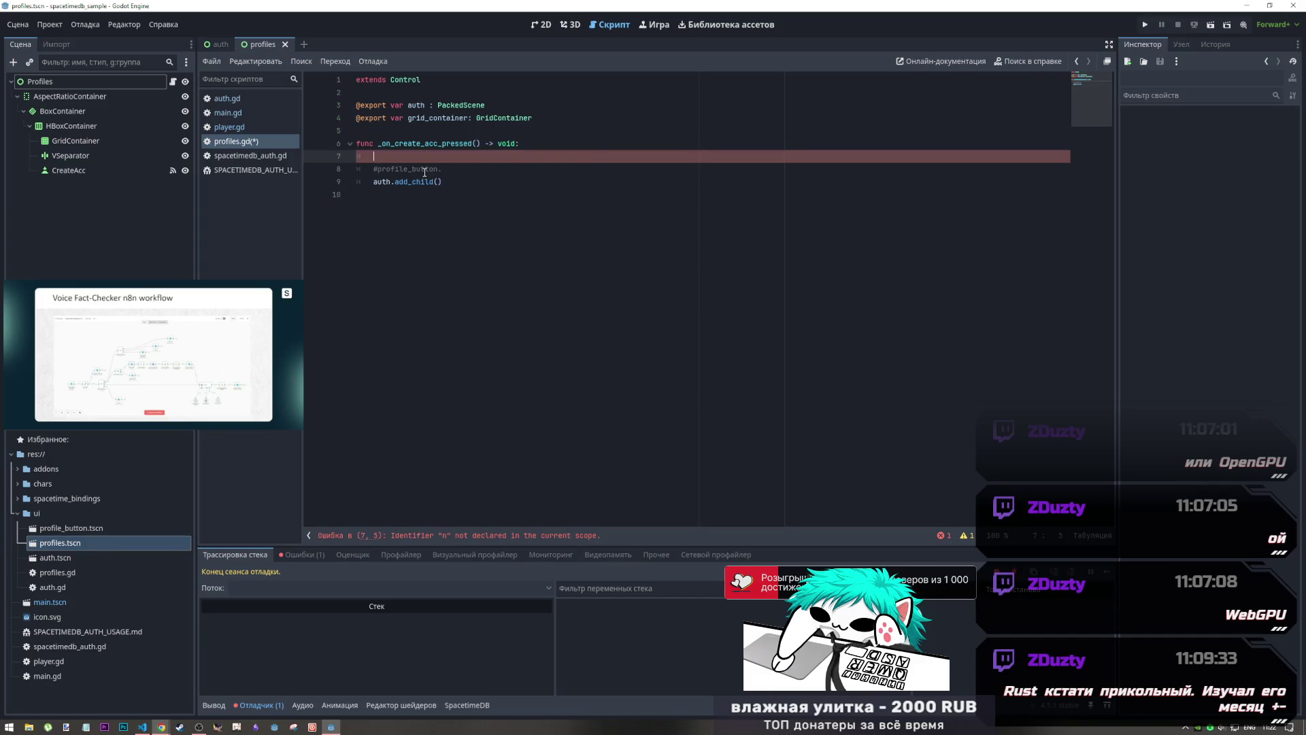
{"action": "type", "text": "scene = "}
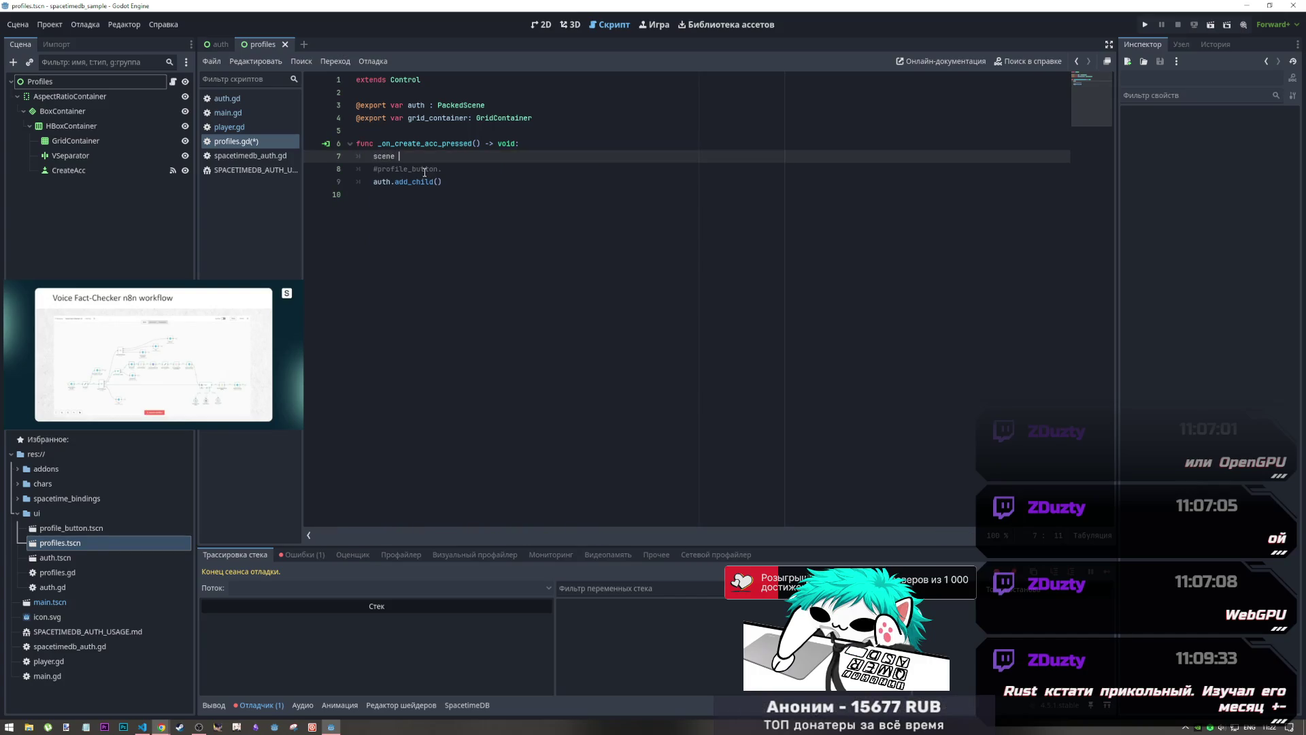
{"action": "type", "text": "auth.instantiate("}
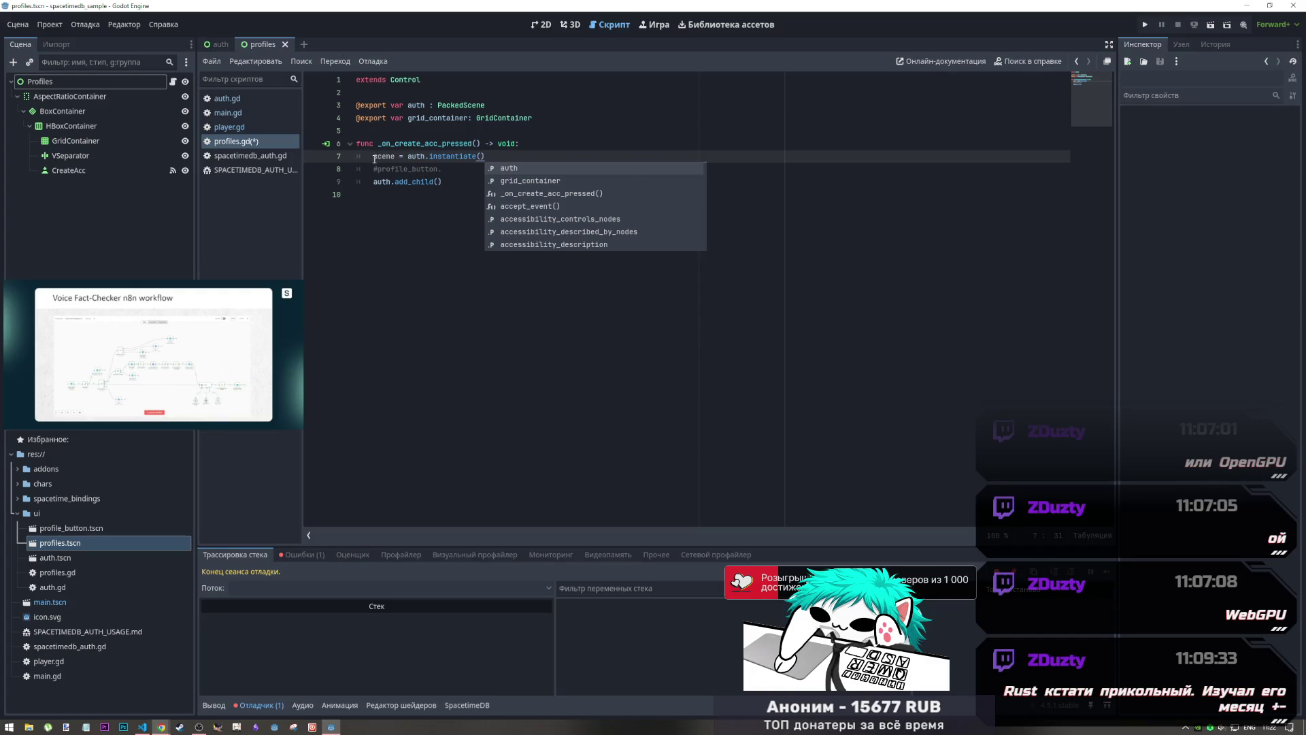
{"action": "key", "text": "Return"}
{"action": "key", "text": "Home"}
{"action": "type", "text": "var"}
- Copy the variable name scene into the add_child() parentheses
{"action": "left_click", "coordinate": [456, 181]}
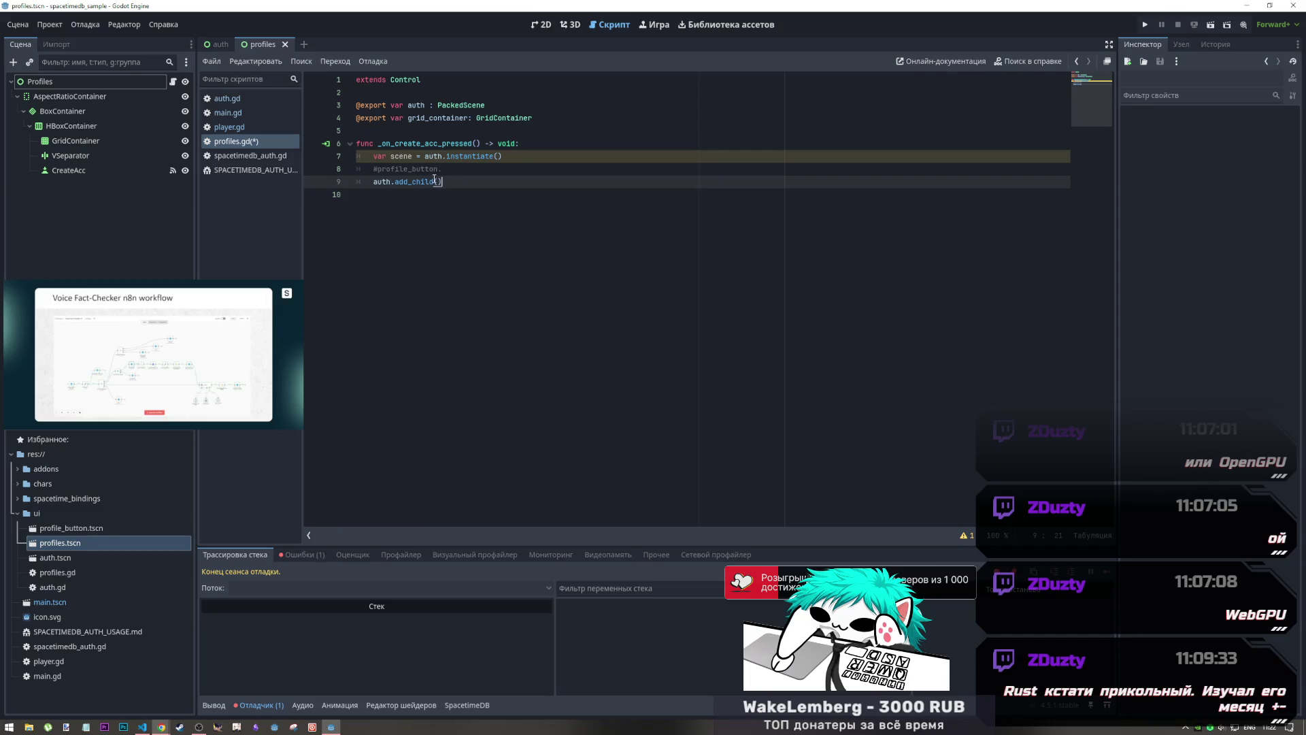
{"action": "left_click_drag", "start_coordinate": [412, 159], "coordinate": [387, 157]}
{"action": "key", "text": "ctrl+c"}
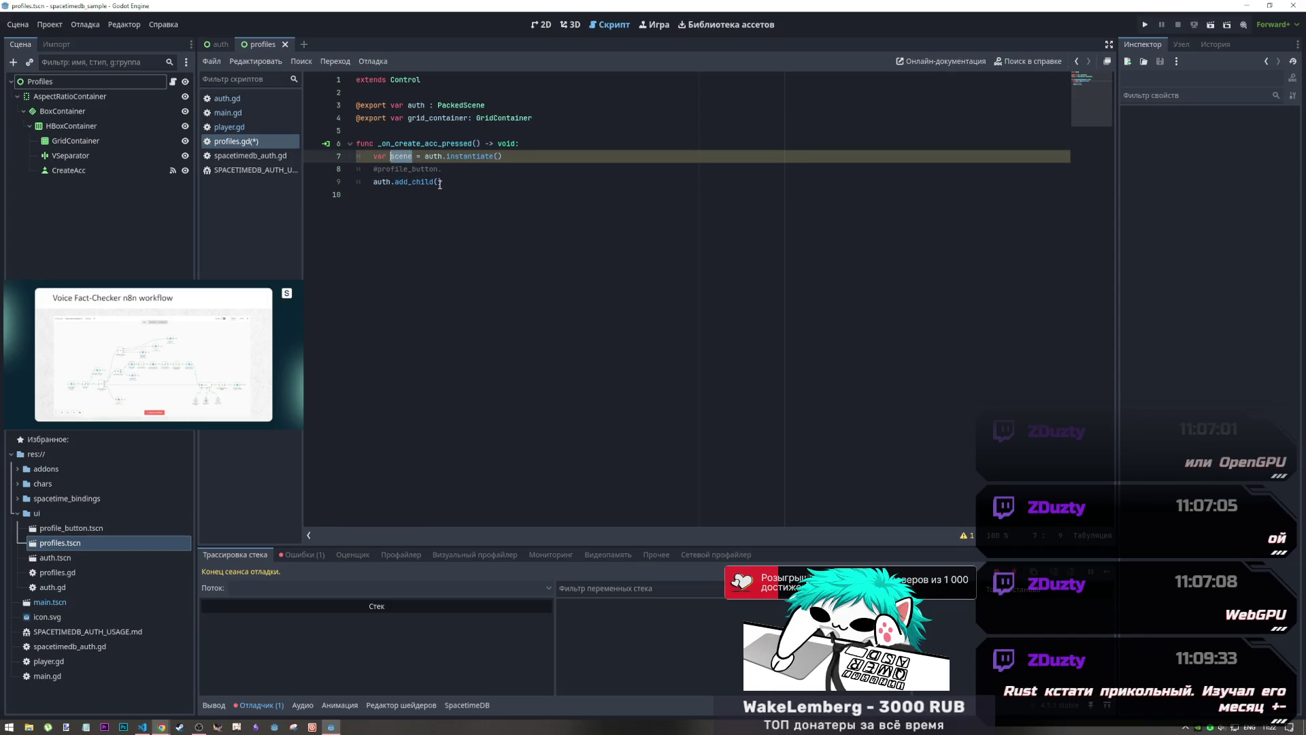
{"action": "left_click", "coordinate": [437, 181]}
{"action": "key", "text": "ctrl+v"}
{"action": "key", "text": "Up"}
{"action": "key", "text": "Up"}
{"action": "key", "text": "End"}
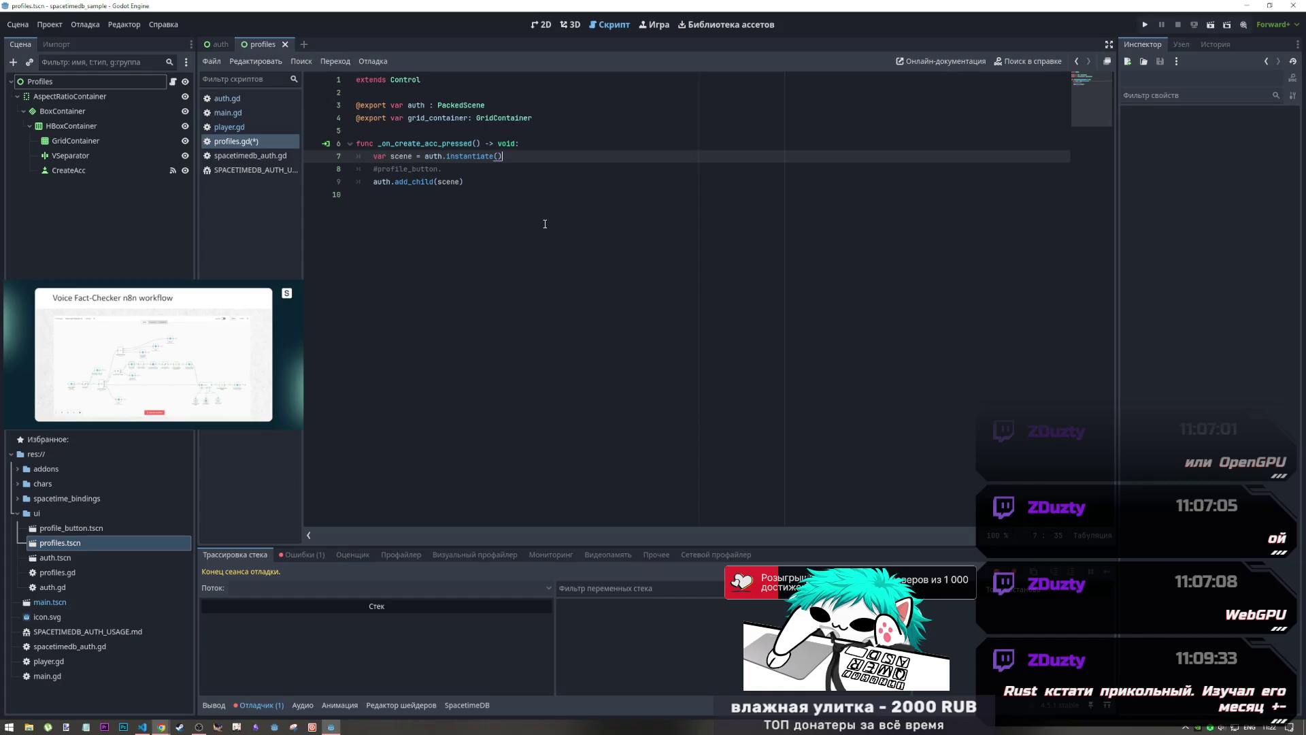
- Delete the #profile_button. comment line
{"action": "triple_click", "coordinate": [397, 169]}
{"action": "key", "text": "BackSpace"}
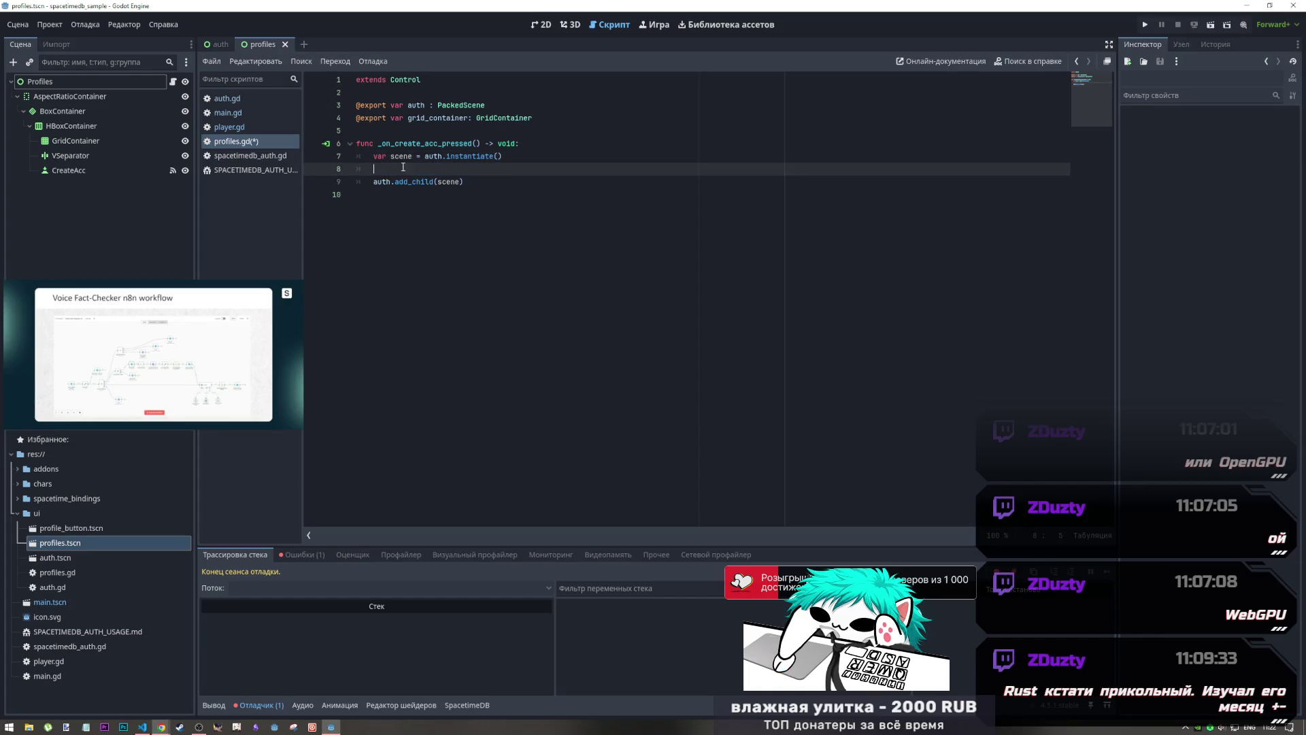
{"action": "left_click", "coordinate": [432, 156]}
{"action": "key", "text": "Down"}
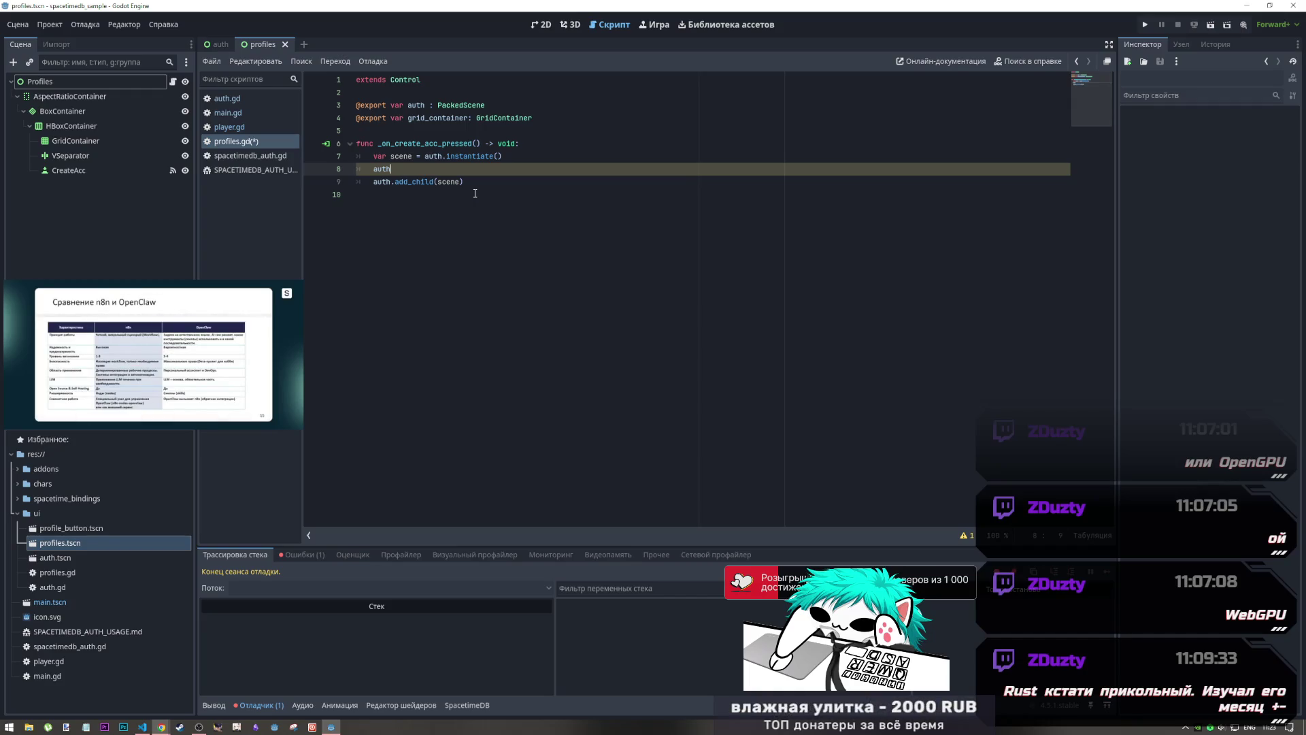
- Open the auth scene, look through its AuthLogin node tree, and switch to the 2D view
{"action": "type", "text": "."}
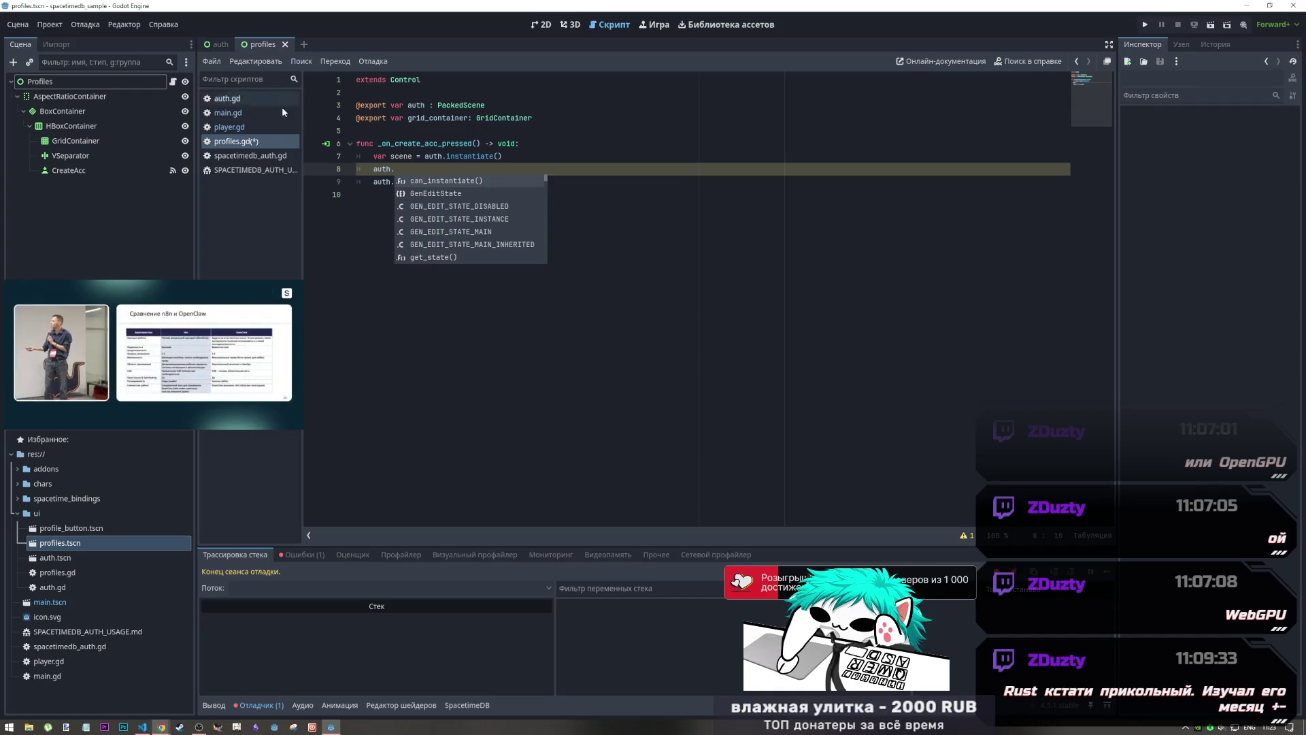
{"action": "left_click", "coordinate": [217, 45]}
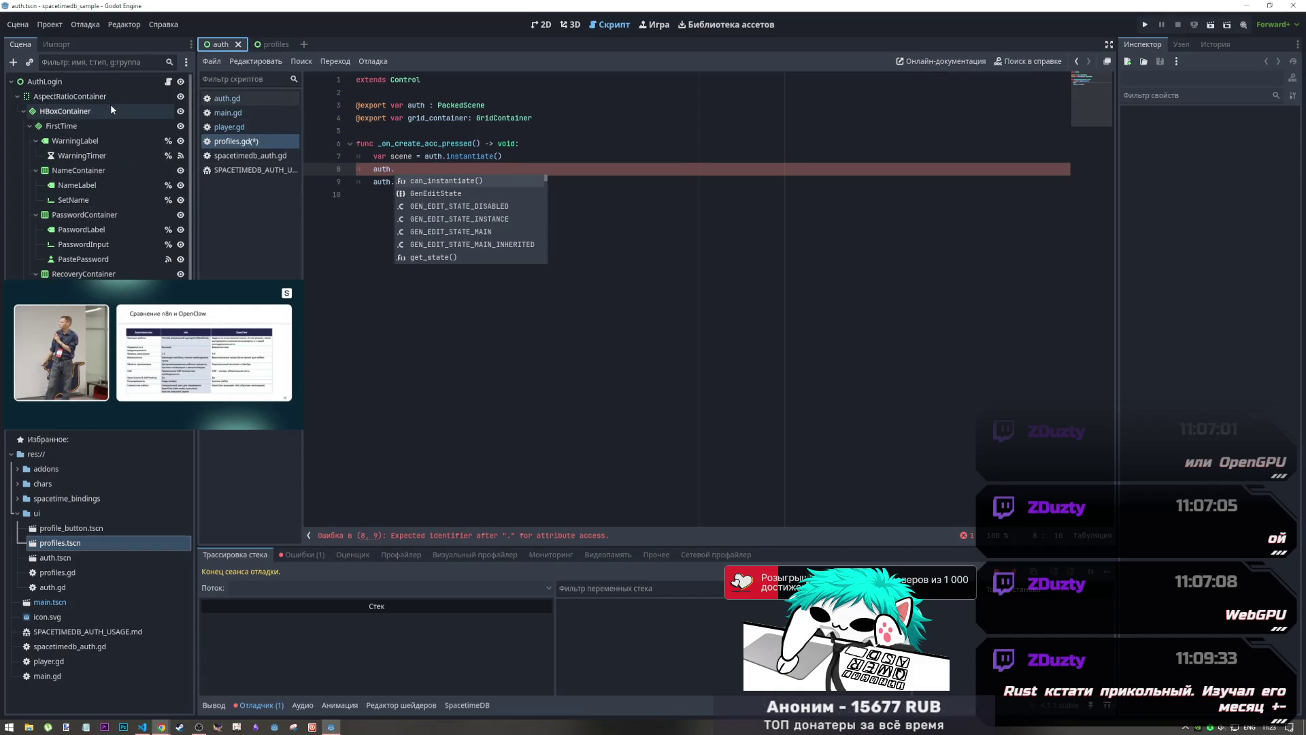
{"action": "scroll", "coordinate": [132, 213], "scroll_direction": "down", "scroll_amount": 3}
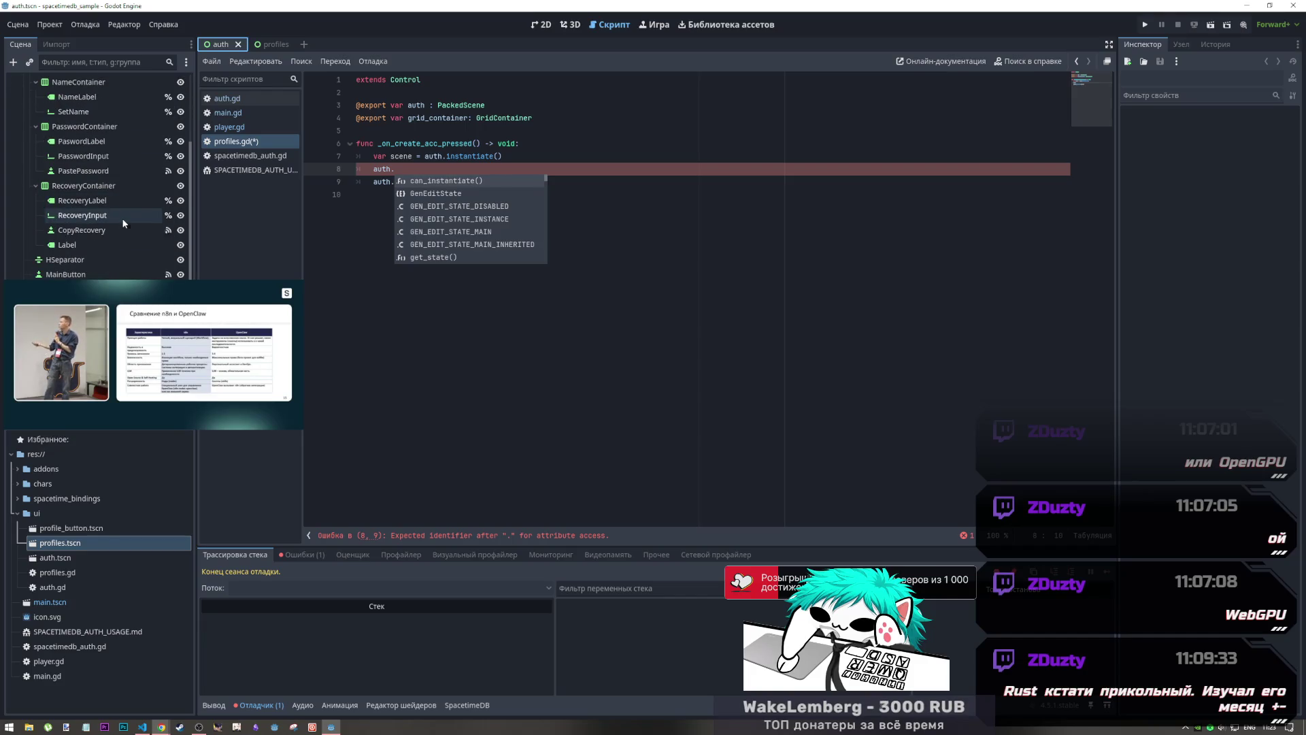
{"action": "scroll", "coordinate": [167, 83], "scroll_direction": "up", "scroll_amount": 3}
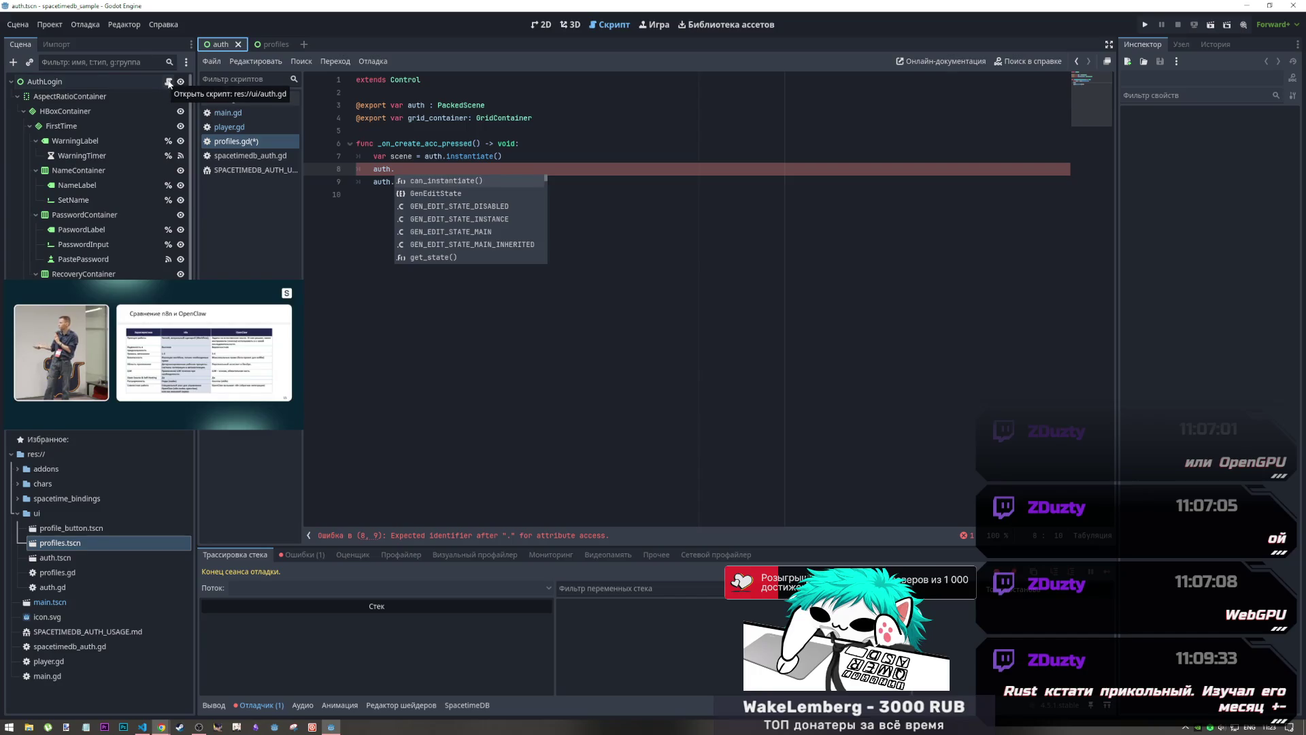
{"action": "scroll", "coordinate": [131, 138], "scroll_direction": "down", "scroll_amount": 3}
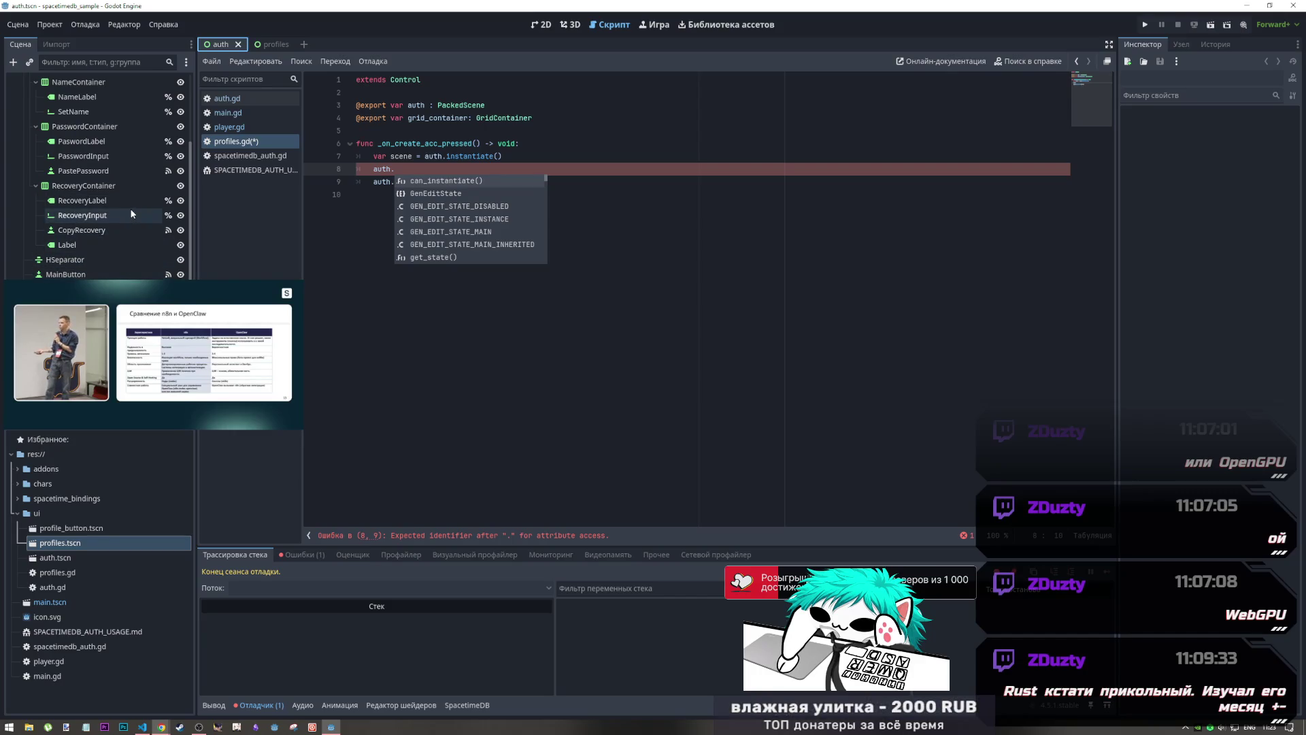
{"action": "scroll", "coordinate": [160, 164], "scroll_direction": "up", "scroll_amount": 3}
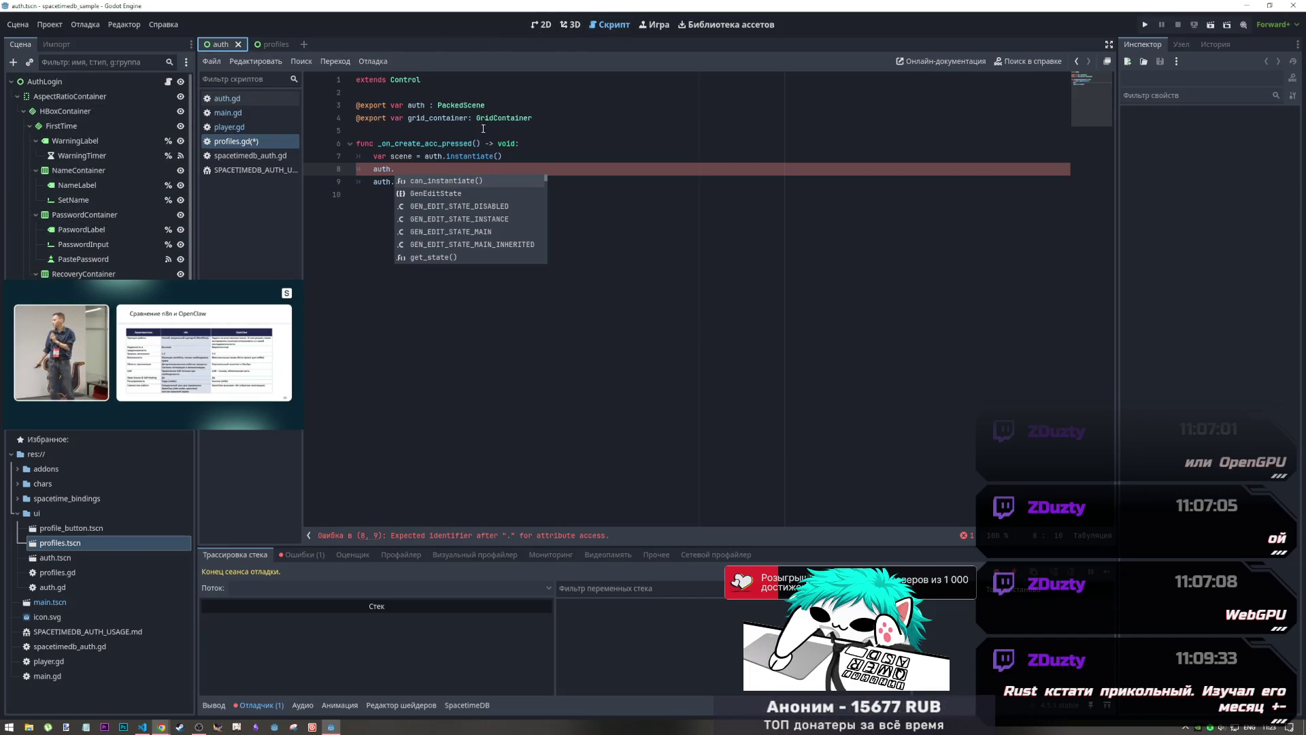
{"action": "left_click", "coordinate": [542, 25]}
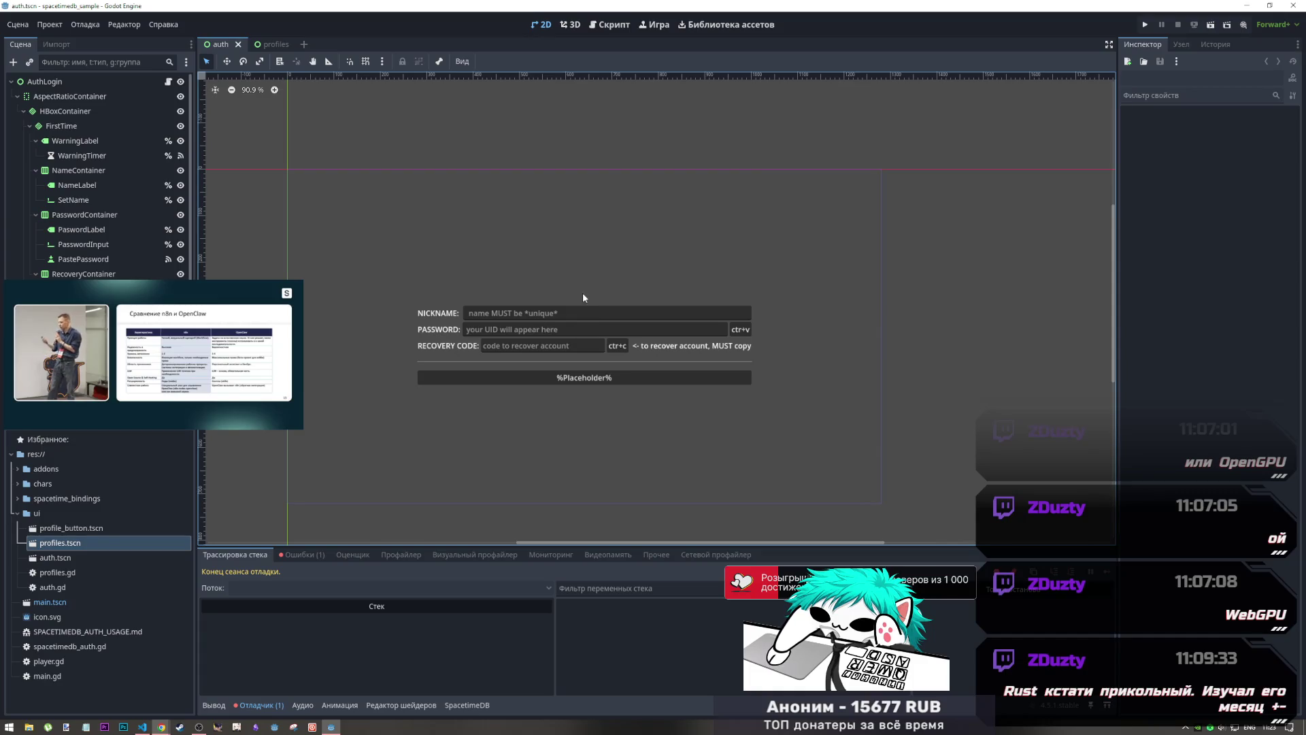
- Select the %Placeholder% MainButton, then open main.gd and read through its SpacetimeDB code
{"action": "left_click", "coordinate": [585, 377]}
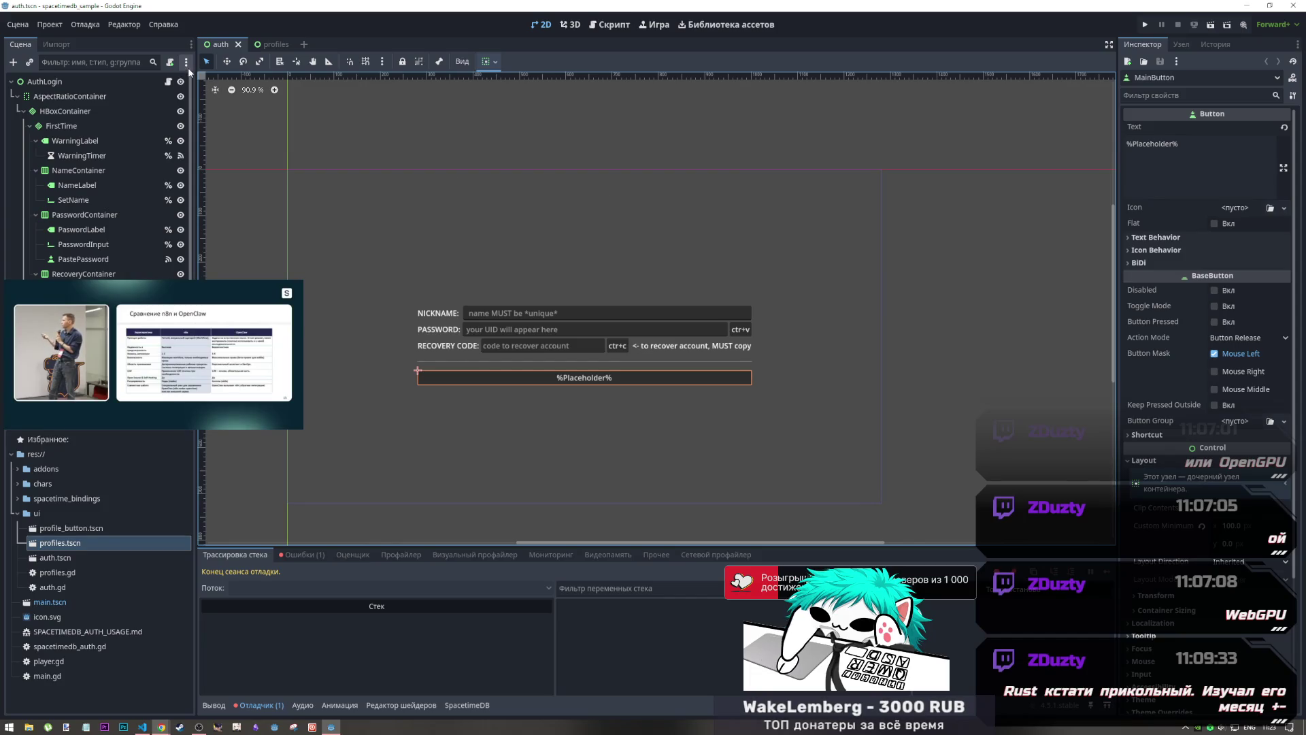
{"action": "left_click", "coordinate": [611, 24]}
{"action": "left_click", "coordinate": [251, 127]}
{"action": "left_click", "coordinate": [251, 112]}
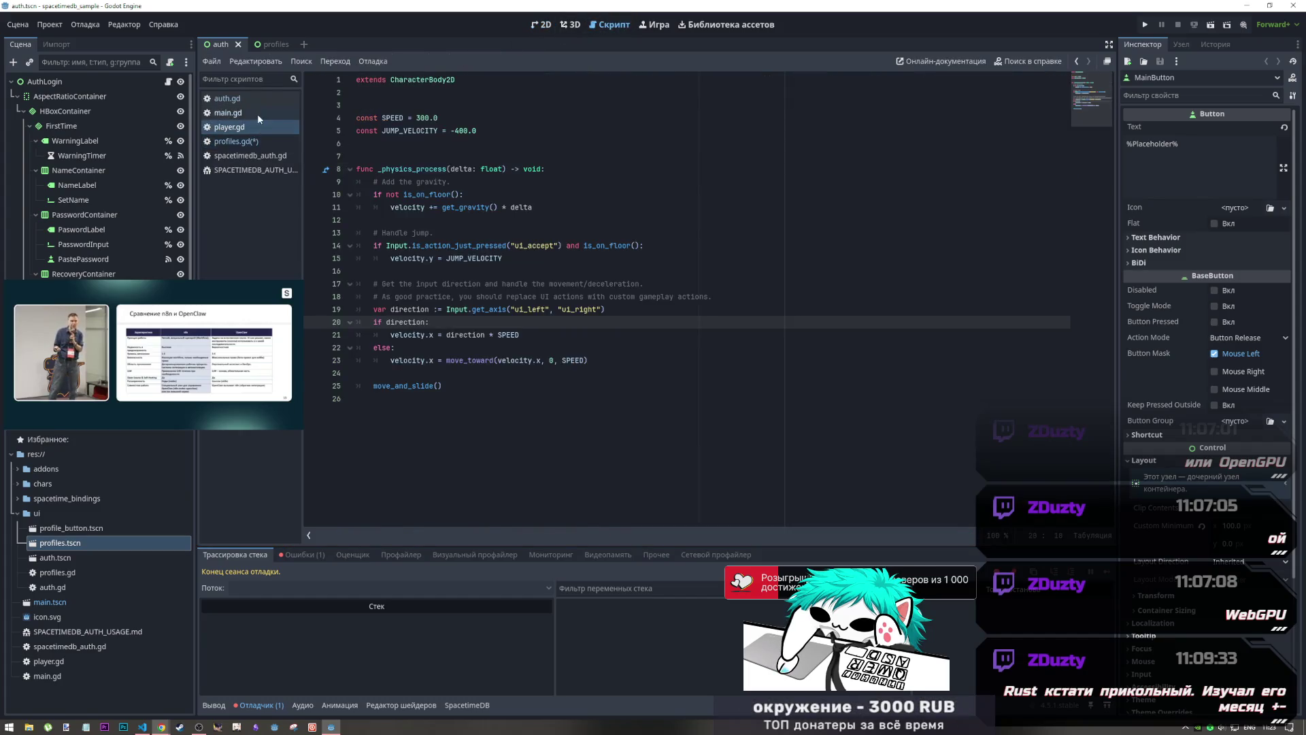
{"action": "scroll", "coordinate": [595, 425], "scroll_direction": "down", "scroll_amount": 3}
{"action": "scroll", "coordinate": [595, 425], "scroll_direction": "up", "scroll_amount": 3}
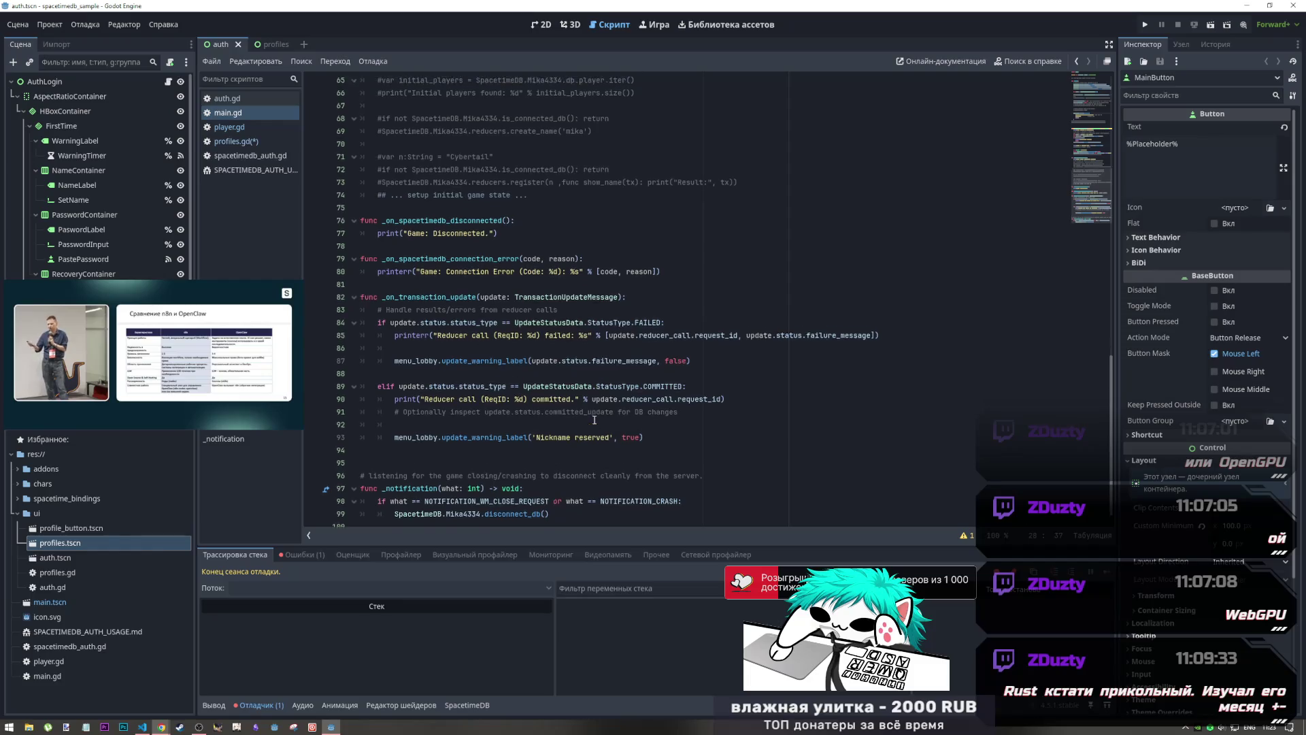
{"action": "scroll", "coordinate": [594, 414], "scroll_direction": "down", "scroll_amount": 10}
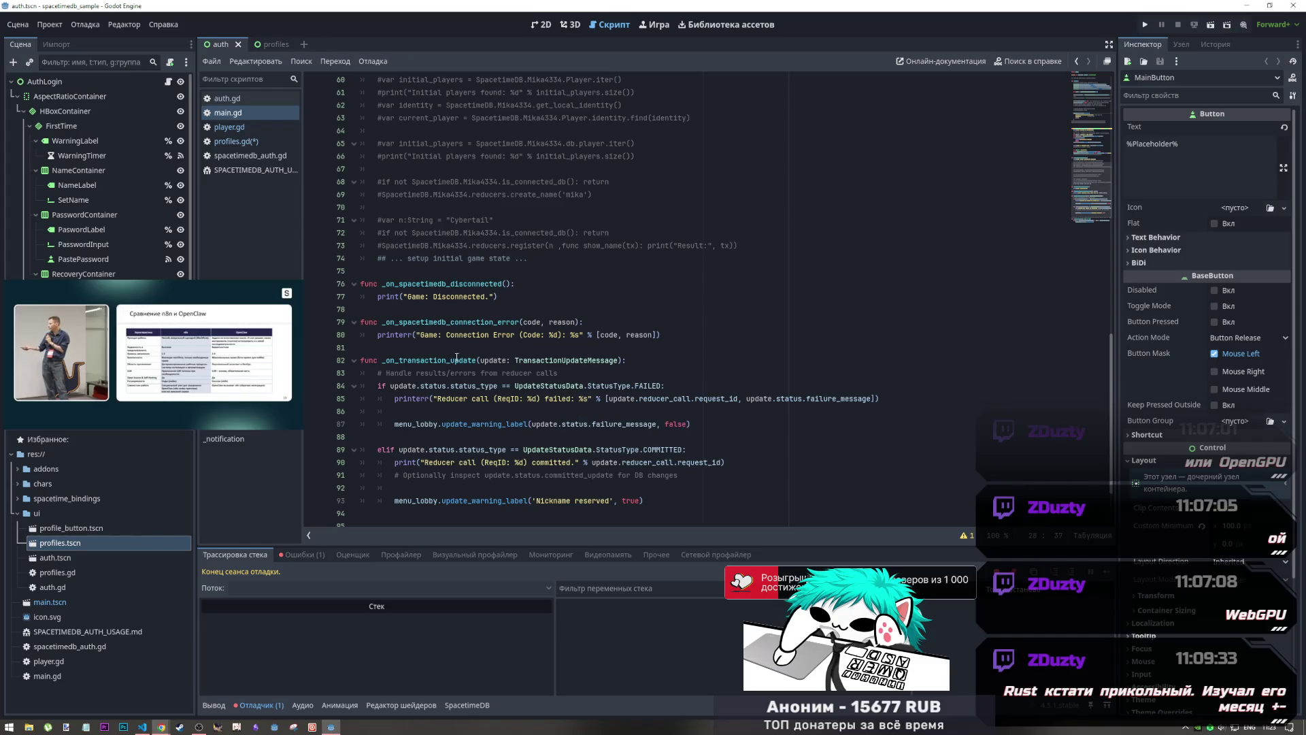
{"action": "scroll", "coordinate": [540, 453], "scroll_direction": "down", "scroll_amount": 2}
{"action": "scroll", "coordinate": [541, 454], "scroll_direction": "up", "scroll_amount": 13}
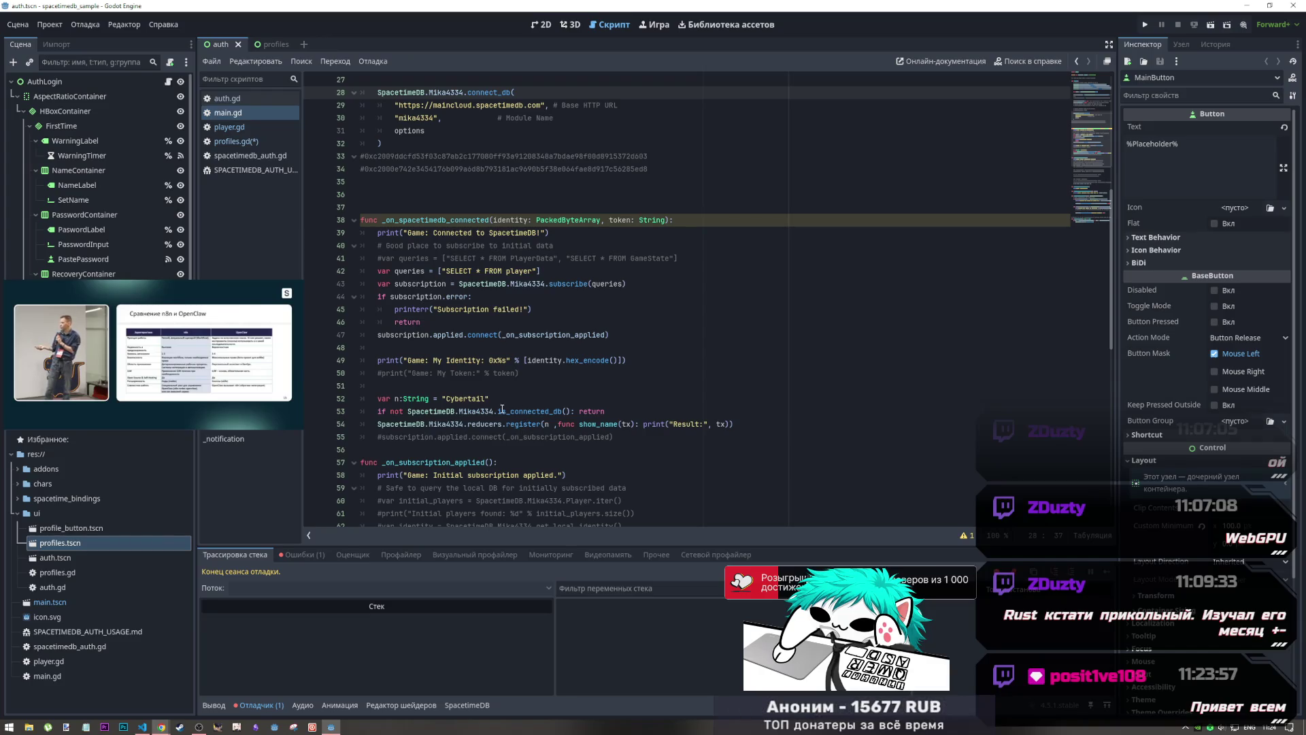
{"action": "scroll", "coordinate": [490, 425], "scroll_direction": "down", "scroll_amount": 5}
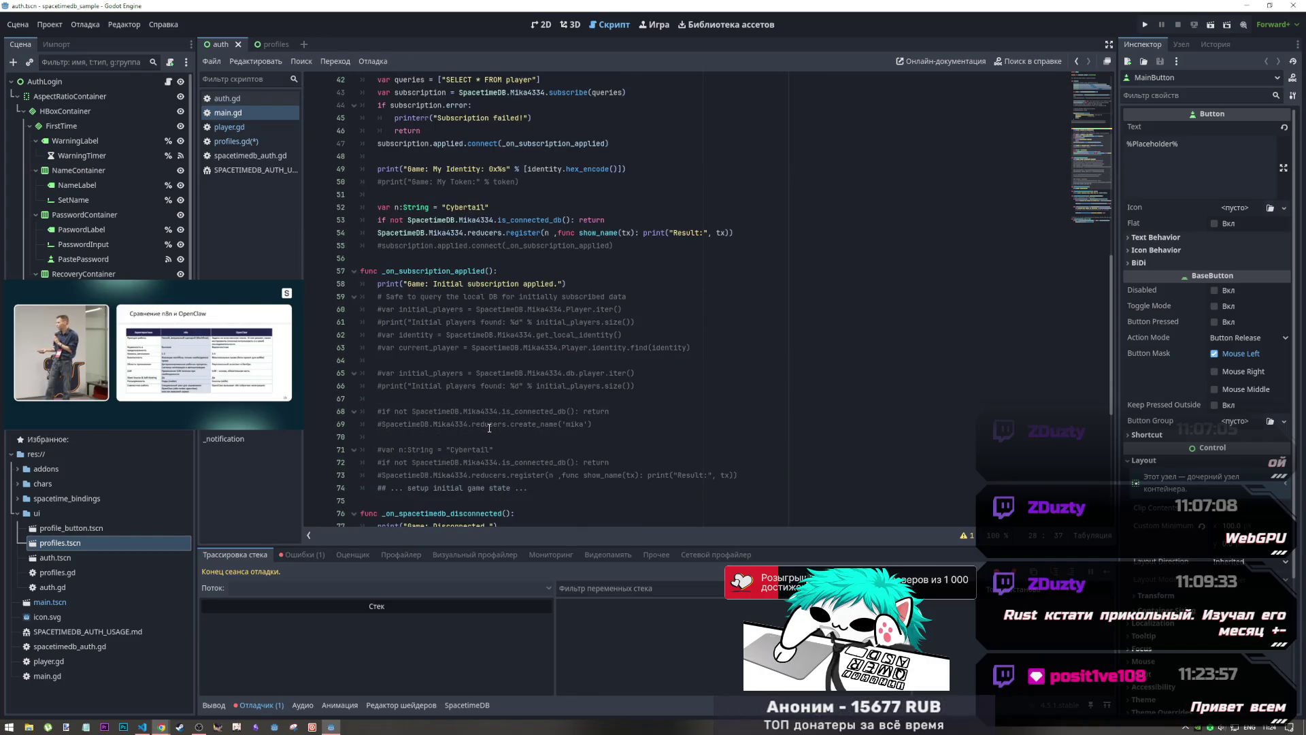
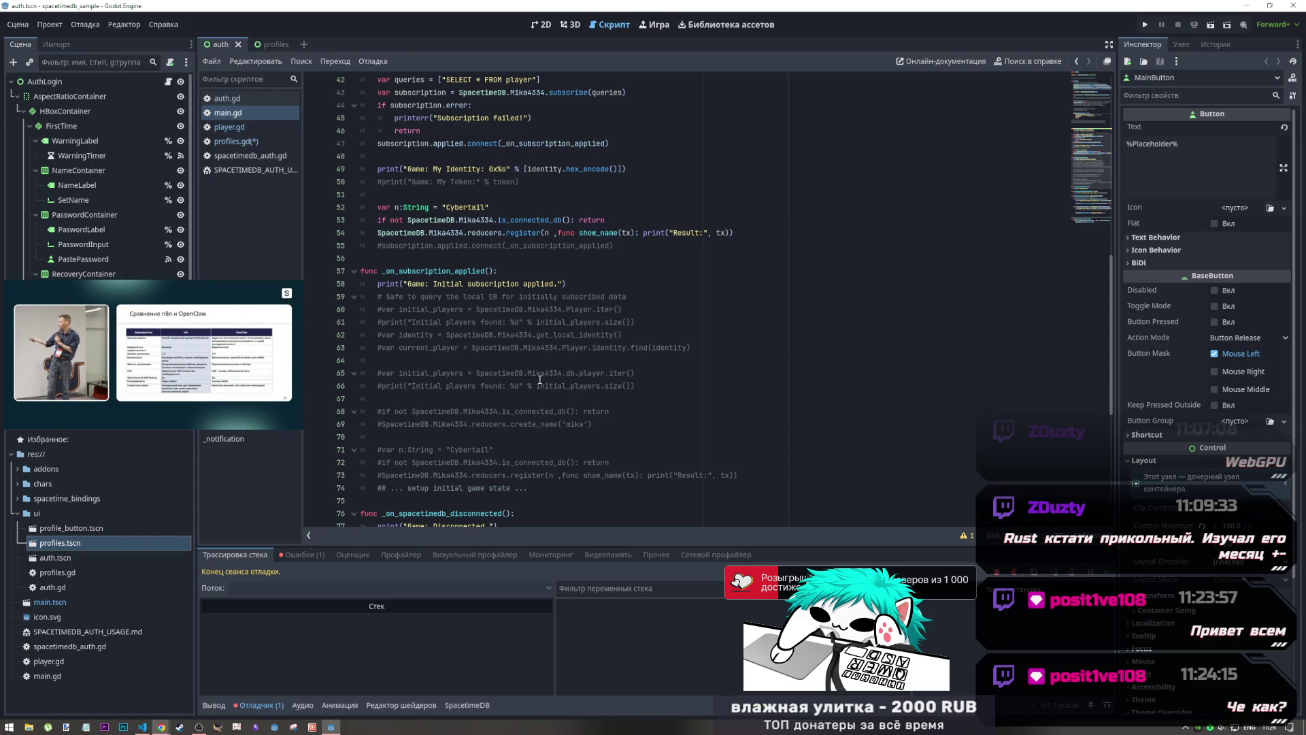
- Scroll through main.gd from line 69, then switch to the profiles.gd script
{"action": "left_click", "coordinate": [496, 423]}
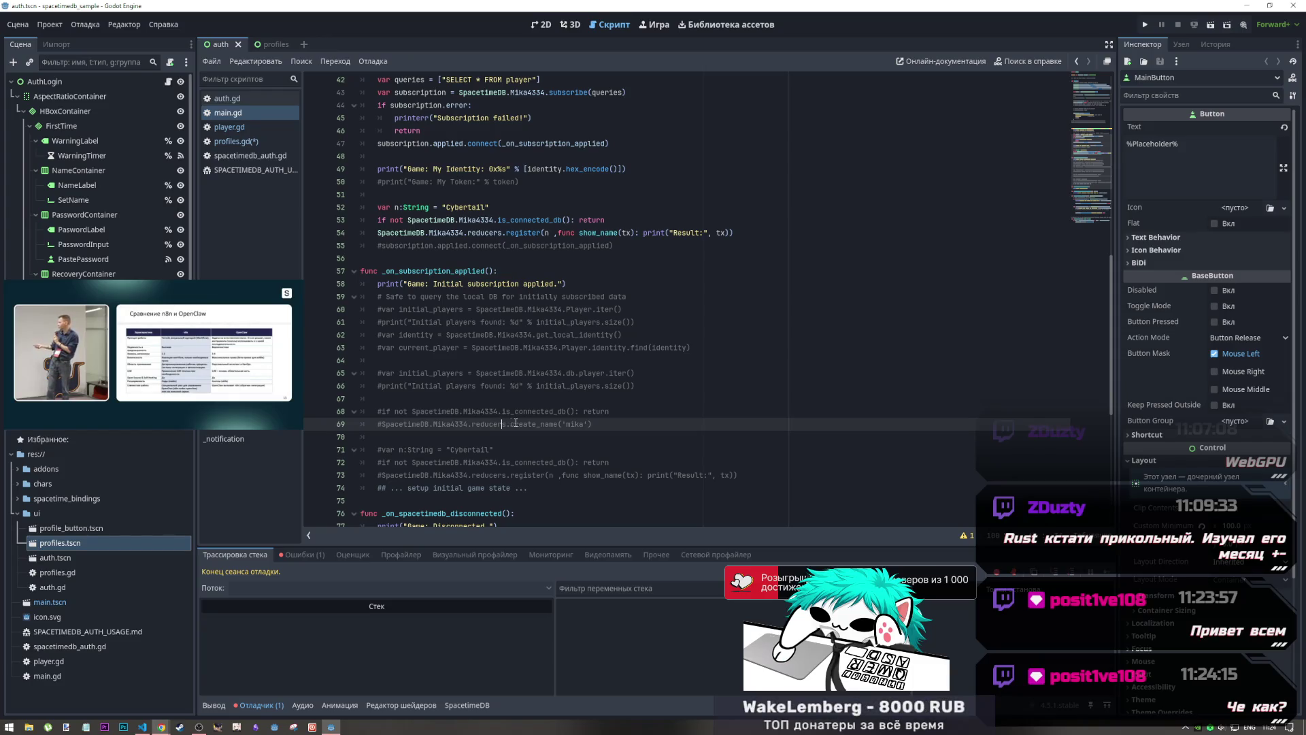
{"action": "scroll", "coordinate": [386, 406], "scroll_direction": "down", "scroll_amount": 1}
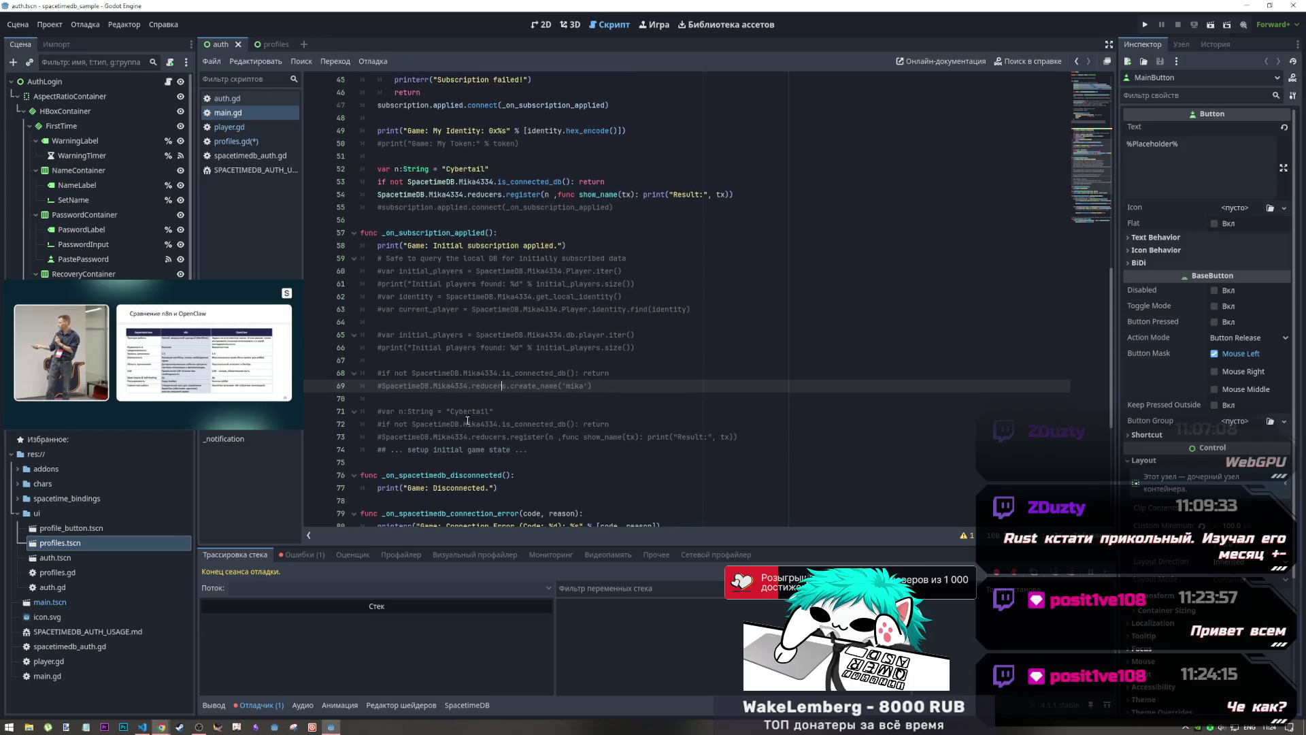
{"action": "scroll", "coordinate": [386, 406], "scroll_direction": "down", "scroll_amount": 2}
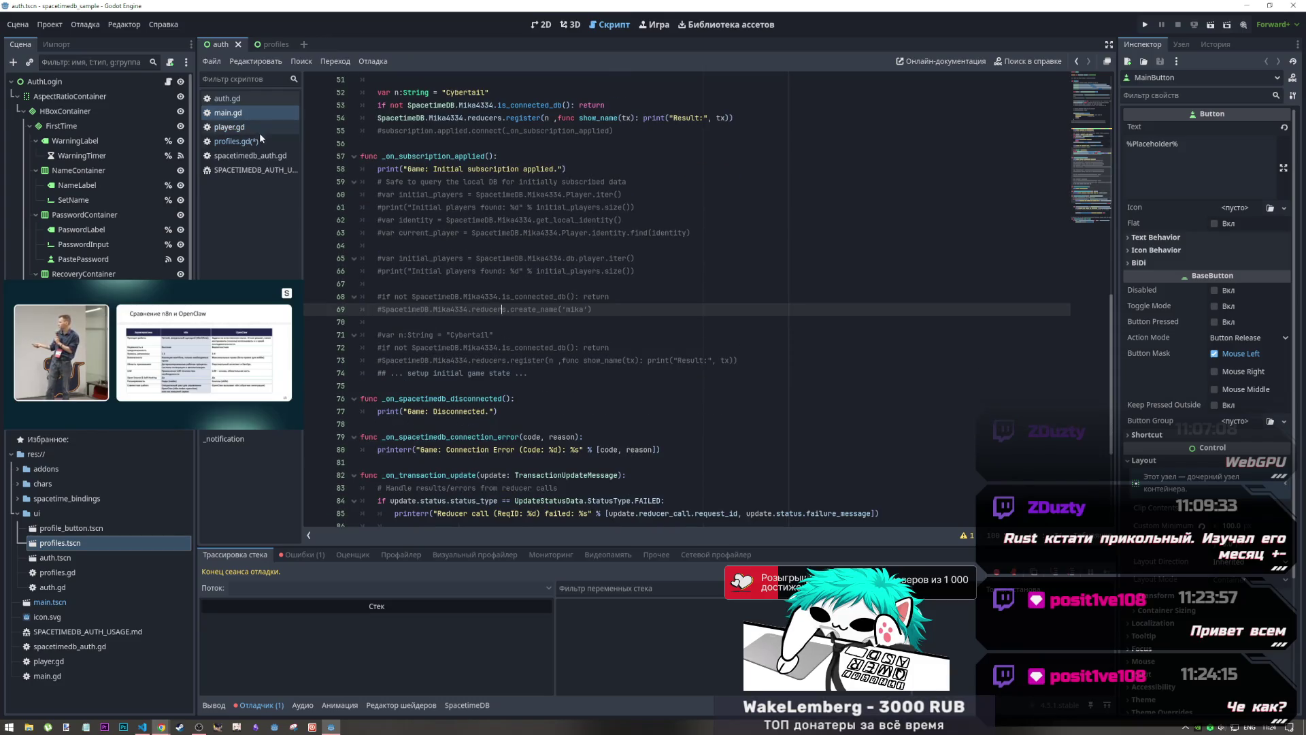
{"action": "left_click", "coordinate": [232, 141]}
{"action": "left_click", "coordinate": [554, 168]}
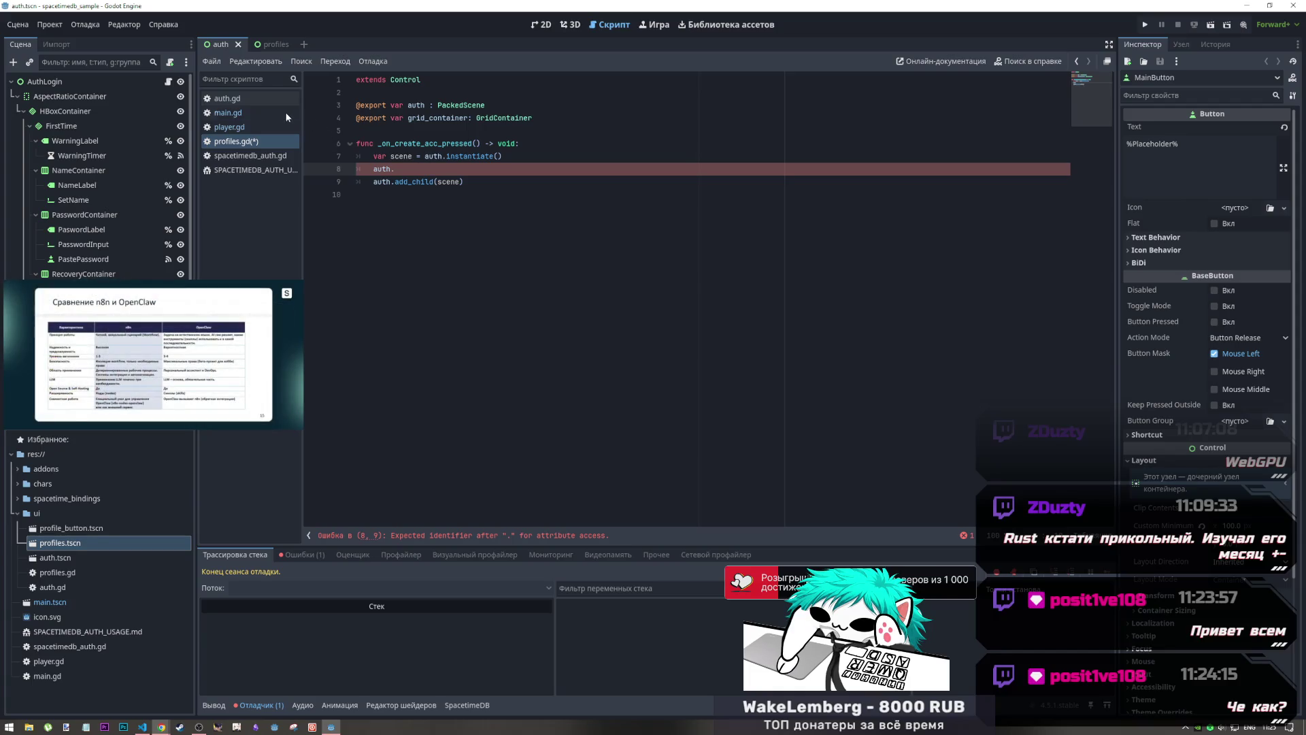
- Open the auth.gd script and scroll through its code
{"action": "left_click", "coordinate": [239, 100]}
{"action": "scroll", "coordinate": [511, 348], "scroll_direction": "down", "scroll_amount": 8}
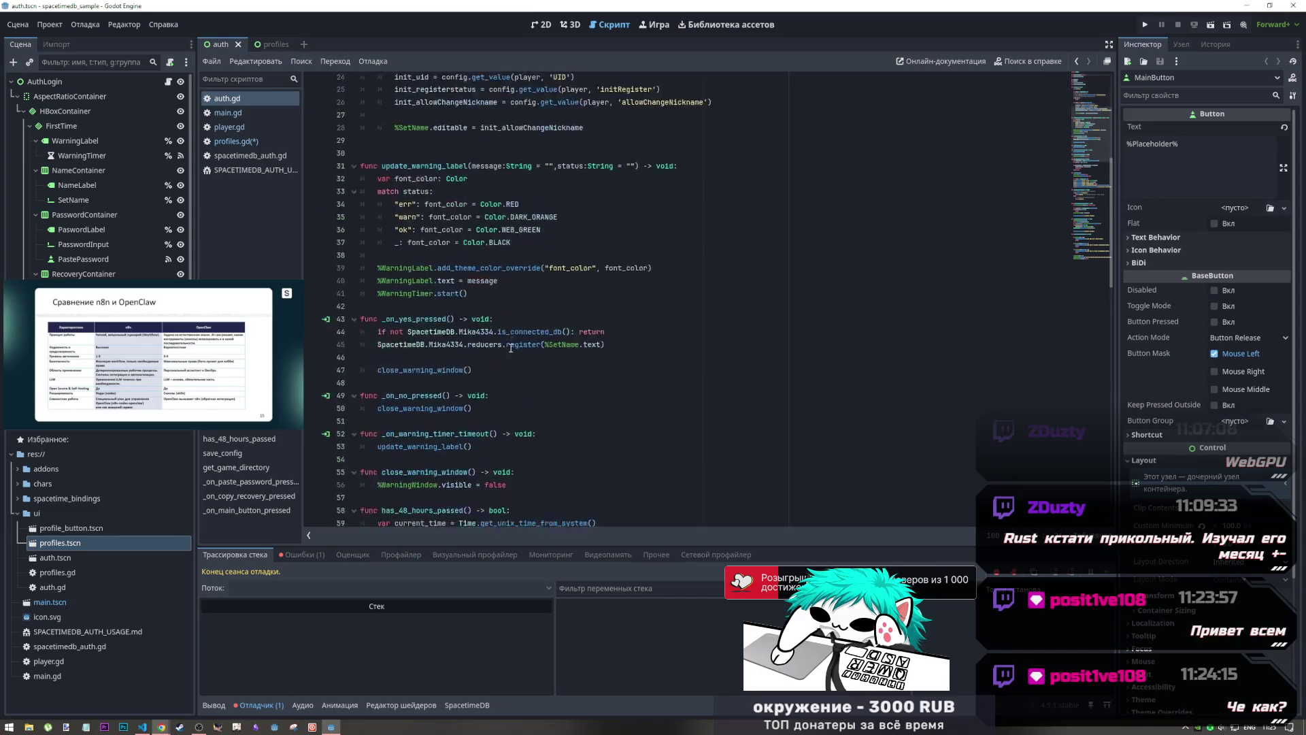
{"action": "scroll", "coordinate": [511, 348], "scroll_direction": "down", "scroll_amount": 20}
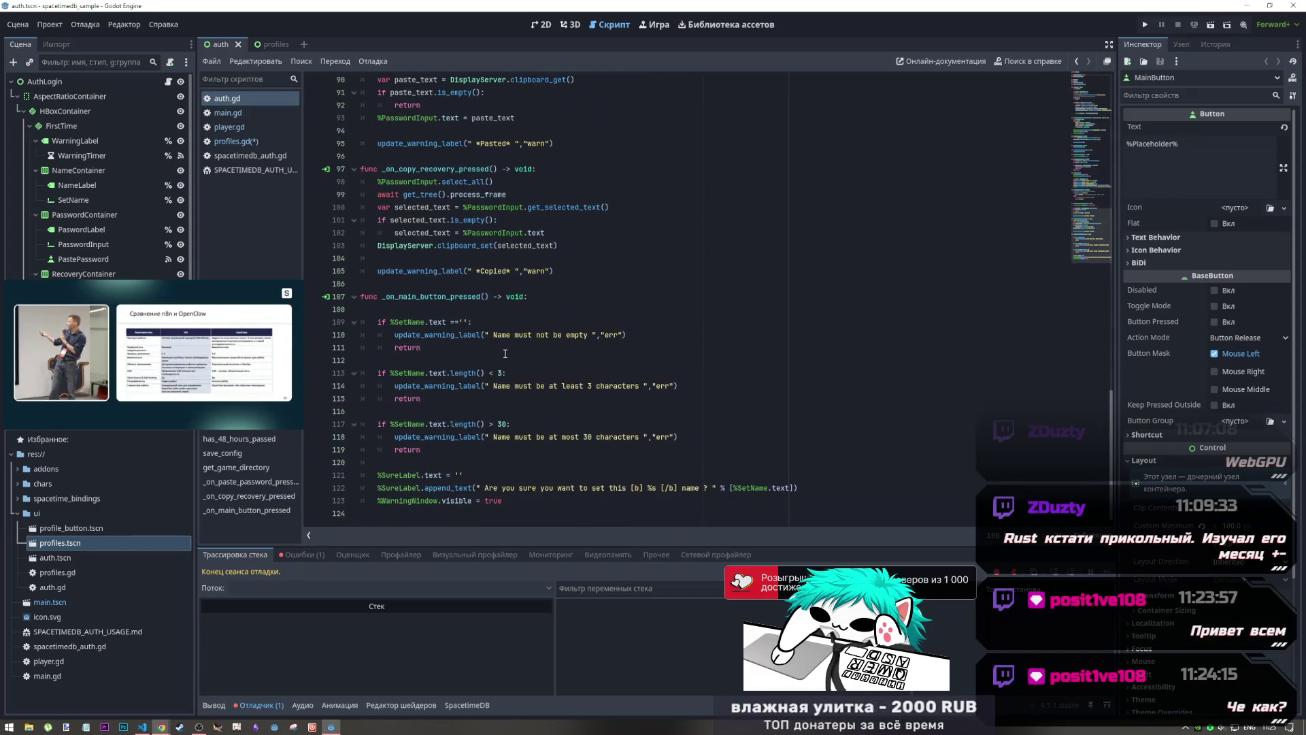
{"action": "scroll", "coordinate": [505, 353], "scroll_direction": "up", "scroll_amount": 19}
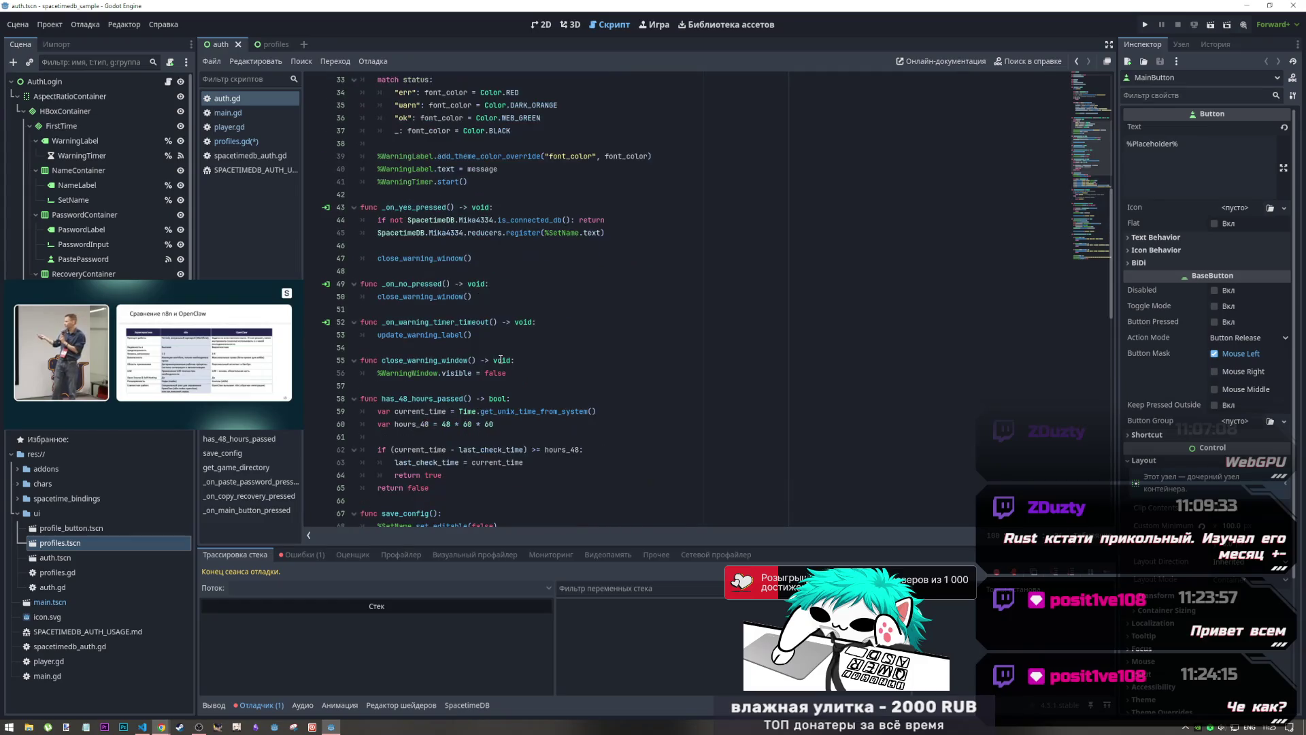
{"action": "mouse_move", "coordinate": [110, 291]}
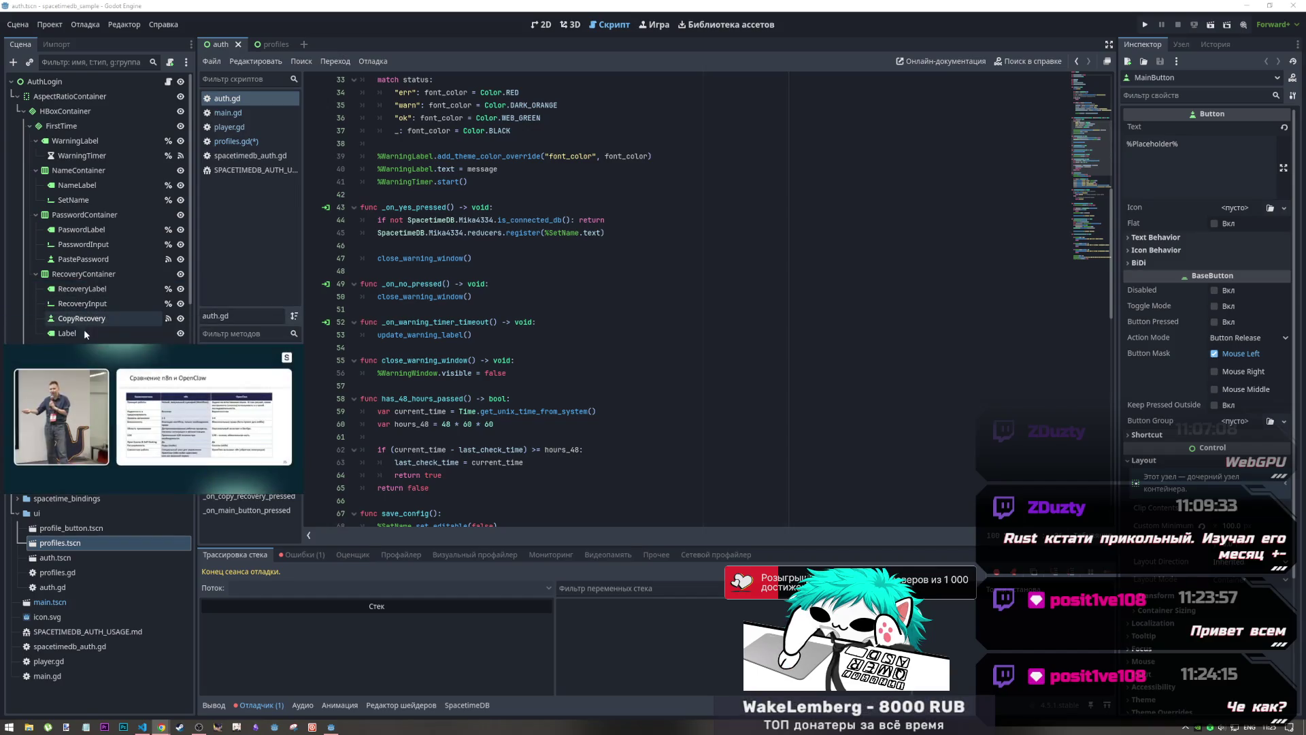
{"action": "scroll", "coordinate": [107, 318], "scroll_direction": "down", "scroll_amount": 3}
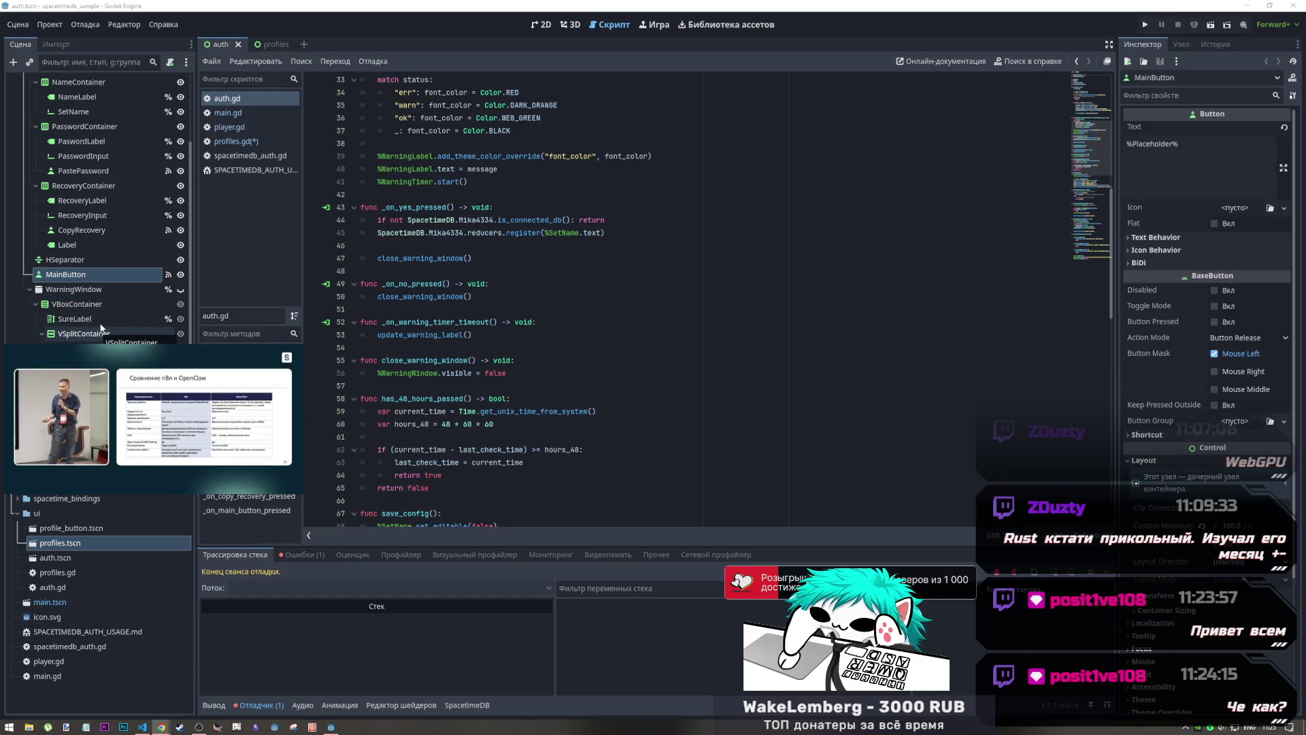
{"action": "scroll", "coordinate": [103, 294], "scroll_direction": "up", "scroll_amount": 1}
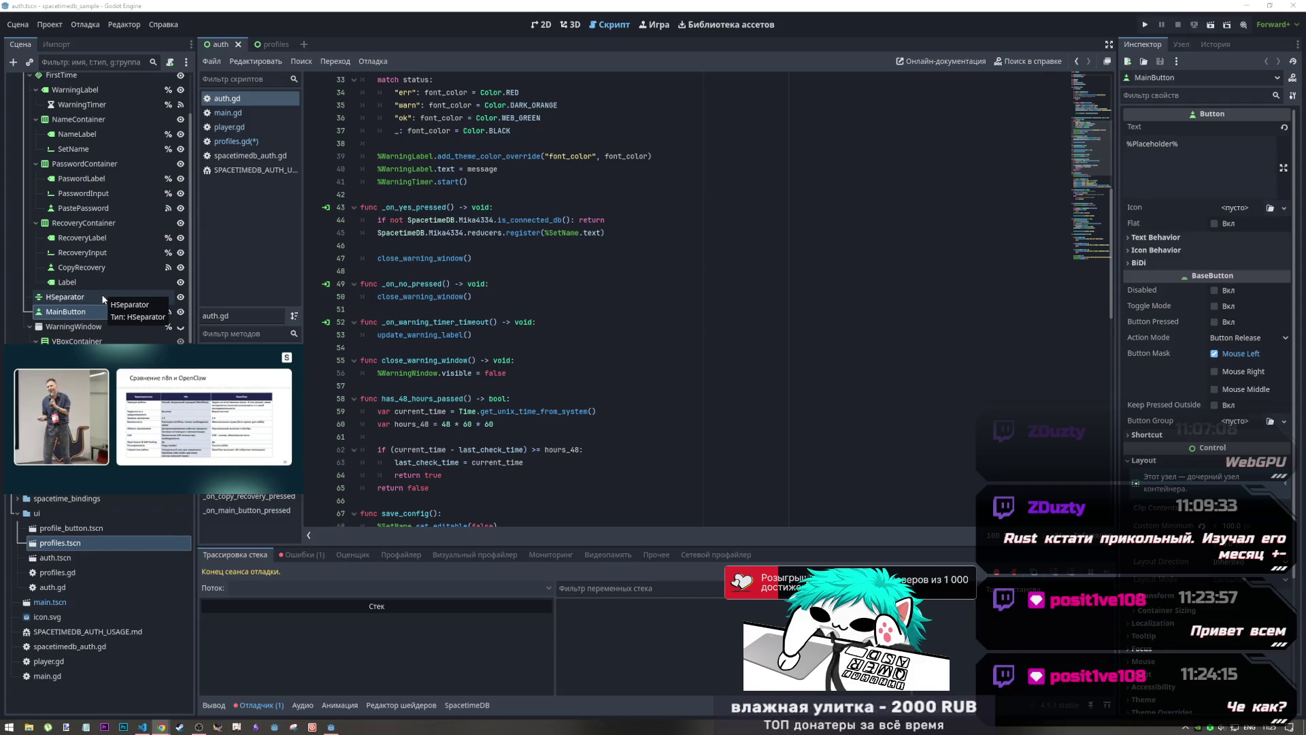
{"action": "scroll", "coordinate": [102, 298], "scroll_direction": "up", "scroll_amount": 1}
{"action": "scroll", "coordinate": [102, 300], "scroll_direction": "down", "scroll_amount": 2}
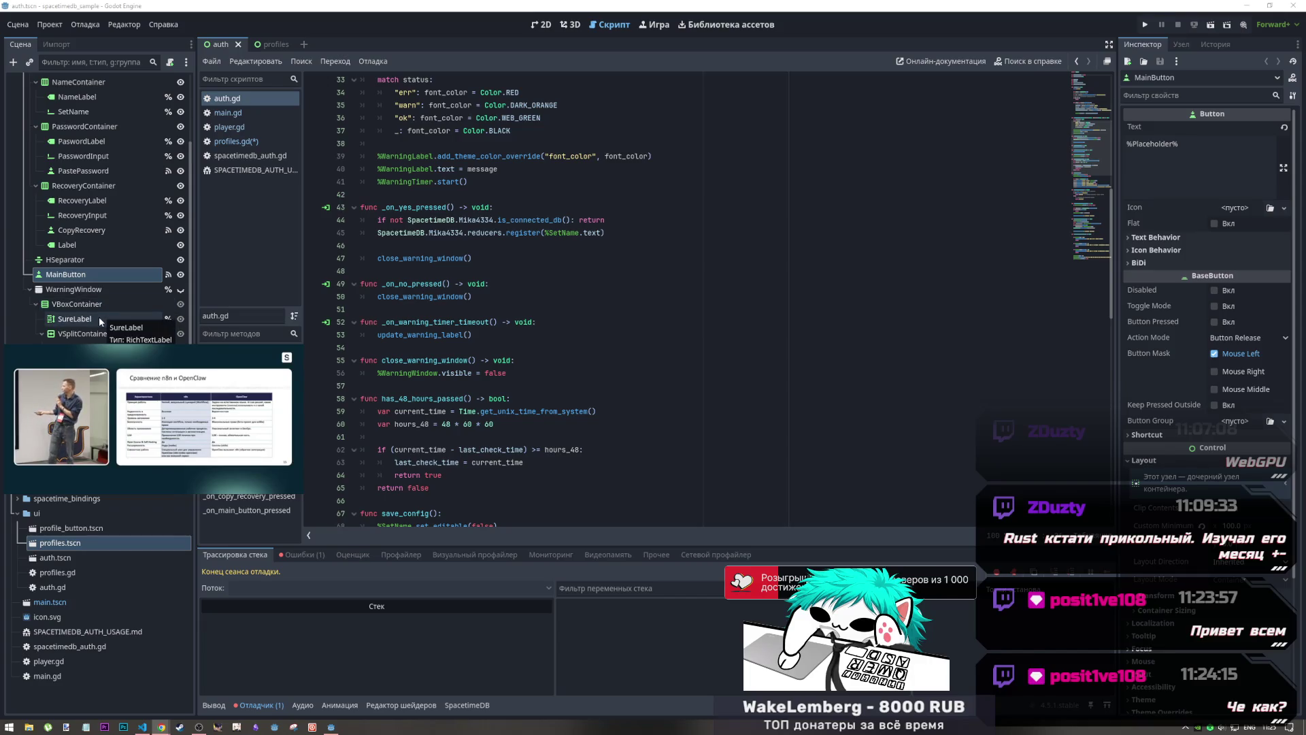
- Select the HSeparator and MainButton nodes, then scroll auth.gd back to line 1
{"action": "left_click", "coordinate": [122, 255]}
{"action": "scroll", "coordinate": [122, 248], "scroll_direction": "up", "scroll_amount": 3}
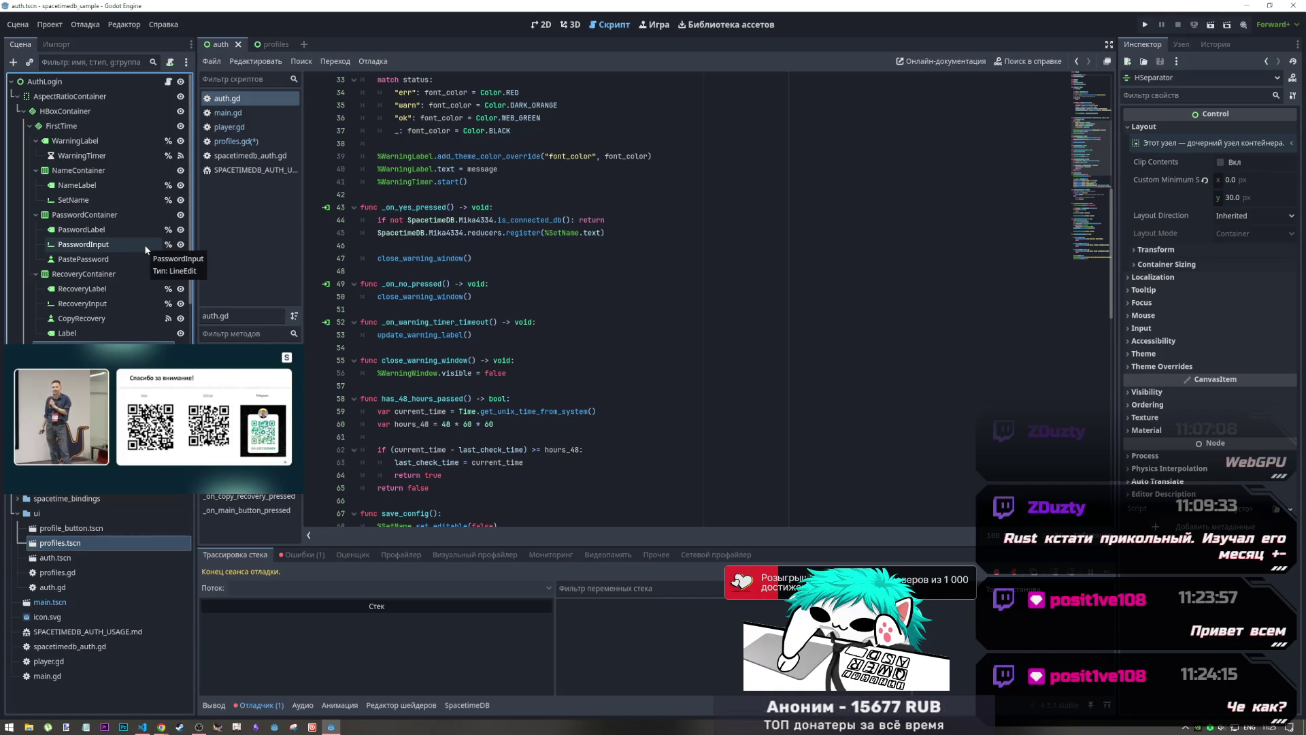
{"action": "scroll", "coordinate": [145, 244], "scroll_direction": "down", "scroll_amount": 3}
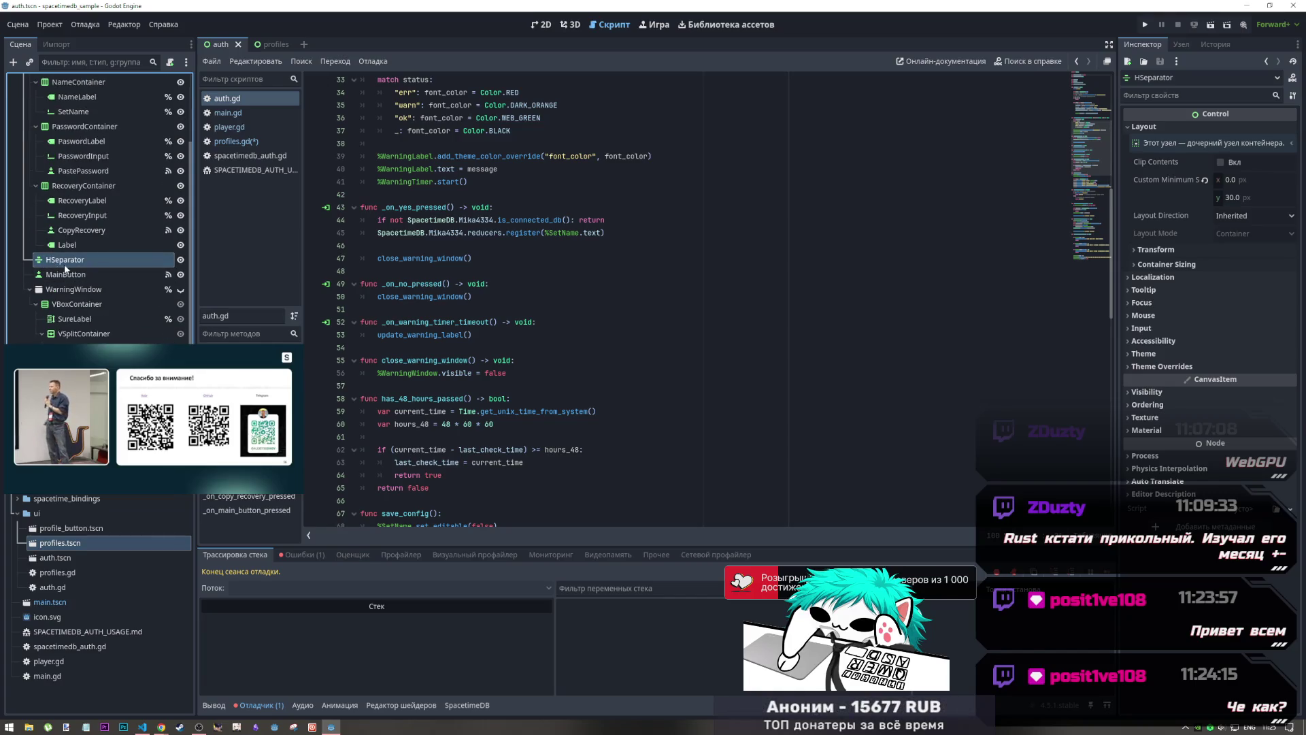
{"action": "left_click", "coordinate": [66, 274]}
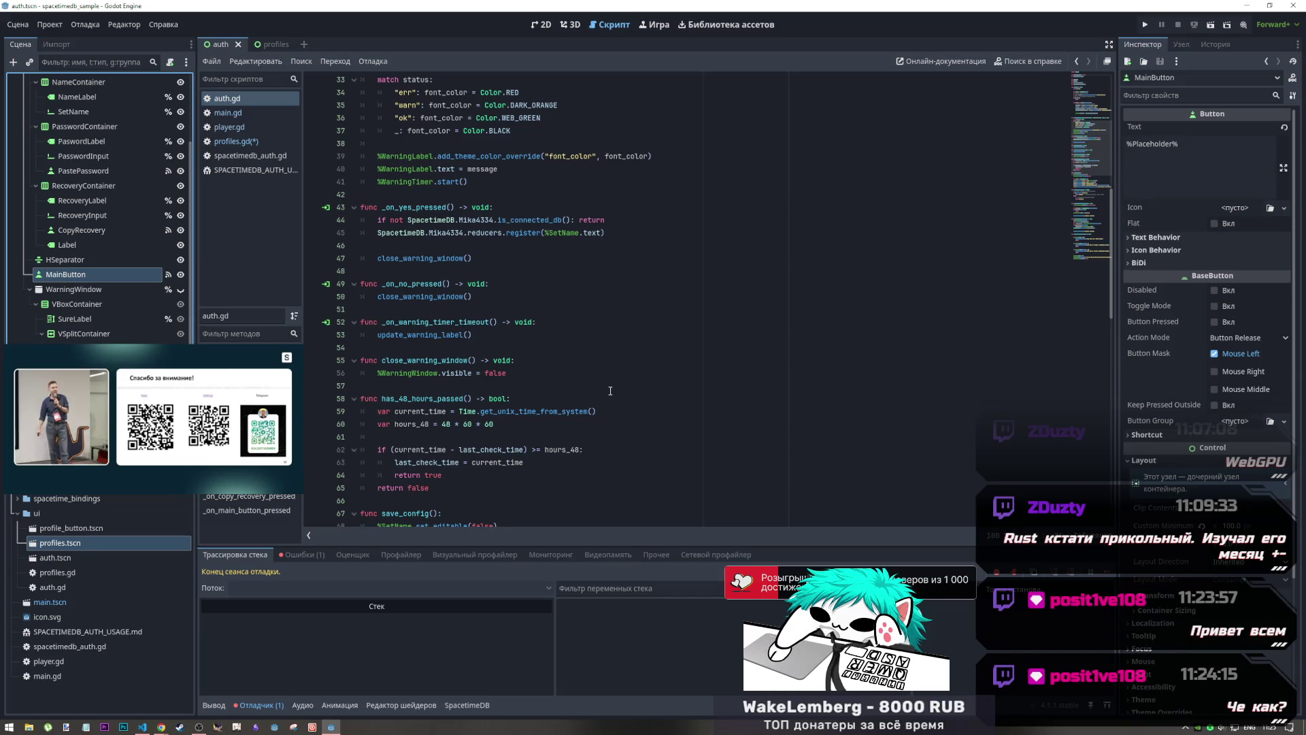
{"action": "scroll", "coordinate": [580, 394], "scroll_direction": "up", "scroll_amount": 5}
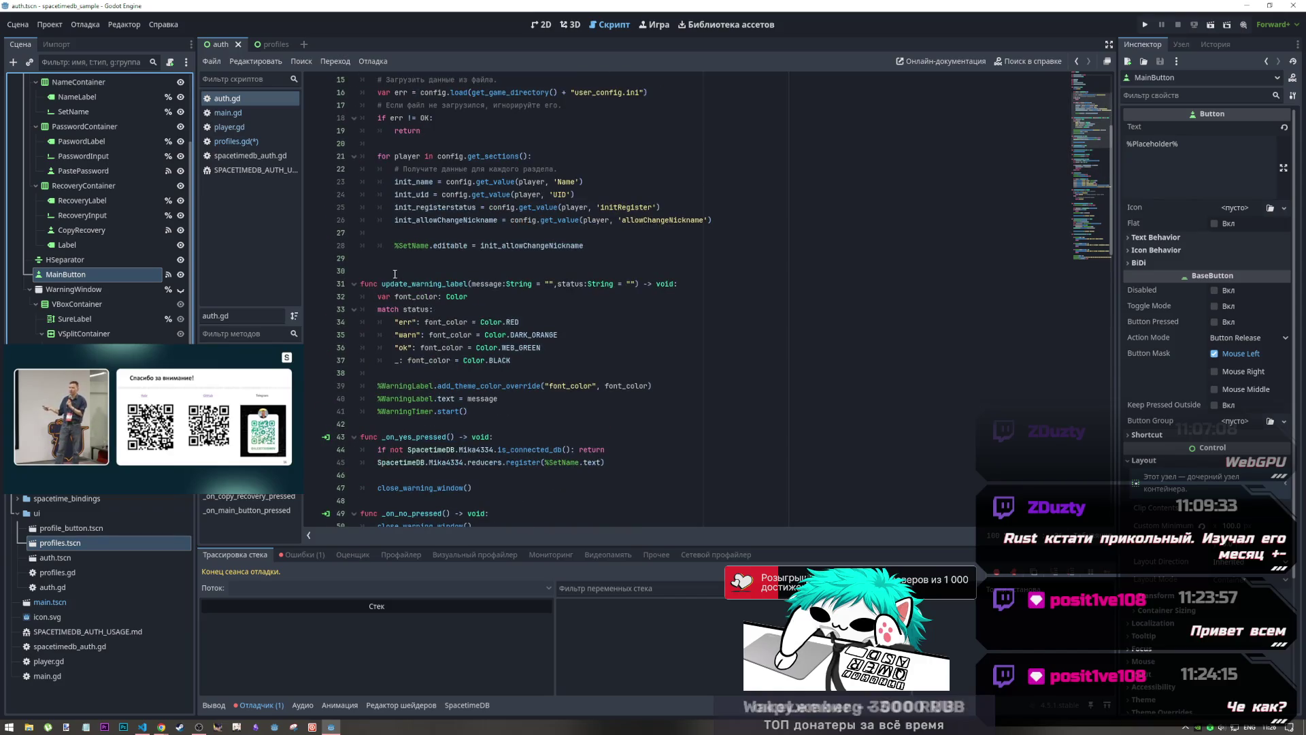
{"action": "scroll", "coordinate": [396, 281], "scroll_direction": "up", "scroll_amount": 4}
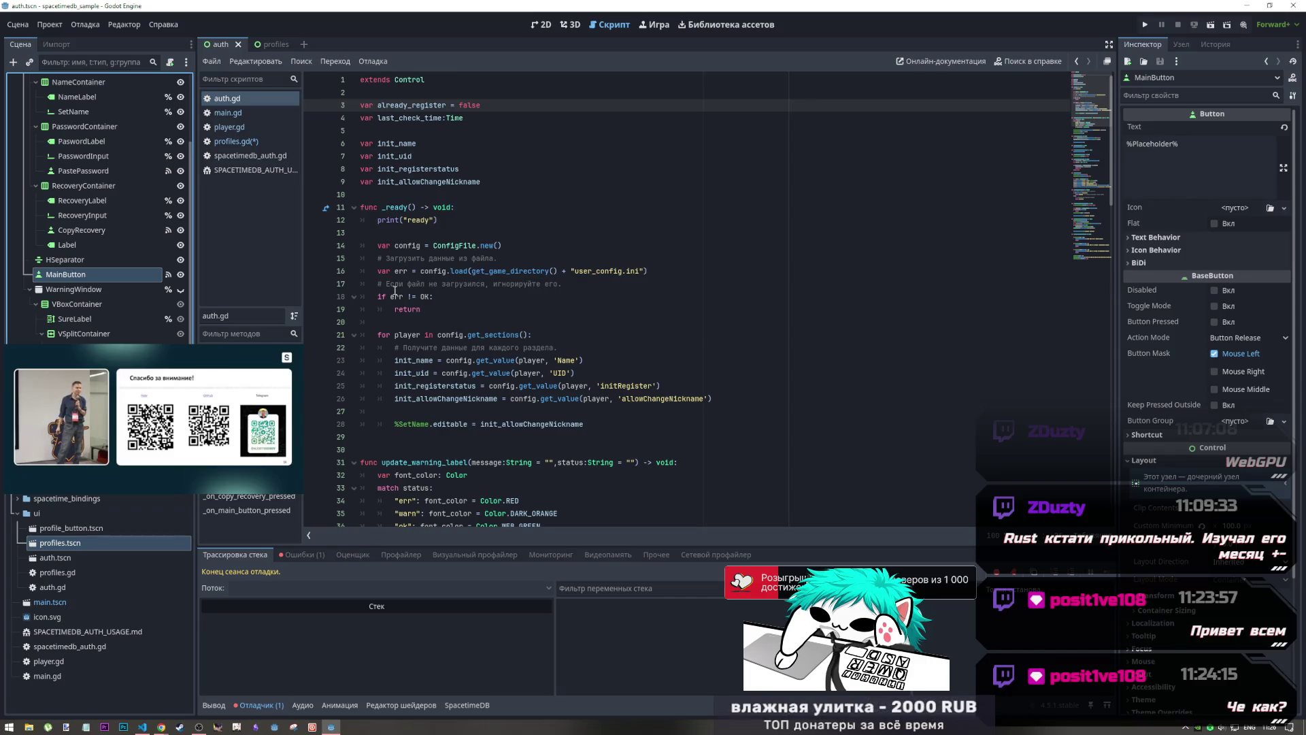
{"action": "left_click", "coordinate": [449, 136]}
{"action": "key", "text": "Up"}
{"action": "key", "text": "Up"}
{"action": "key", "text": "Up"}
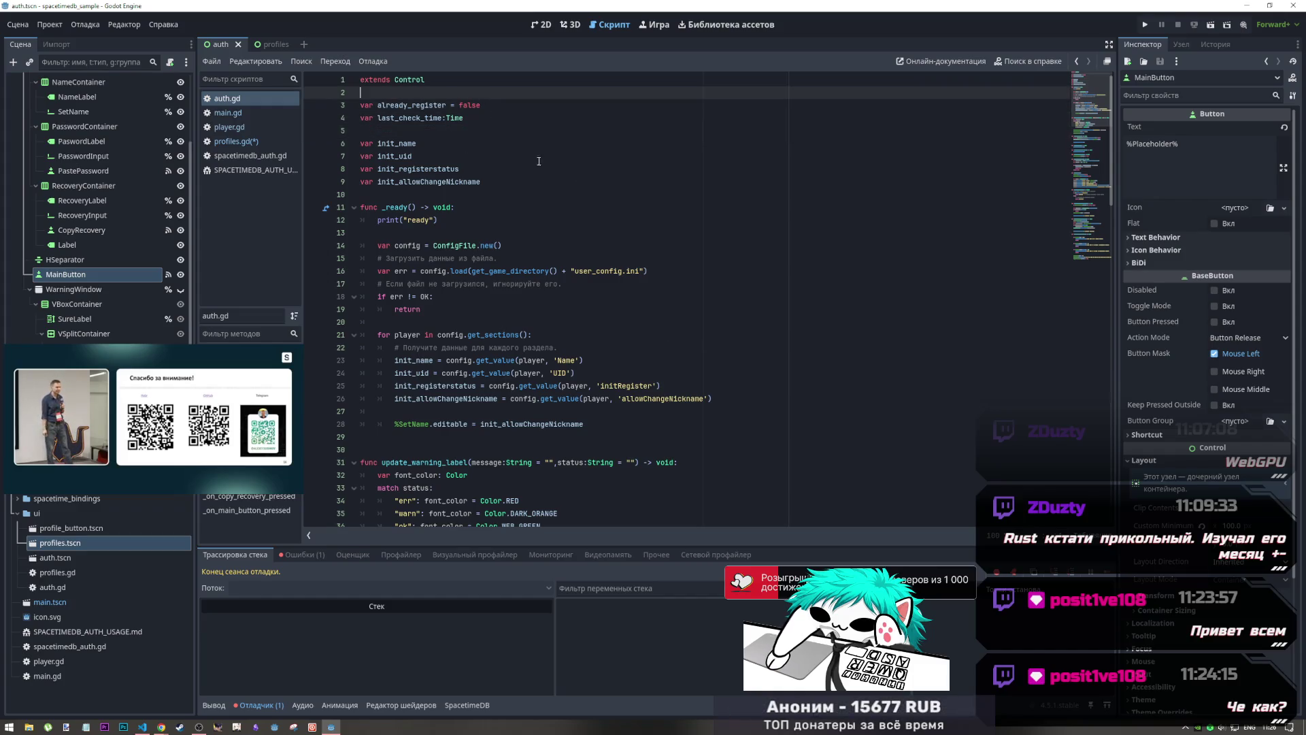
{"action": "key", "text": "Return"}
{"action": "type", "text": "@expory"}
{"action": "key", "text": "BackSpace"}
{"action": "type", "text": "t"}
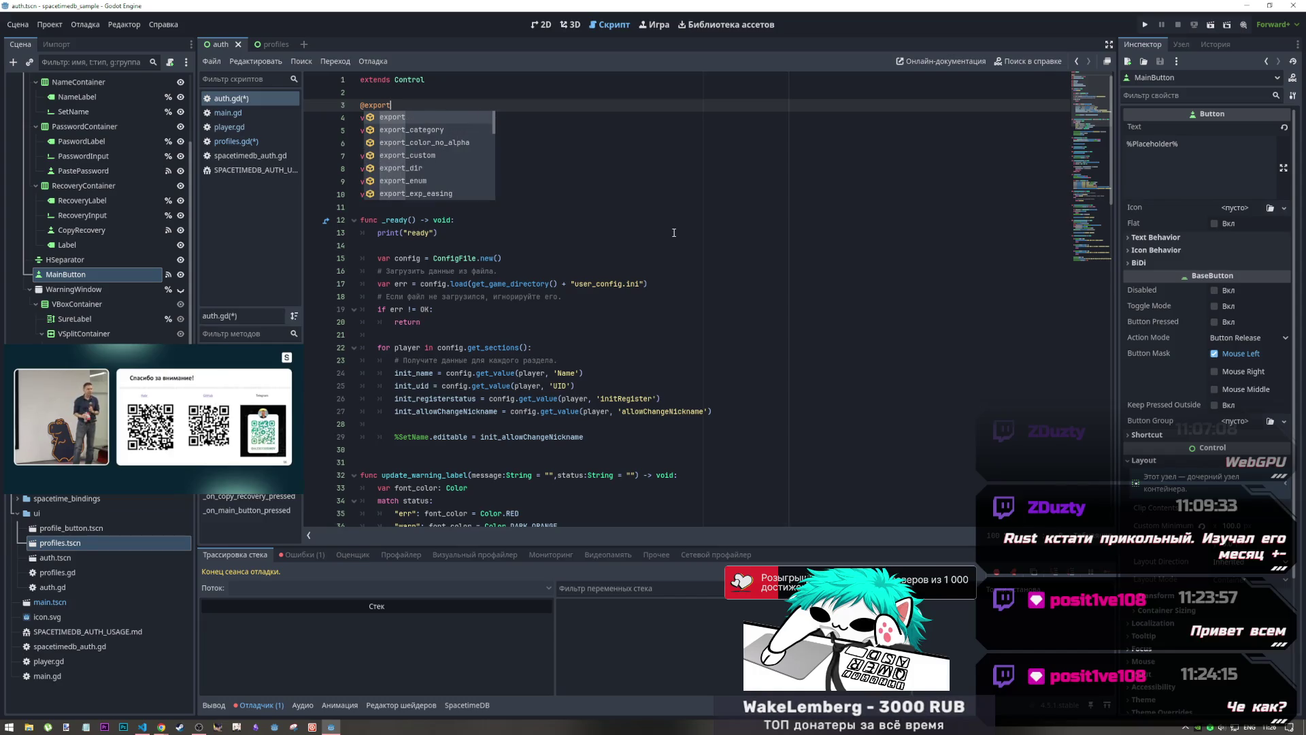
{"action": "key", "text": "Down"}
{"action": "key", "text": "Down"}
{"action": "key", "text": "Down"}
{"action": "key", "text": "Return"}
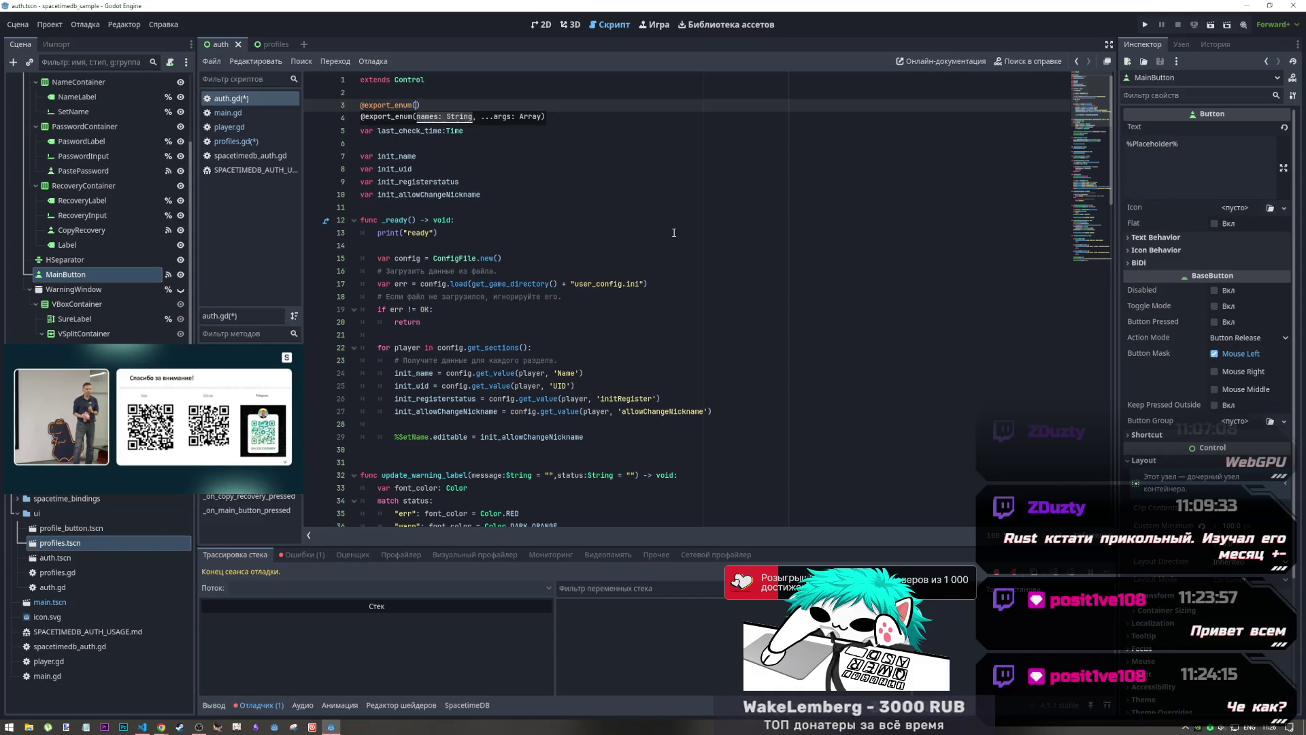
{"action": "key", "text": "End"}
{"action": "key", "text": "Return"}
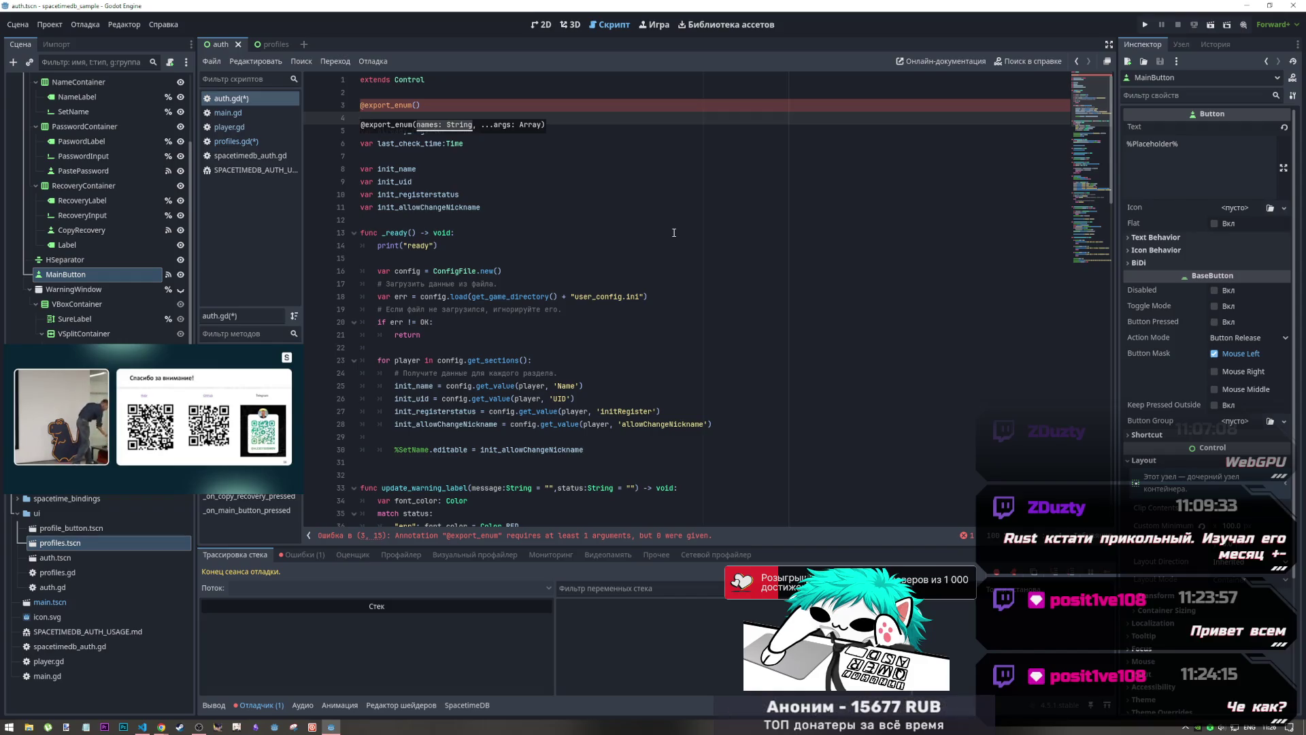
{"action": "key", "text": "Up"}
{"action": "key", "text": "End"}
{"action": "key", "text": "Left"}
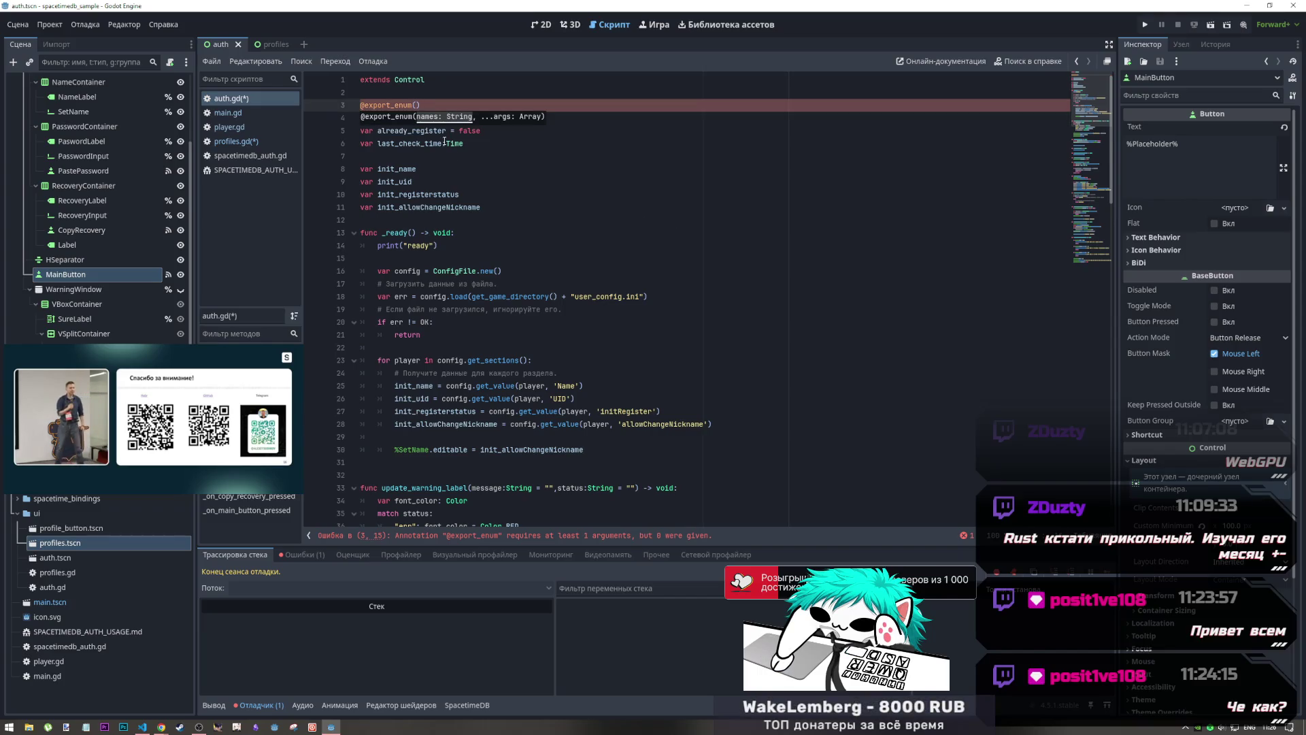
{"action": "left_click", "coordinate": [398, 106], "text": "ctrl"}
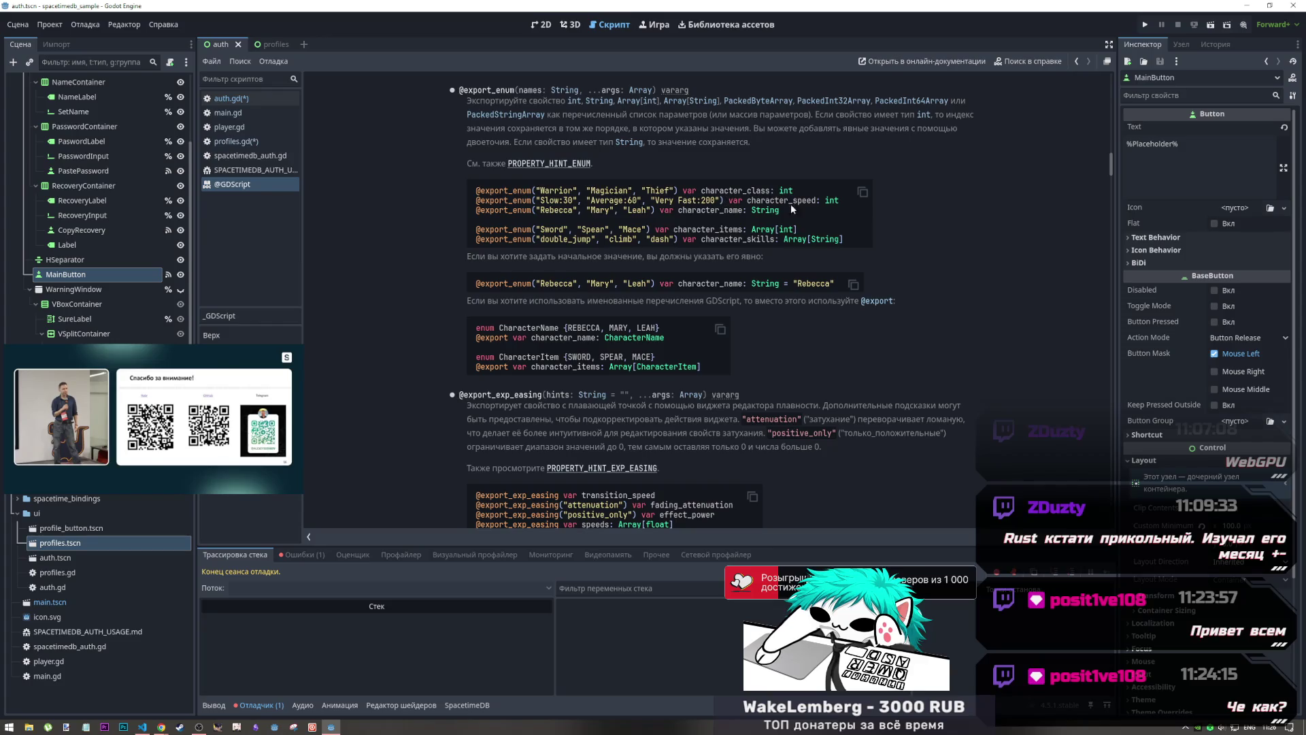
{"action": "left_click_drag", "start_coordinate": [840, 202], "coordinate": [475, 201]}
{"action": "key", "text": "ctrl+c"}
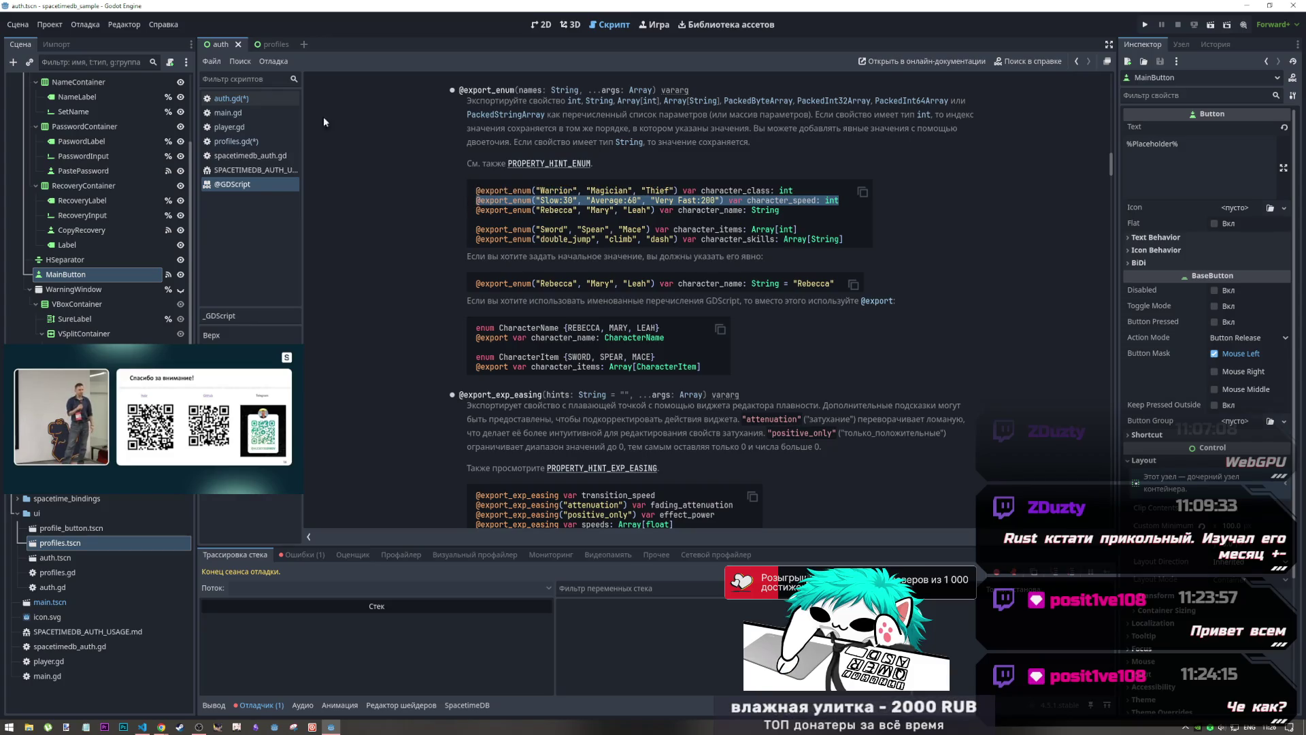
{"action": "left_click", "coordinate": [235, 102]}
{"action": "key", "text": "Return"}
{"action": "key", "text": "Return"}
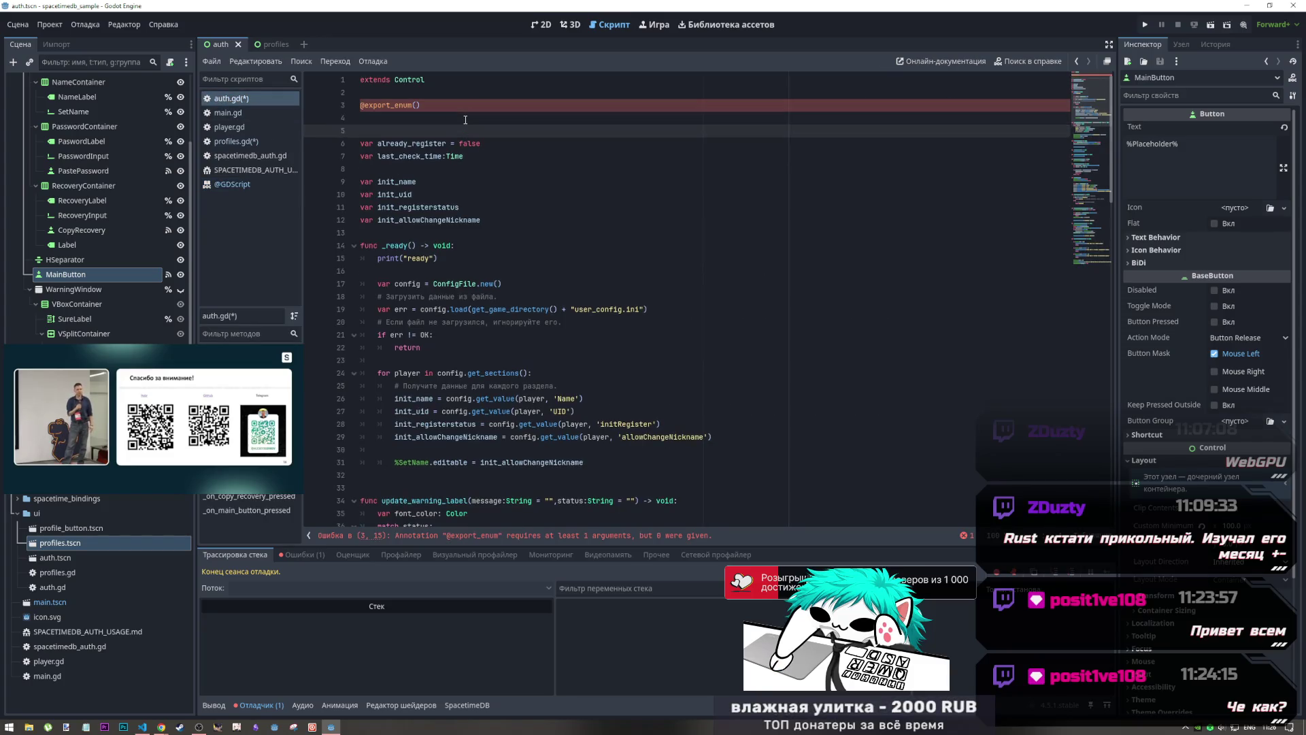
{"action": "key", "text": "ctrl+v"}
{"action": "key", "text": "BackSpace"}
{"action": "left_click_drag", "start_coordinate": [422, 105], "coordinate": [331, 95]}
{"action": "key", "text": "Delete"}
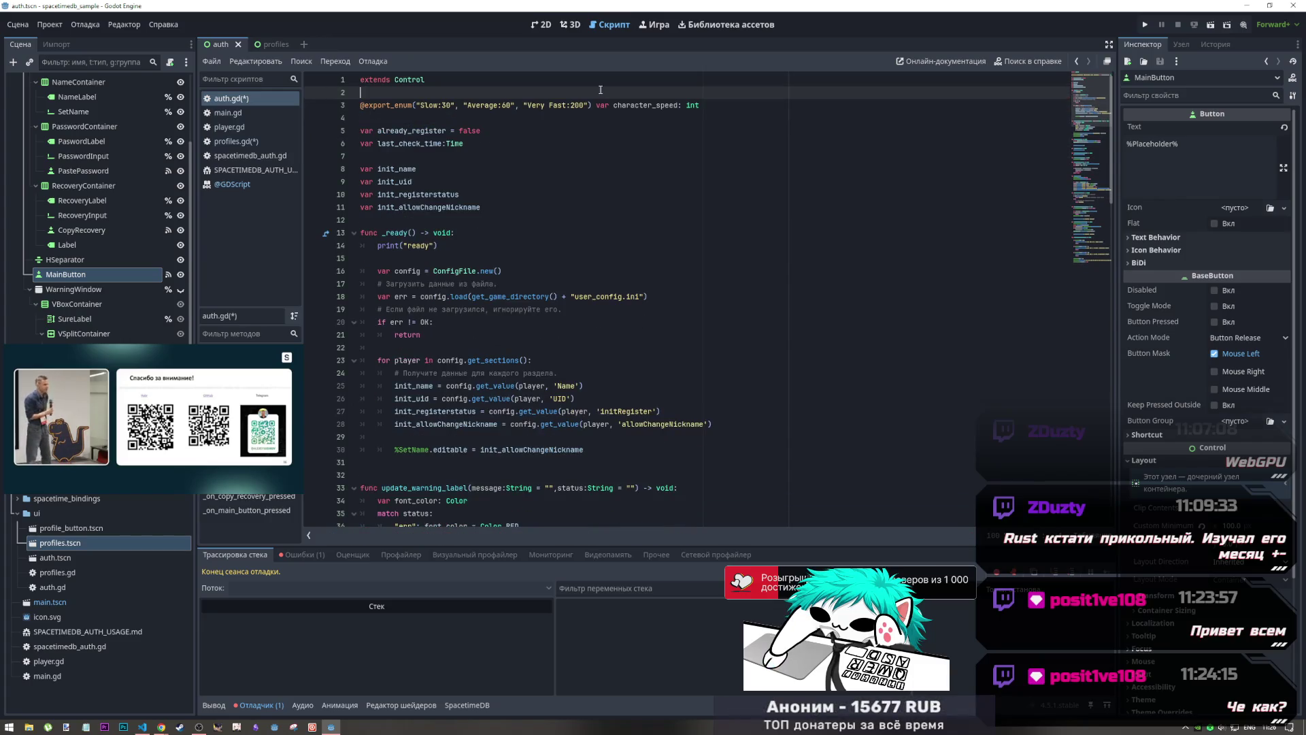
{"action": "left_click", "coordinate": [699, 121]}
- Renumber the enum option values to 0, 1, 2 and give character_speed a default '= 0'
{"action": "double_click", "coordinate": [443, 118]}
{"action": "type", "text": "1"}
{"action": "double_click", "coordinate": [502, 118]}
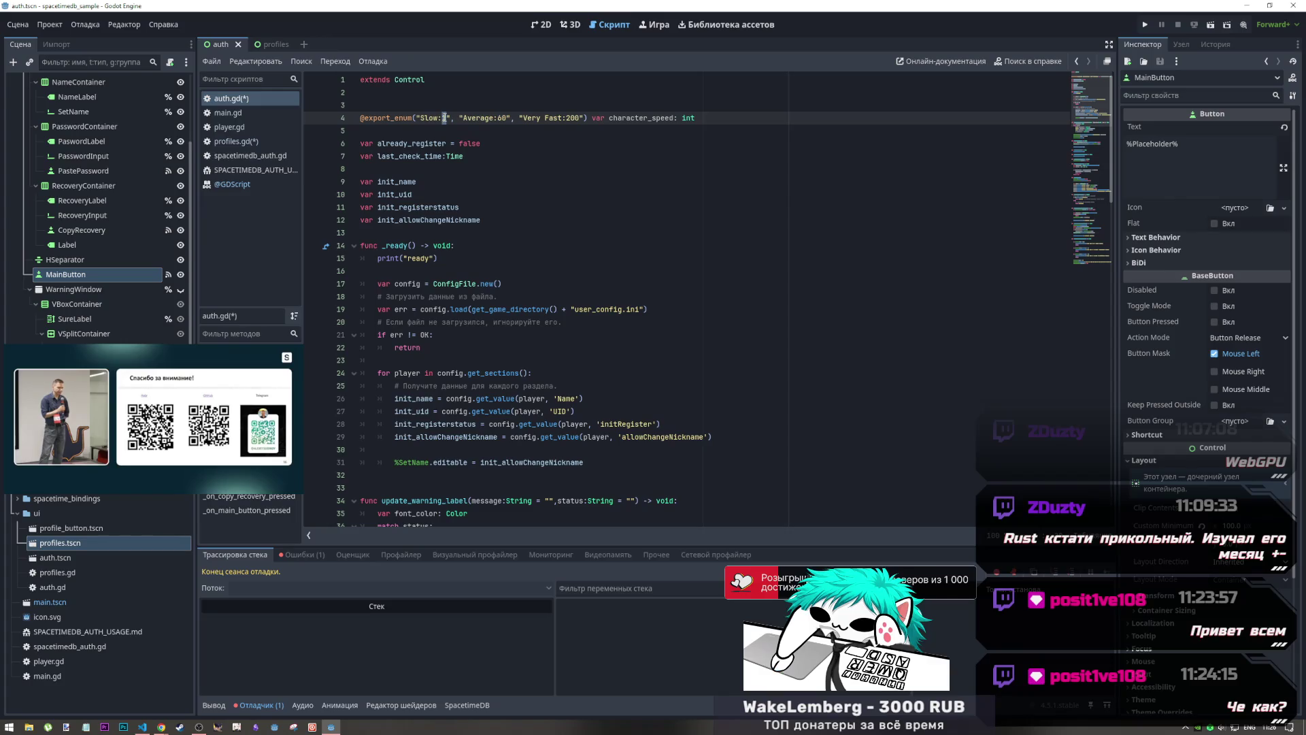
{"action": "double_click", "coordinate": [504, 118]}
{"action": "type", "text": "1"}
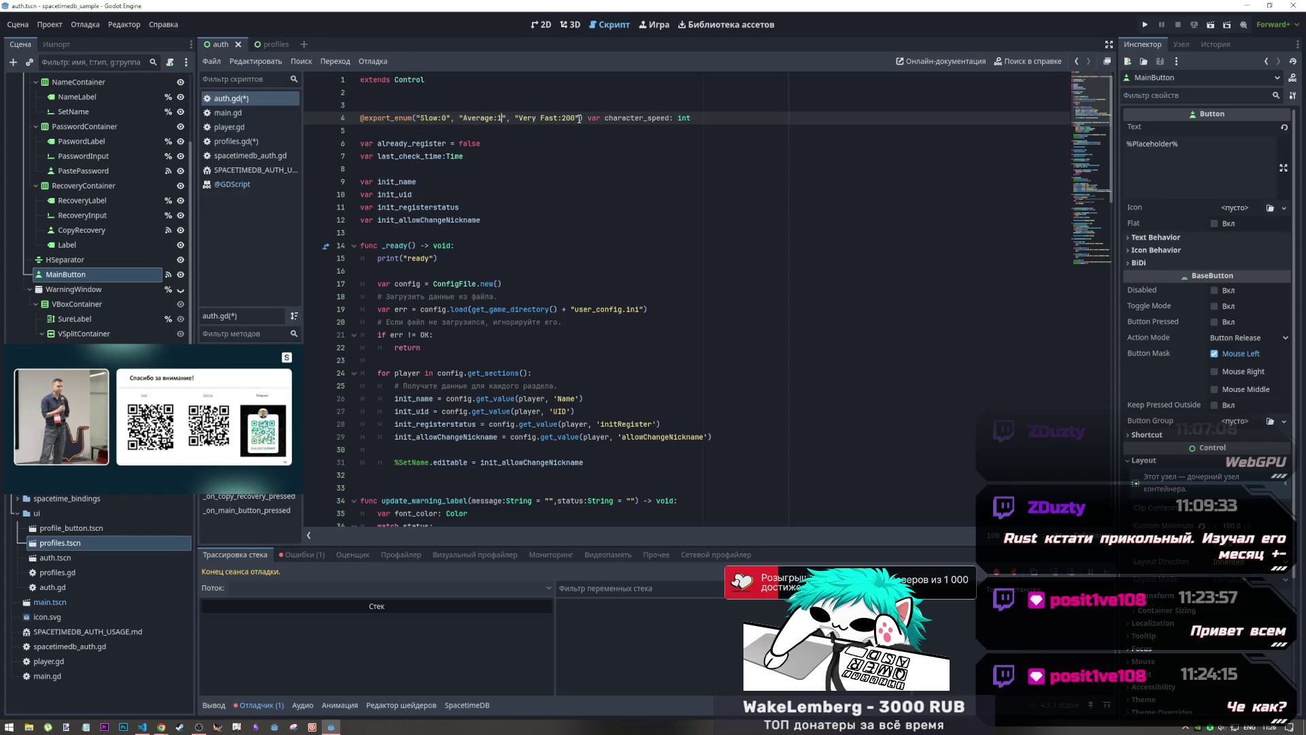
{"action": "double_click", "coordinate": [568, 117]}
{"action": "type", "text": "2"}
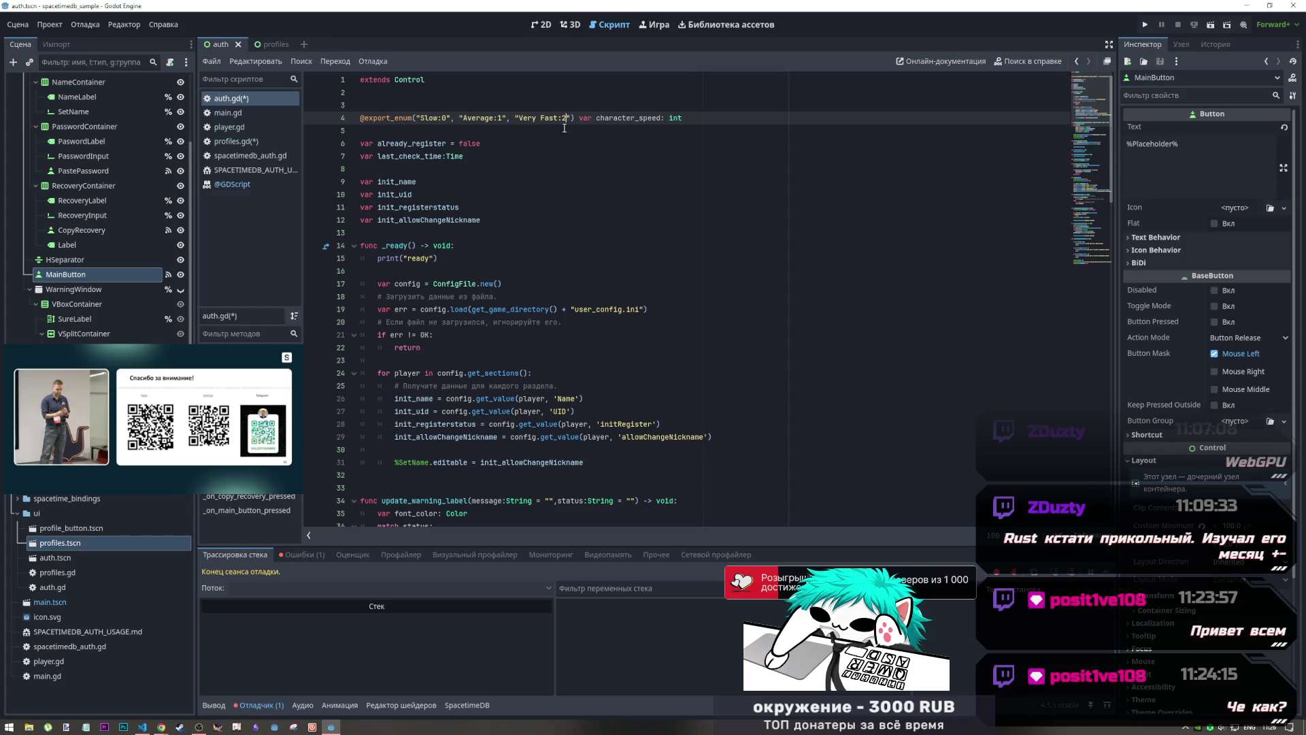
{"action": "left_click", "coordinate": [437, 118]}
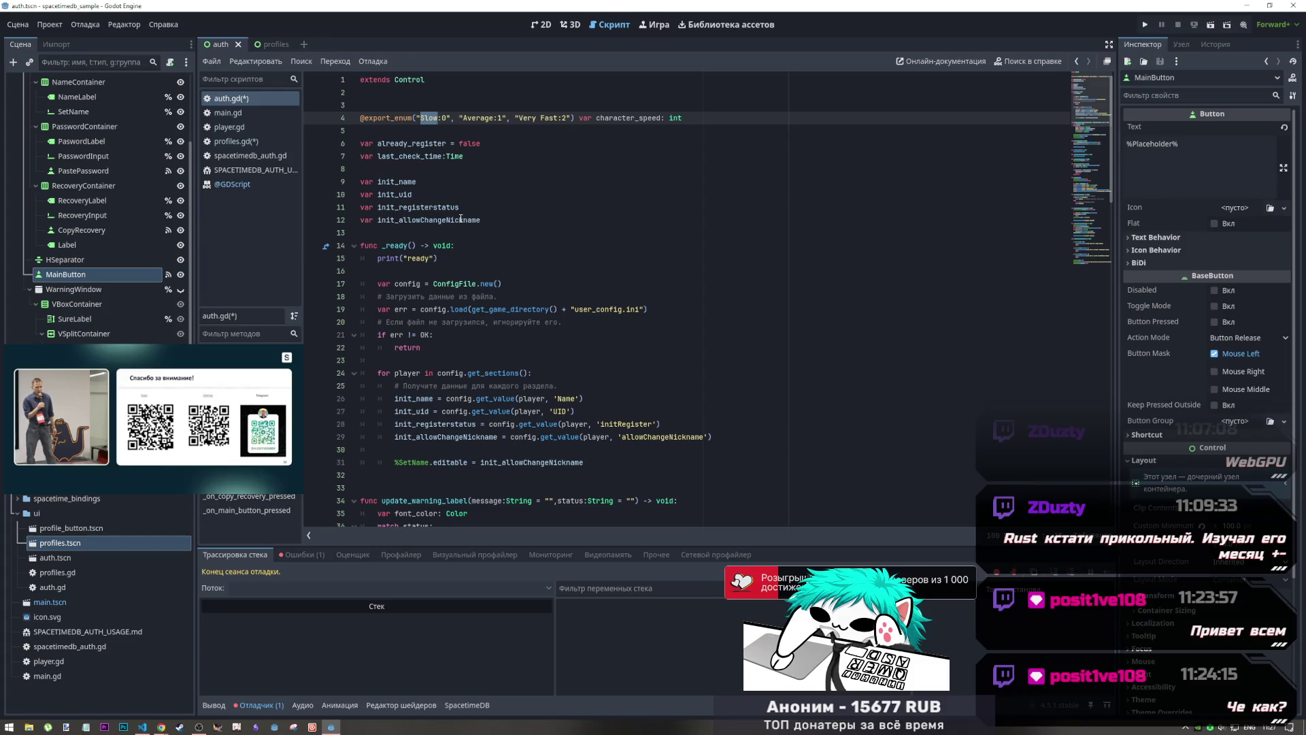
{"action": "key", "text": "End"}
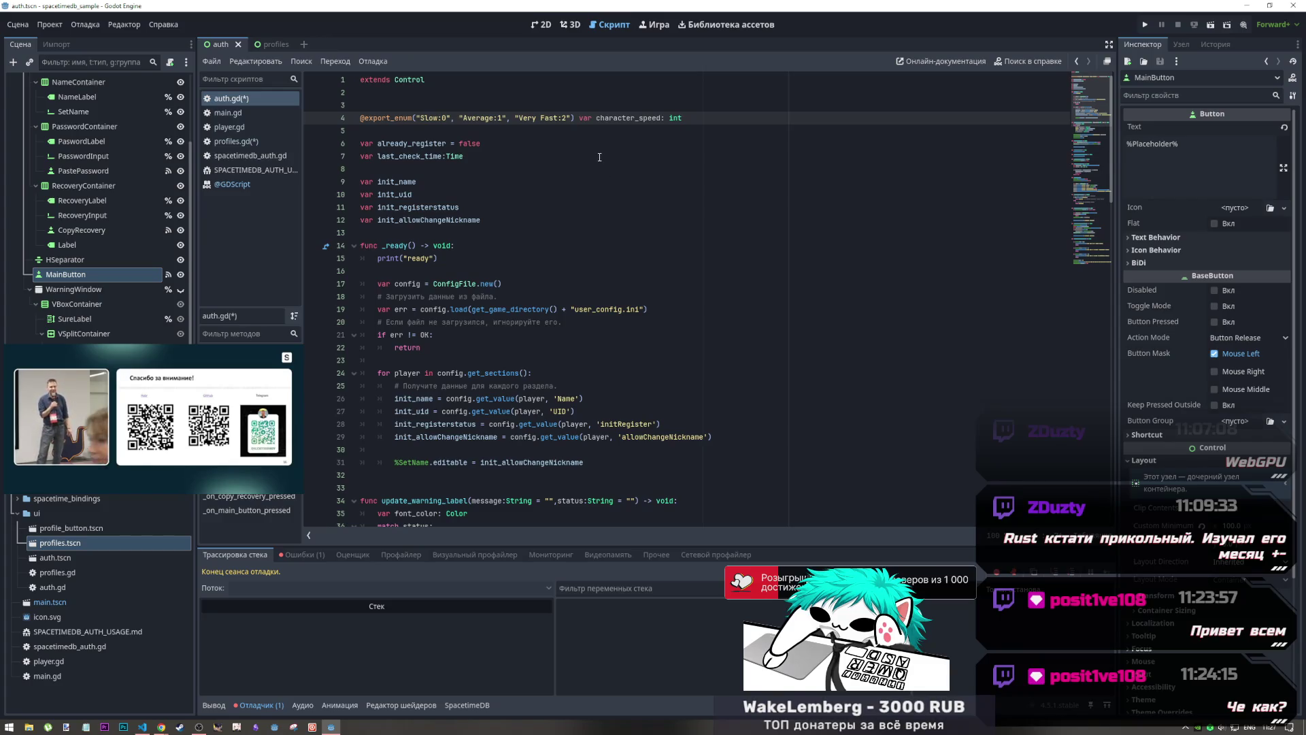
{"action": "type", "text": "= "}
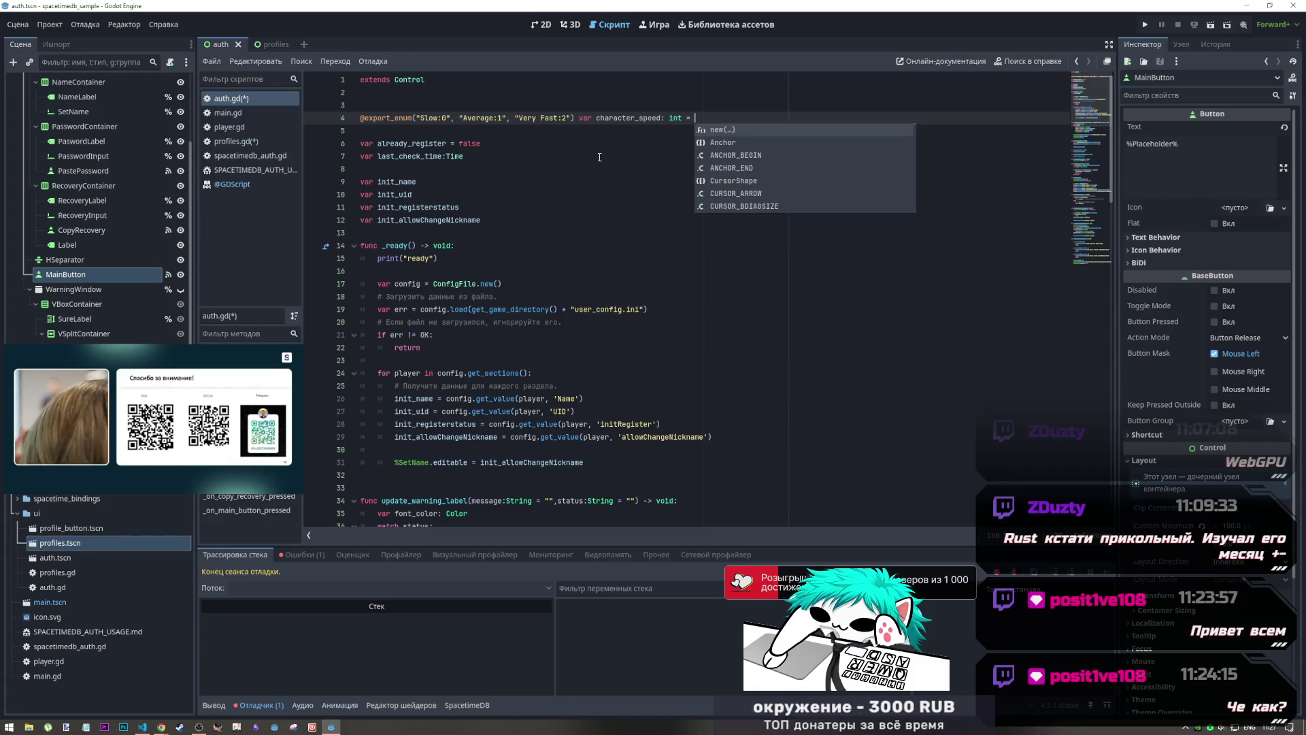
{"action": "type", "text": "0"}
{"action": "left_click", "coordinate": [425, 118]}
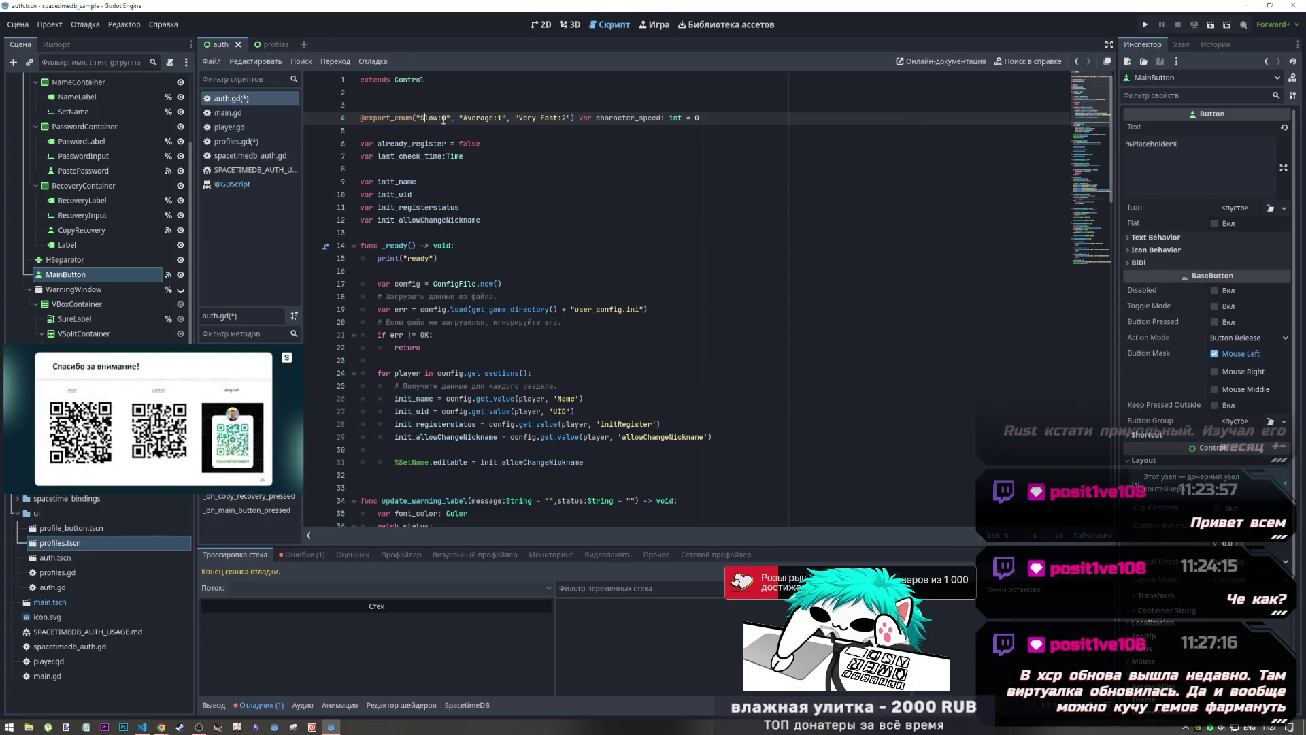
{"action": "double_click", "coordinate": [423, 118]}
{"action": "type", "text": "Register"}
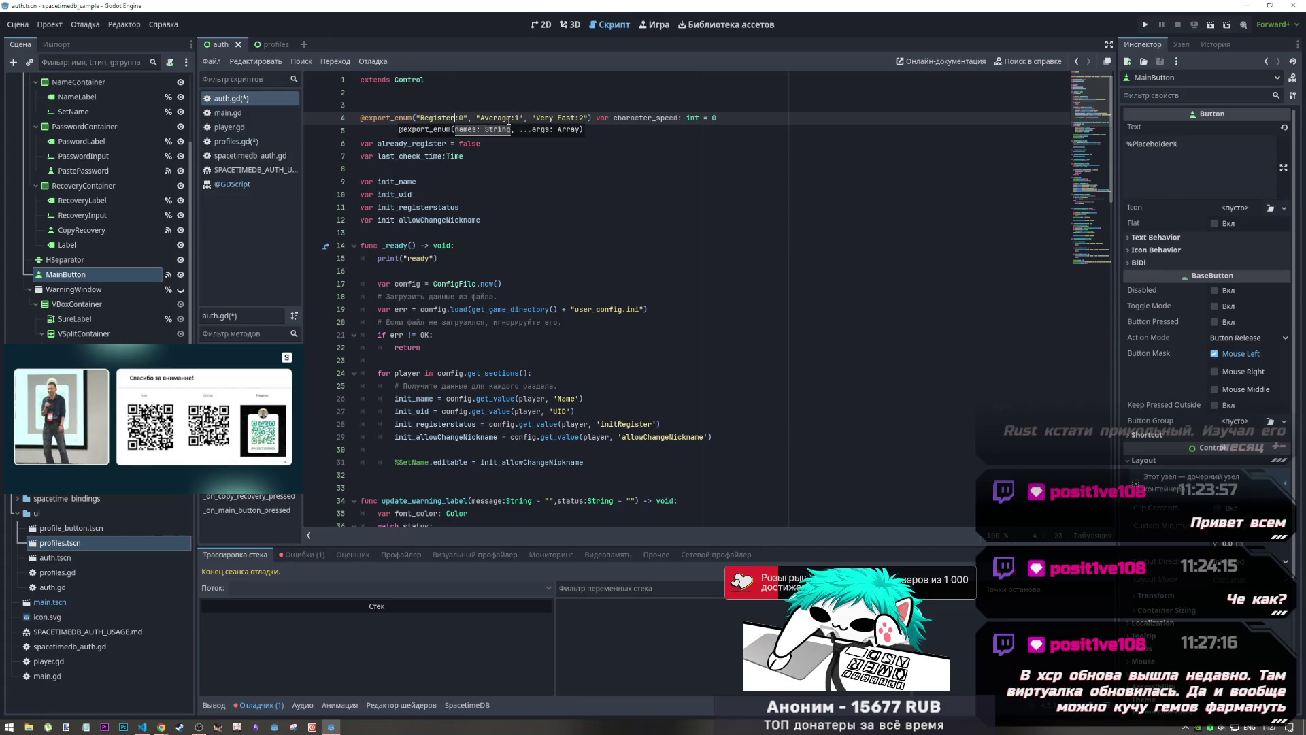
{"action": "left_click_drag", "start_coordinate": [511, 118], "coordinate": [481, 118]}
{"action": "type", "text": "Login"}
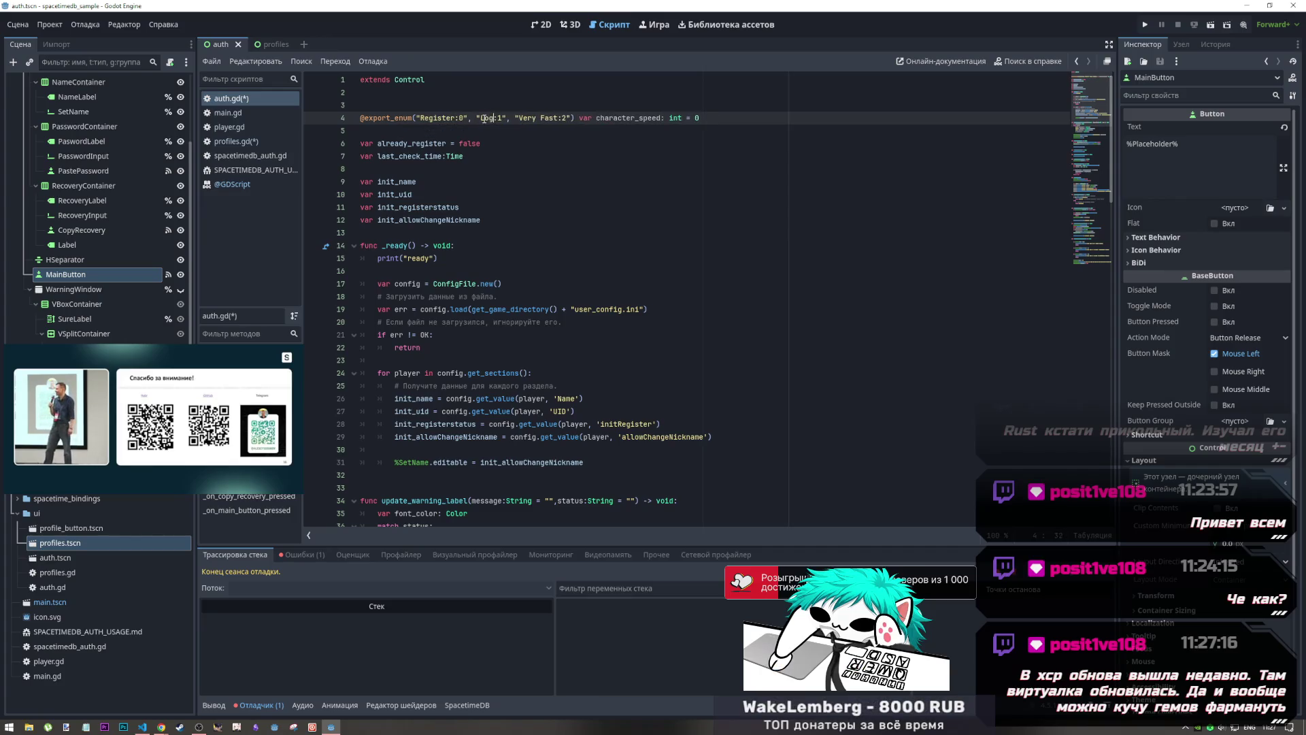
{"action": "left_click_drag", "start_coordinate": [566, 118], "coordinate": [527, 118]}
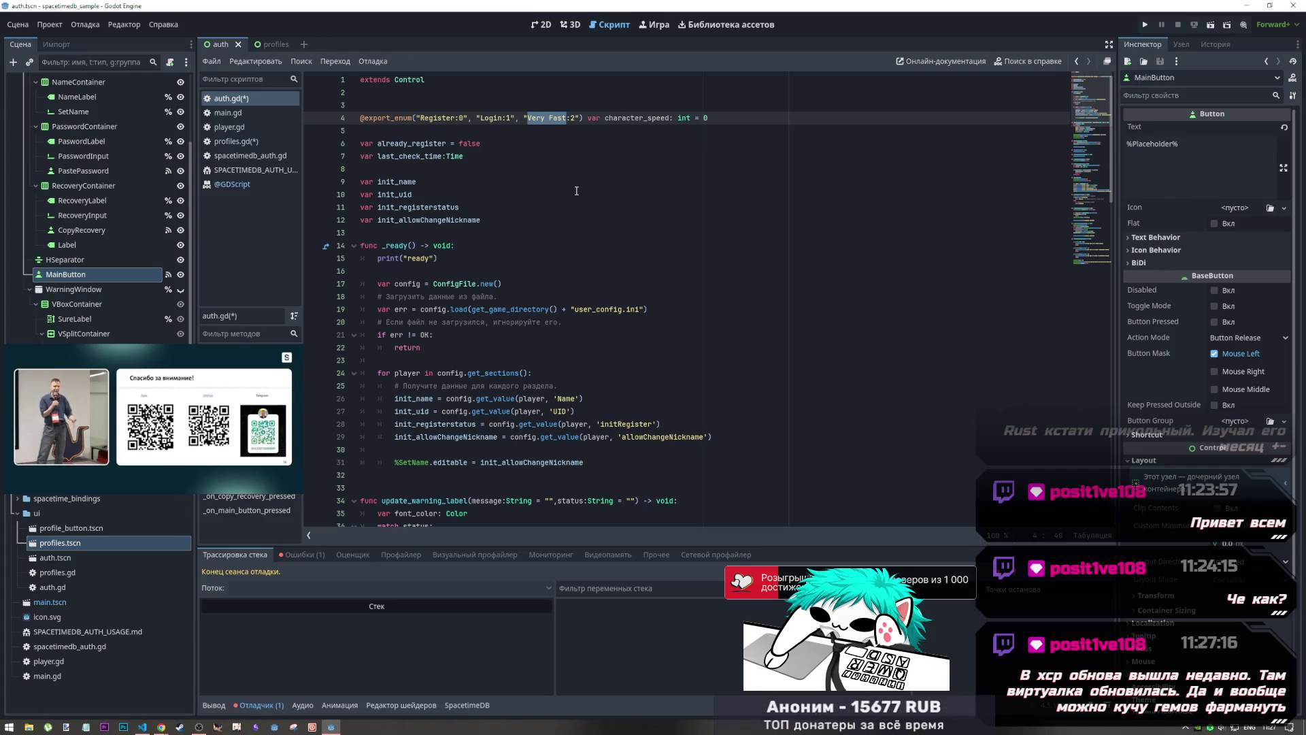
{"action": "left_click", "coordinate": [391, 117], "text": "ctrl"}
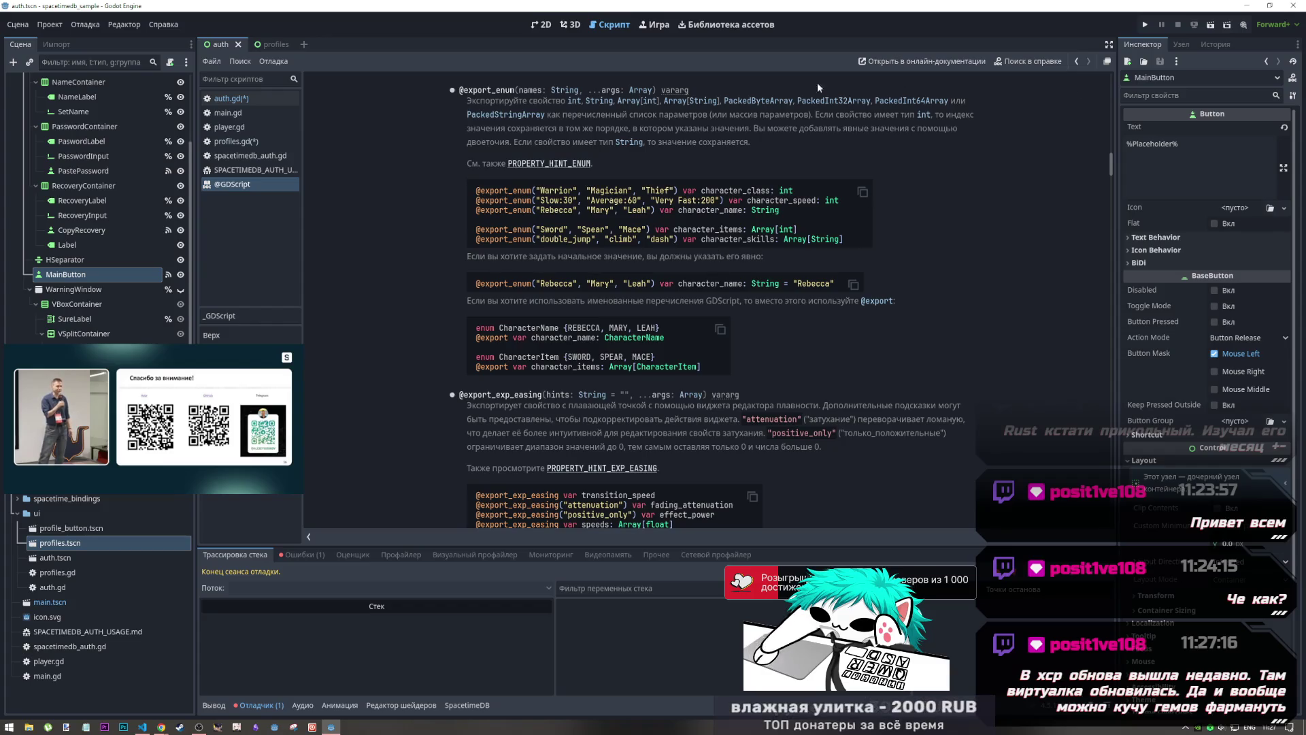
- In auth.gd, remove the ':0' and ':1' values and the Very Fast option
{"action": "left_click", "coordinate": [225, 99]}
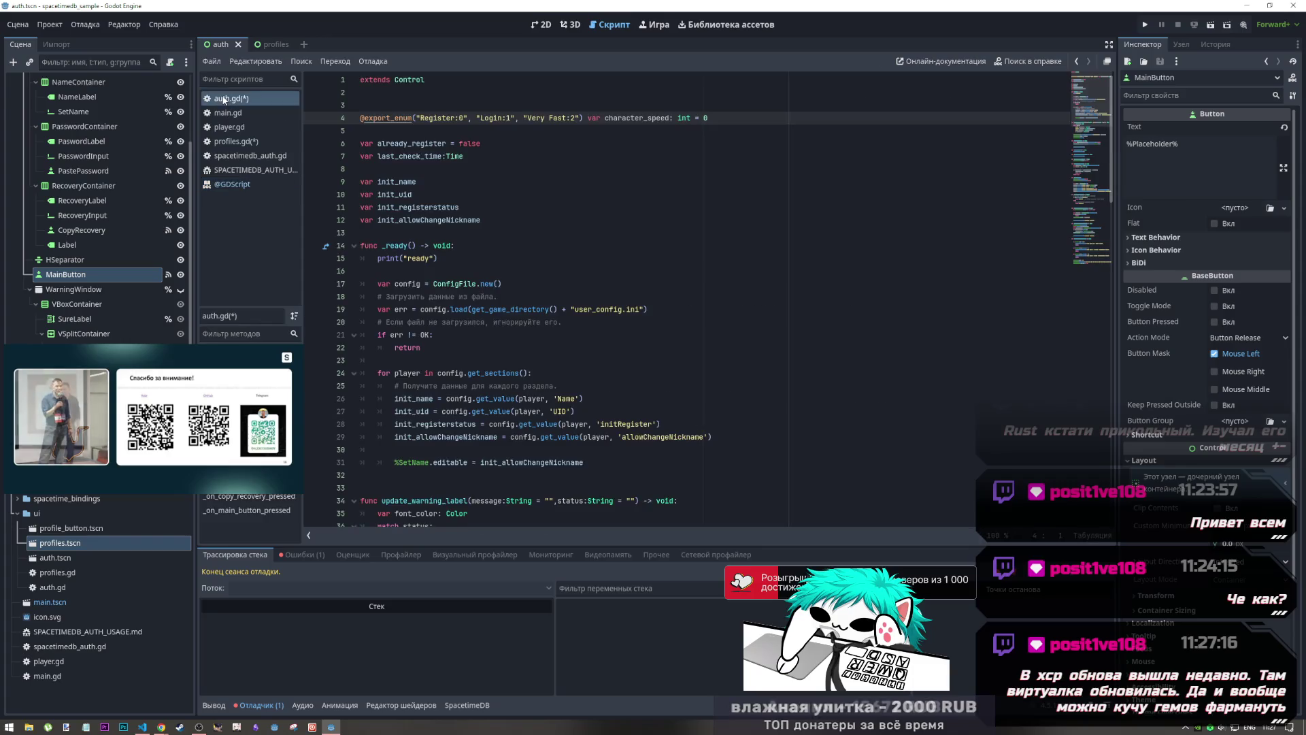
{"action": "left_click", "coordinate": [458, 118]}
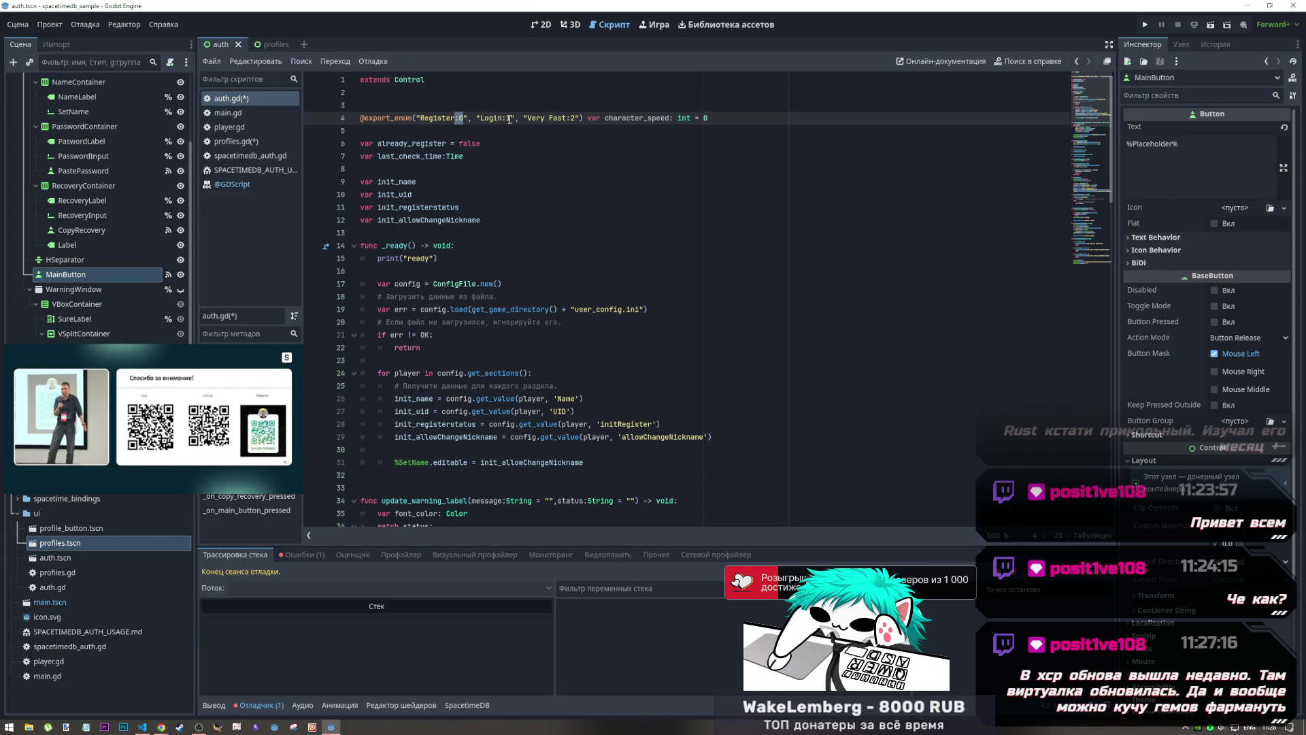
{"action": "key", "text": "BackSpace"}
{"action": "key", "text": "BackSpace"}
{"action": "key", "text": "BackSpace"}
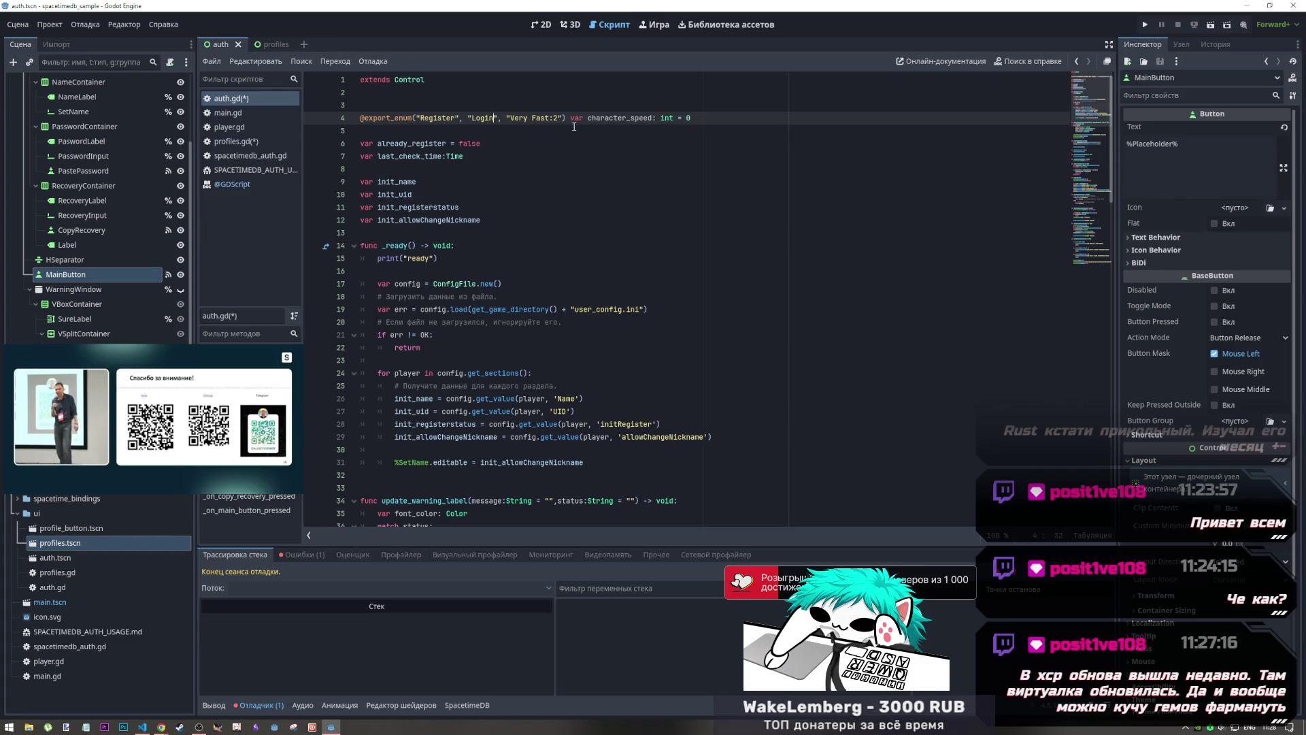
{"action": "left_click_drag", "start_coordinate": [556, 118], "coordinate": [504, 118]}
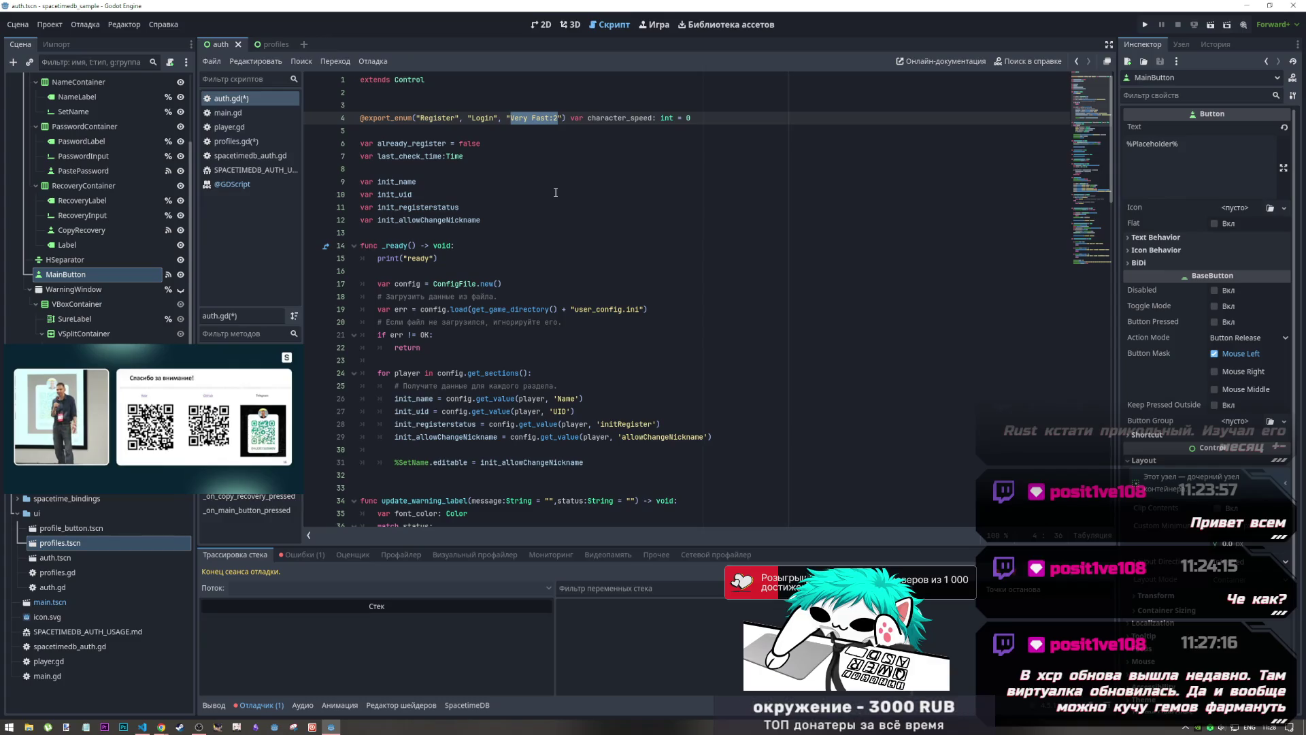
{"action": "double_click", "coordinate": [485, 118]}
{"action": "left_click_drag", "start_coordinate": [562, 118], "coordinate": [500, 118]}
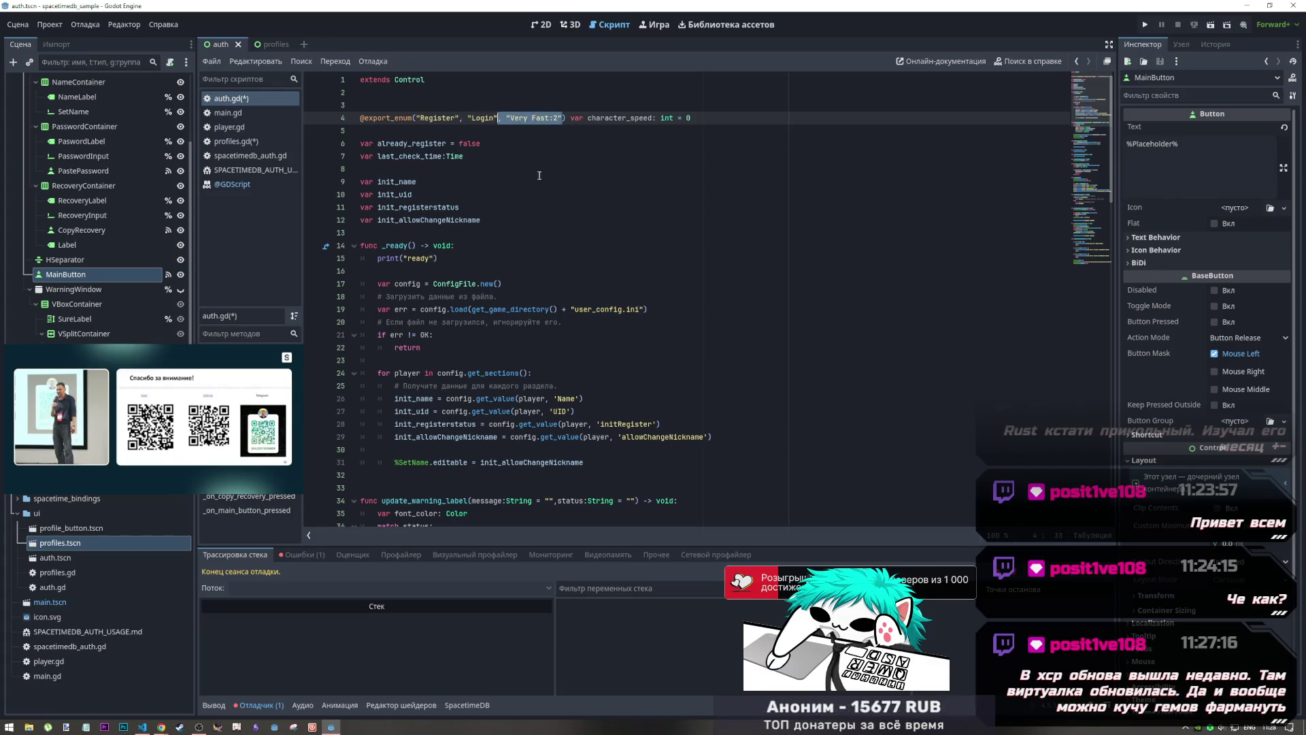
{"action": "key", "text": "Delete"}
- Start changing character_speed's type to an Array
{"action": "left_click", "coordinate": [622, 118]}
{"action": "left_click", "coordinate": [592, 117]}
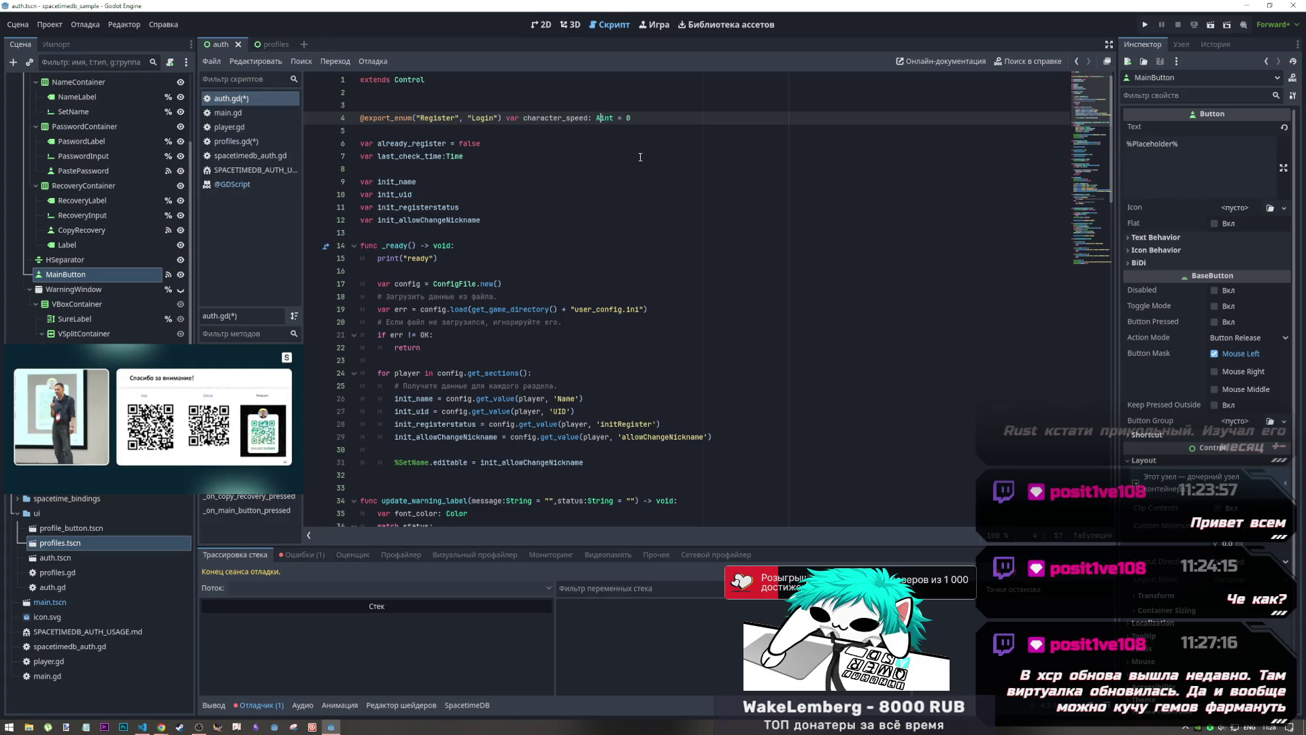
{"action": "type", "text": "Array"}
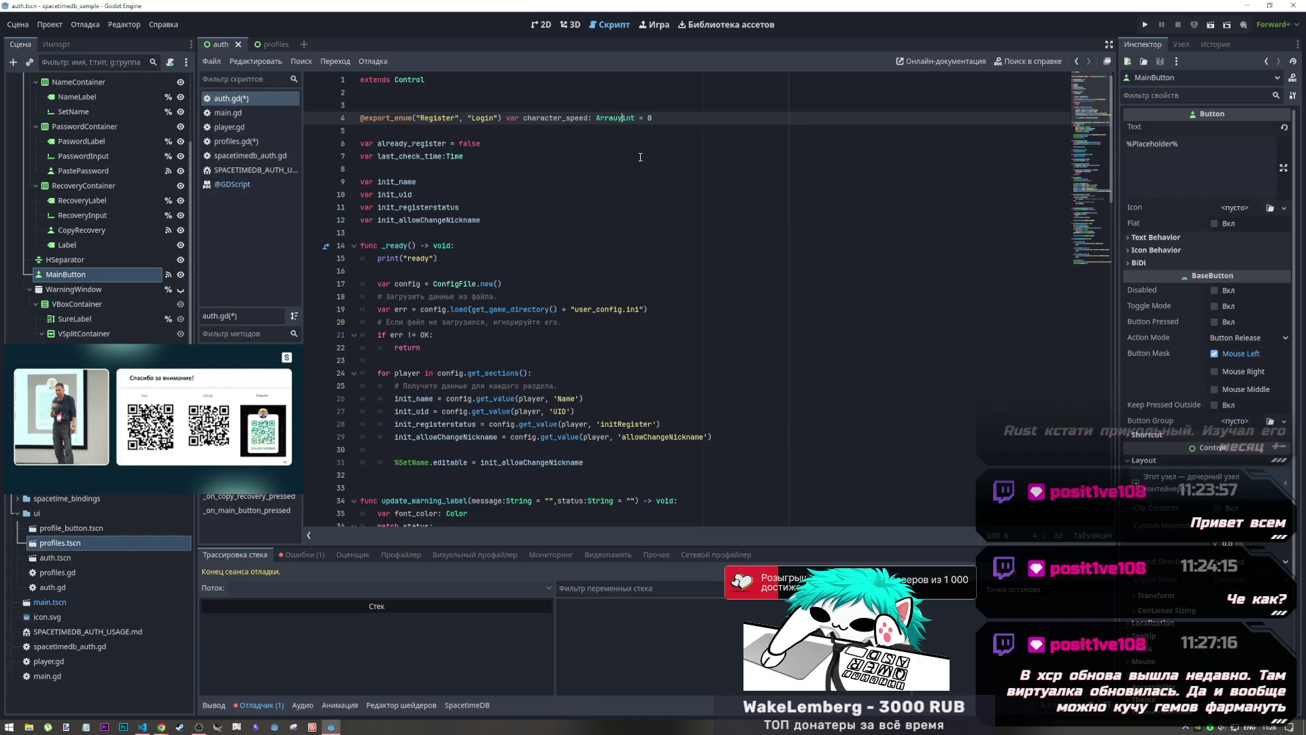
{"action": "type", "text": "y["}
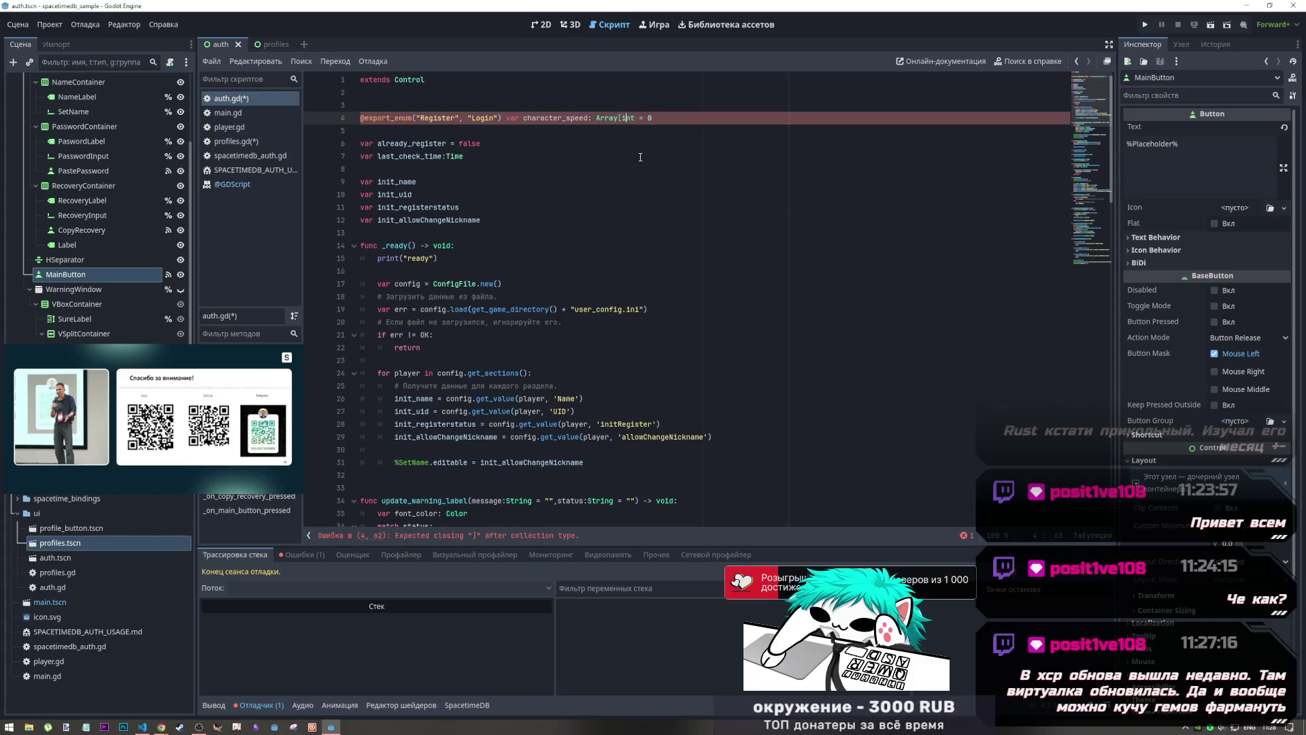
{"action": "type", "text": "]"}
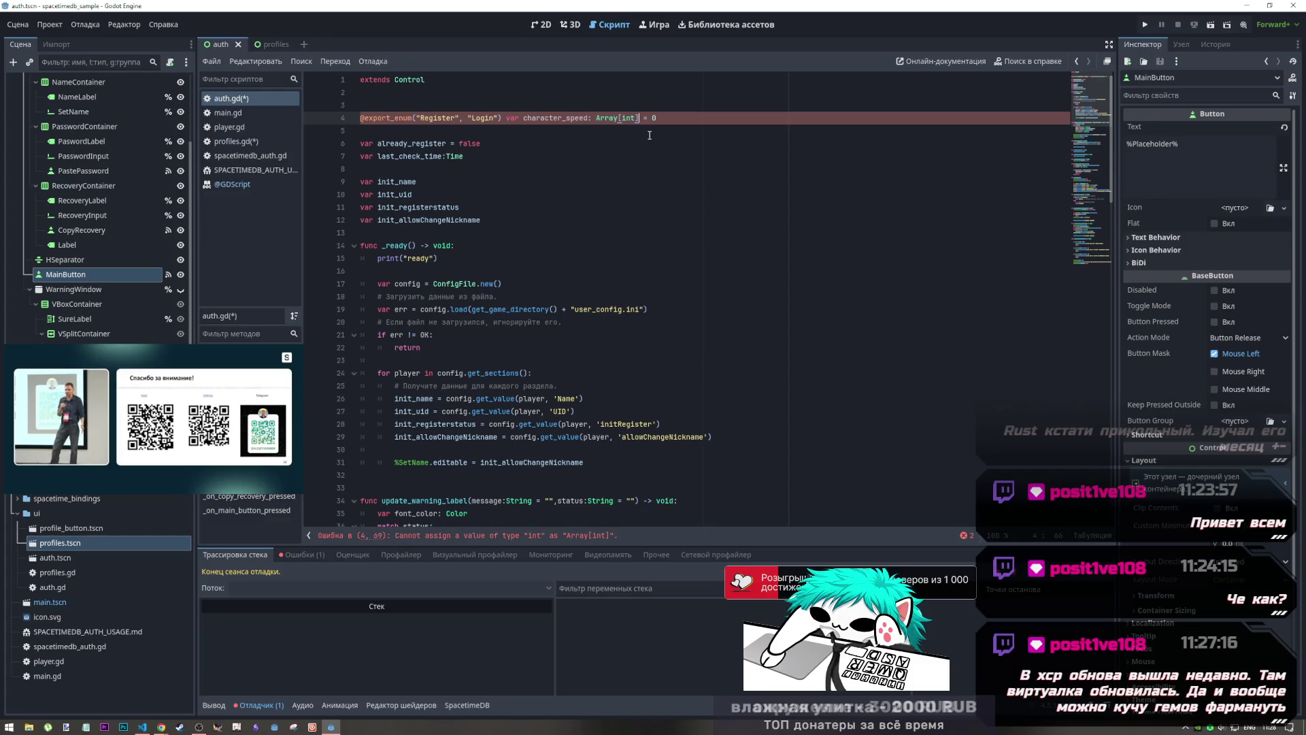
- Drop the '= 0' default from the Array[int] declaration, save the scripts, and select AuthLogin
{"action": "key", "text": "BackSpace"}
{"action": "key", "text": "BackSpace"}
{"action": "key", "text": "BackSpace"}
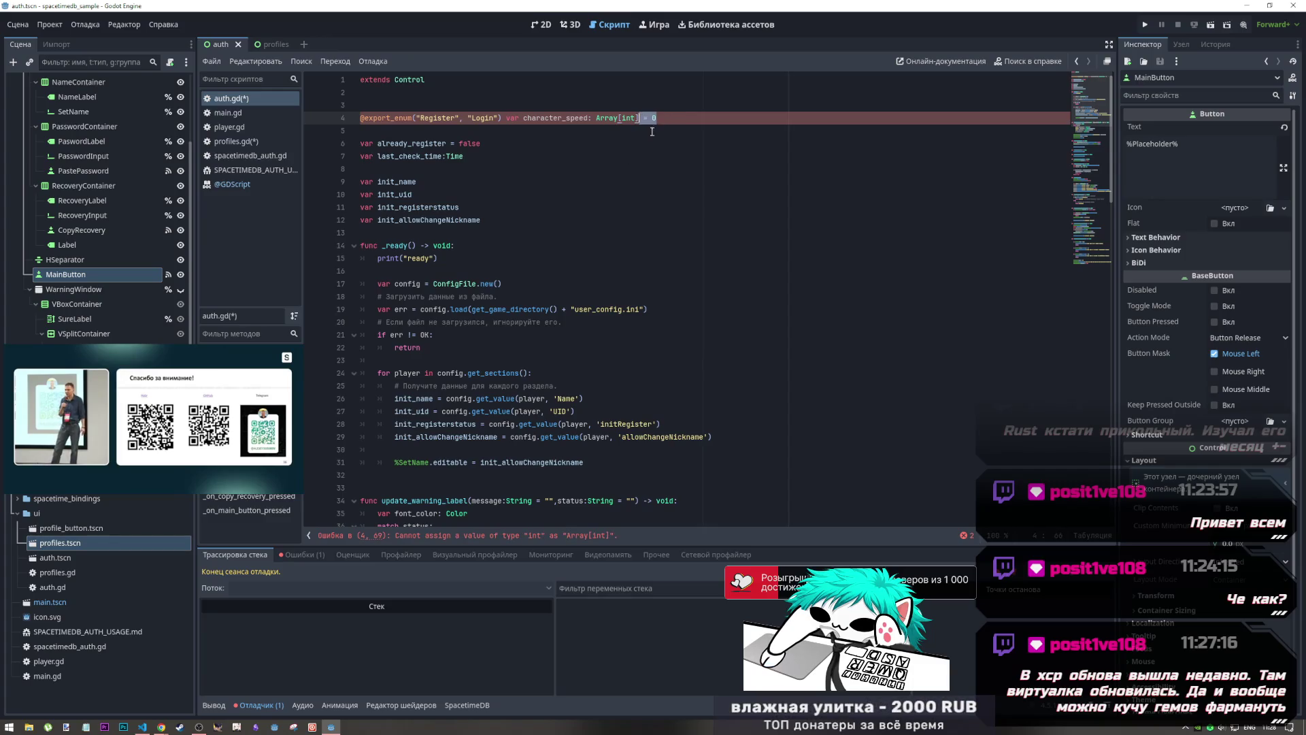
{"action": "key", "text": "ctrl+s"}
{"action": "left_click", "coordinate": [664, 143]}
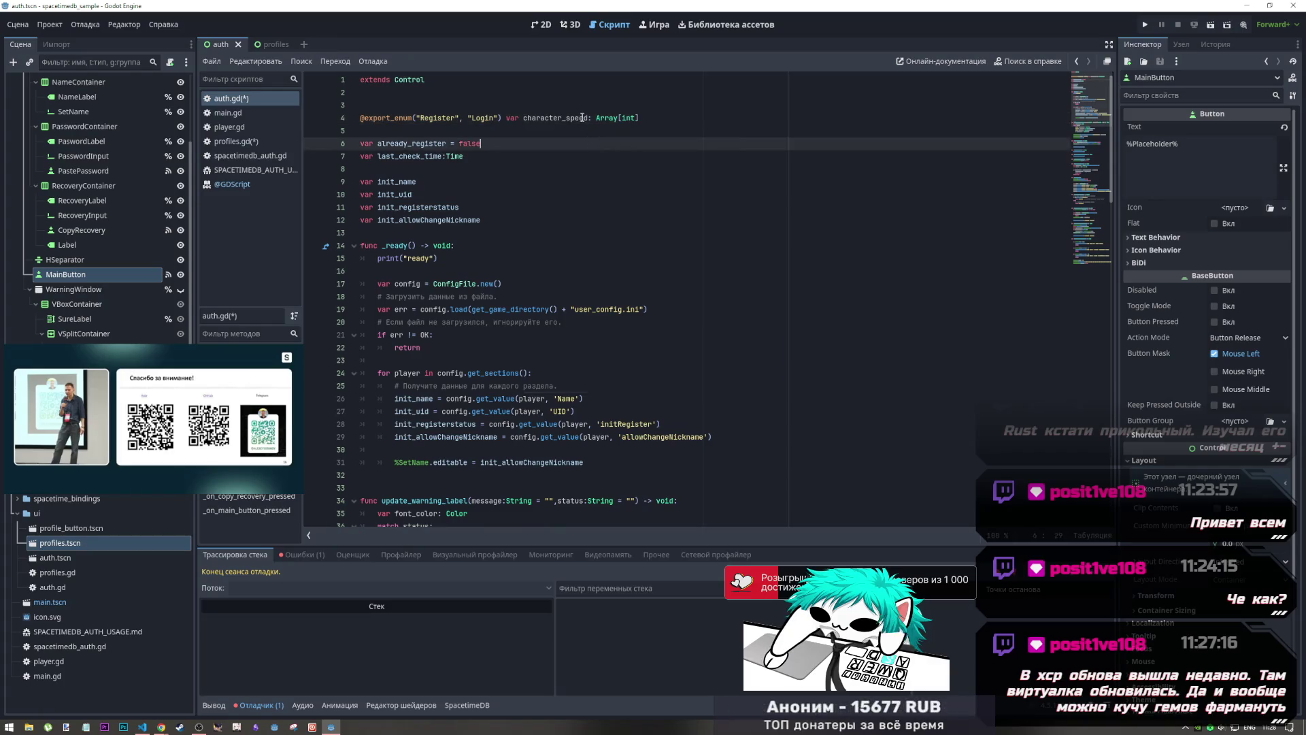
{"action": "left_click", "coordinate": [1178, 47]}
{"action": "left_click", "coordinate": [1143, 44]}
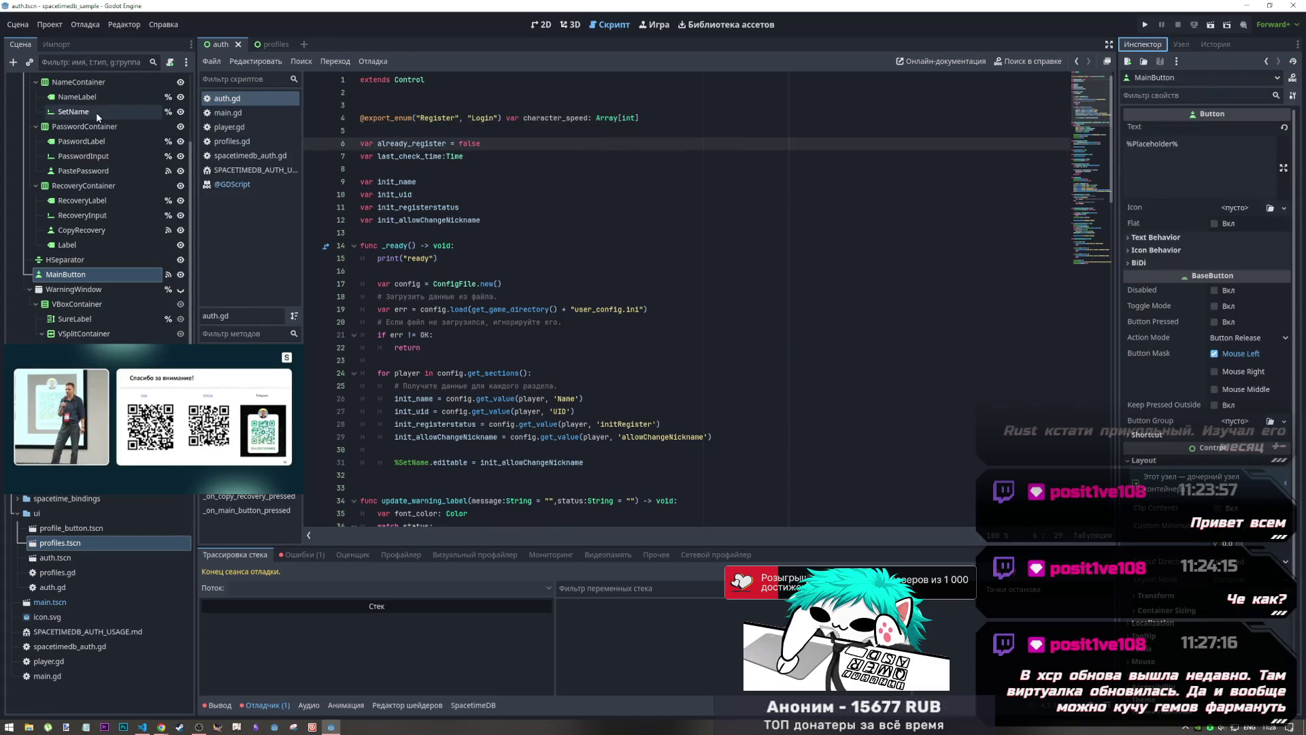
{"action": "left_click", "coordinate": [95, 80]}
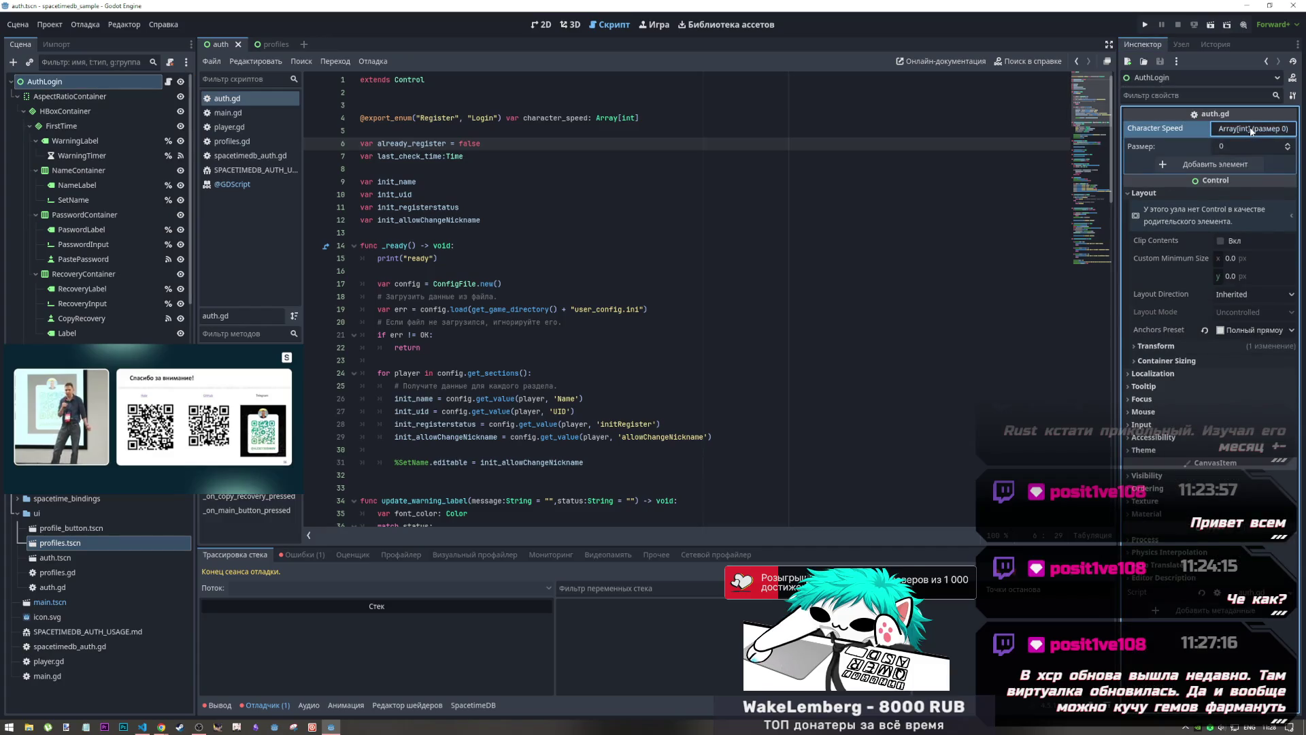
{"action": "left_click", "coordinate": [594, 131]}
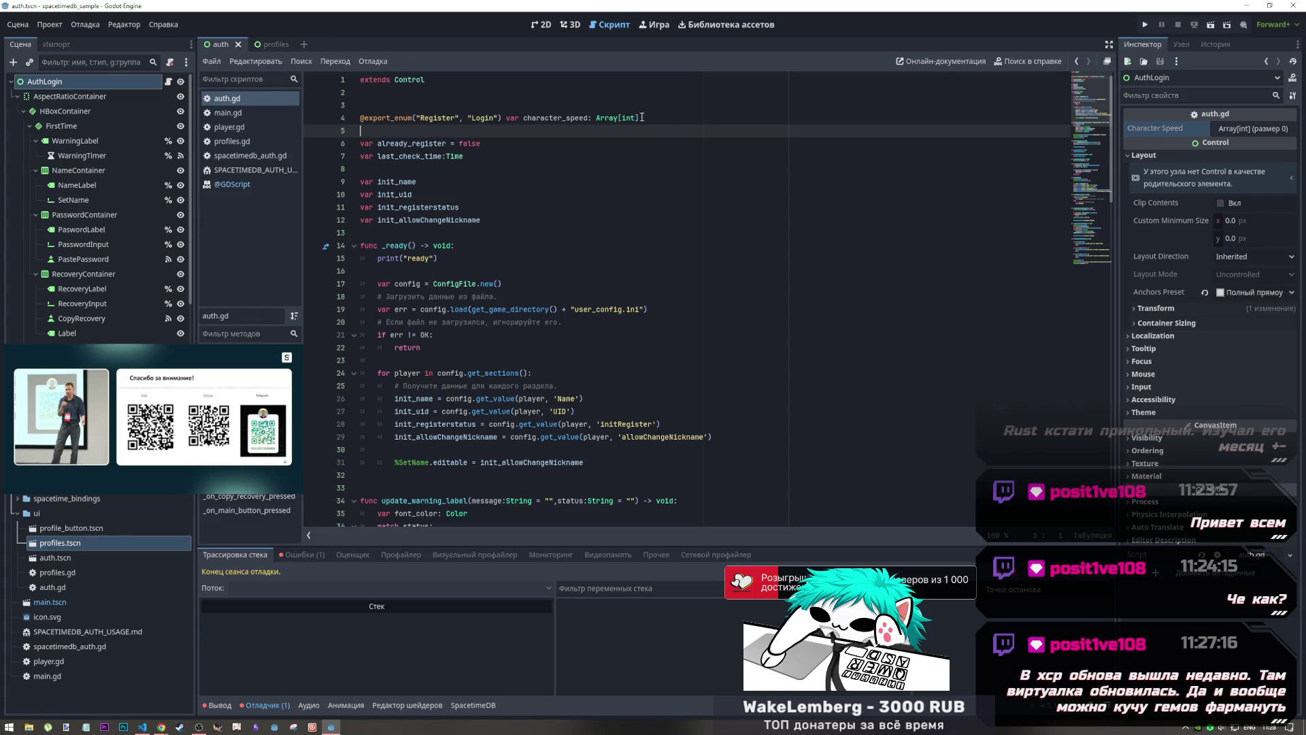
{"action": "left_click", "coordinate": [1273, 130]}
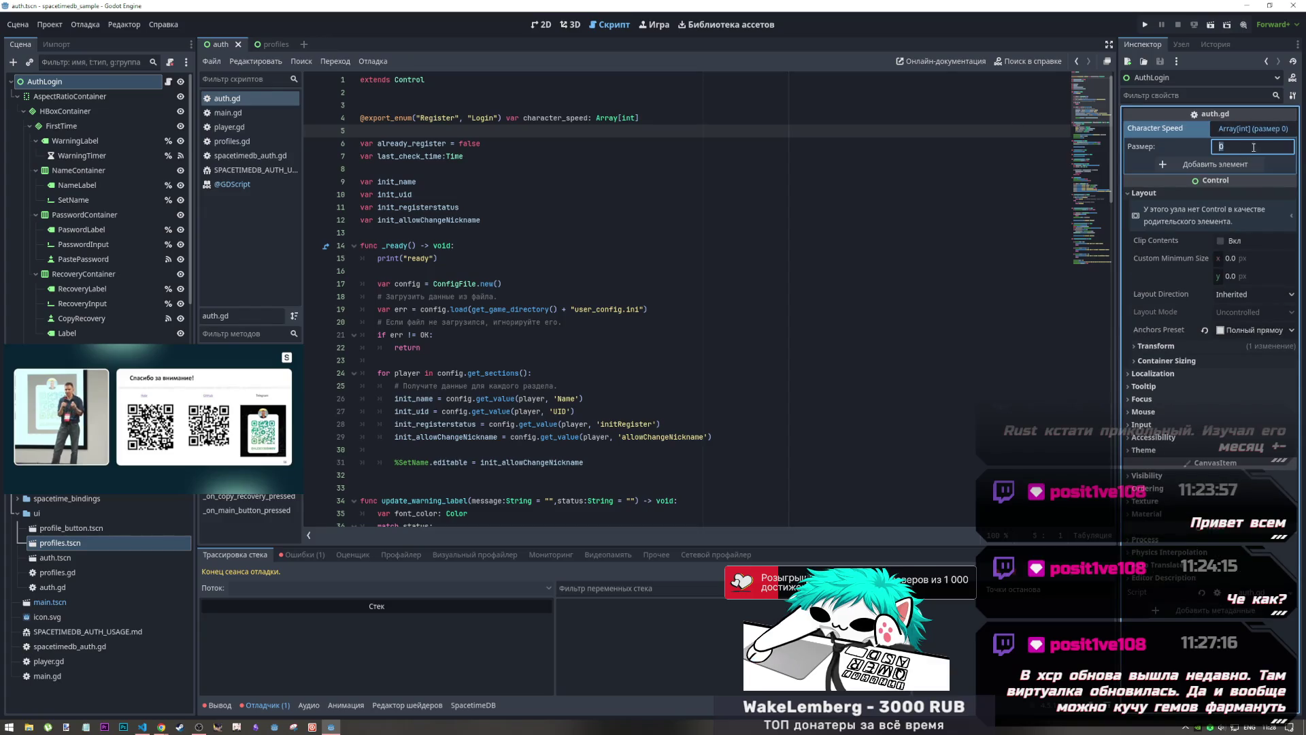
{"action": "left_click", "coordinate": [1247, 130]}
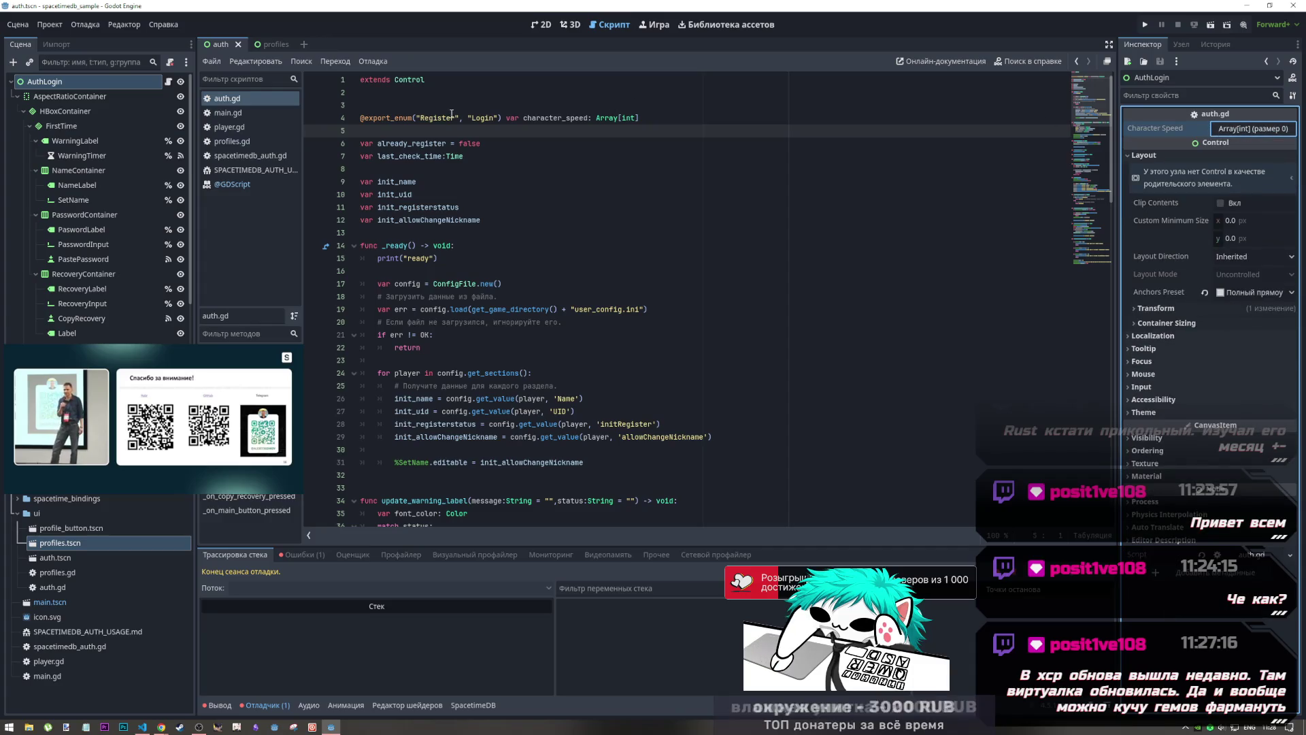
{"action": "left_click", "coordinate": [384, 118], "text": "ctrl"}
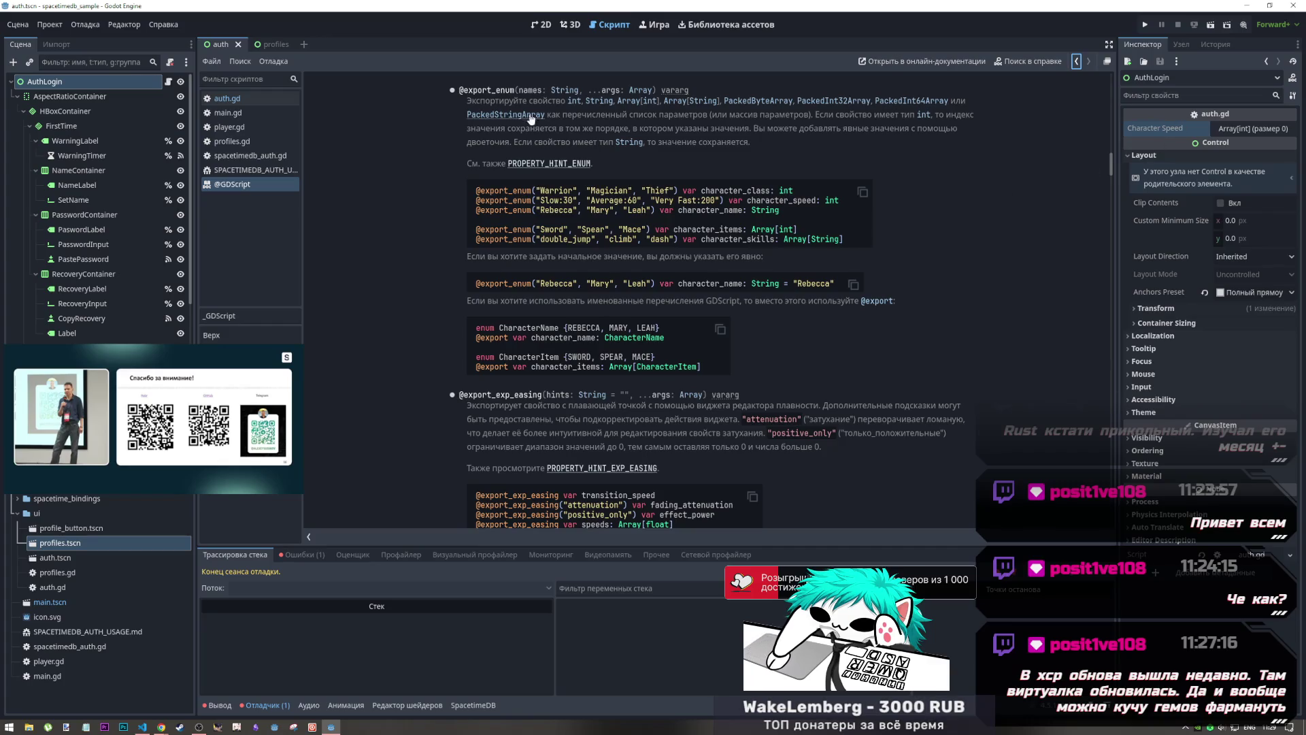
{"action": "left_click", "coordinate": [249, 99]}
{"action": "left_click", "coordinate": [705, 124]}
{"action": "left_click", "coordinate": [703, 119]}
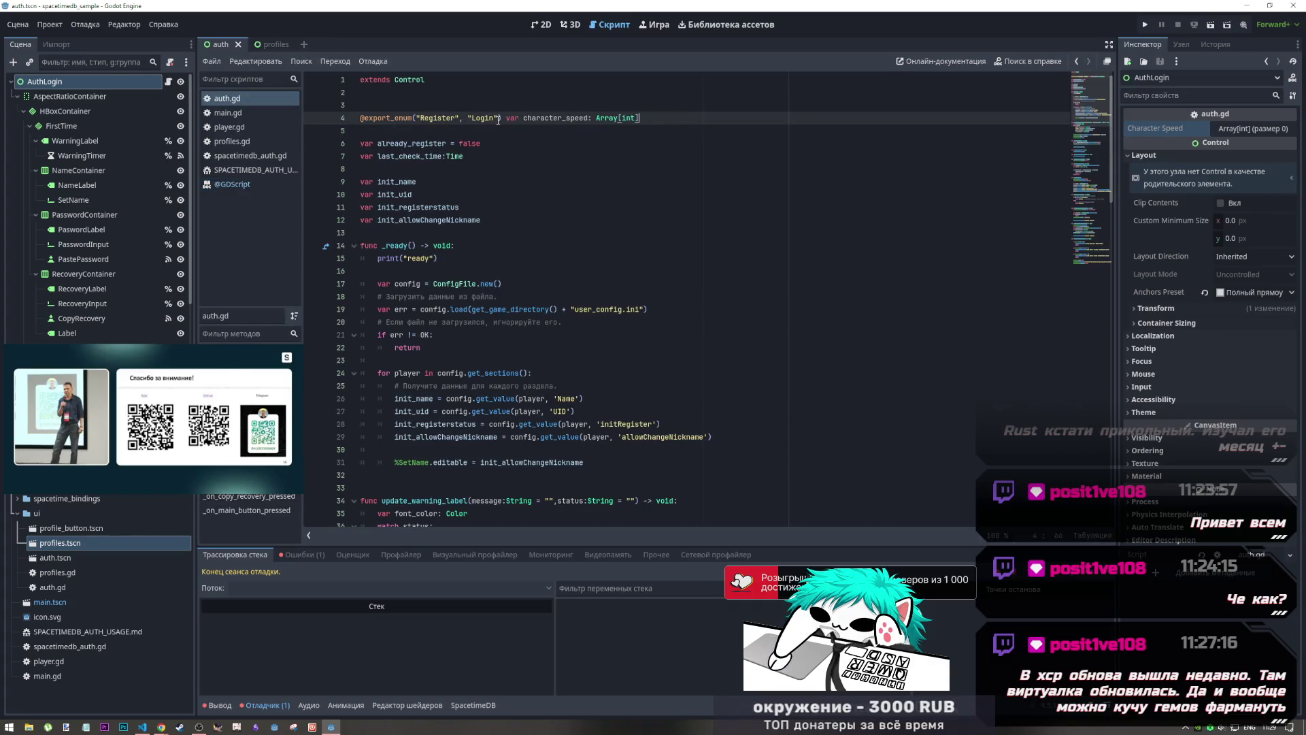
{"action": "left_click_drag", "start_coordinate": [497, 119], "coordinate": [417, 119]}
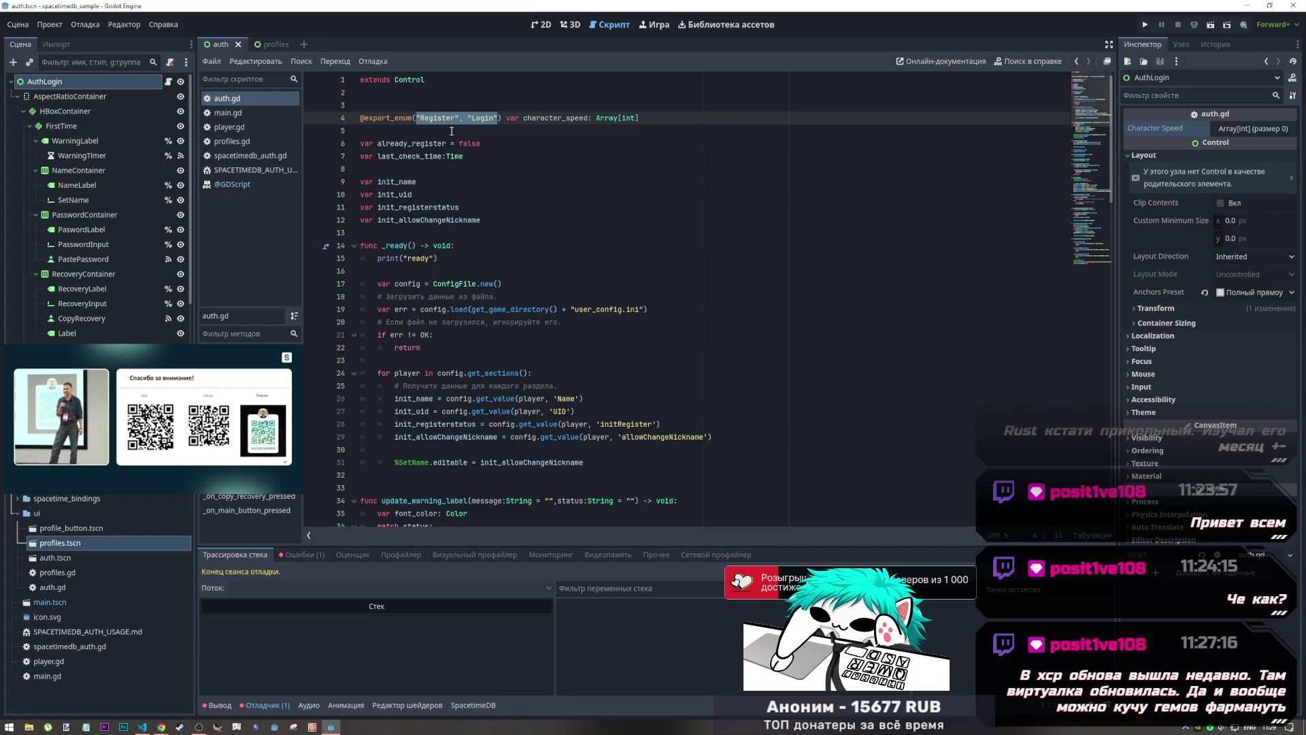
{"action": "key", "text": "Up"}
{"action": "left_click", "coordinate": [669, 121], "text": "shift"}
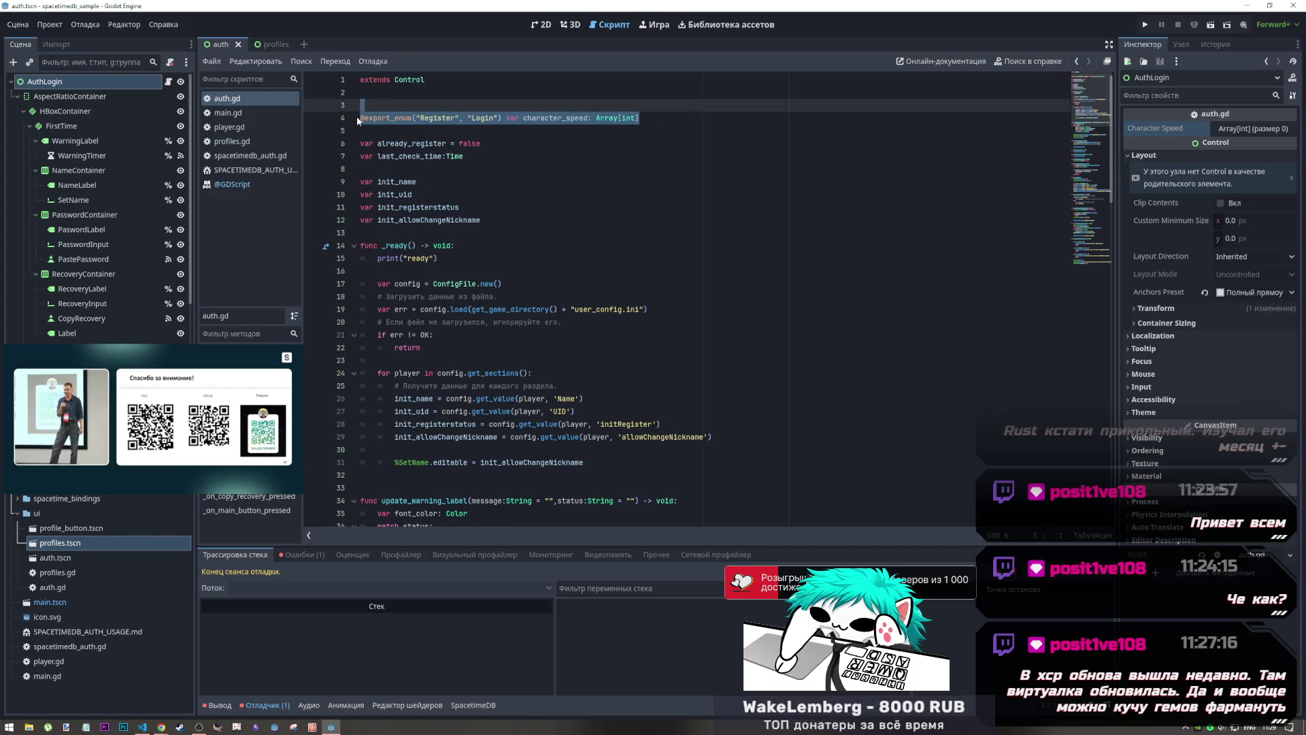
- Replace the declaration with an enum on line 3 holding two empty quoted keys
{"action": "key", "text": "BackSpace"}
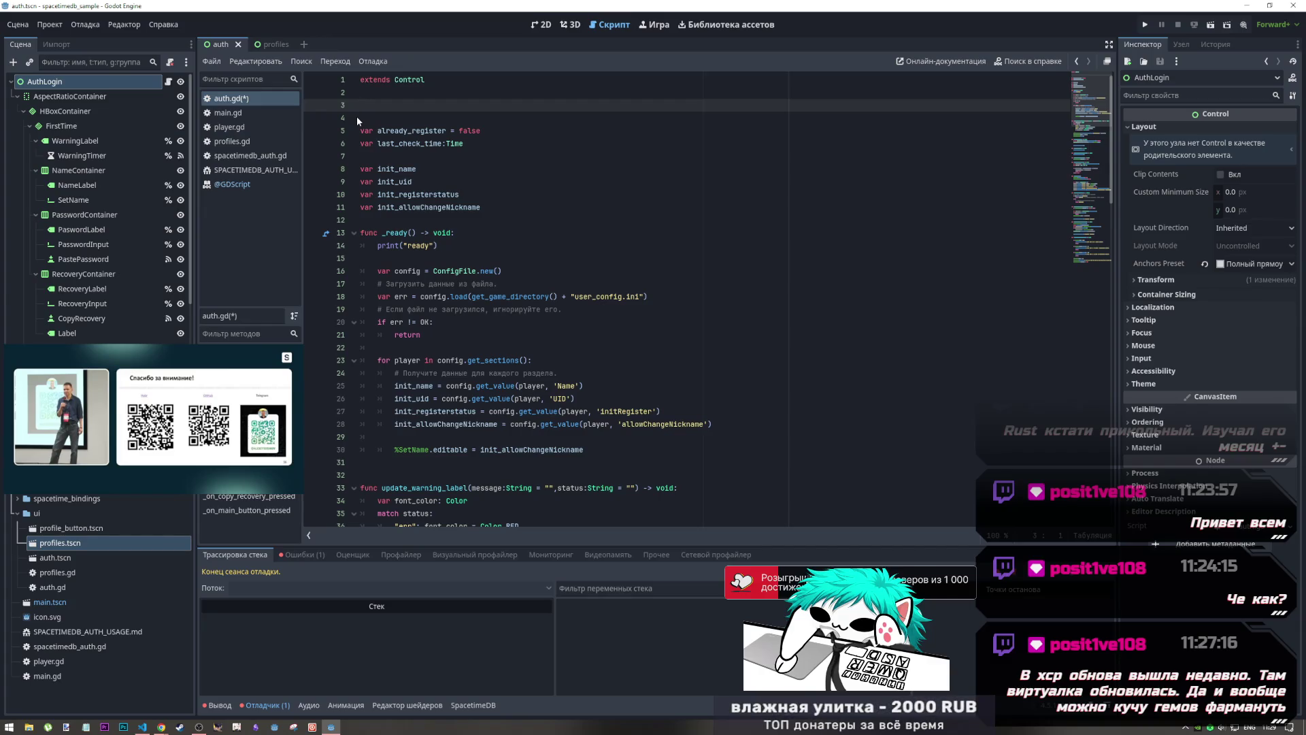
{"action": "type", "text": "enum"}
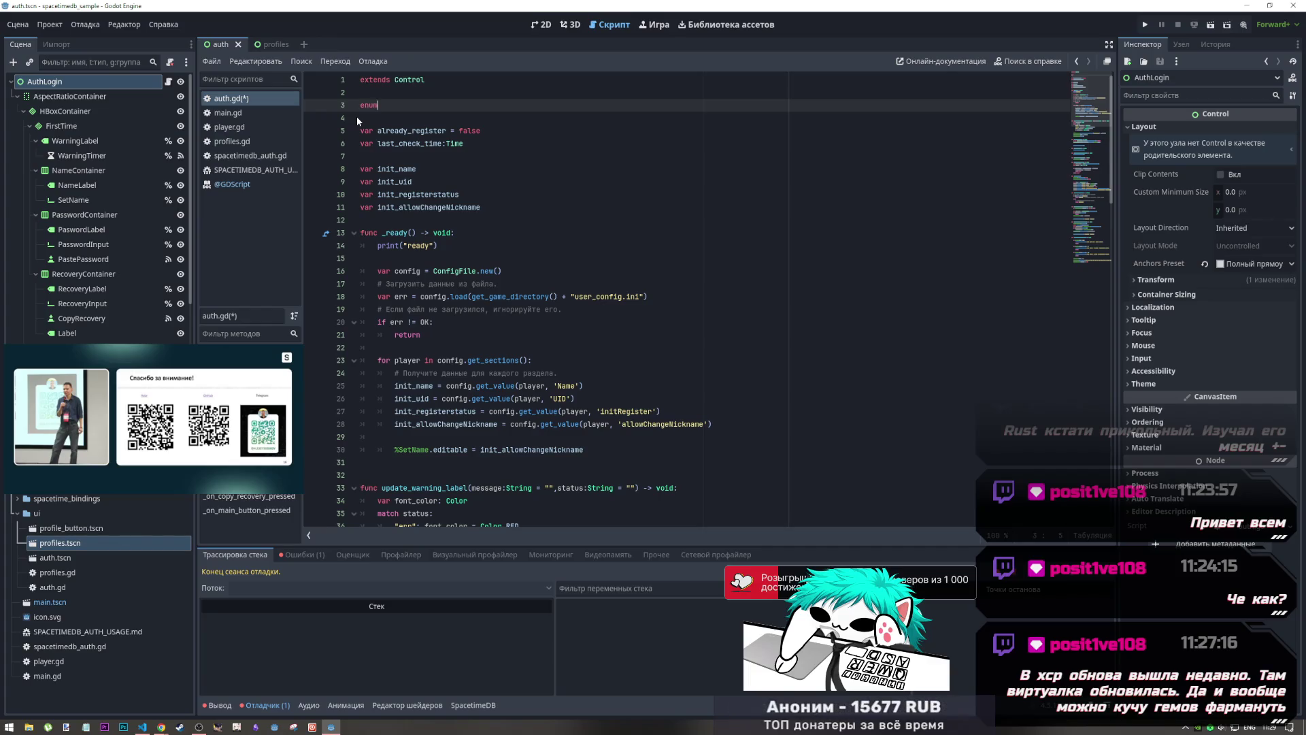
{"action": "type", "text": "}"}
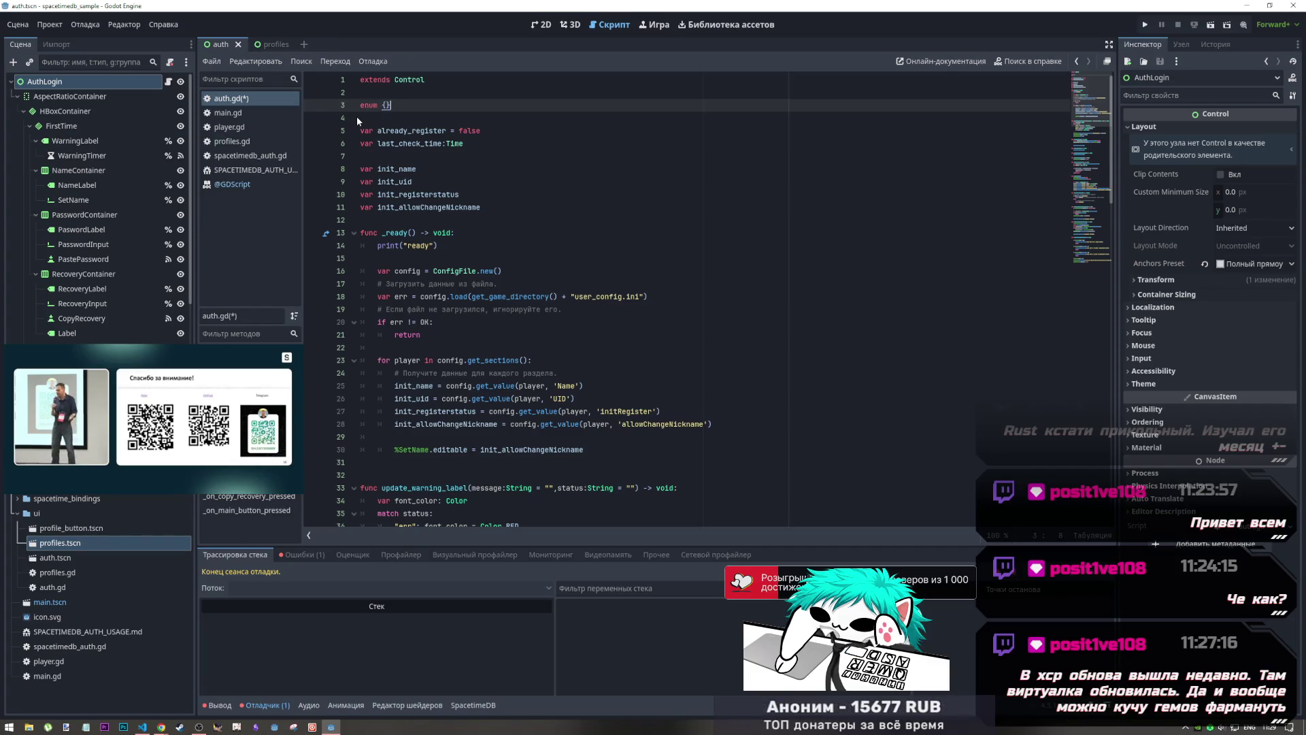
{"action": "type", "text": "\"\""}
{"action": "key", "text": "BackSpace"}
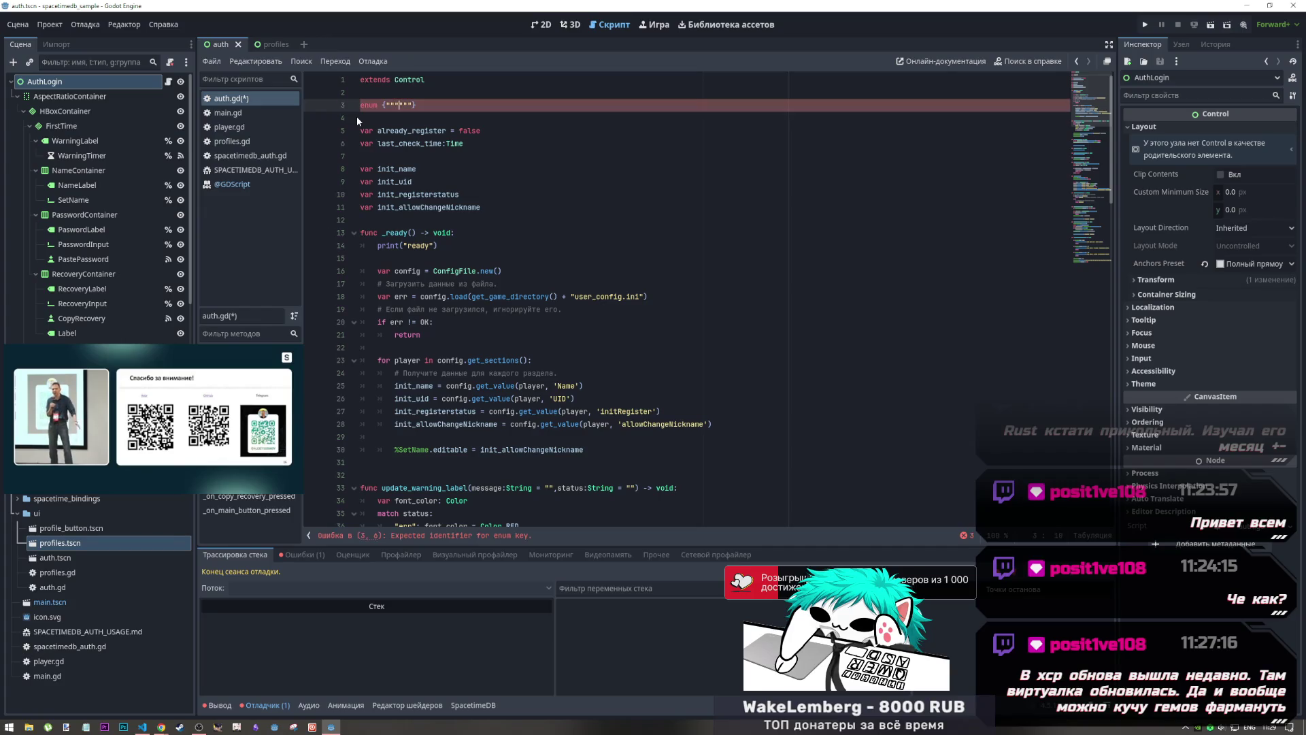
{"action": "key", "text": "BackSpace"}
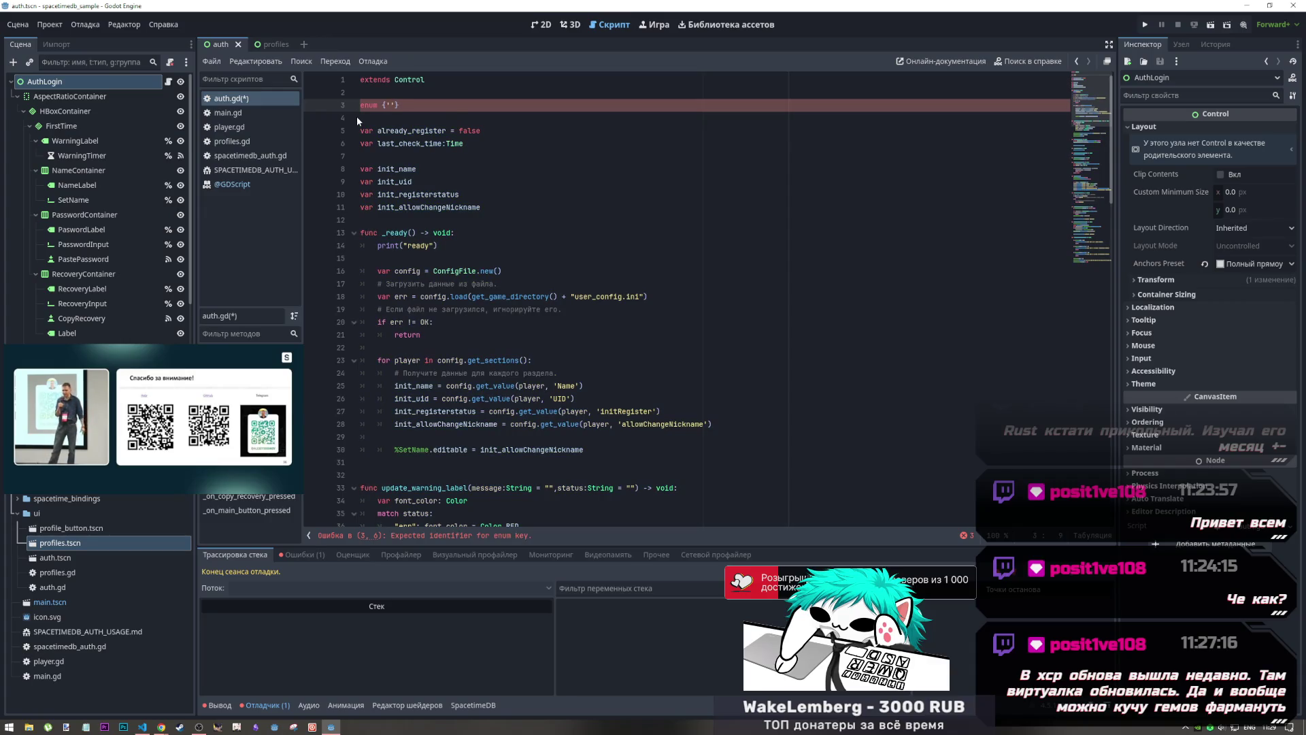
{"action": "type", "text": ",'"}
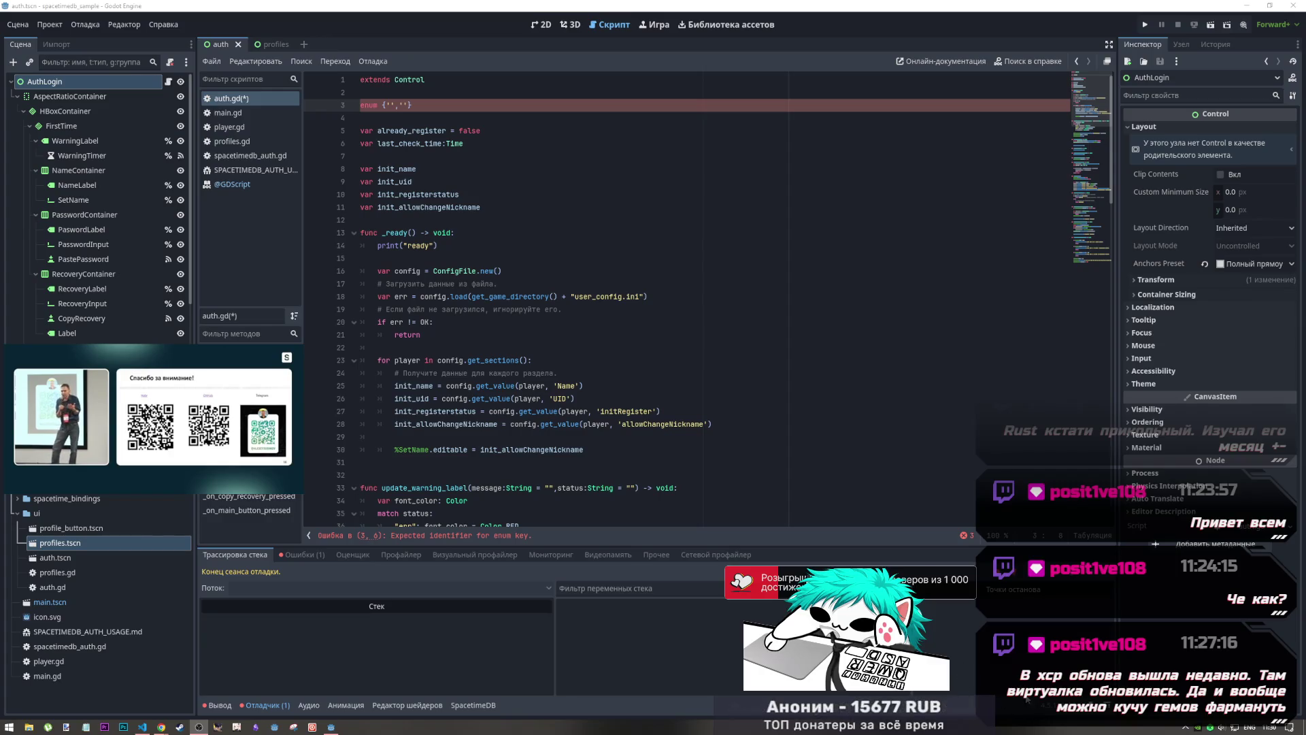
{"action": "left_click", "coordinate": [145, 727]}
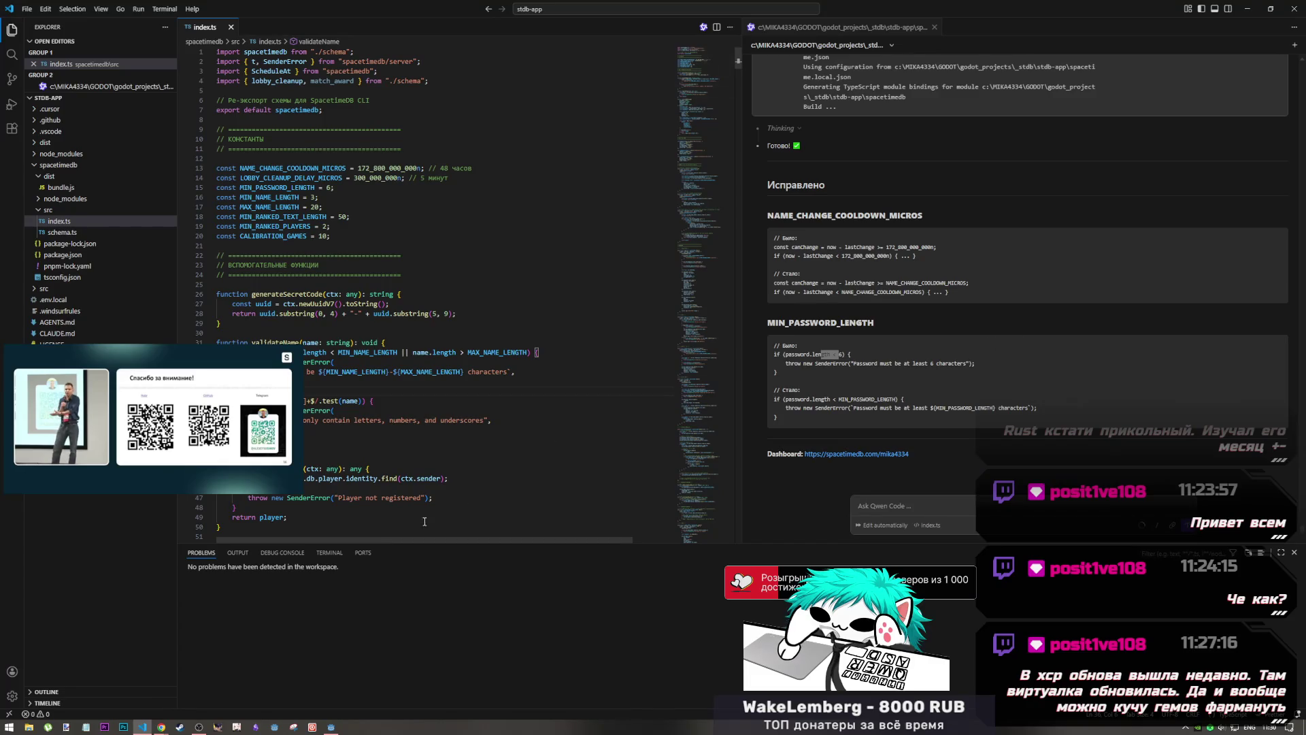
{"action": "mouse_move", "coordinate": [161, 726]}
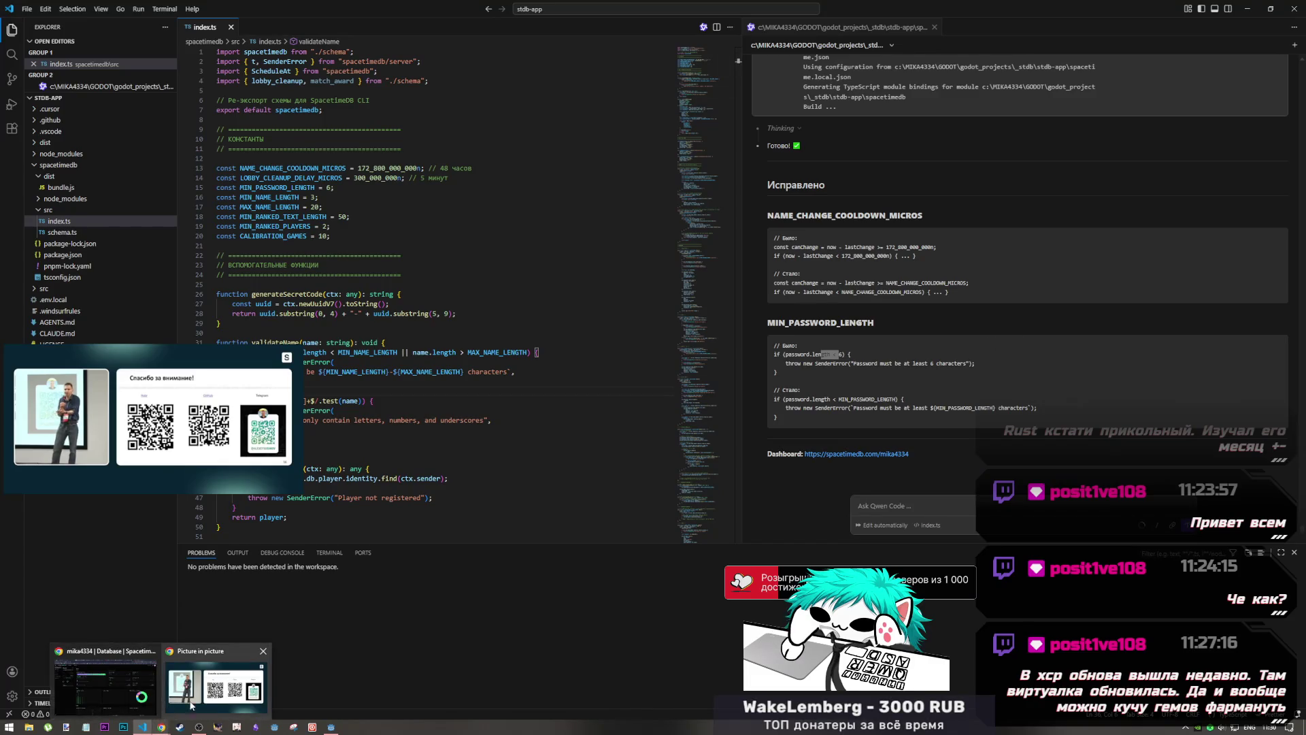
{"action": "left_click", "coordinate": [162, 728]}
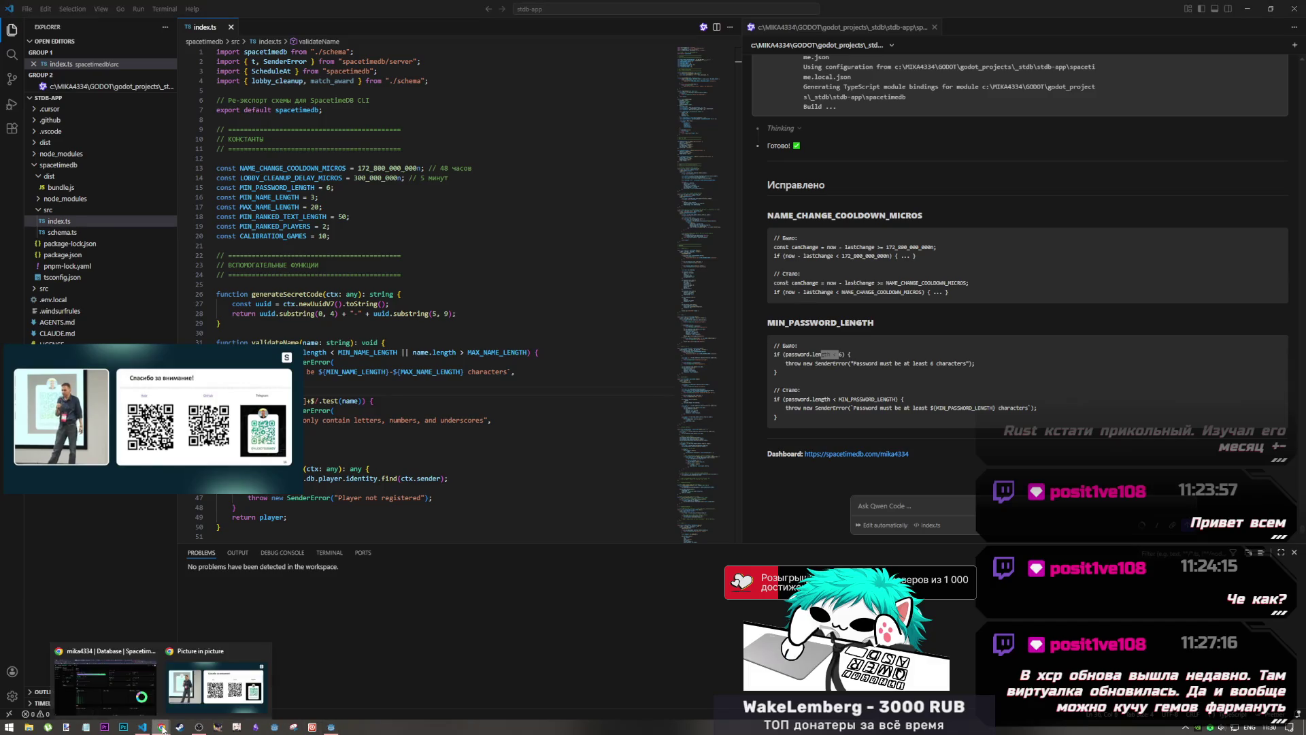
{"action": "left_click", "coordinate": [121, 681]}
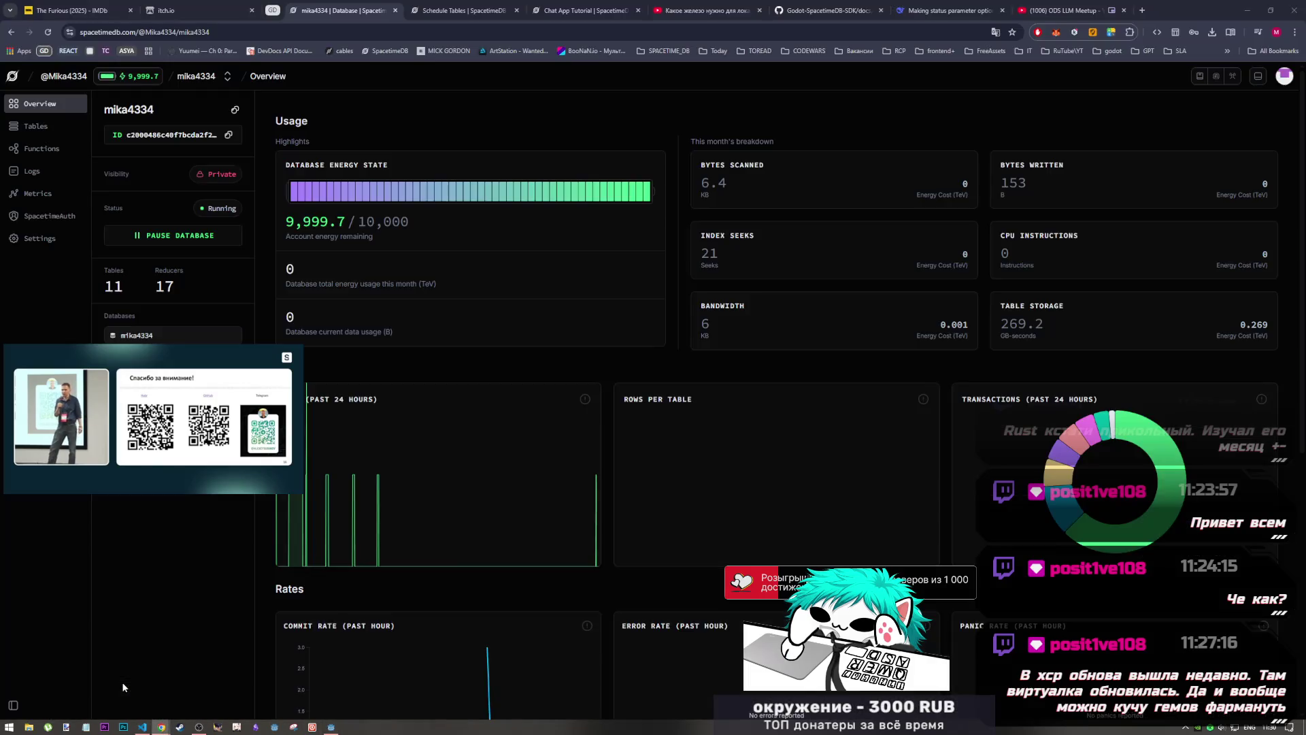
{"action": "left_click", "coordinate": [142, 728]}
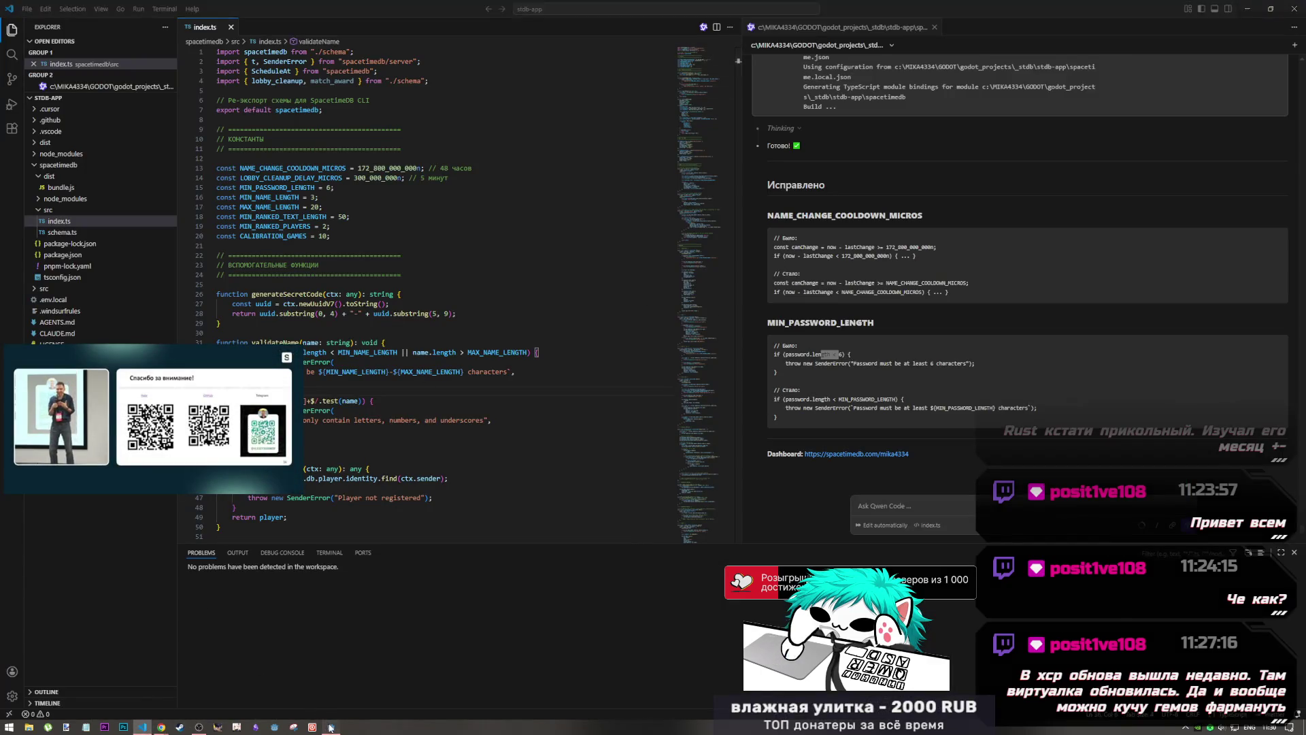
{"action": "left_click", "coordinate": [331, 727]}
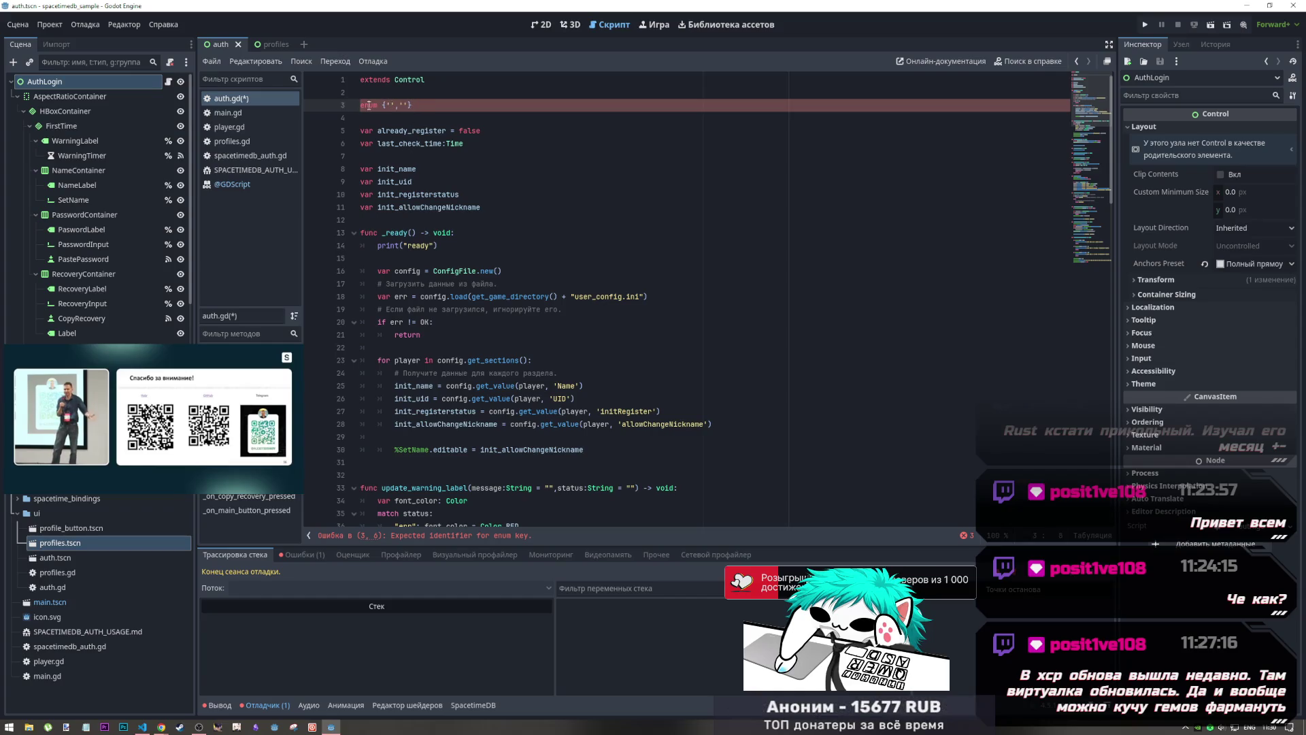
{"action": "double_click", "coordinate": [368, 105]}
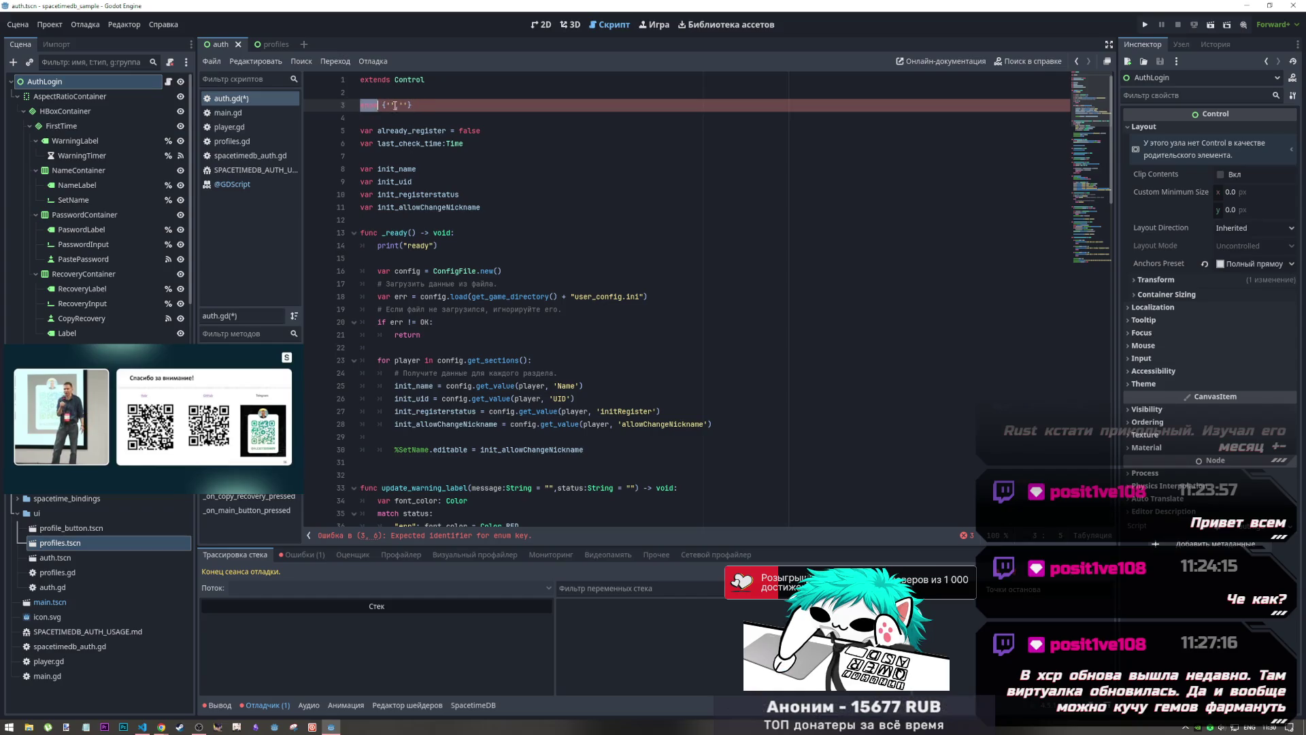
{"action": "left_click", "coordinate": [1028, 62]}
{"action": "type", "text": "enum"}
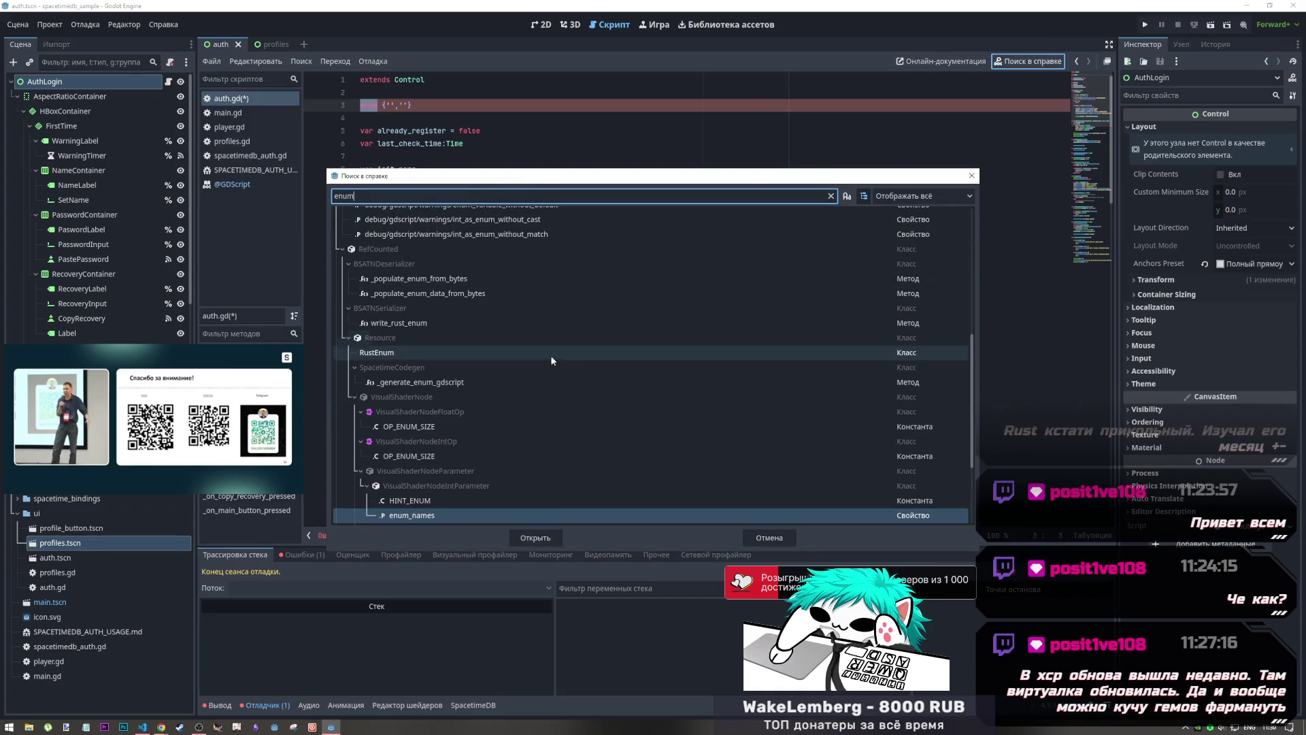
{"action": "scroll", "coordinate": [550, 363], "scroll_direction": "up", "scroll_amount": 10}
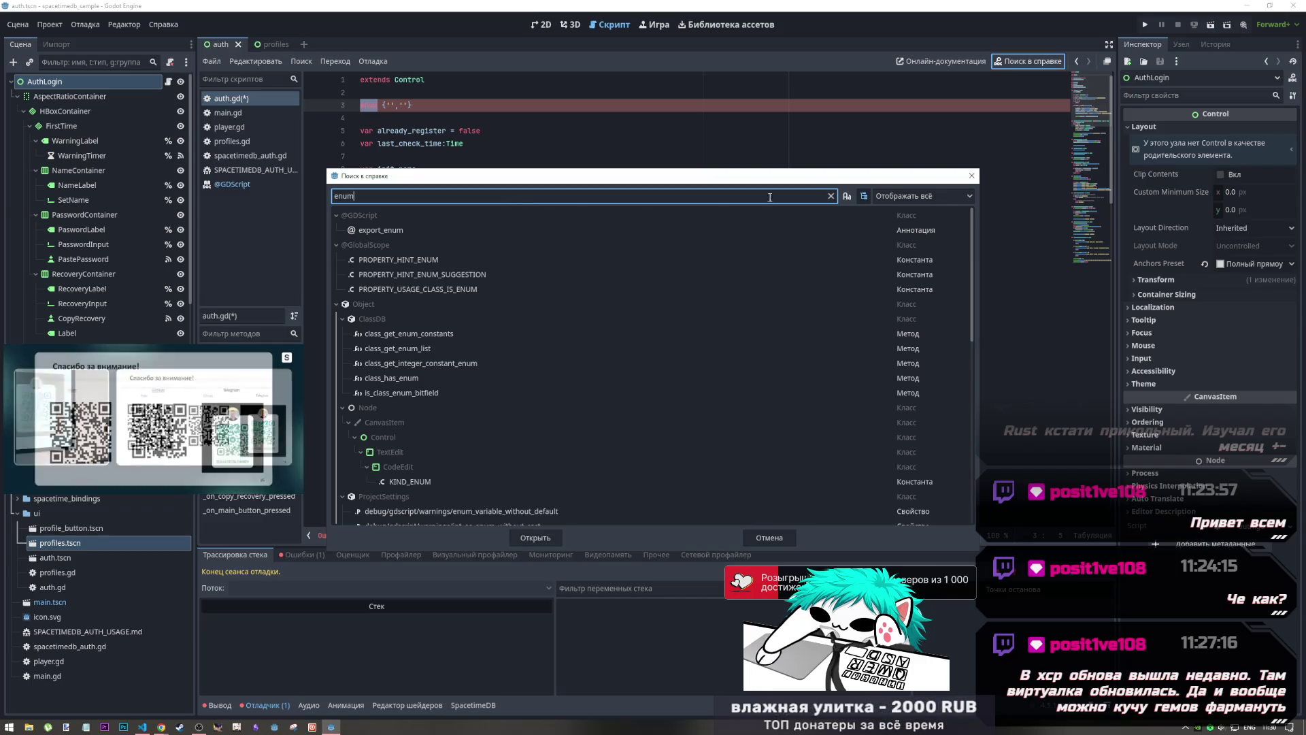
{"action": "left_click", "coordinate": [971, 176]}
{"action": "left_click", "coordinate": [391, 108]}
{"action": "key", "text": "End"}
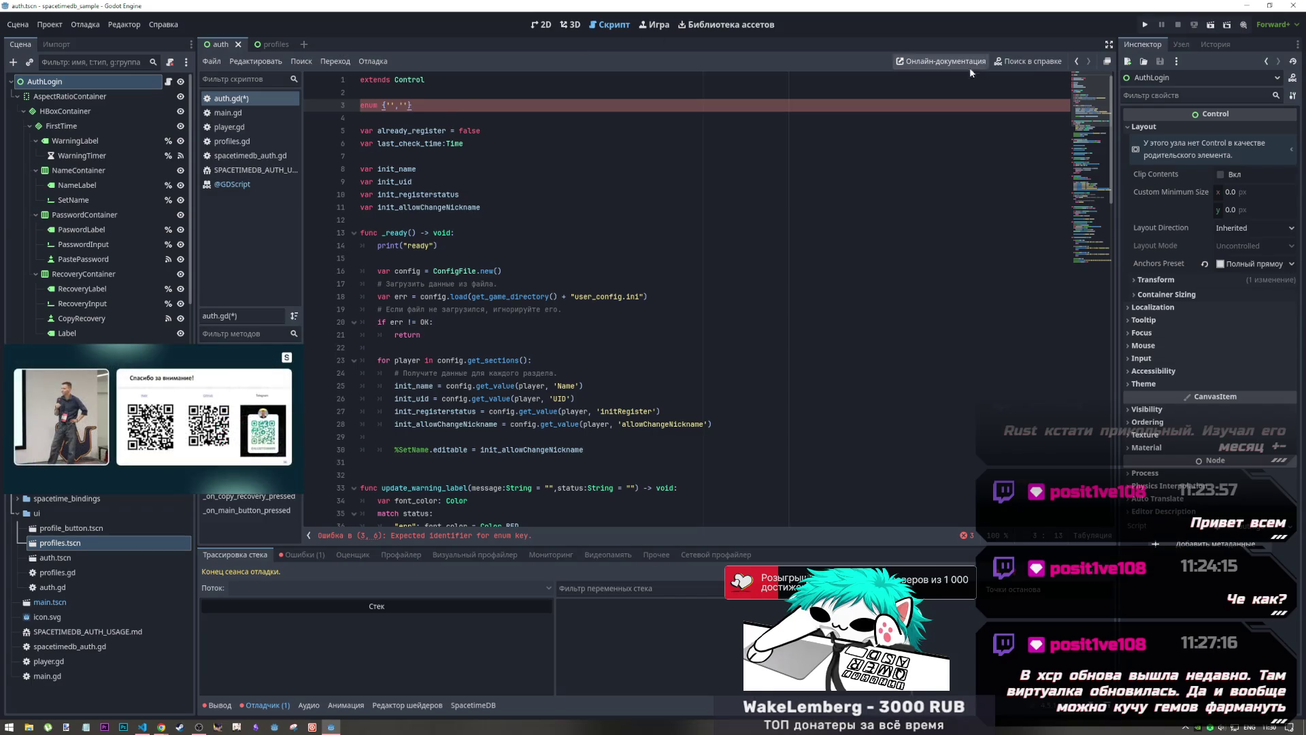
{"action": "key", "text": "Up"}
{"action": "key", "text": "Return"}
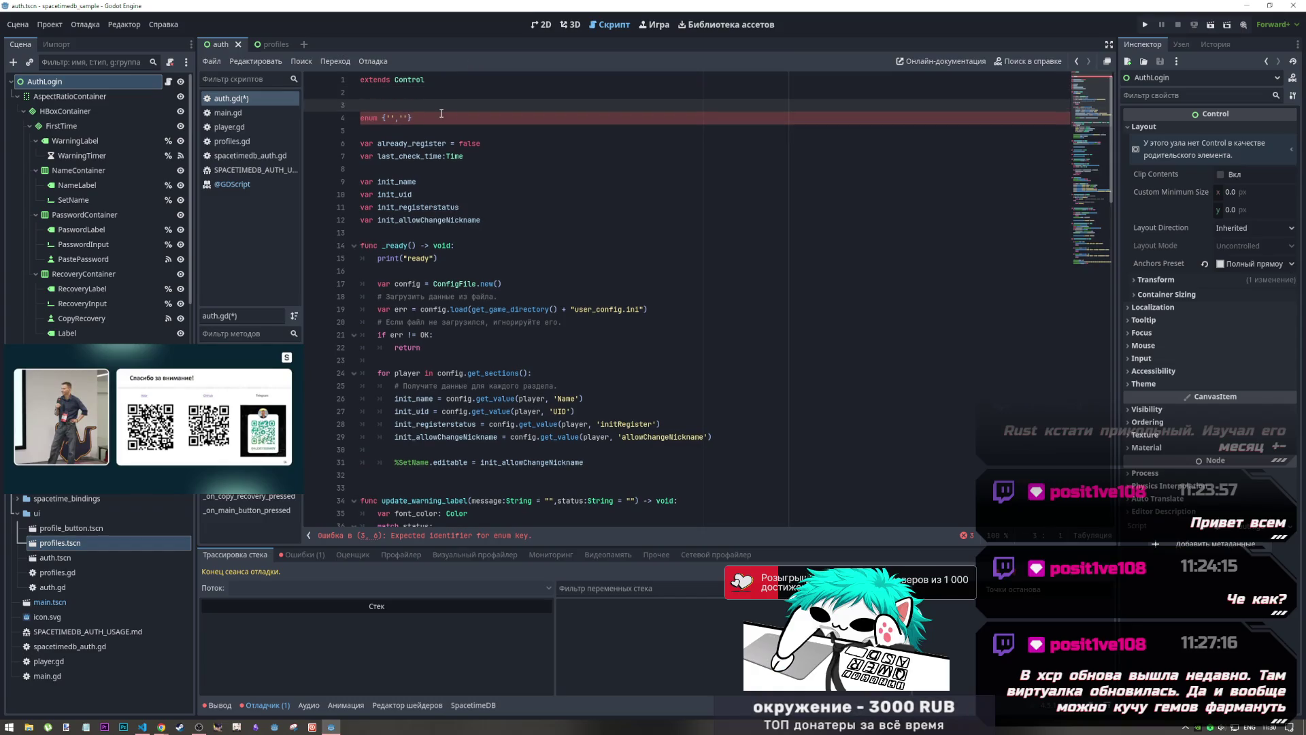
{"action": "type", "text": "@ex"}
{"action": "key", "text": "Down"}
{"action": "key", "text": "Down"}
{"action": "key", "text": "Down"}
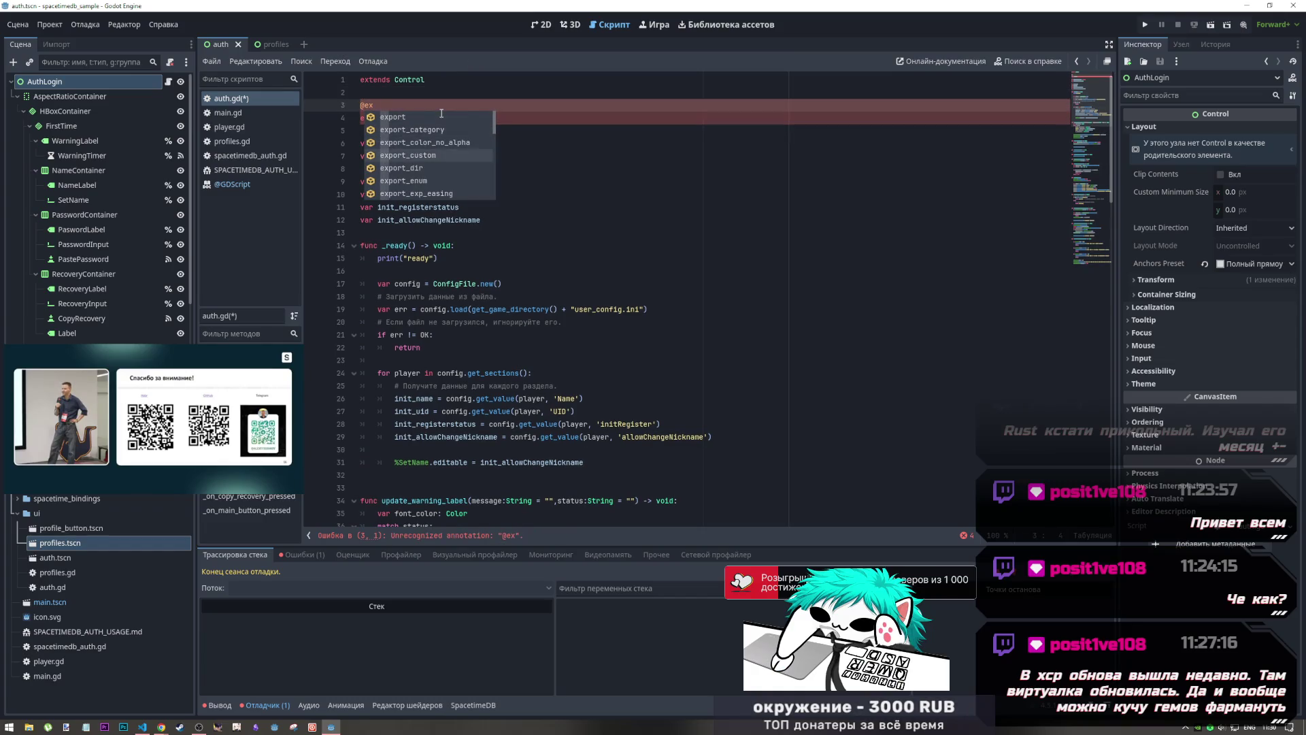
{"action": "key", "text": "Return"}
{"action": "left_click", "coordinate": [428, 107], "text": "ctrl"}
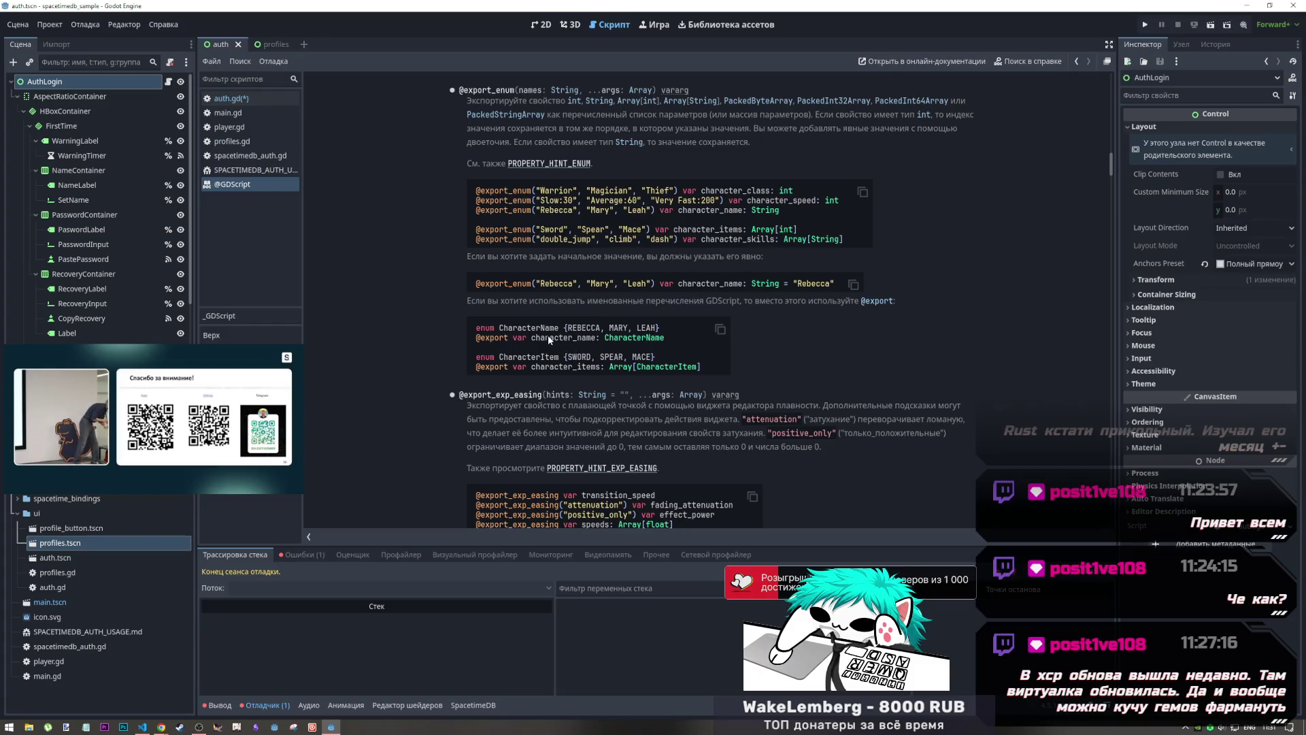
{"action": "left_click_drag", "start_coordinate": [564, 328], "coordinate": [467, 327]}
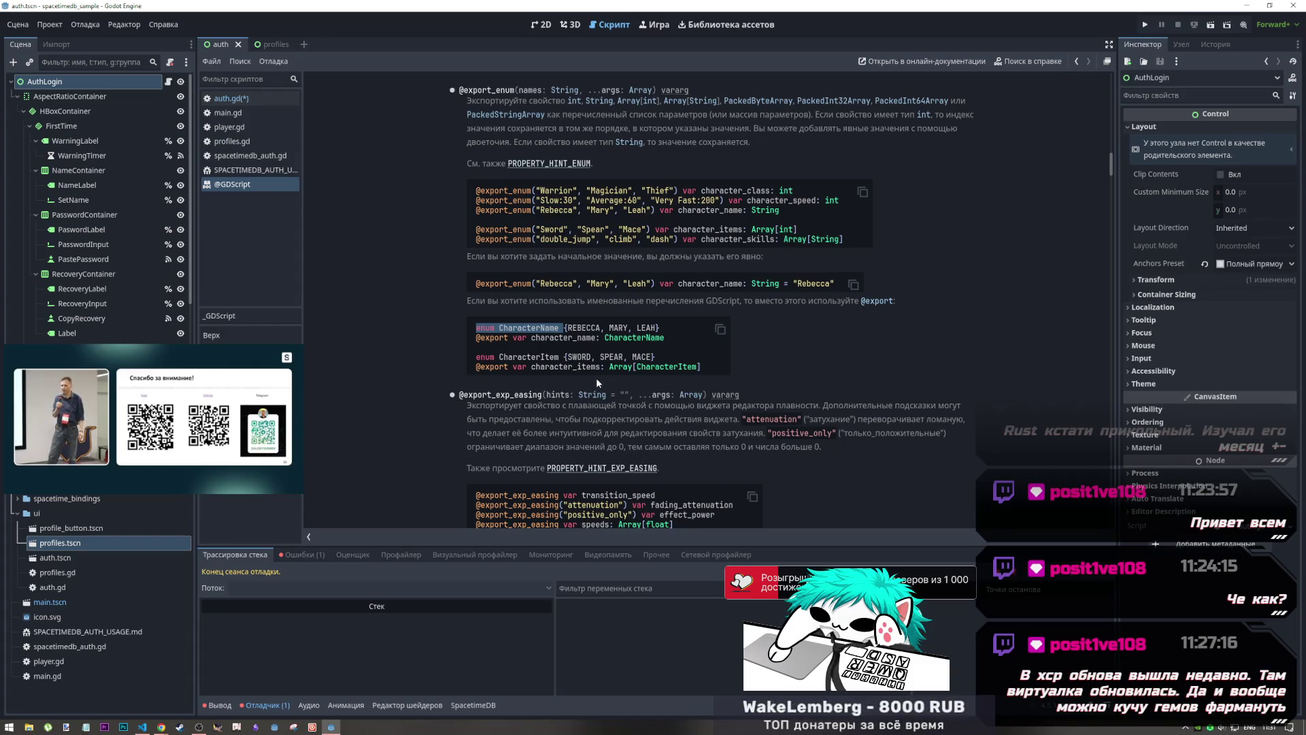
{"action": "left_click", "coordinate": [569, 336]}
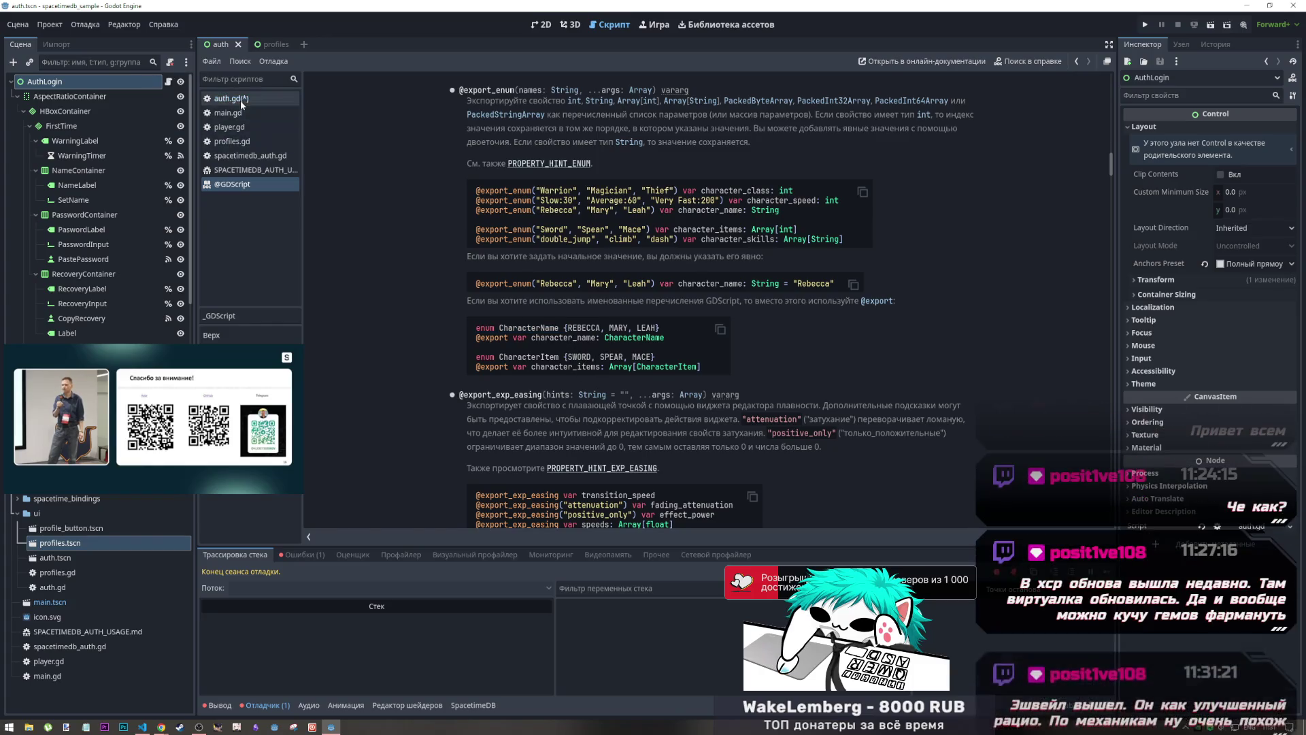
{"action": "left_click", "coordinate": [228, 98]}
{"action": "left_click_drag", "start_coordinate": [419, 104], "coordinate": [324, 104]}
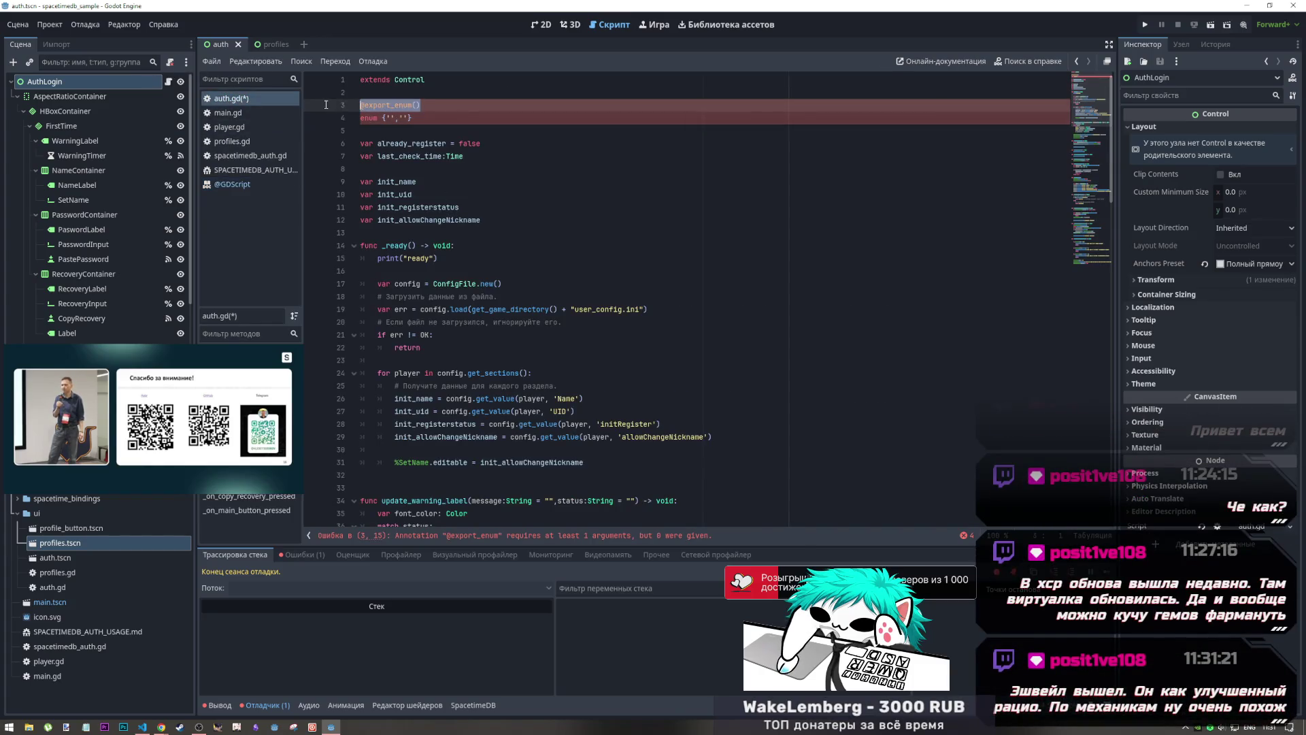
{"action": "key", "text": "BackSpace"}
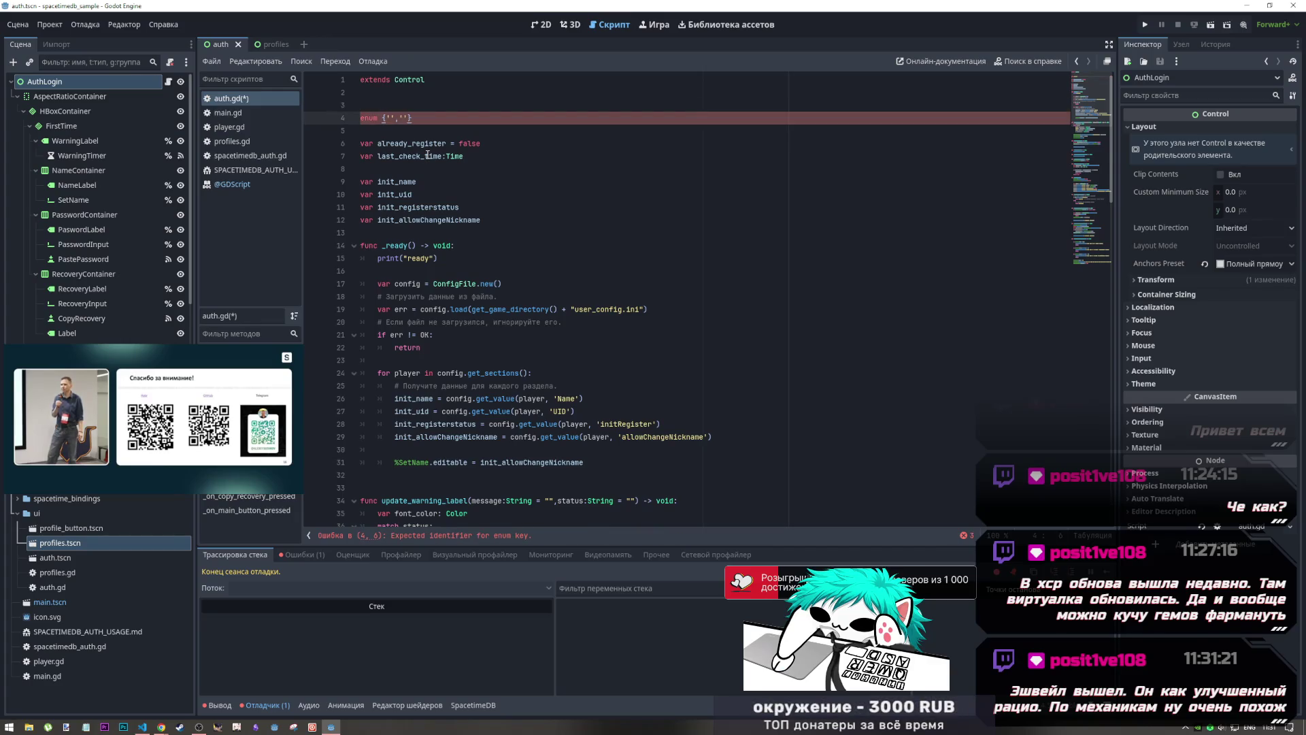
{"action": "type", "text": "auth_stat"}
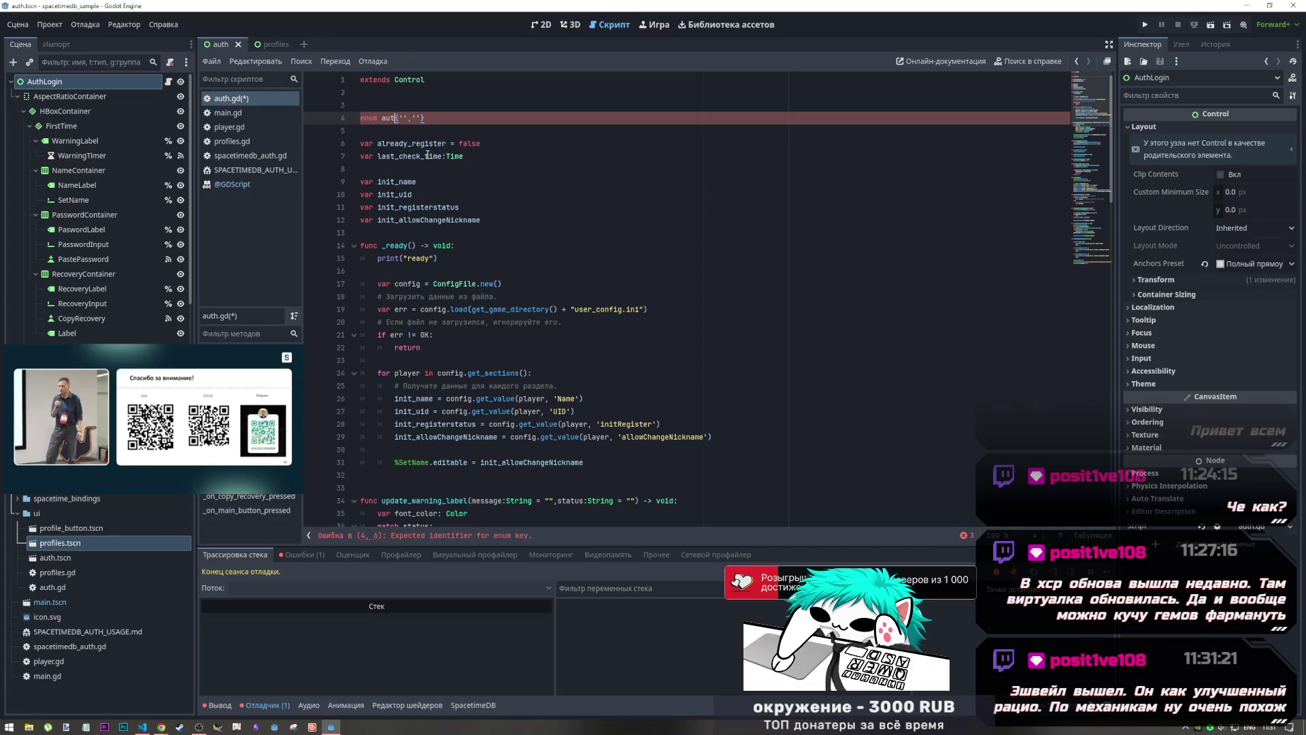
{"action": "type", "text": "e"}
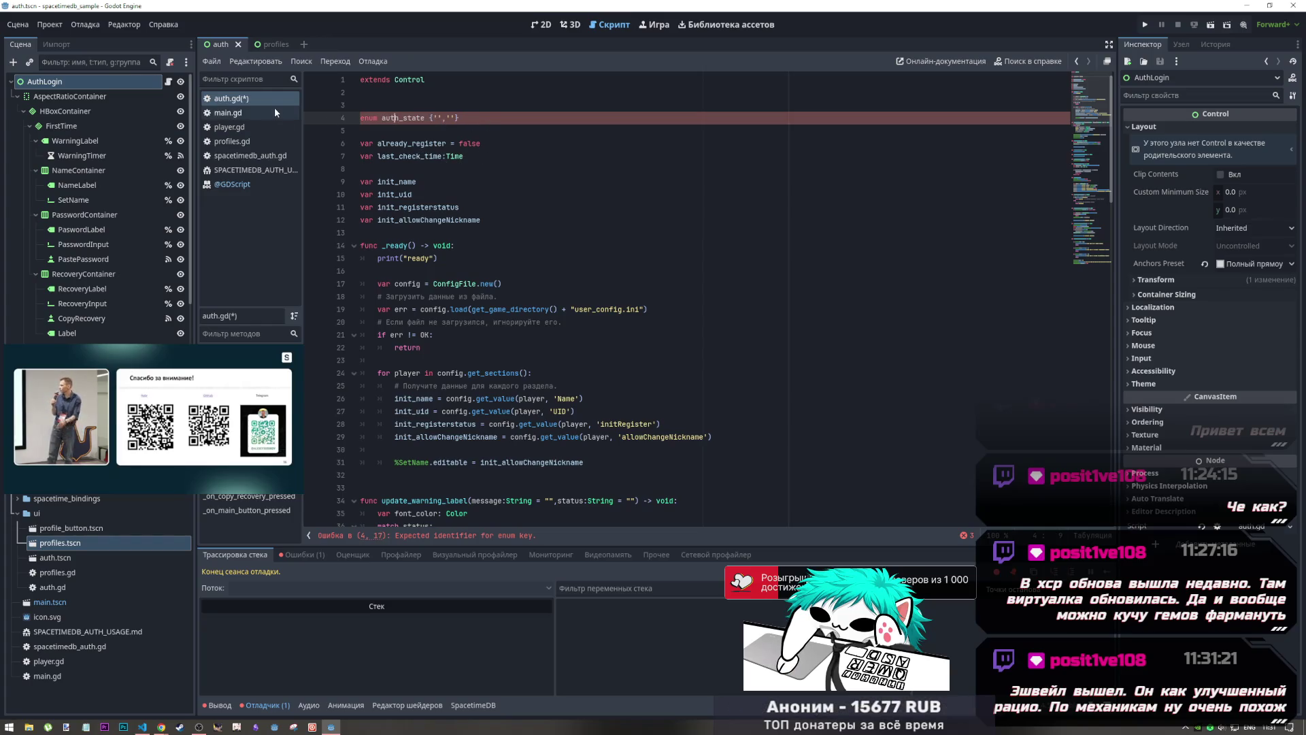
{"action": "left_click", "coordinate": [386, 108]}
{"action": "type", "text": "@ex"}
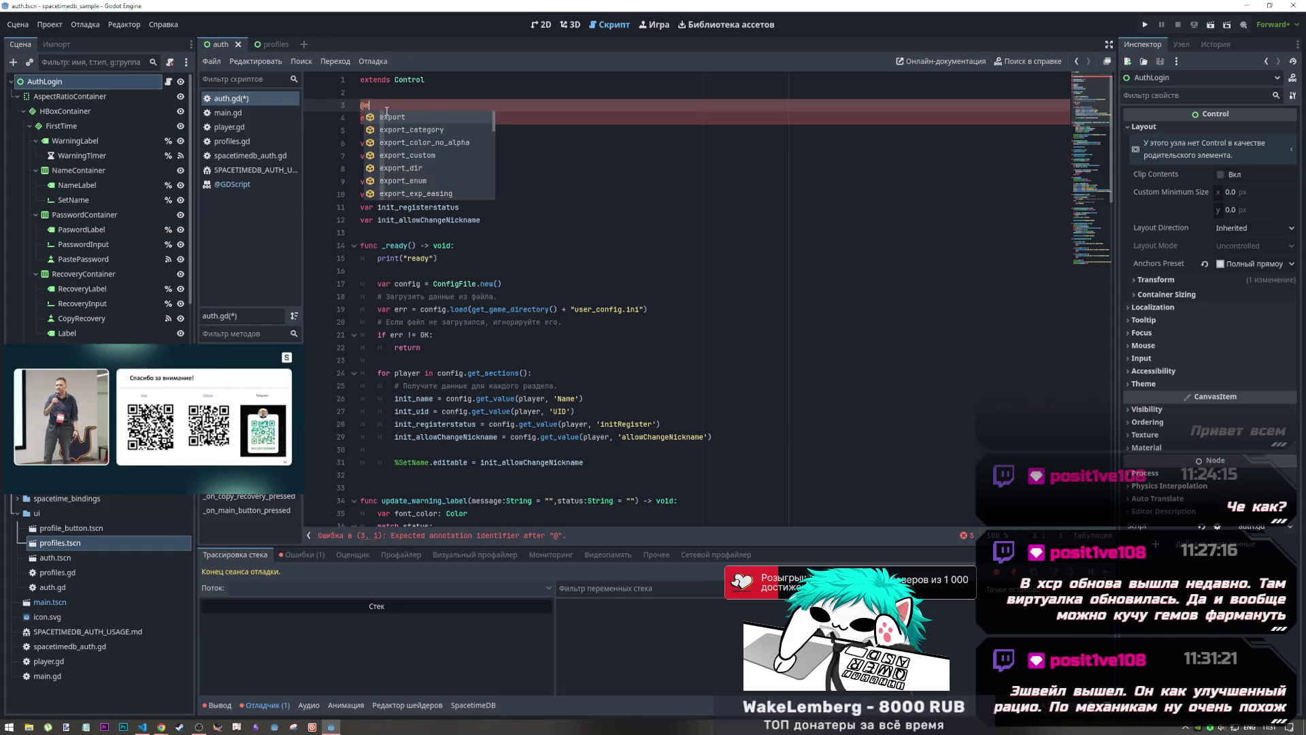
{"action": "left_click", "coordinate": [426, 179]}
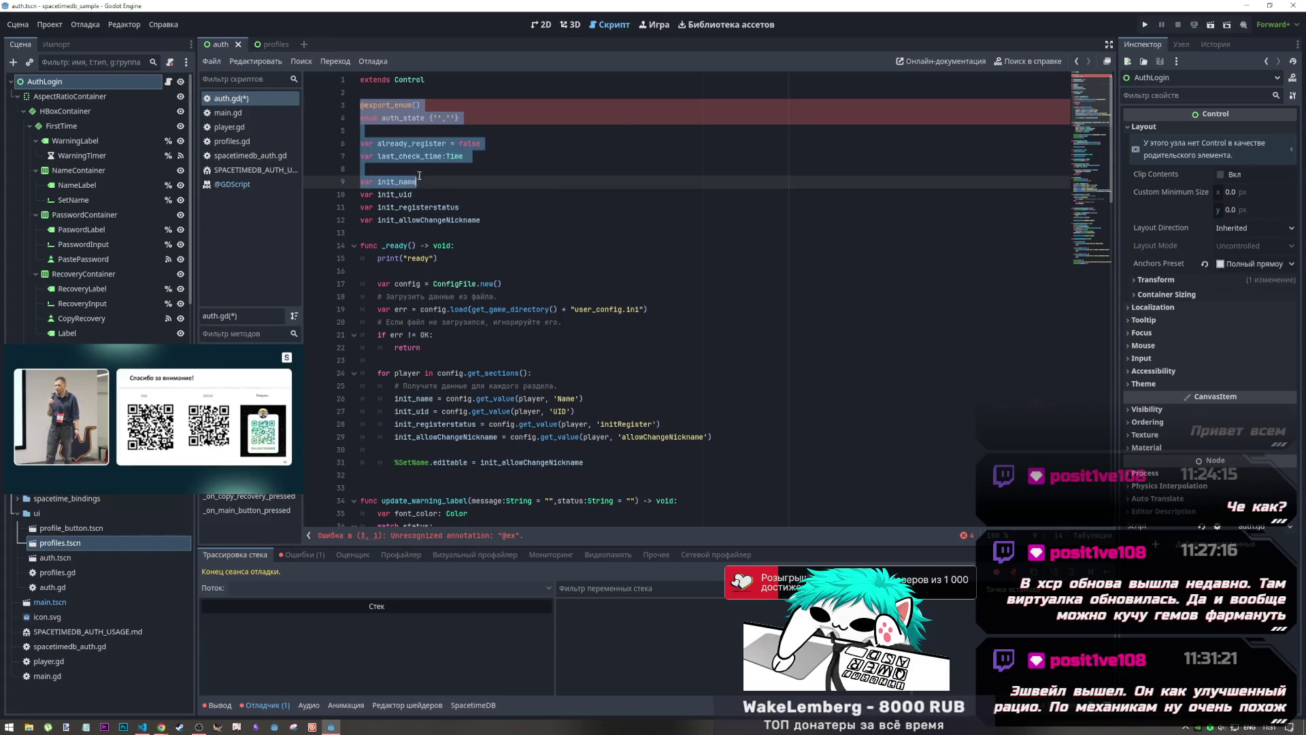
{"action": "key", "text": "alt+F1"}
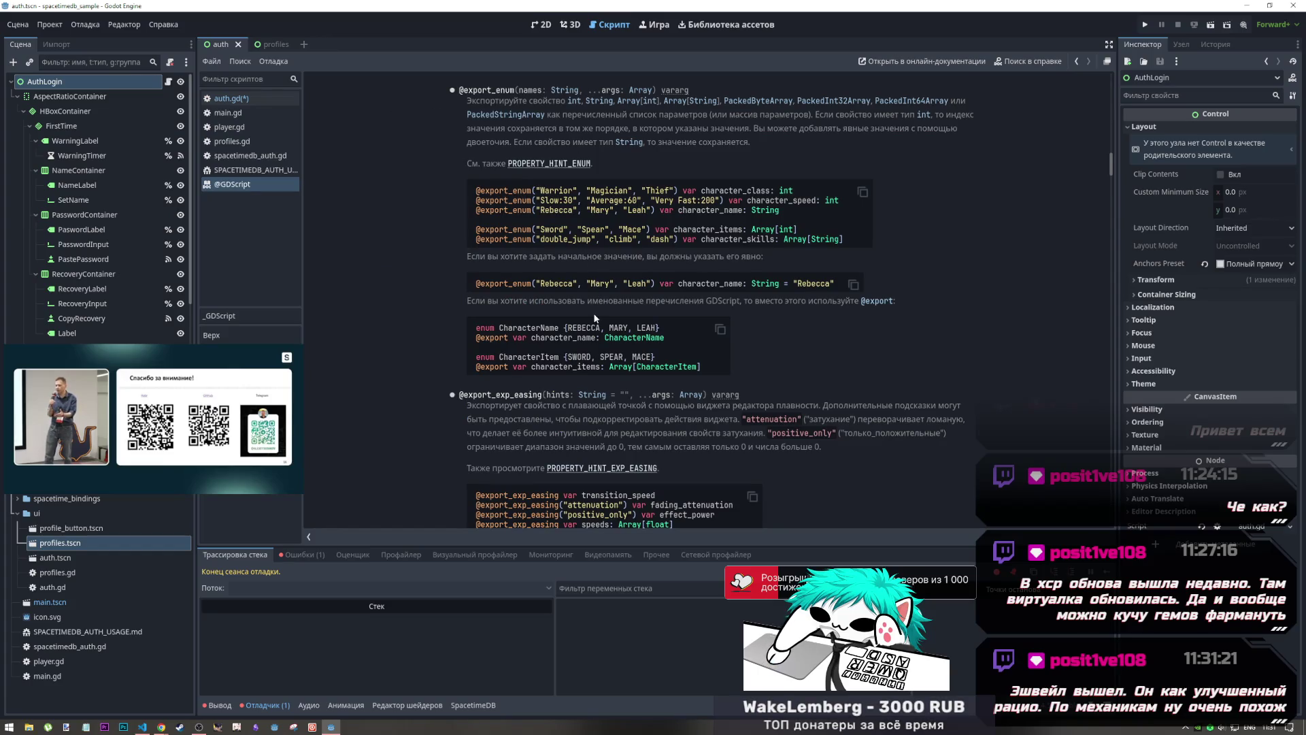
{"action": "triple_click", "coordinate": [519, 329]}
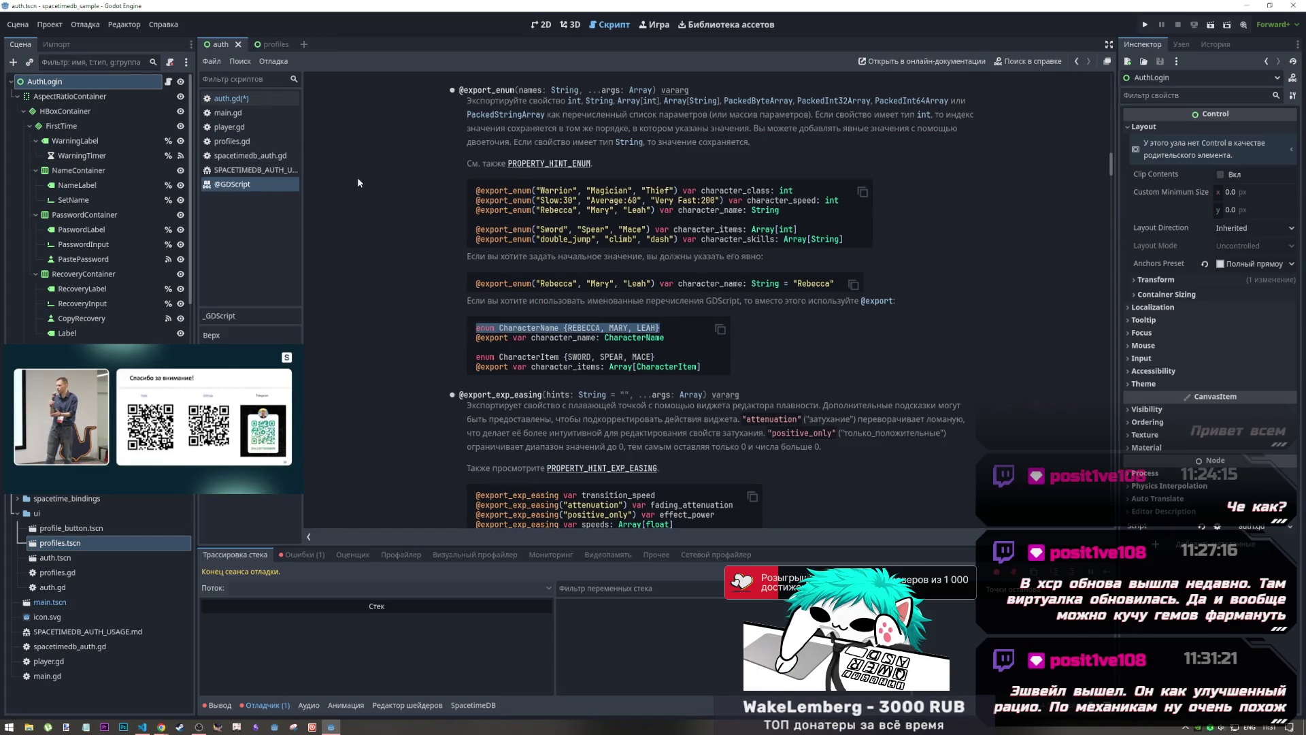
{"action": "left_click_drag", "start_coordinate": [671, 338], "coordinate": [482, 329]}
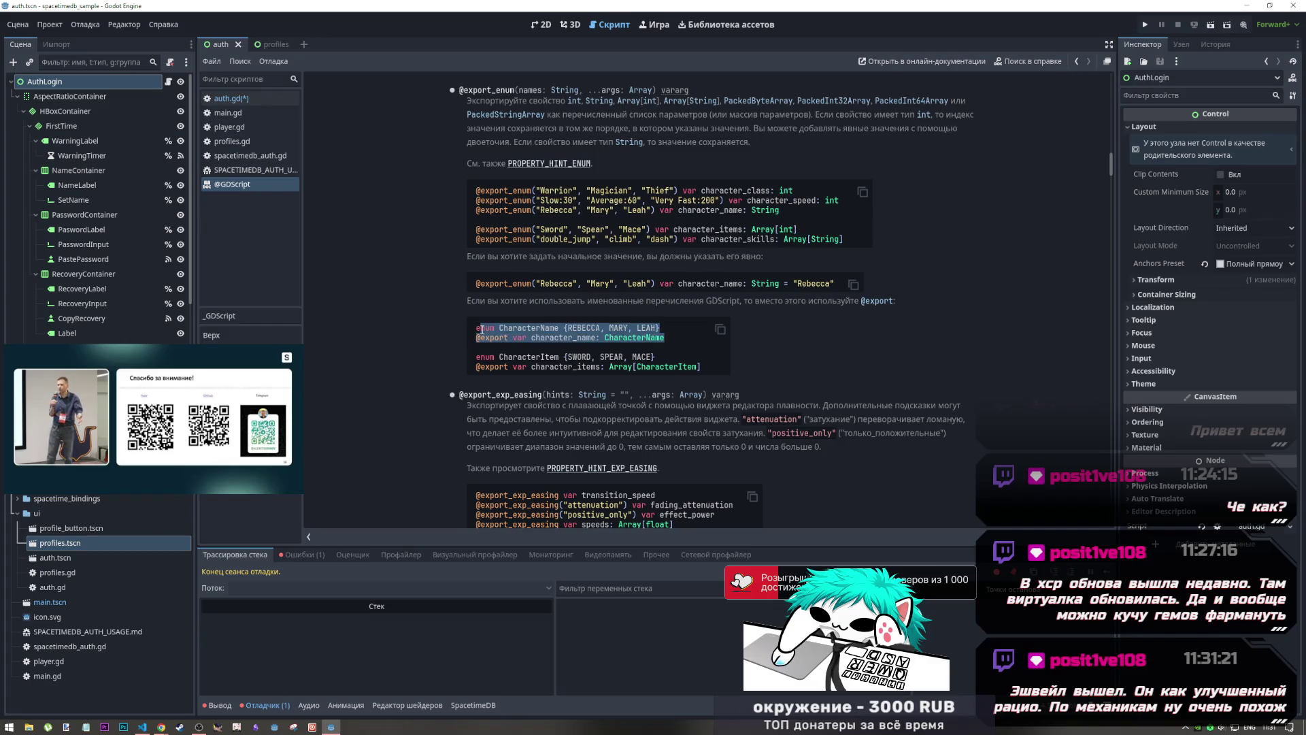
- Paste the CharacterName exported-enum example below the auth_state enum
{"action": "left_click", "coordinate": [231, 98]}
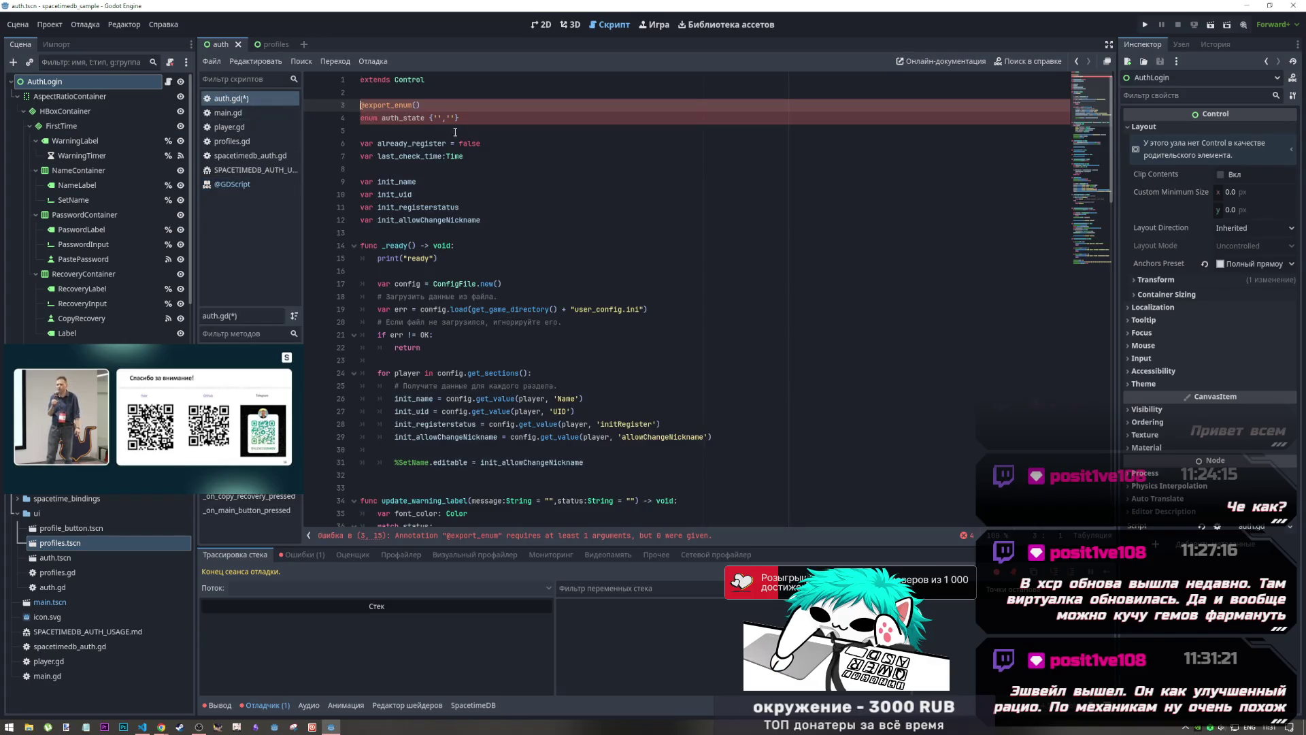
{"action": "key", "text": "ctrl+v"}
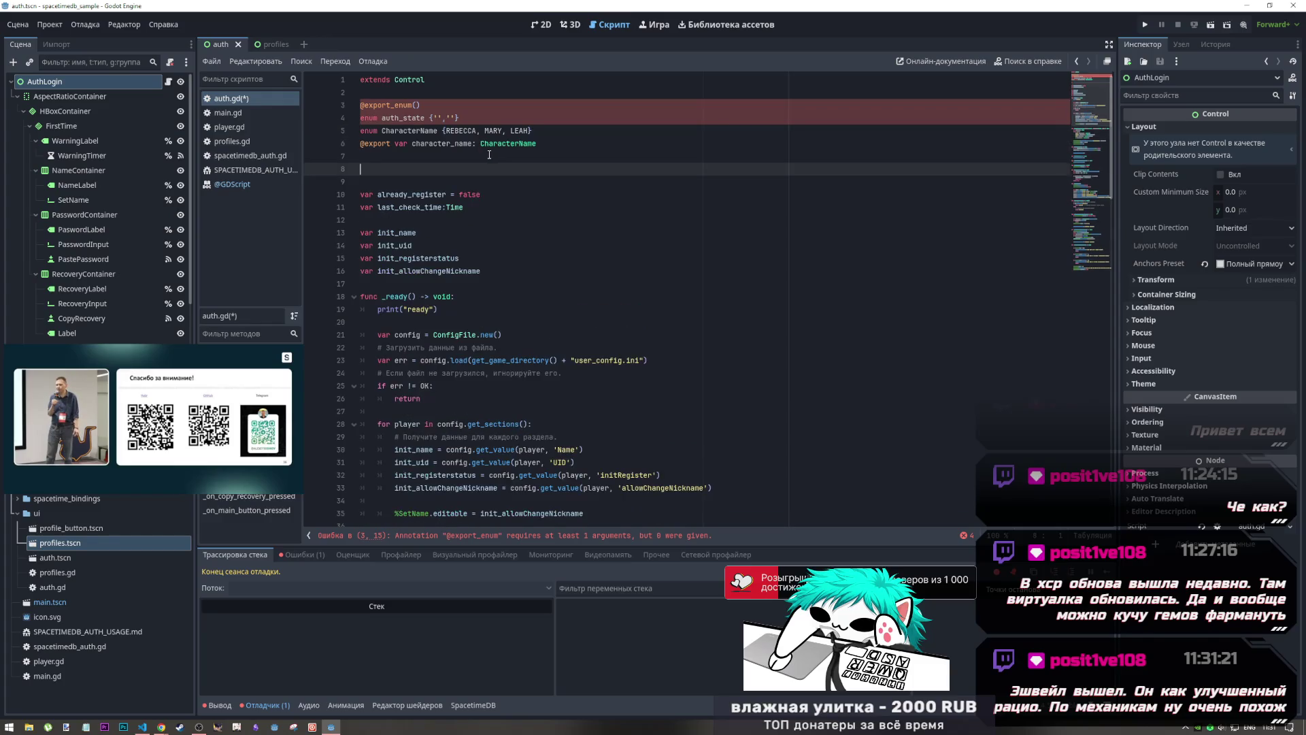
{"action": "left_click", "coordinate": [422, 123]}
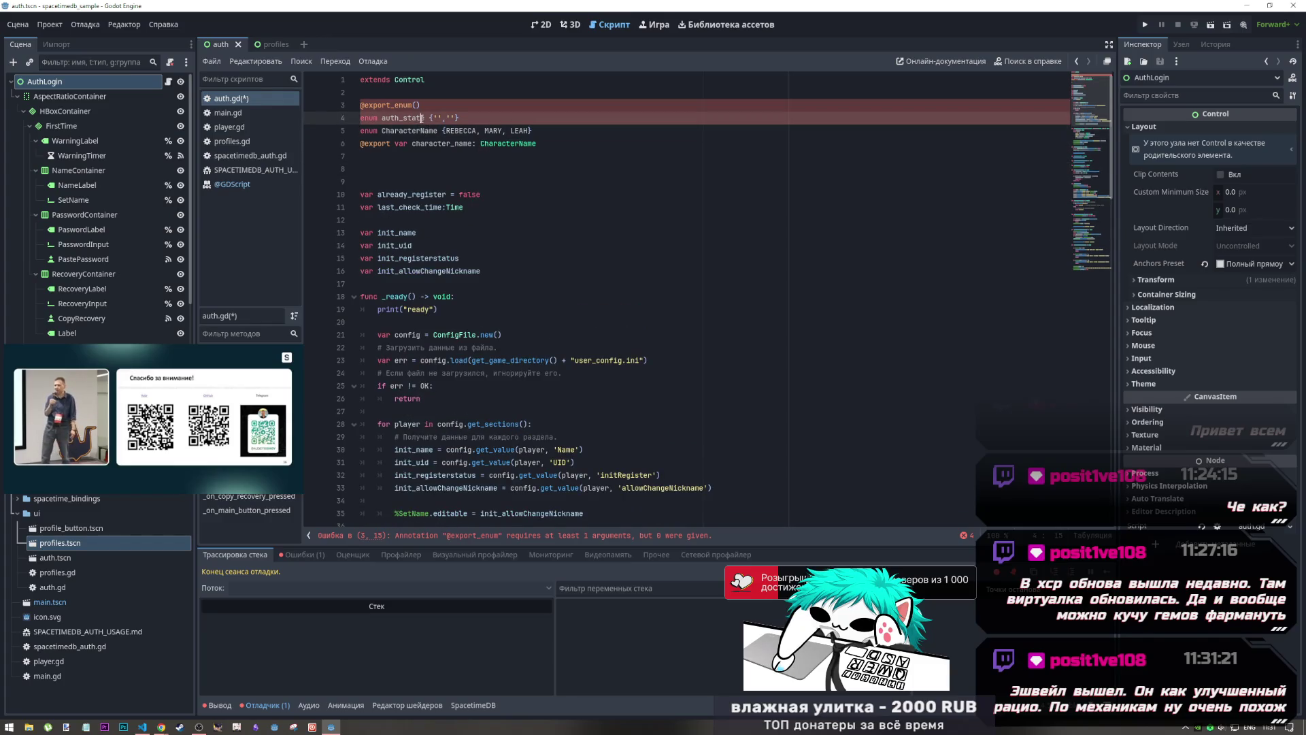
{"action": "key", "text": "End"}
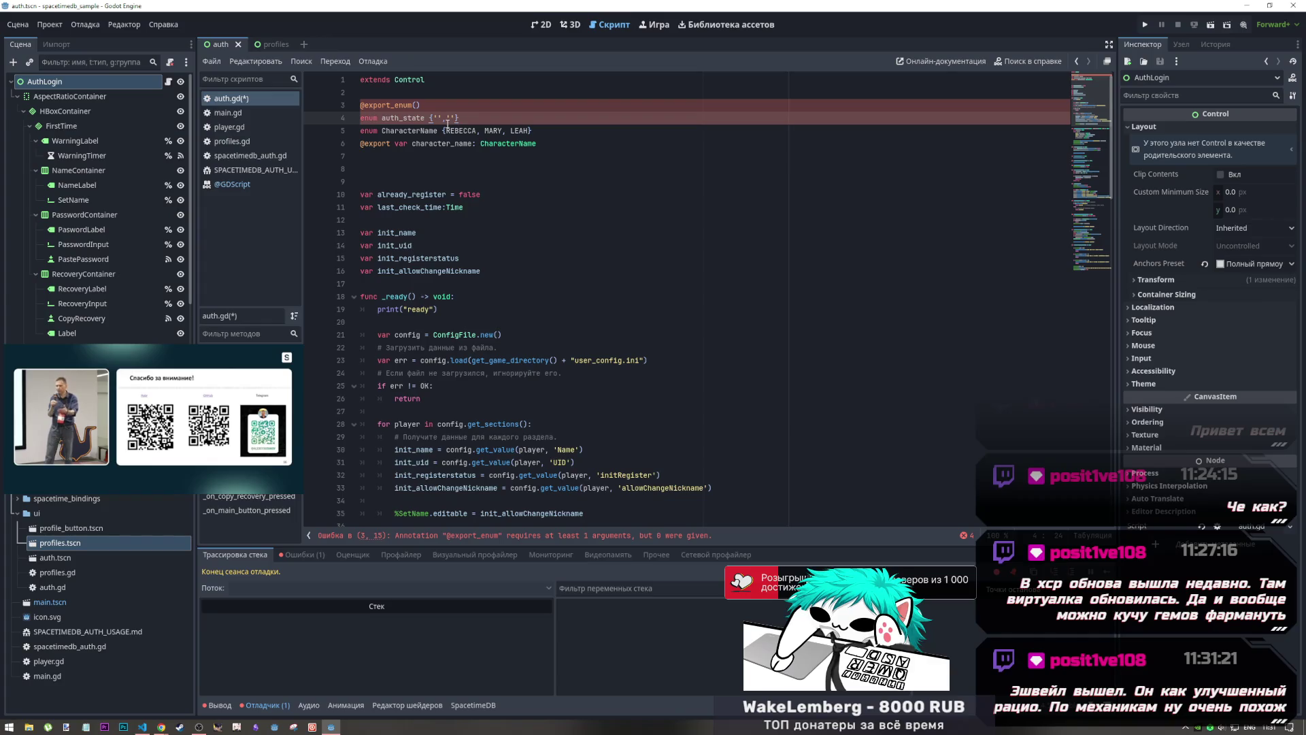
- Fill the auth_state enum's two empty entries with Login and Register
{"action": "double_click", "coordinate": [436, 119]}
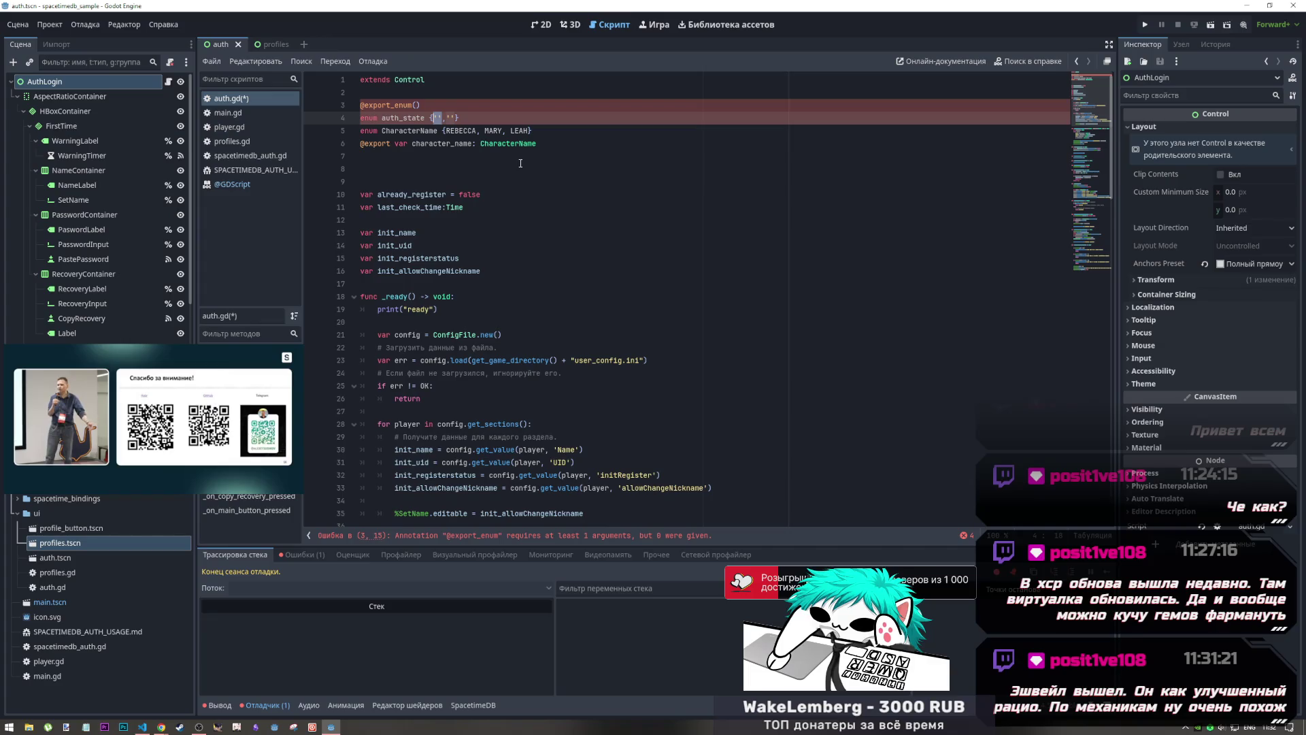
{"action": "type", "text": "U"}
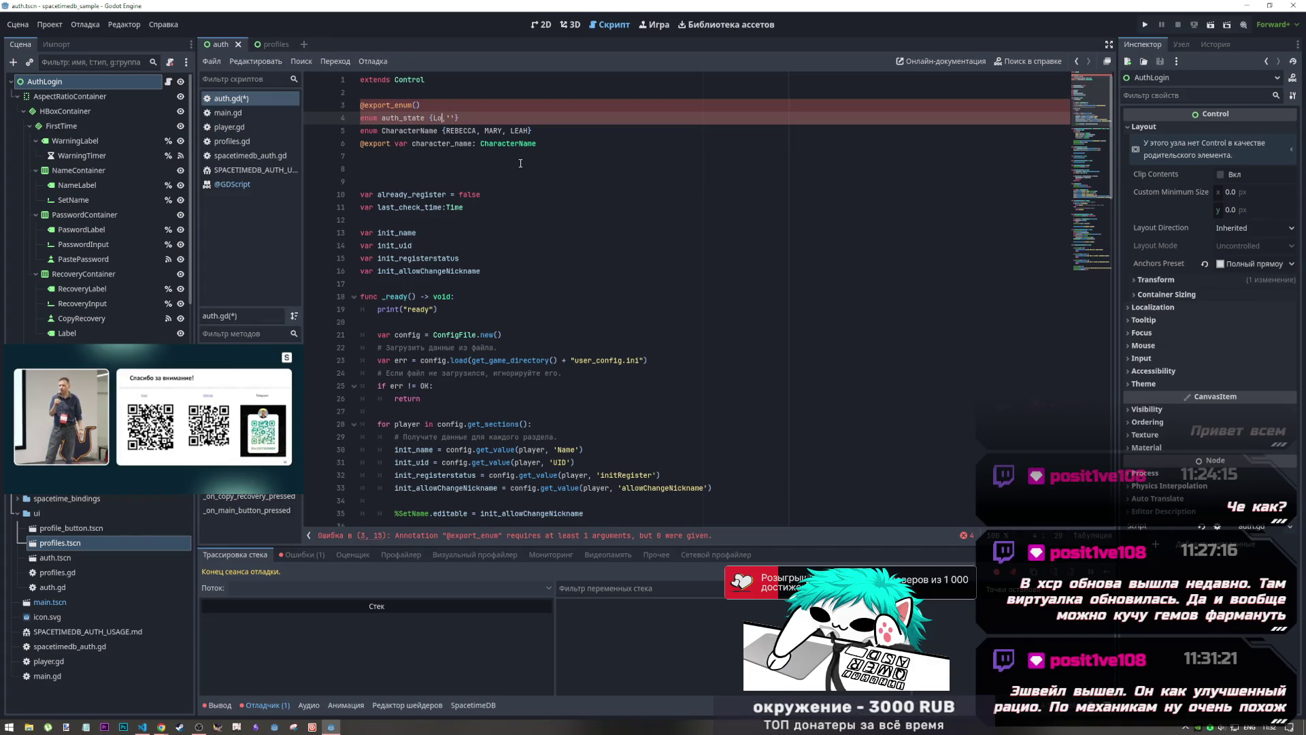
{"action": "double_click", "coordinate": [464, 118]}
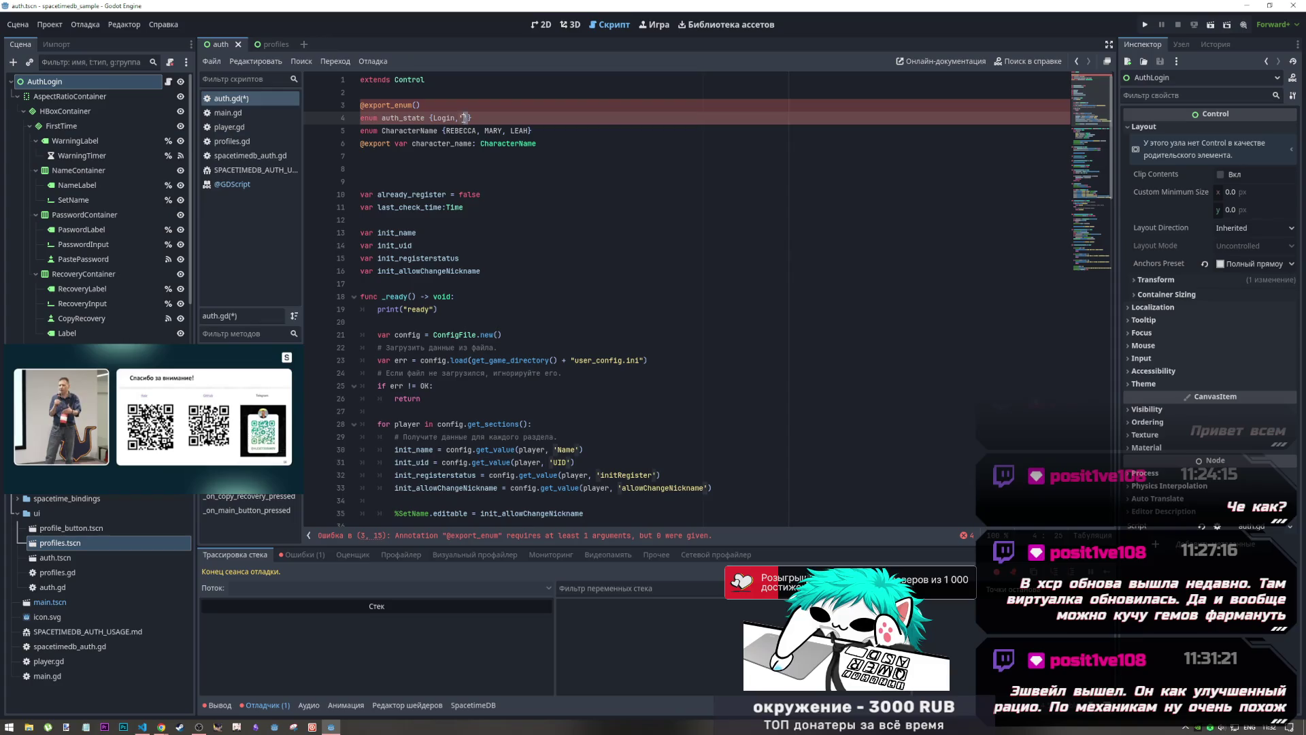
{"action": "type", "text": "REgis"}
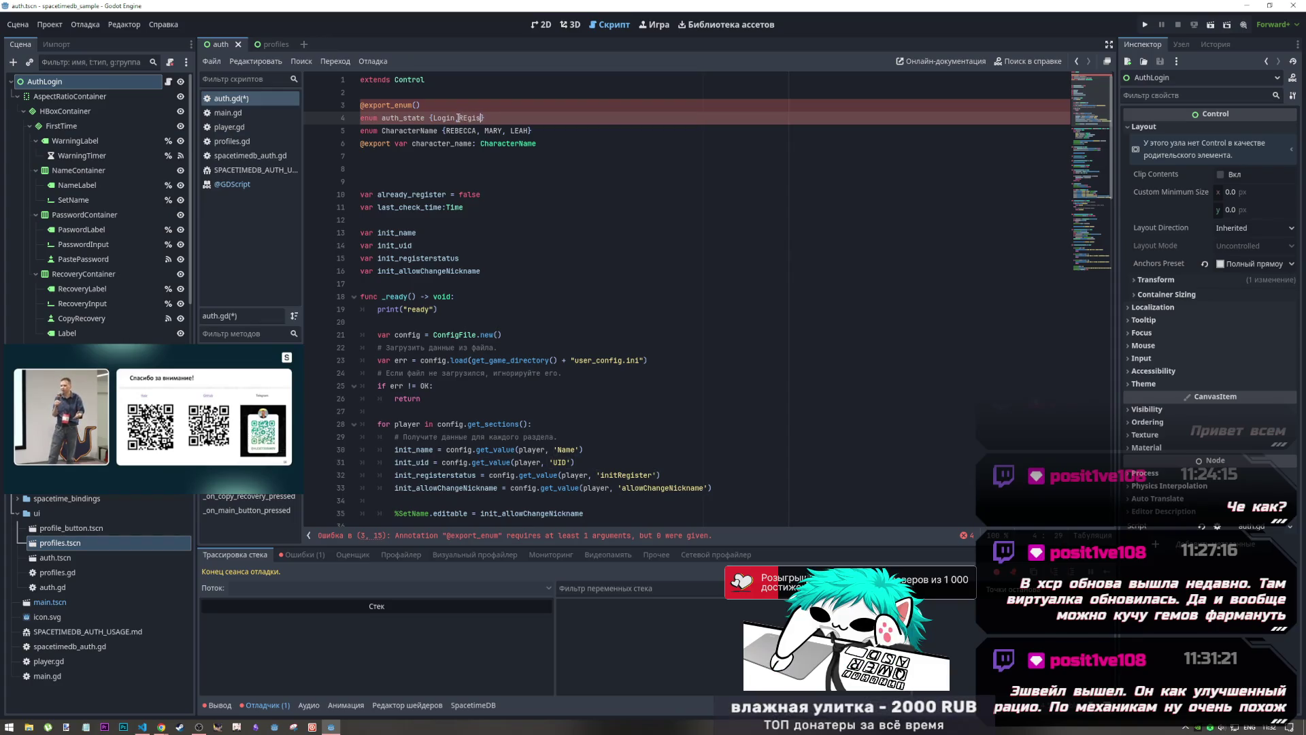
{"action": "type", "text": "ter"}
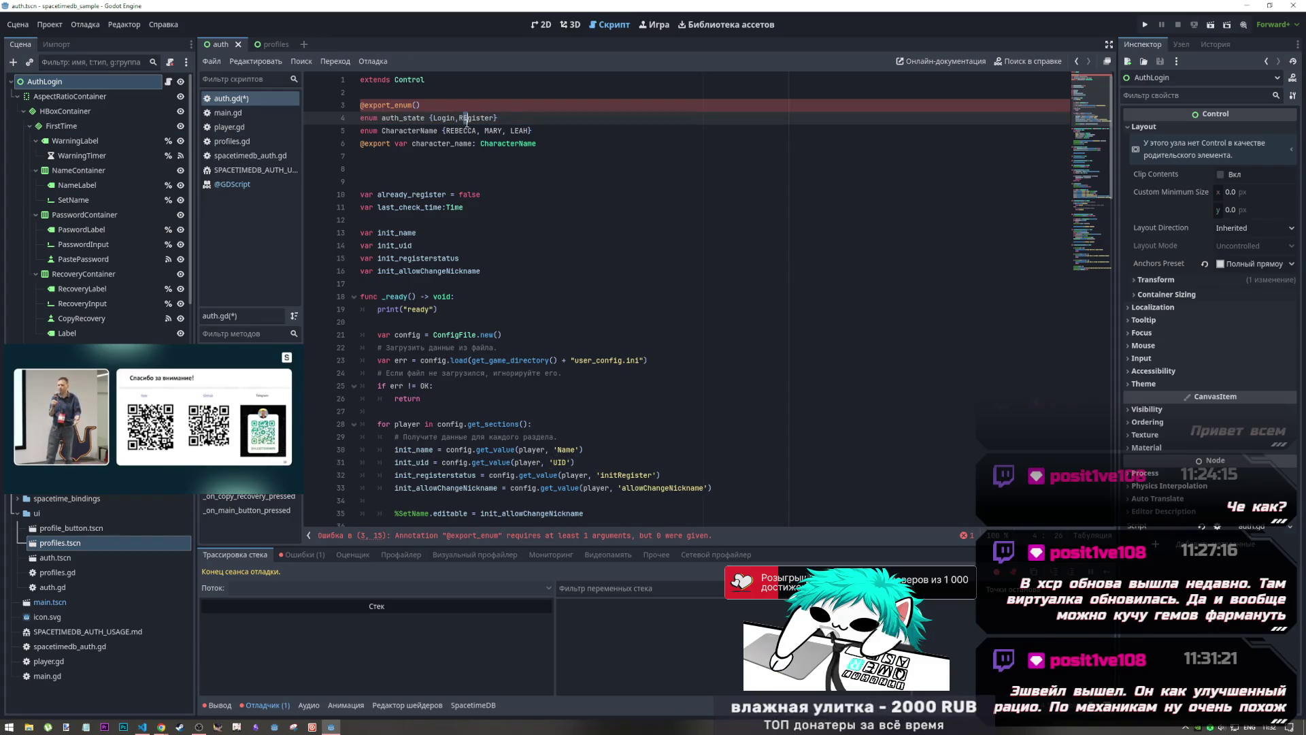
{"action": "type", "text": "re"}
{"action": "left_click", "coordinate": [420, 107]}
{"action": "left_click_drag", "start_coordinate": [420, 107], "coordinate": [307, 106]}
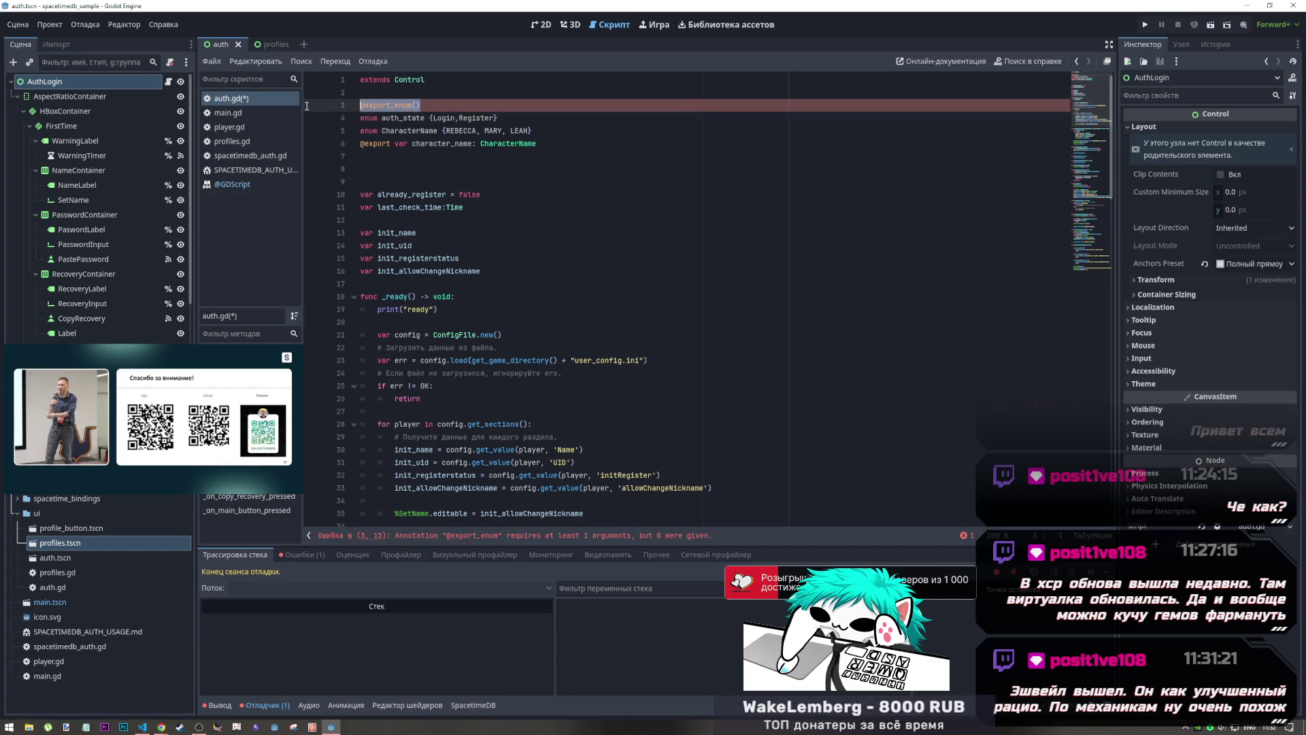
- Delete the CharacterName enum, rename the export to auth_state: auth_state, and save
{"action": "left_click_drag", "start_coordinate": [532, 130], "coordinate": [330, 133]}
{"action": "key", "text": "BackSpace"}
{"action": "key", "text": "BackSpace"}
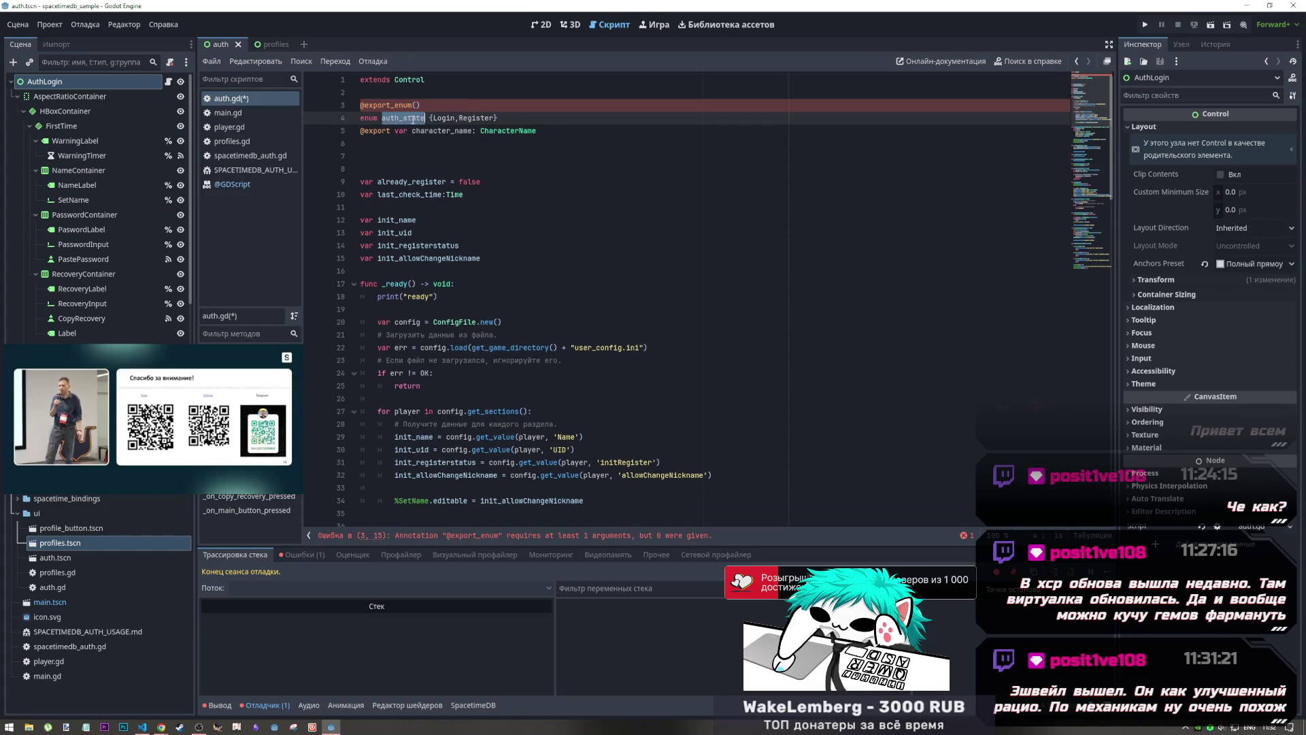
{"action": "left_click", "coordinate": [443, 130]}
{"action": "double_click", "coordinate": [443, 131]}
{"action": "type", "text": "auth_state"}
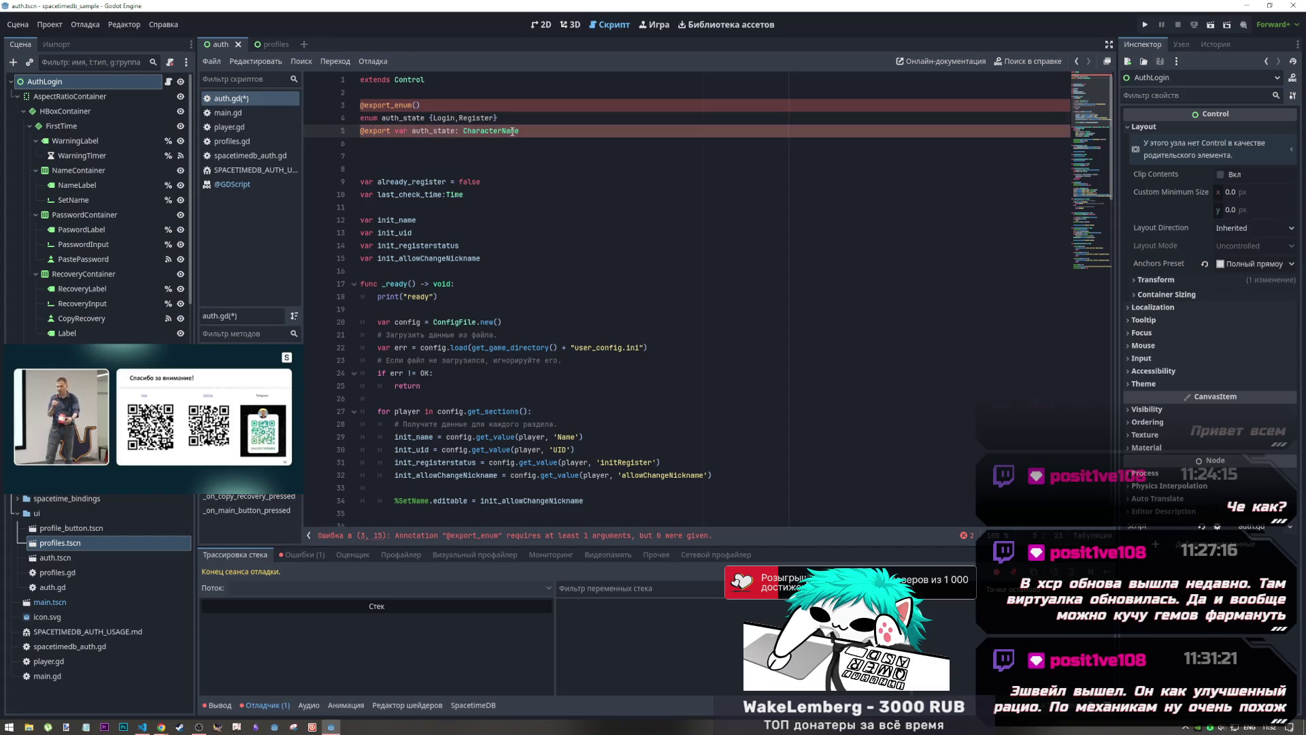
{"action": "double_click", "coordinate": [468, 134]}
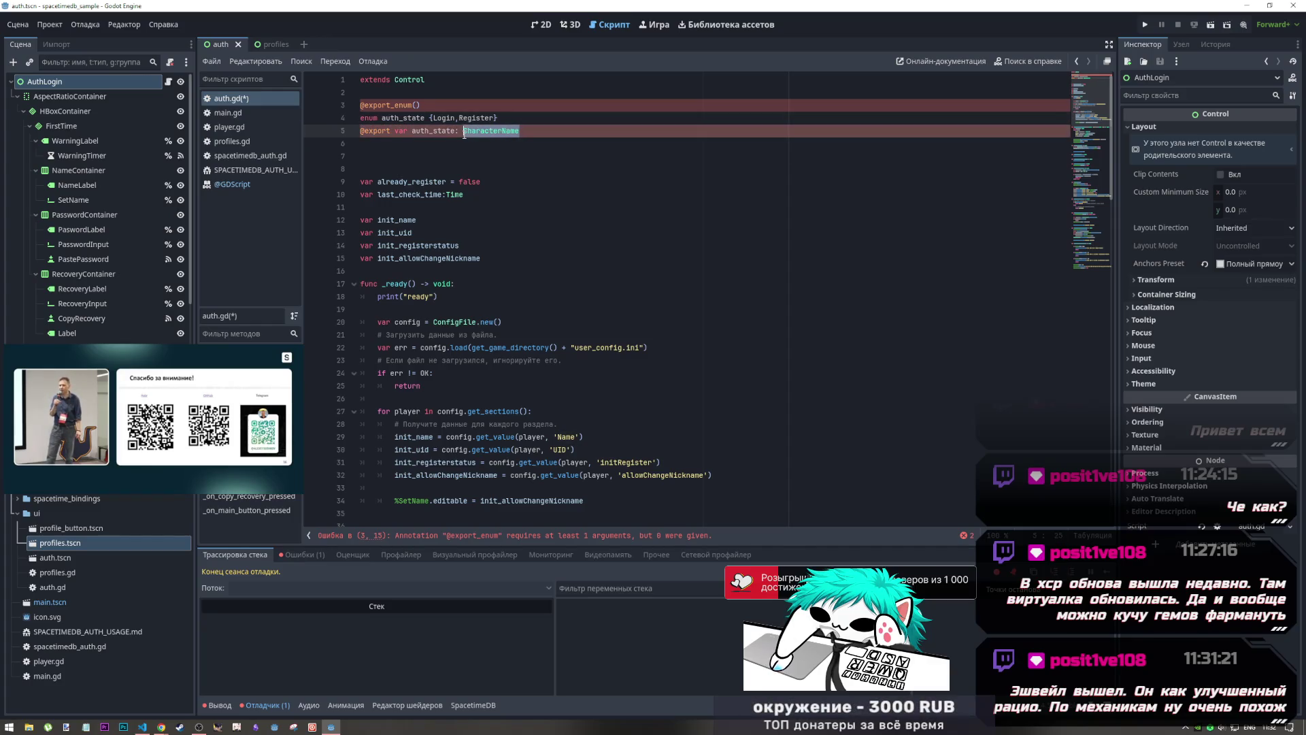
{"action": "type", "text": "auth_state"}
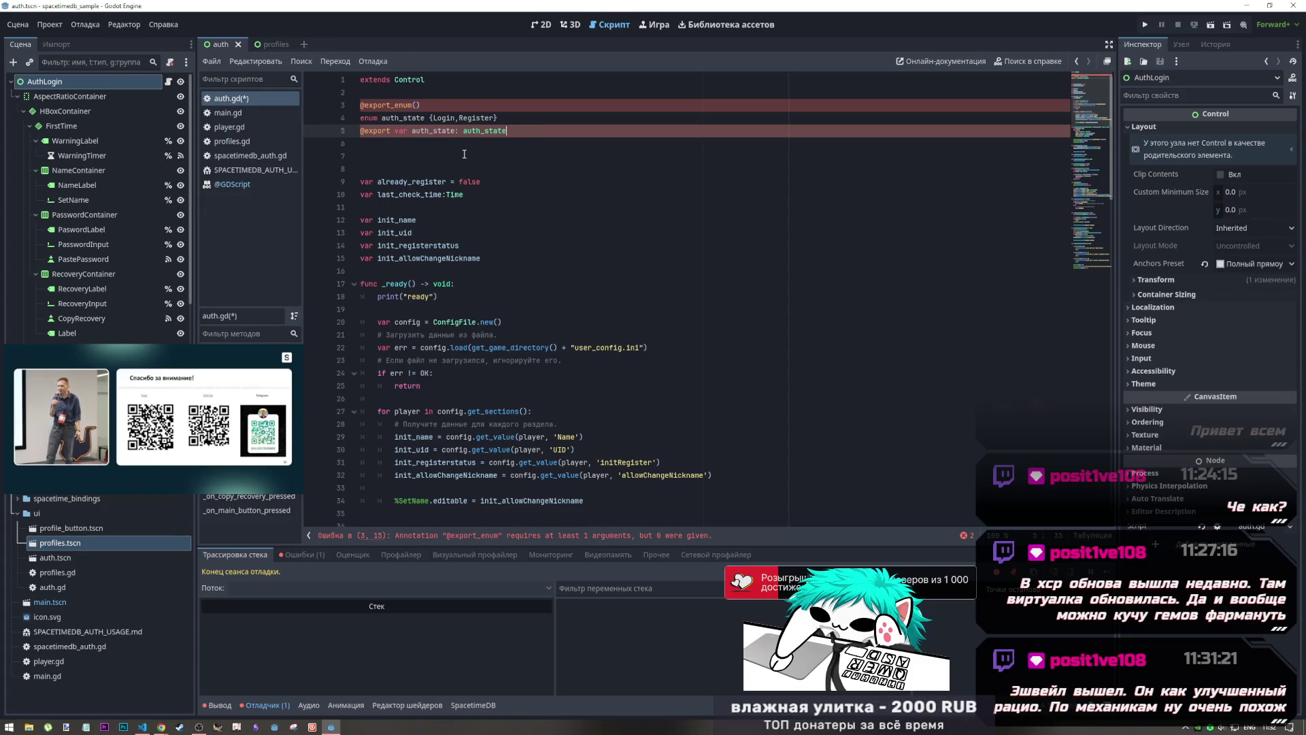
{"action": "key", "text": "ctrl+s"}
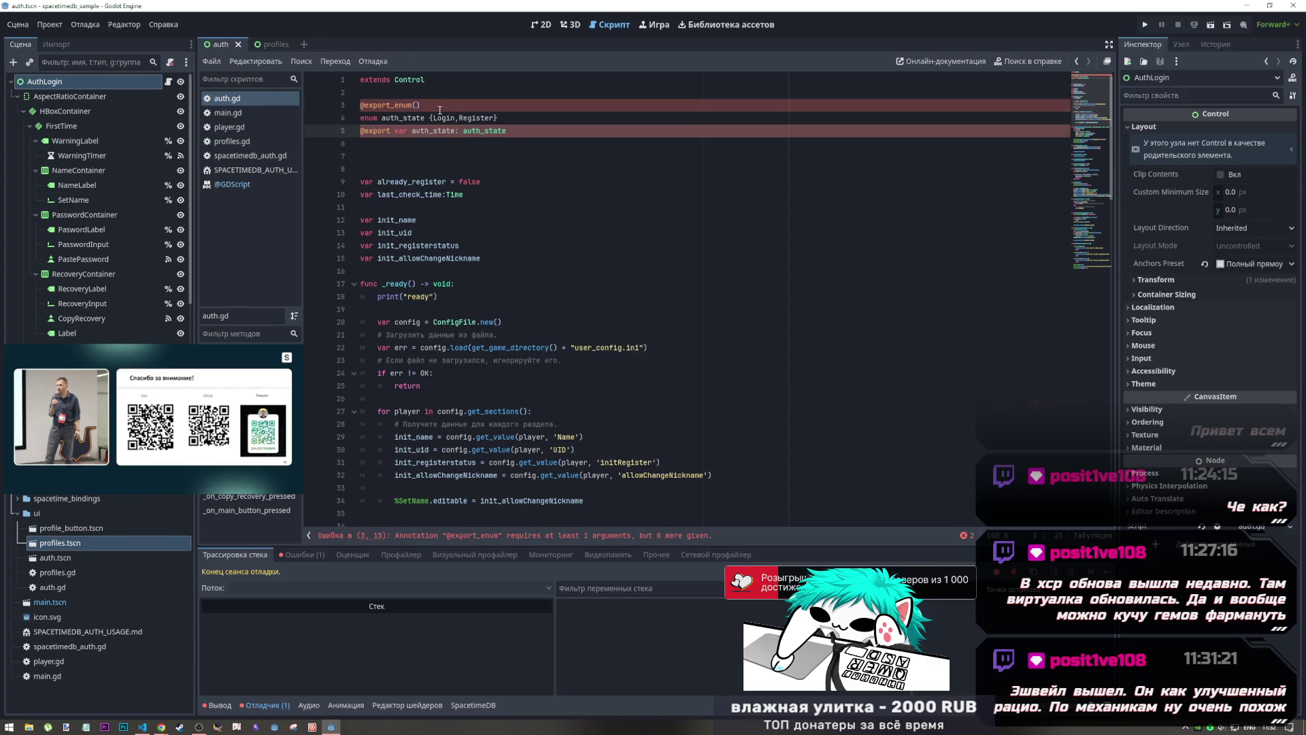
{"action": "left_click_drag", "start_coordinate": [441, 110], "coordinate": [334, 107]}
{"action": "key", "text": "BackSpace"}
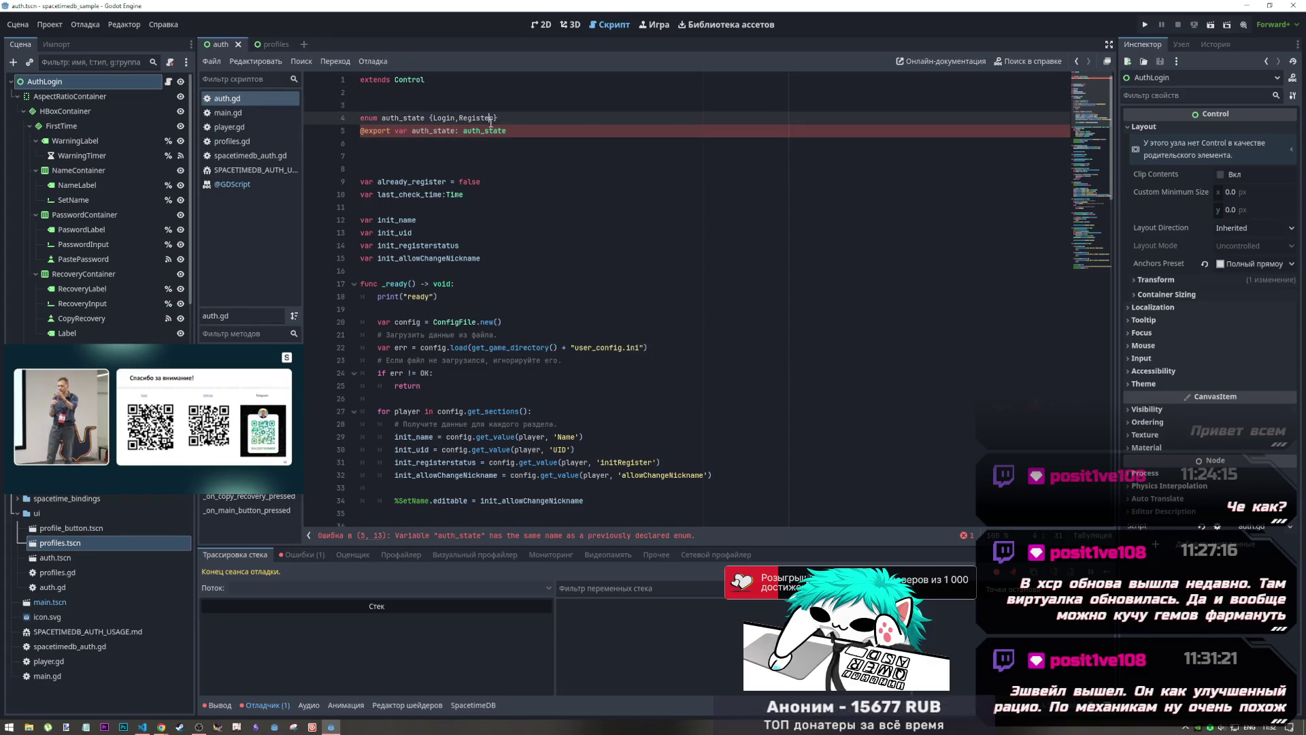
{"action": "left_click", "coordinate": [485, 131]}
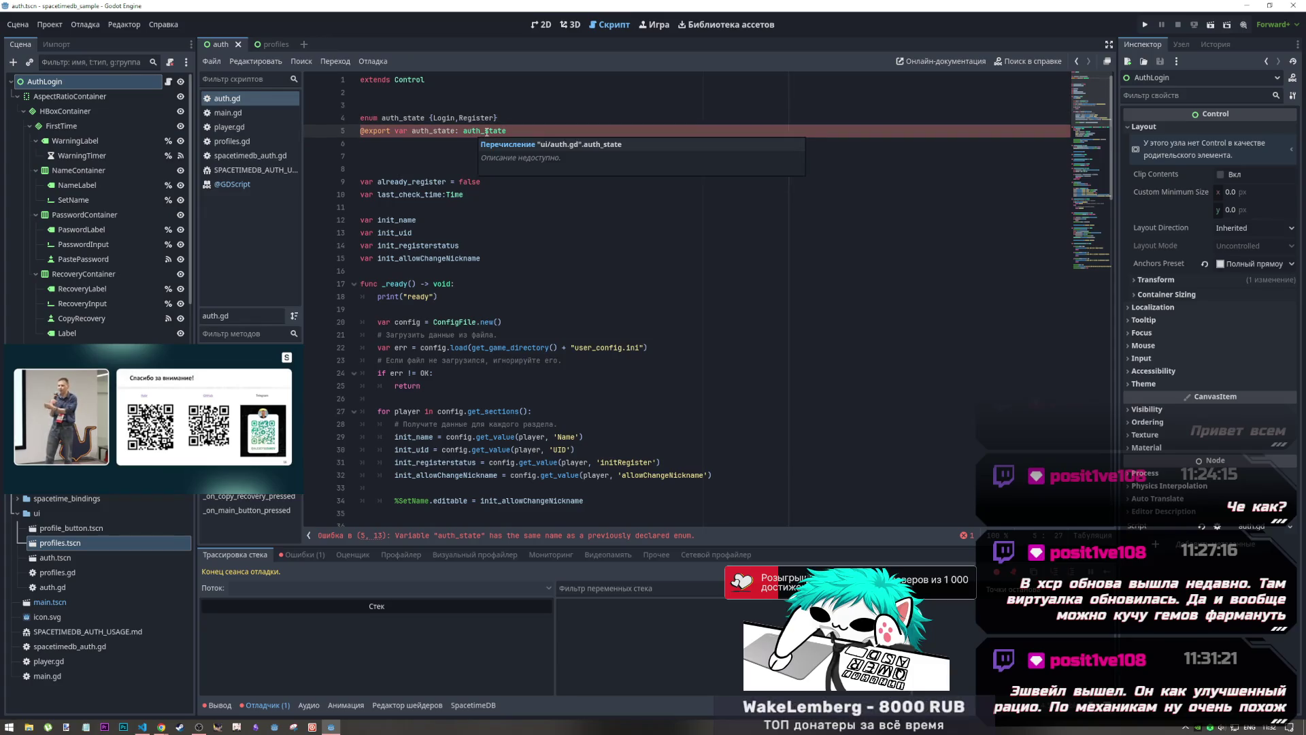
{"action": "left_click_drag", "start_coordinate": [511, 131], "coordinate": [353, 134]}
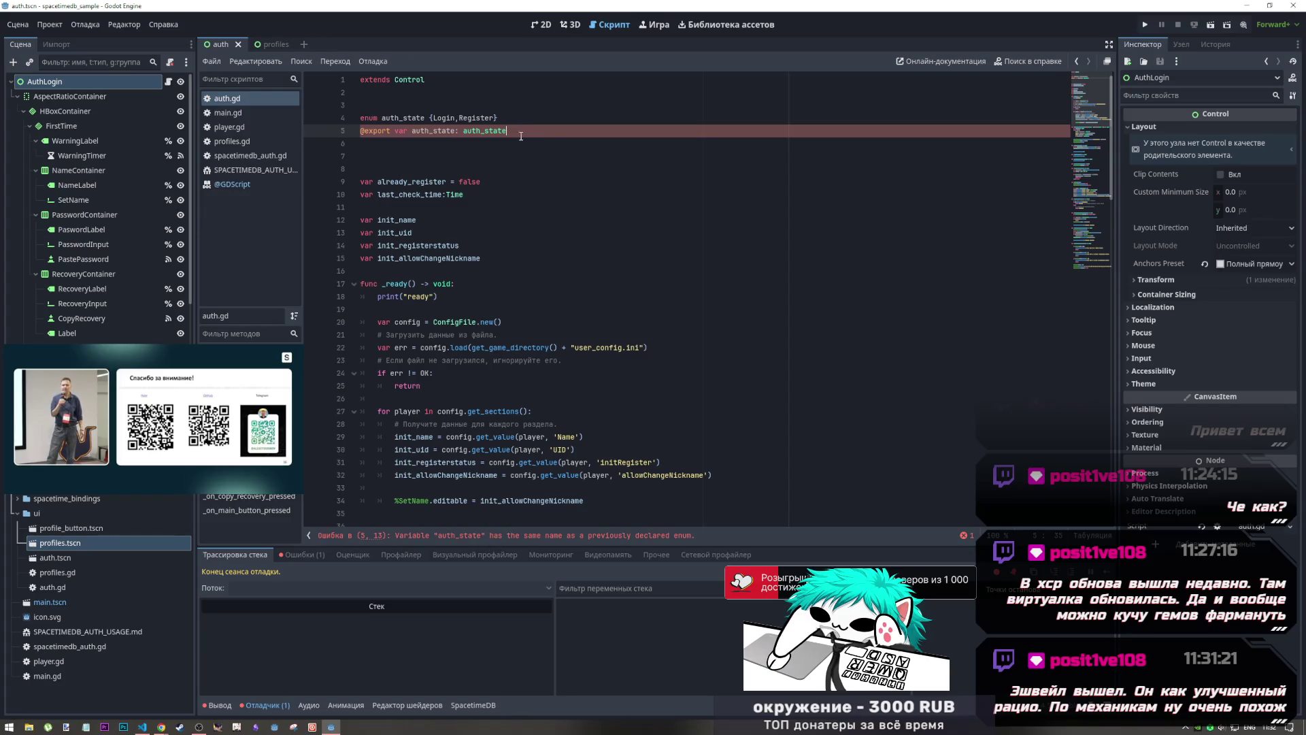
{"action": "left_click_drag", "start_coordinate": [523, 130], "coordinate": [315, 132]}
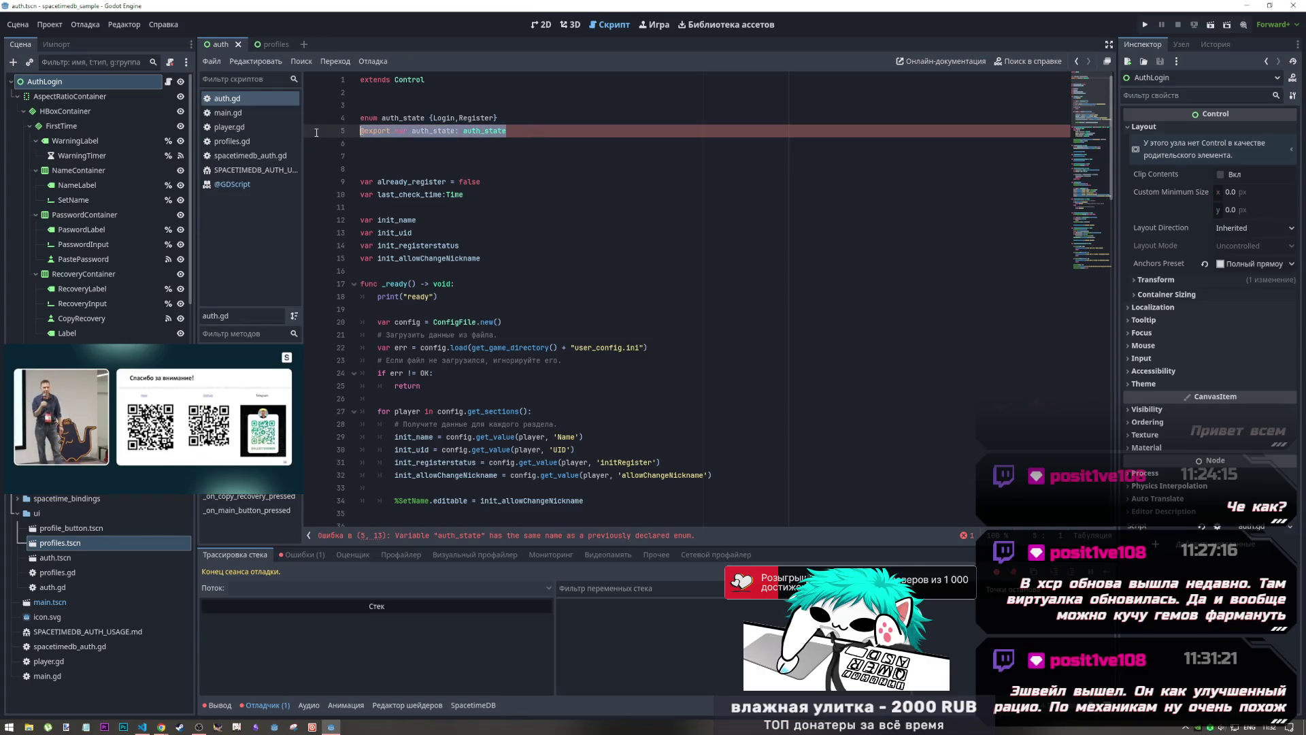
- Delete the exported auth_state line and save auth.gd
{"action": "key", "text": "Delete"}
{"action": "key", "text": "Delete"}
{"action": "key", "text": "Delete"}
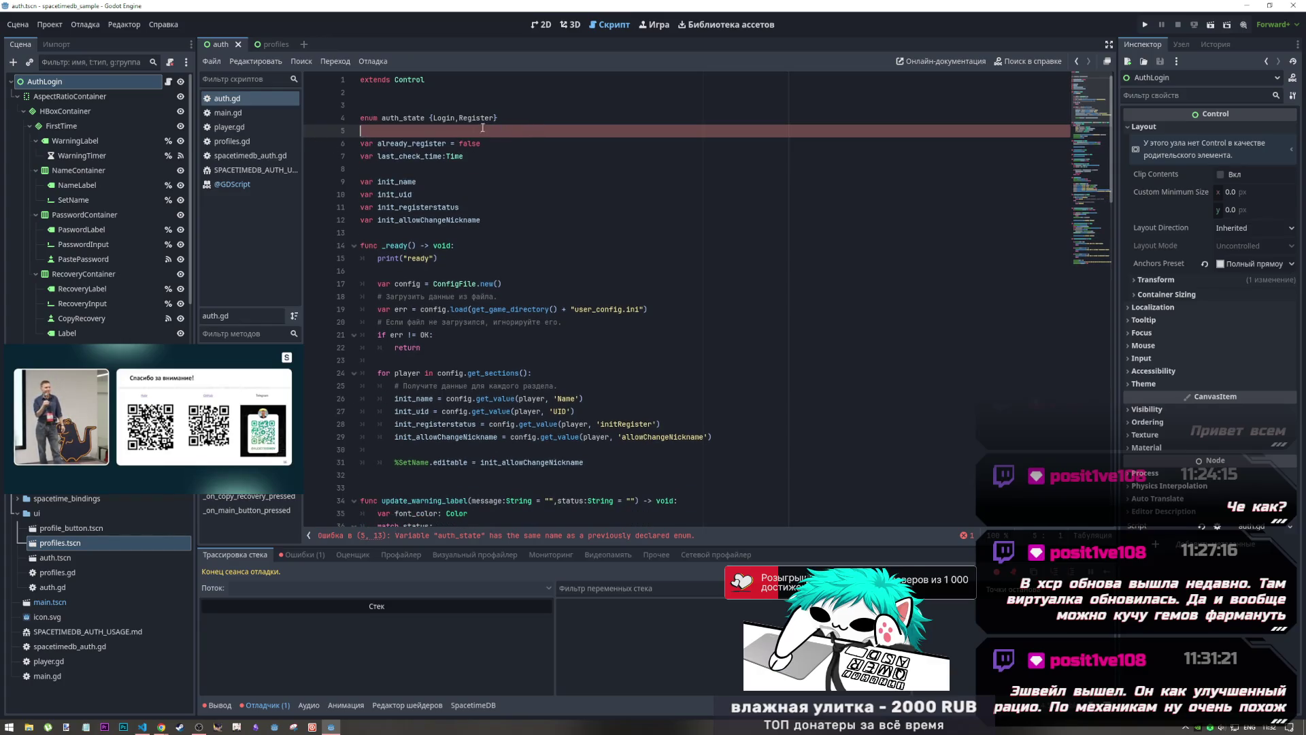
{"action": "key", "text": "ctrl+s"}
{"action": "scroll", "coordinate": [474, 271], "scroll_direction": "down", "scroll_amount": 9}
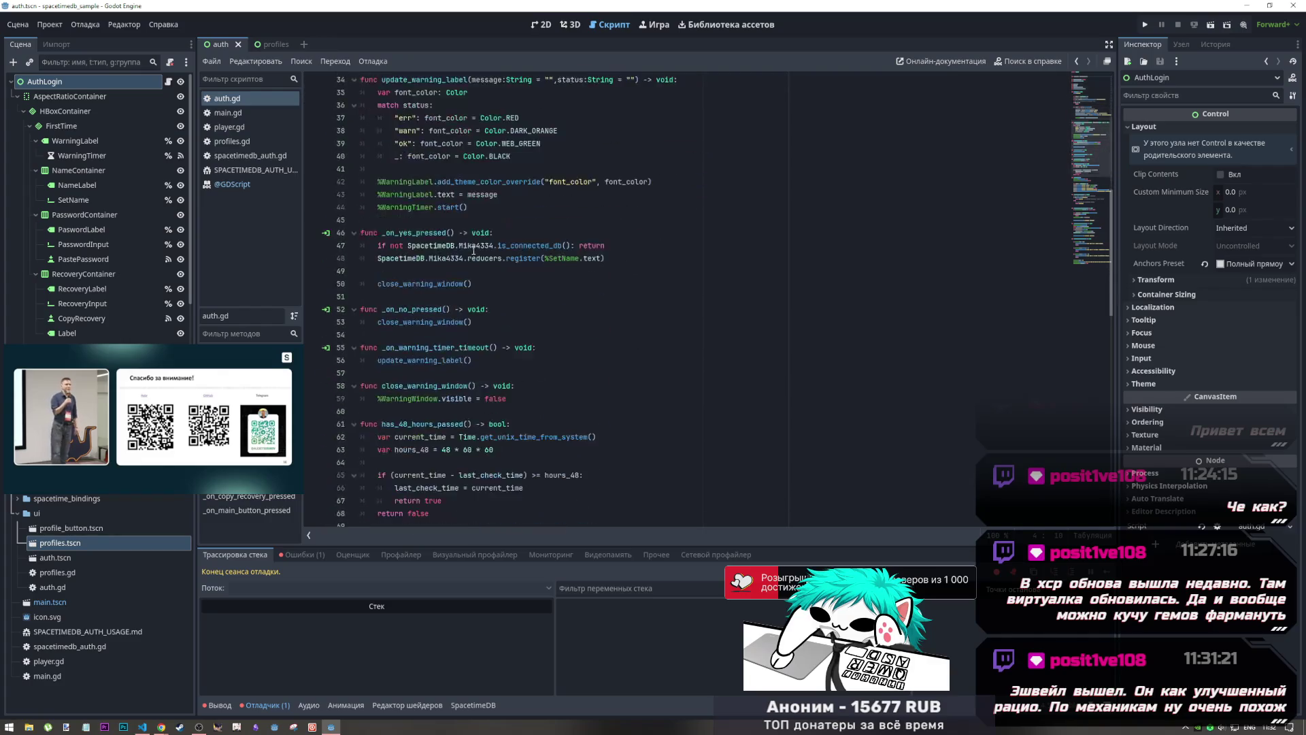
{"action": "scroll", "coordinate": [474, 271], "scroll_direction": "up", "scroll_amount": 9}
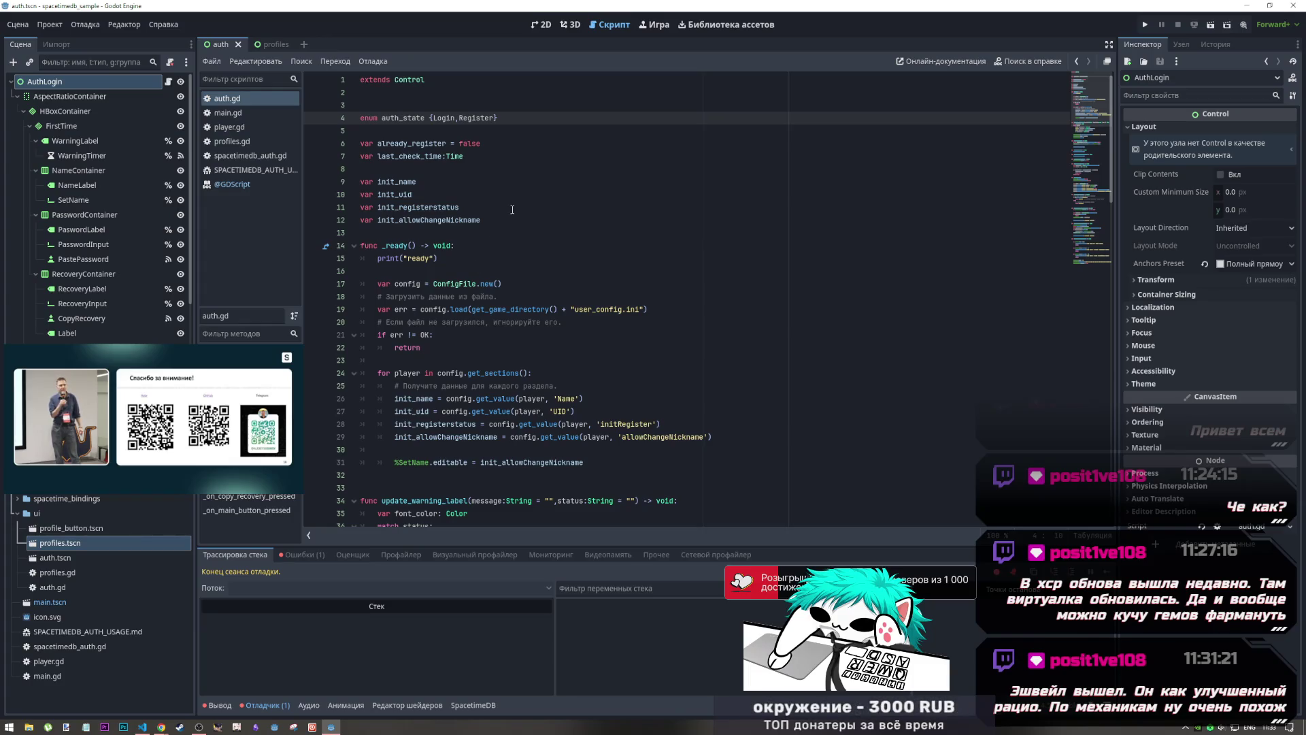
{"action": "scroll", "coordinate": [478, 266], "scroll_direction": "down", "scroll_amount": 4}
{"action": "scroll", "coordinate": [434, 249], "scroll_direction": "down", "scroll_amount": 1}
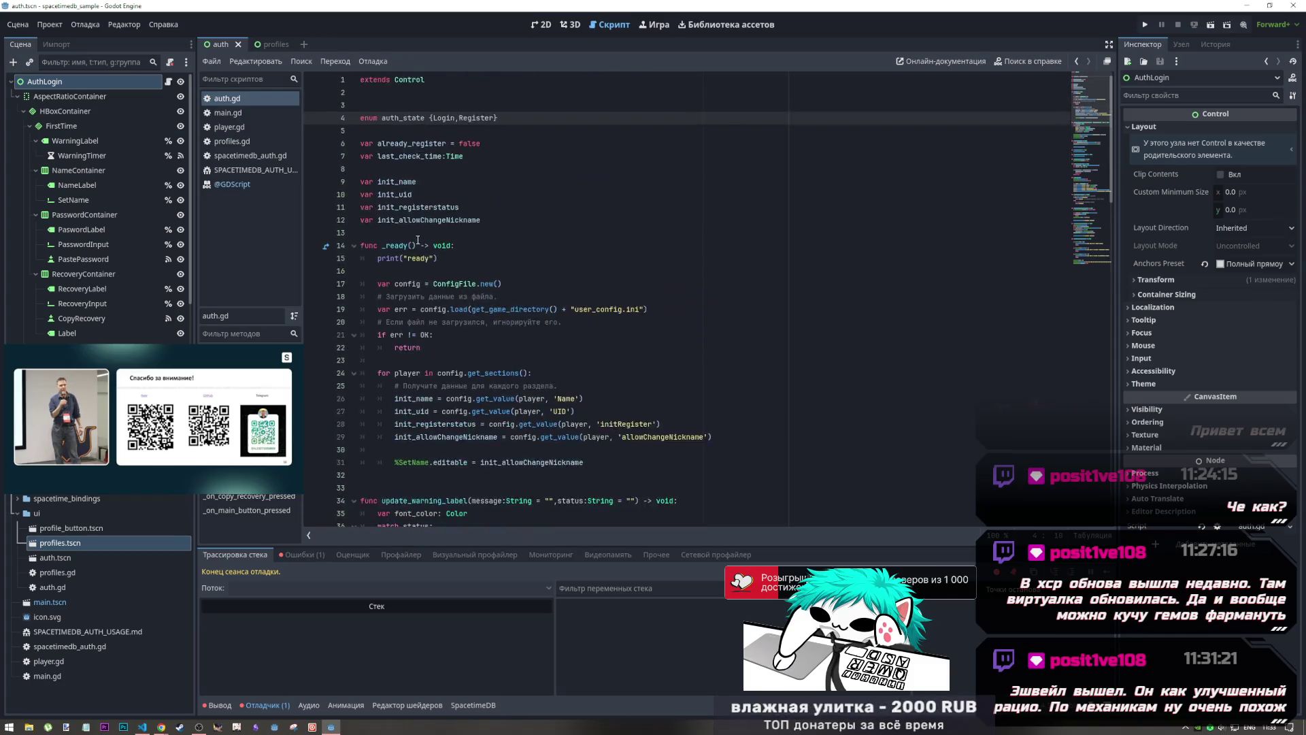
- Remove the empty line before update_warning_label
{"action": "left_click", "coordinate": [558, 297]}
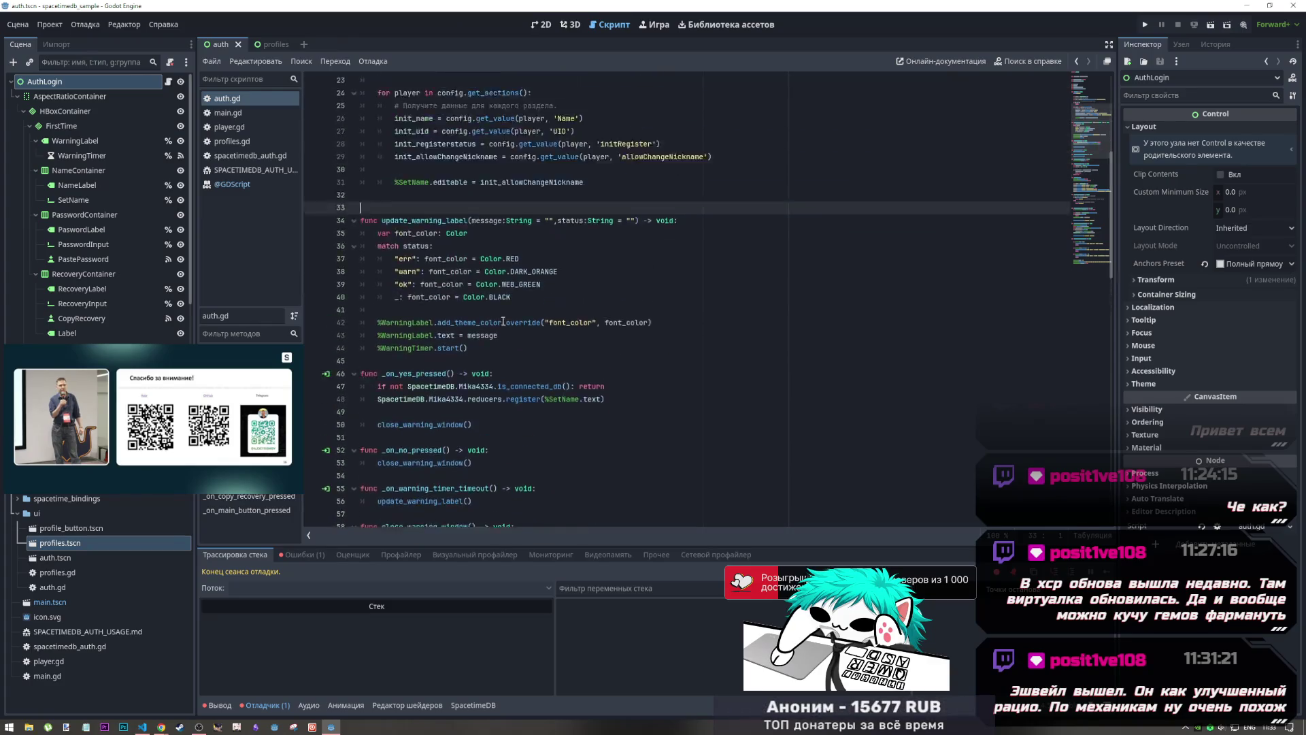
{"action": "key", "text": "BackSpace"}
{"action": "scroll", "coordinate": [477, 325], "scroll_direction": "up", "scroll_amount": 3}
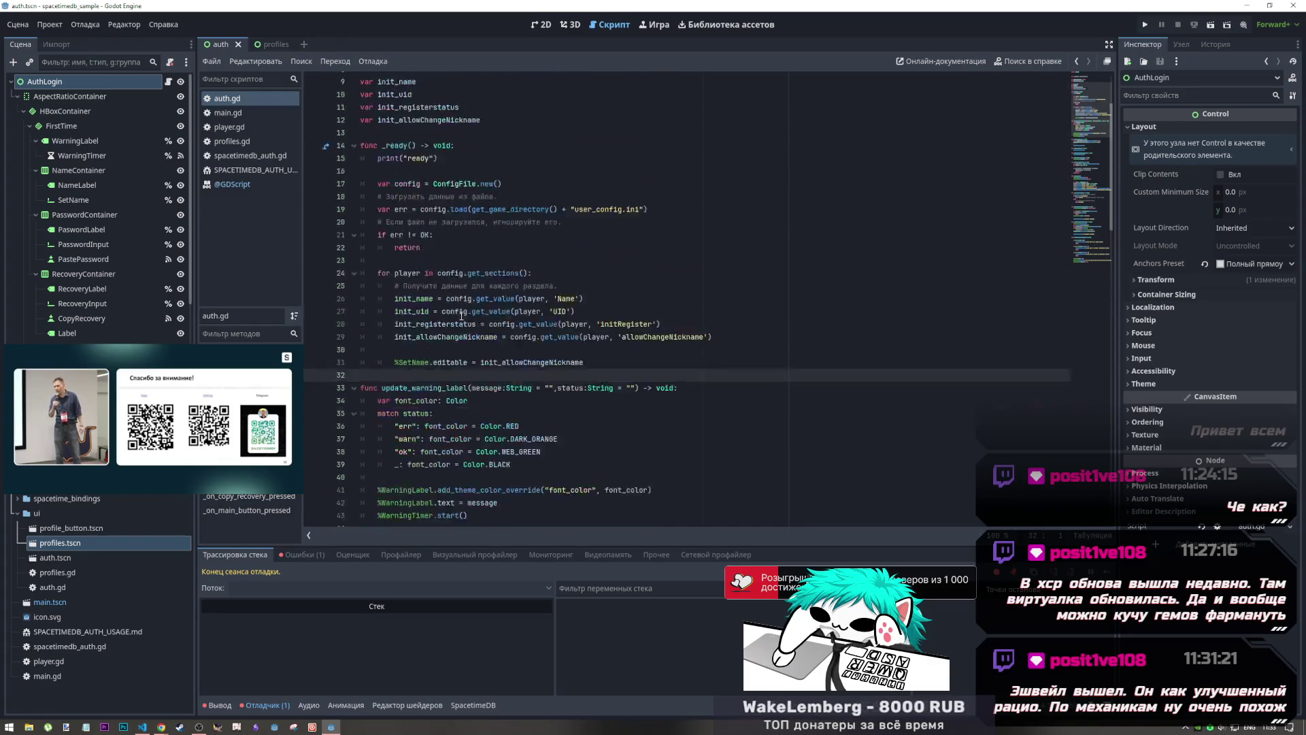
{"action": "scroll", "coordinate": [449, 323], "scroll_direction": "down", "scroll_amount": 4}
{"action": "scroll", "coordinate": [445, 322], "scroll_direction": "up", "scroll_amount": 2}
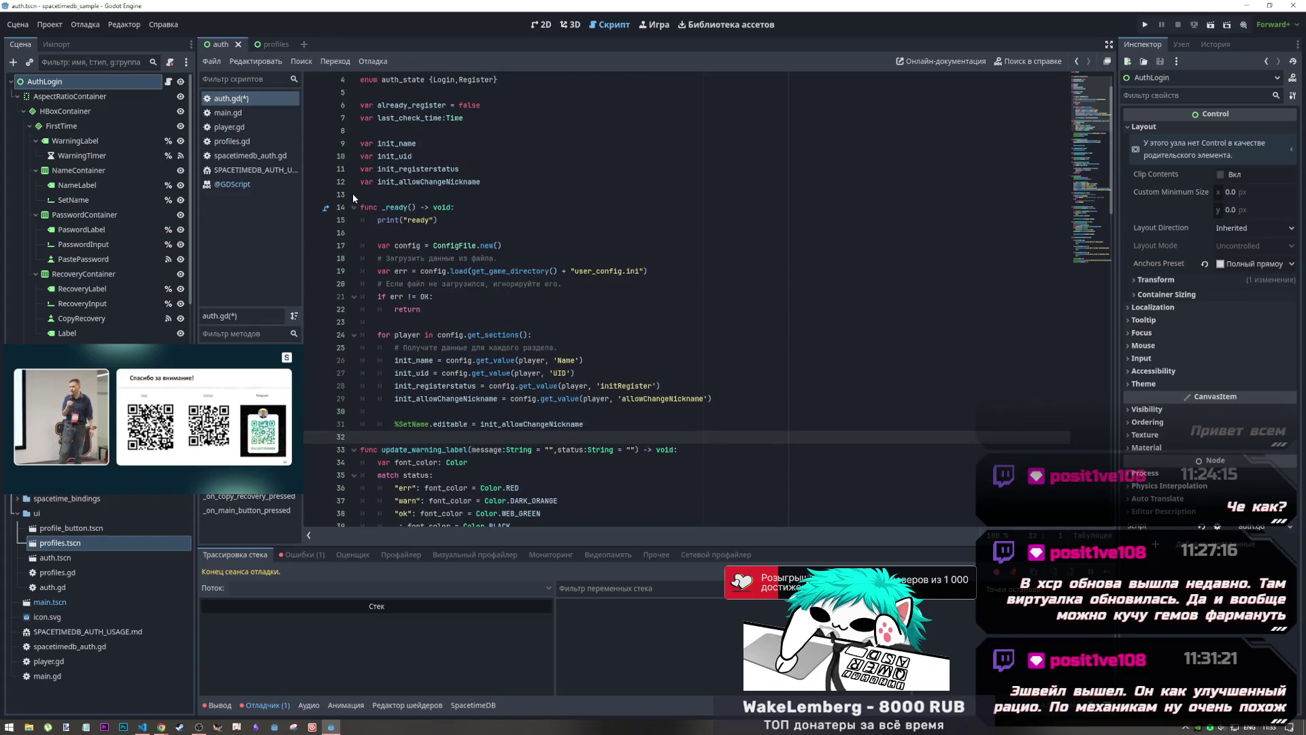
{"action": "scroll", "coordinate": [396, 196], "scroll_direction": "up", "scroll_amount": 4}
- Adjust blank lines among the variable declarations, keeping the one above init_name, and save
{"action": "left_click", "coordinate": [391, 168]}
{"action": "key", "text": "BackSpace"}
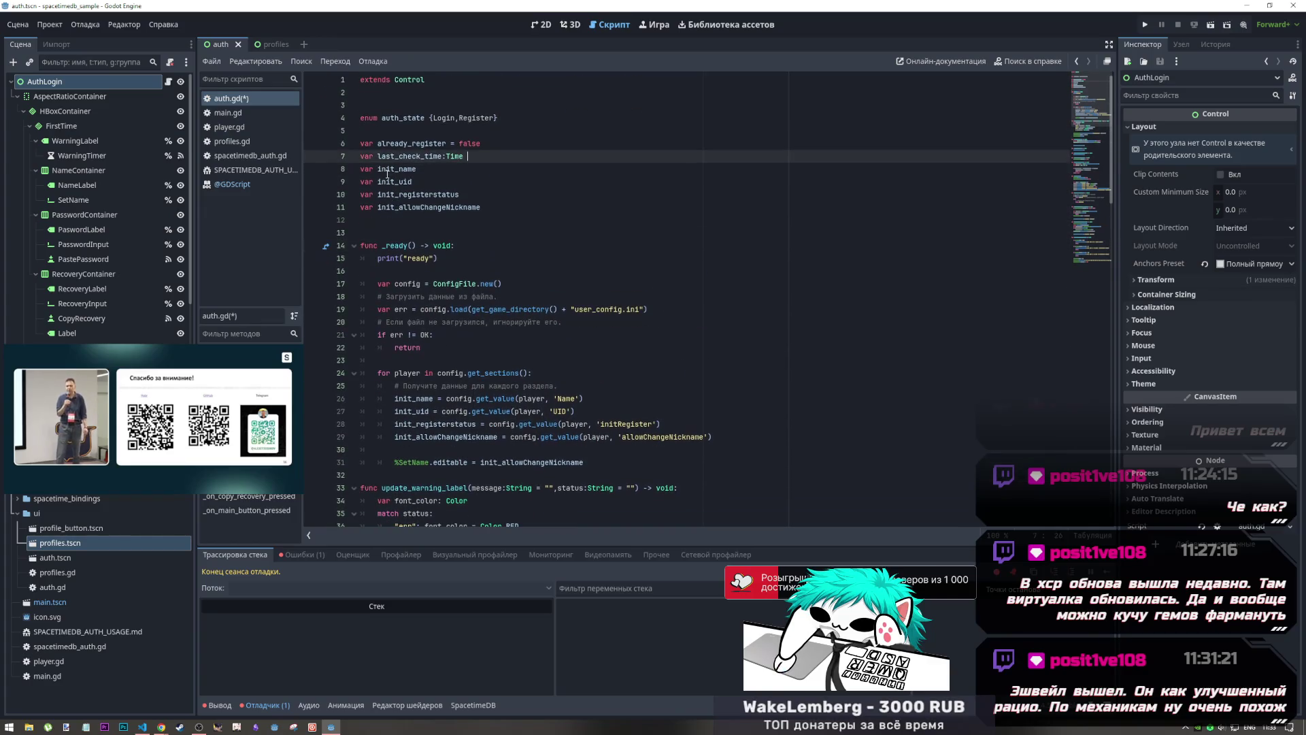
{"action": "left_click", "coordinate": [382, 131]}
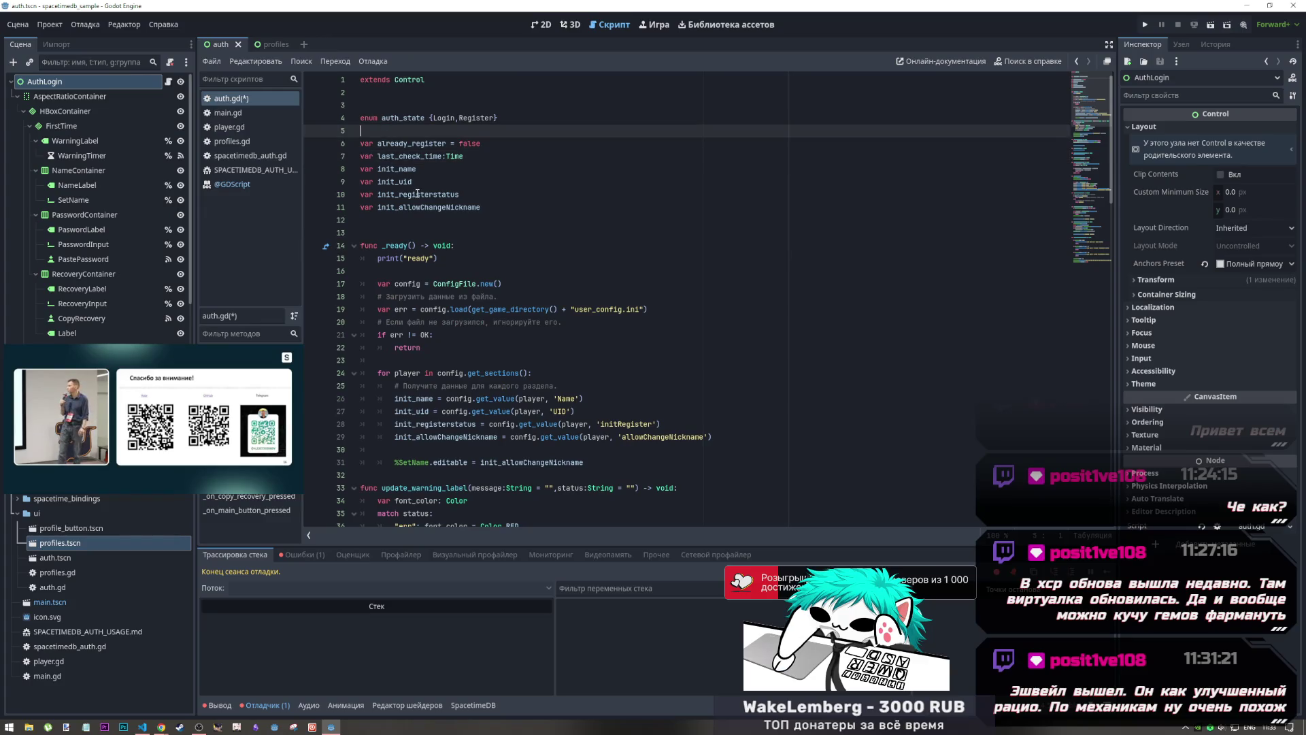
{"action": "left_click", "coordinate": [449, 169]}
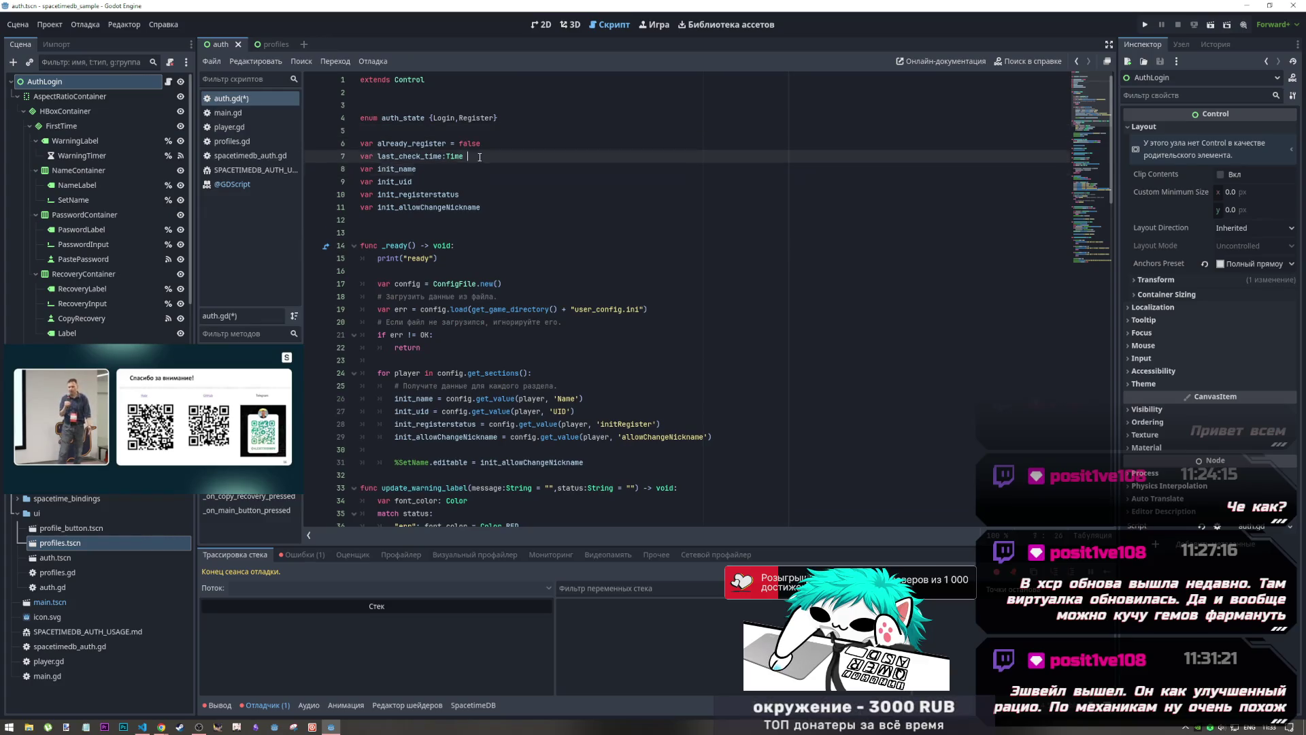
{"action": "key", "text": "ctrl+z"}
{"action": "key", "text": "Up"}
{"action": "key", "text": "Up"}
{"action": "key", "text": "Up"}
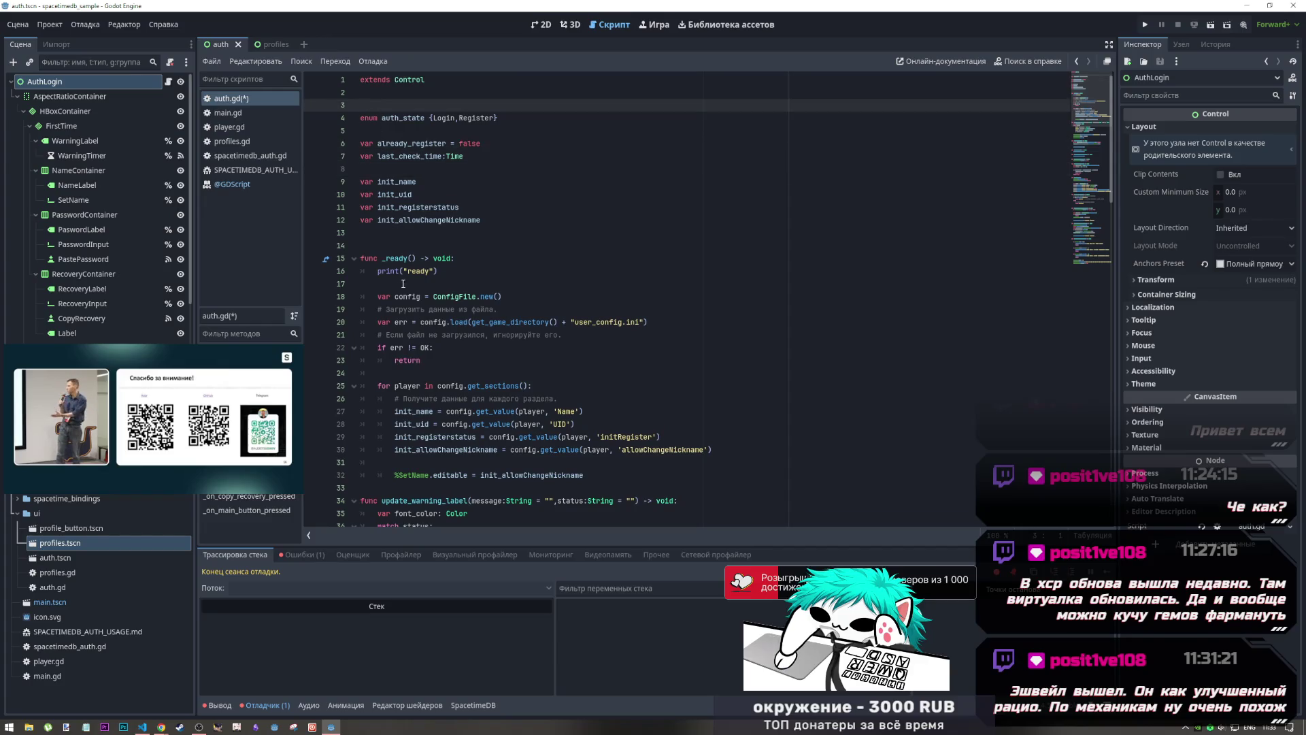
{"action": "key", "text": "ctrl+s"}
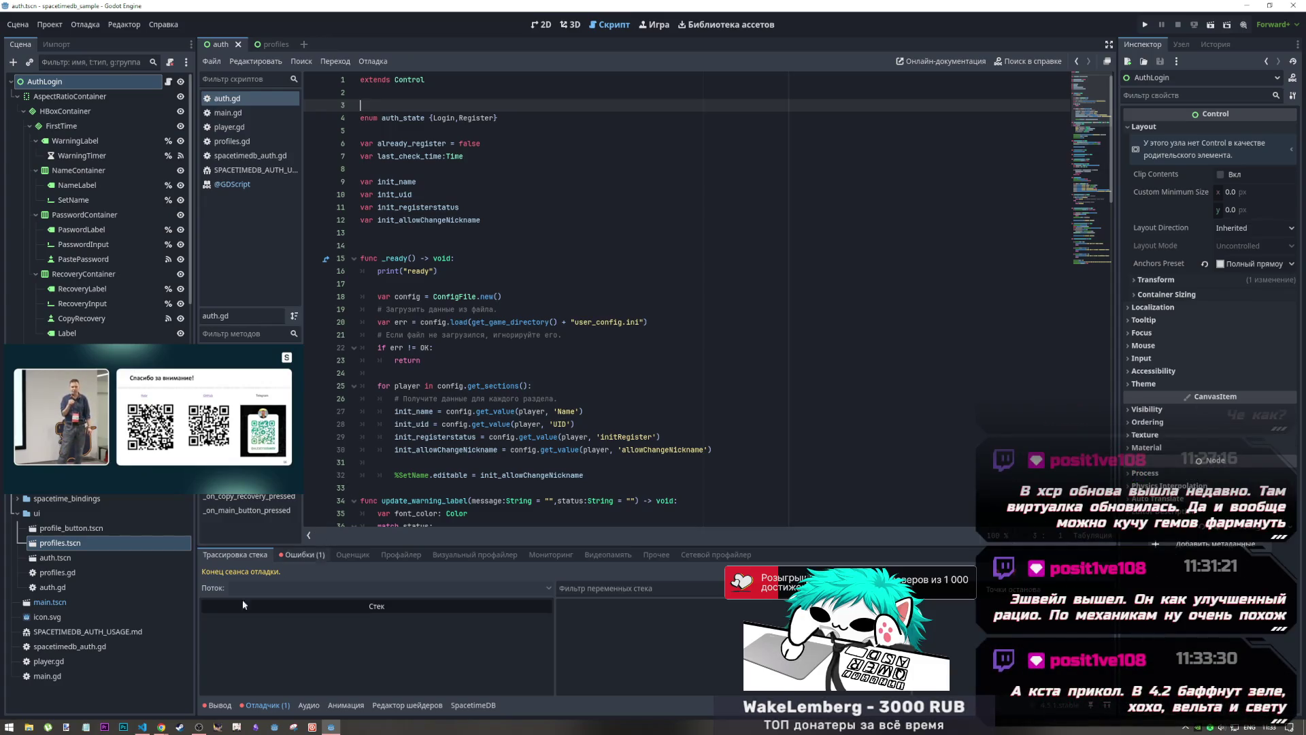
{"action": "left_click", "coordinate": [199, 727]}
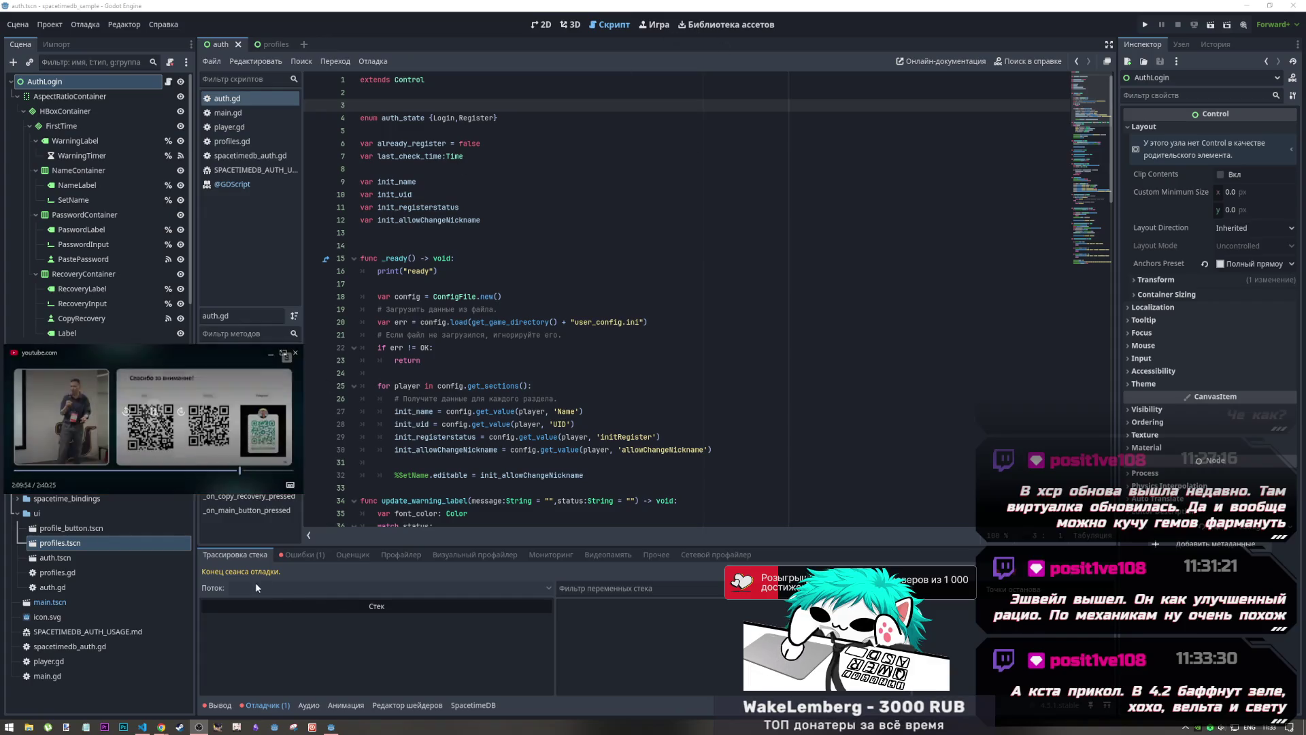
{"action": "left_click", "coordinate": [142, 726]}
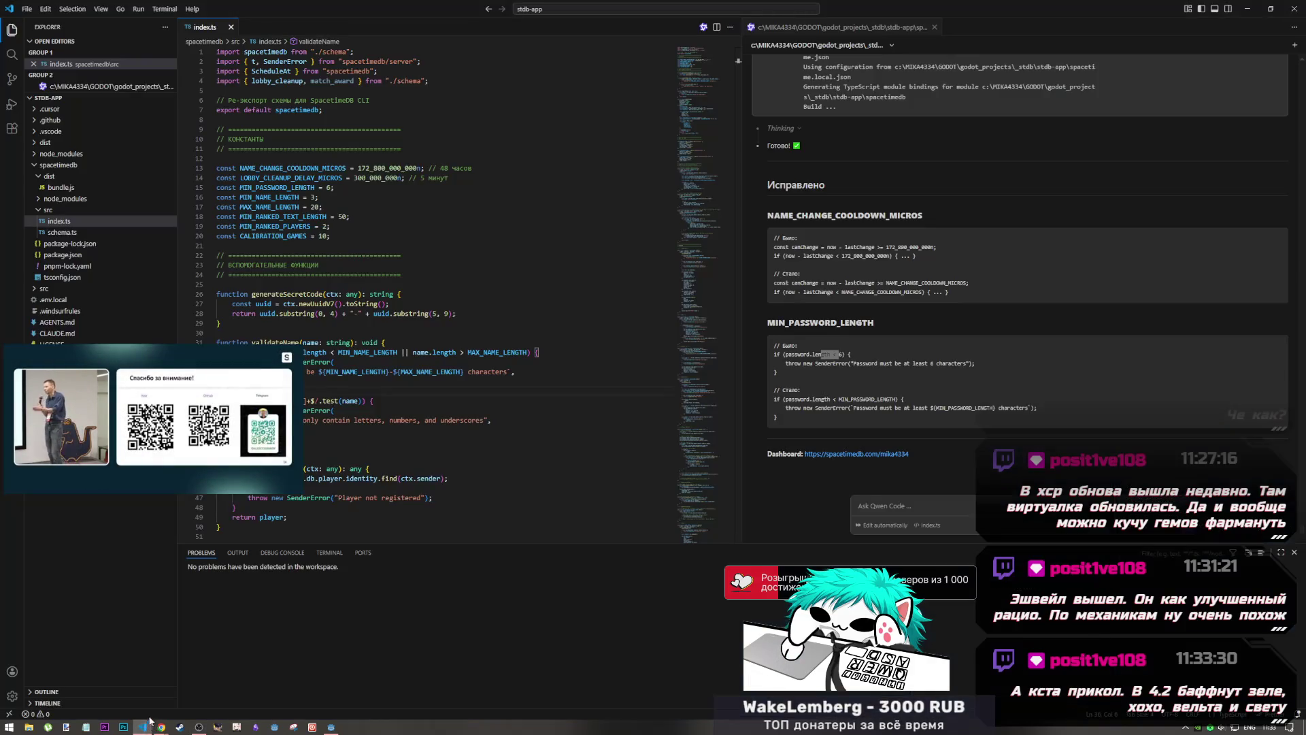
{"action": "left_click", "coordinate": [153, 703]}
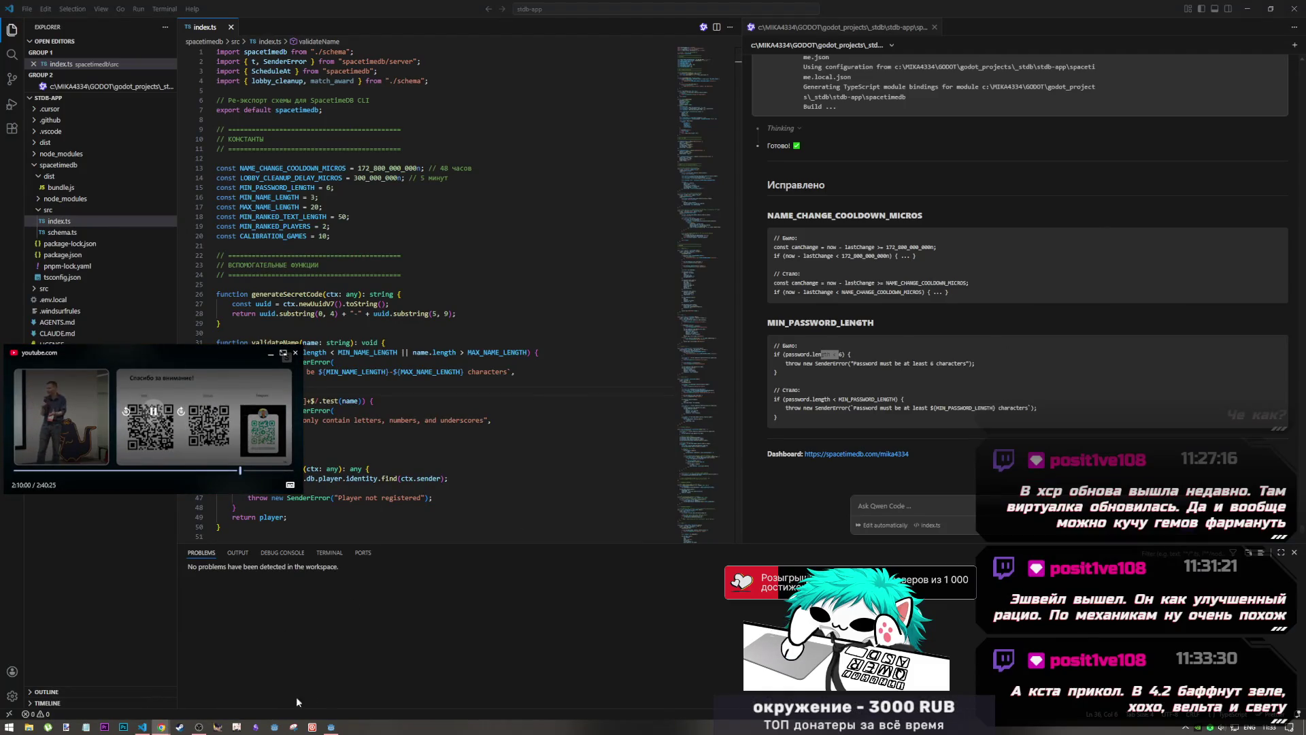
{"action": "left_click", "coordinate": [332, 725]}
{"action": "left_click", "coordinate": [468, 424]}
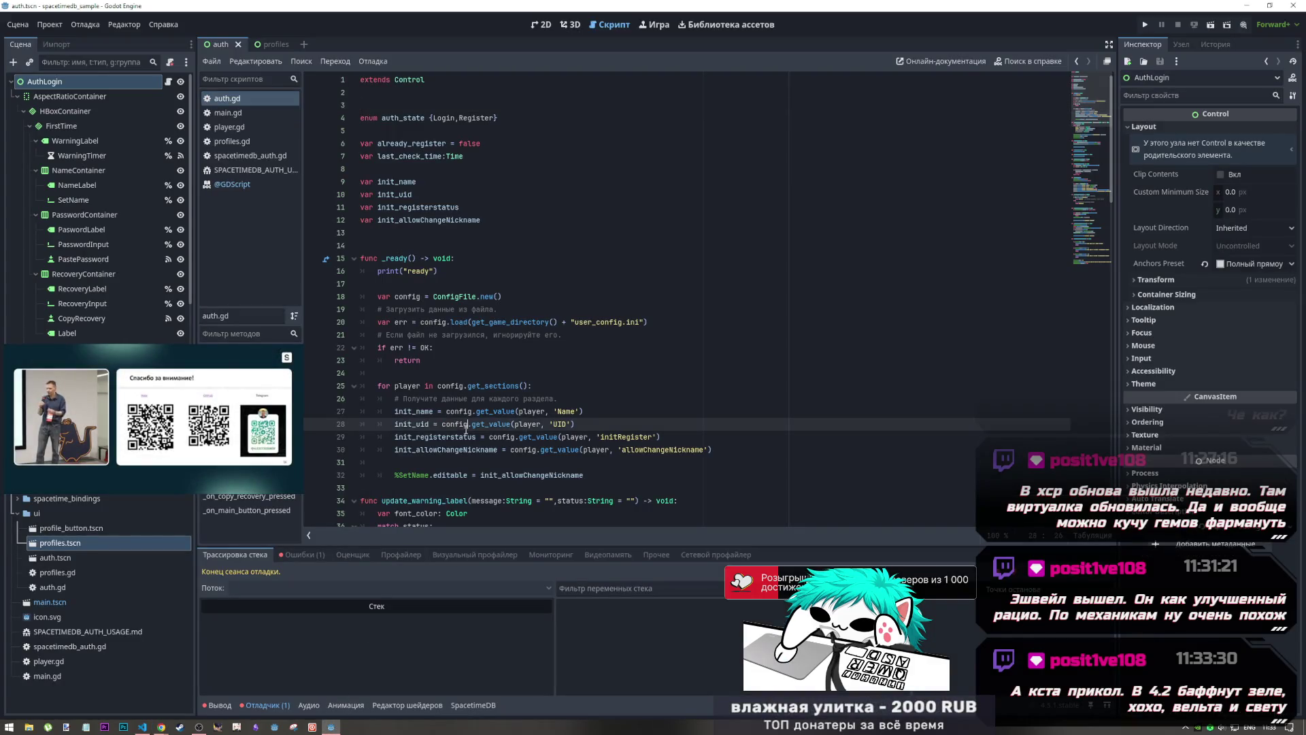
- Scroll through auth.gd, select all its text, then undo the last change
{"action": "scroll", "coordinate": [442, 353], "scroll_direction": "down", "scroll_amount": 3}
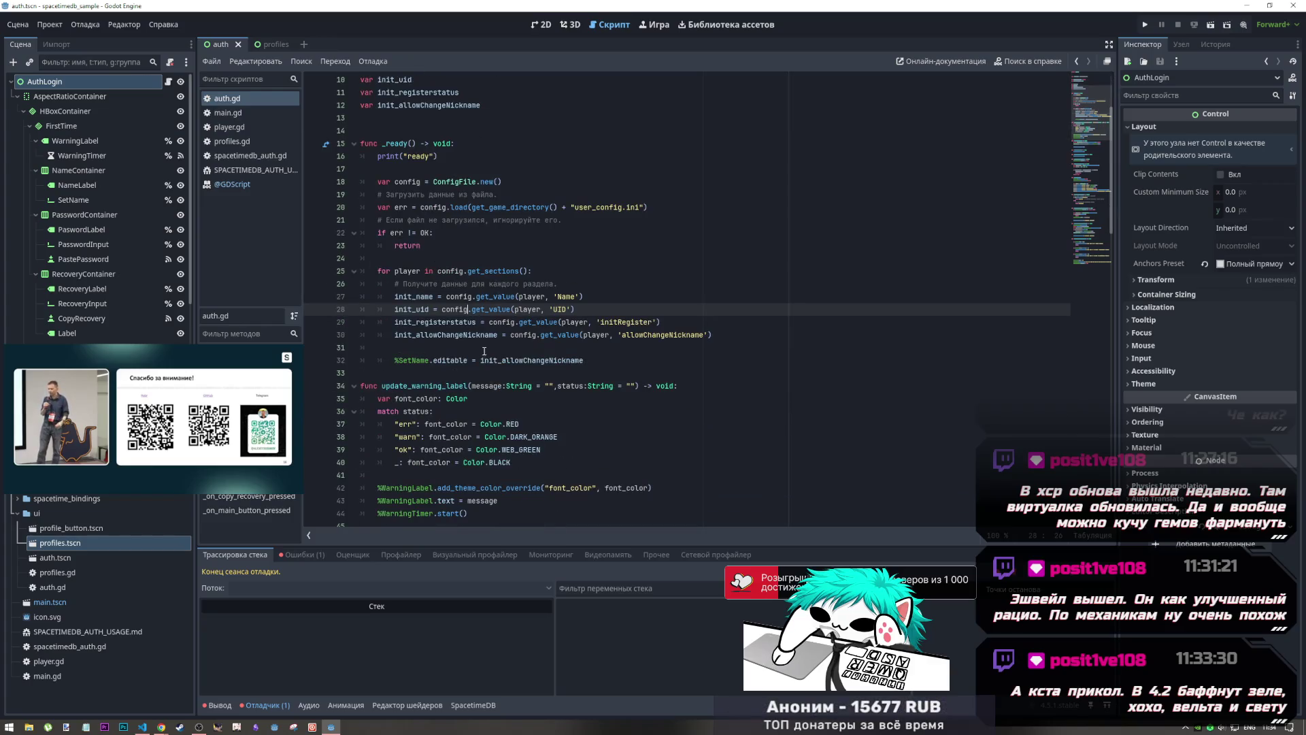
{"action": "scroll", "coordinate": [484, 350], "scroll_direction": "up", "scroll_amount": 3}
{"action": "scroll", "coordinate": [437, 346], "scroll_direction": "down", "scroll_amount": 4}
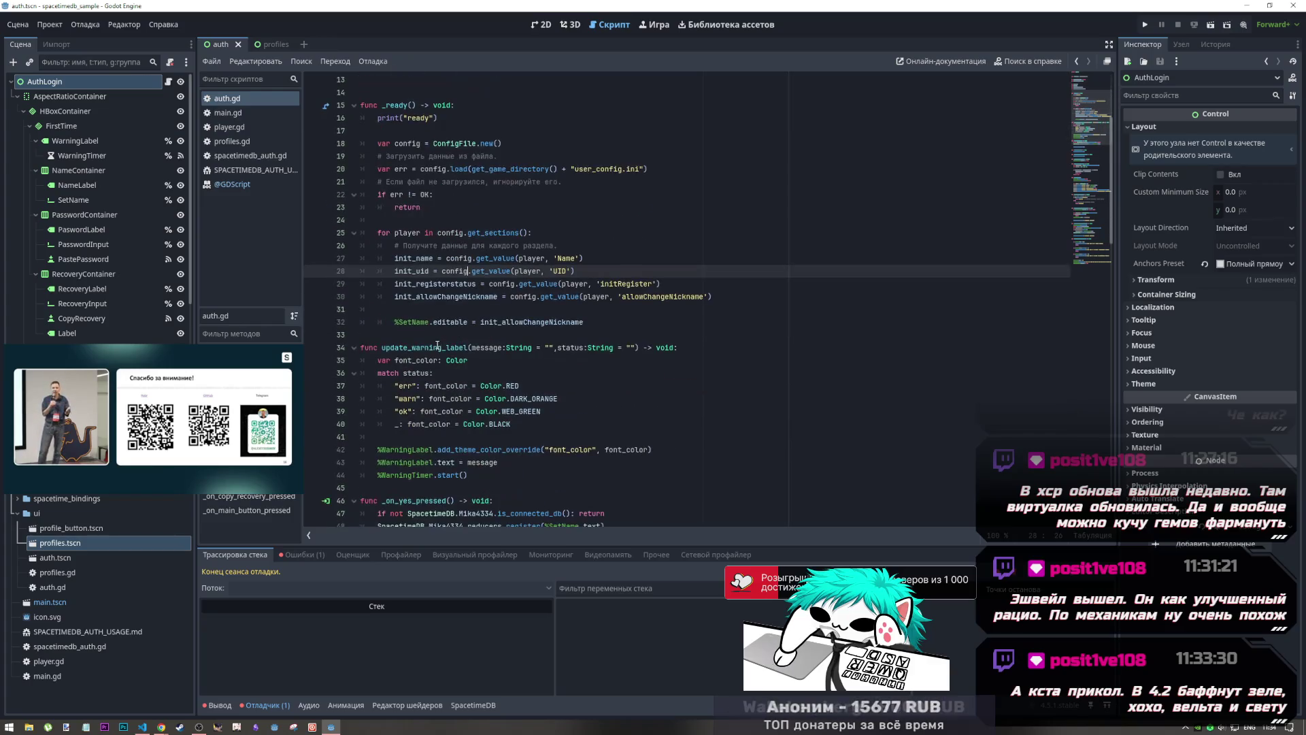
{"action": "scroll", "coordinate": [437, 346], "scroll_direction": "down", "scroll_amount": 5}
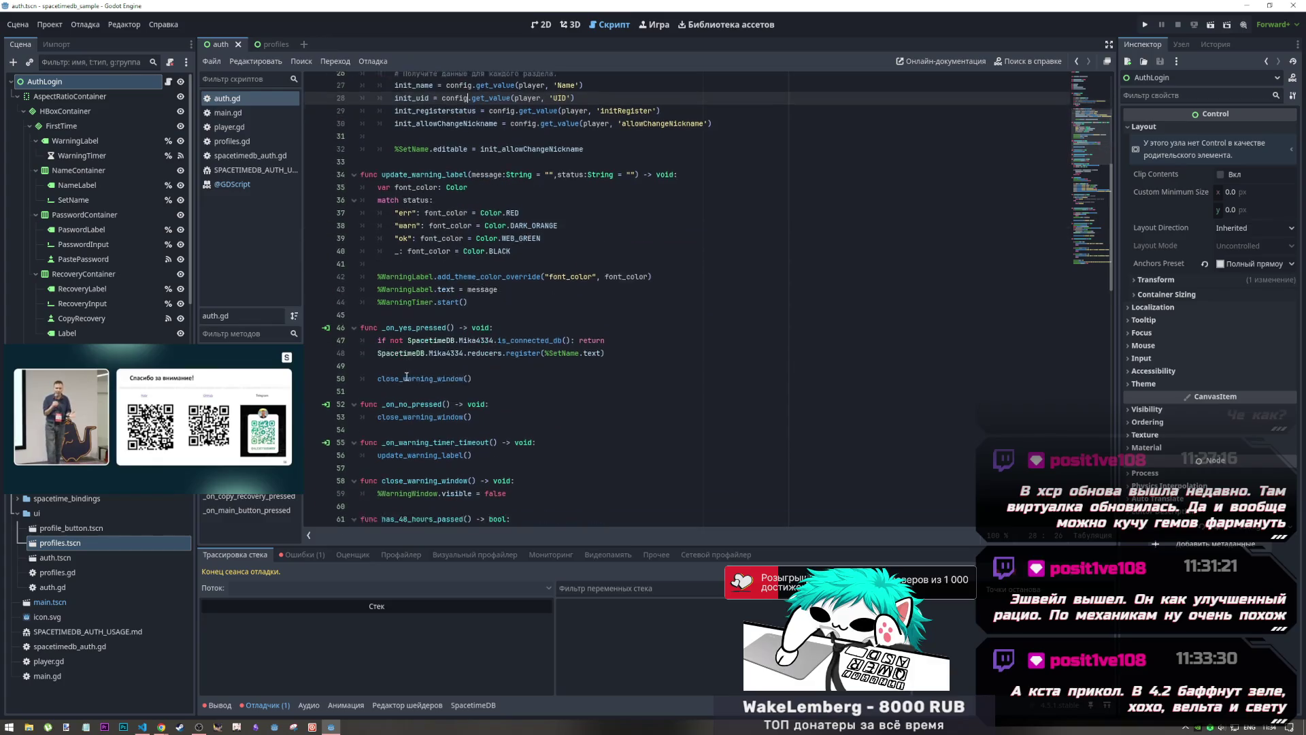
{"action": "scroll", "coordinate": [407, 376], "scroll_direction": "down", "scroll_amount": 1}
{"action": "scroll", "coordinate": [400, 375], "scroll_direction": "down", "scroll_amount": 4}
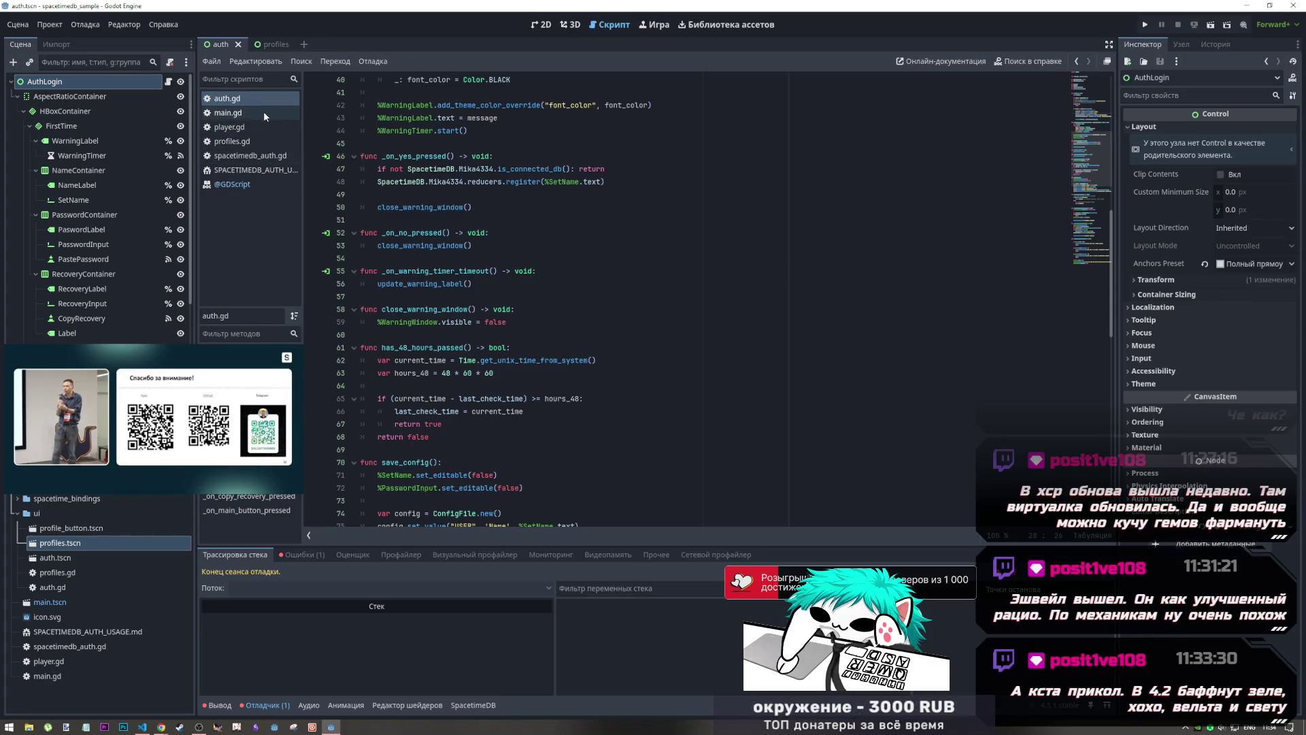
{"action": "scroll", "coordinate": [485, 450], "scroll_direction": "down", "scroll_amount": 3}
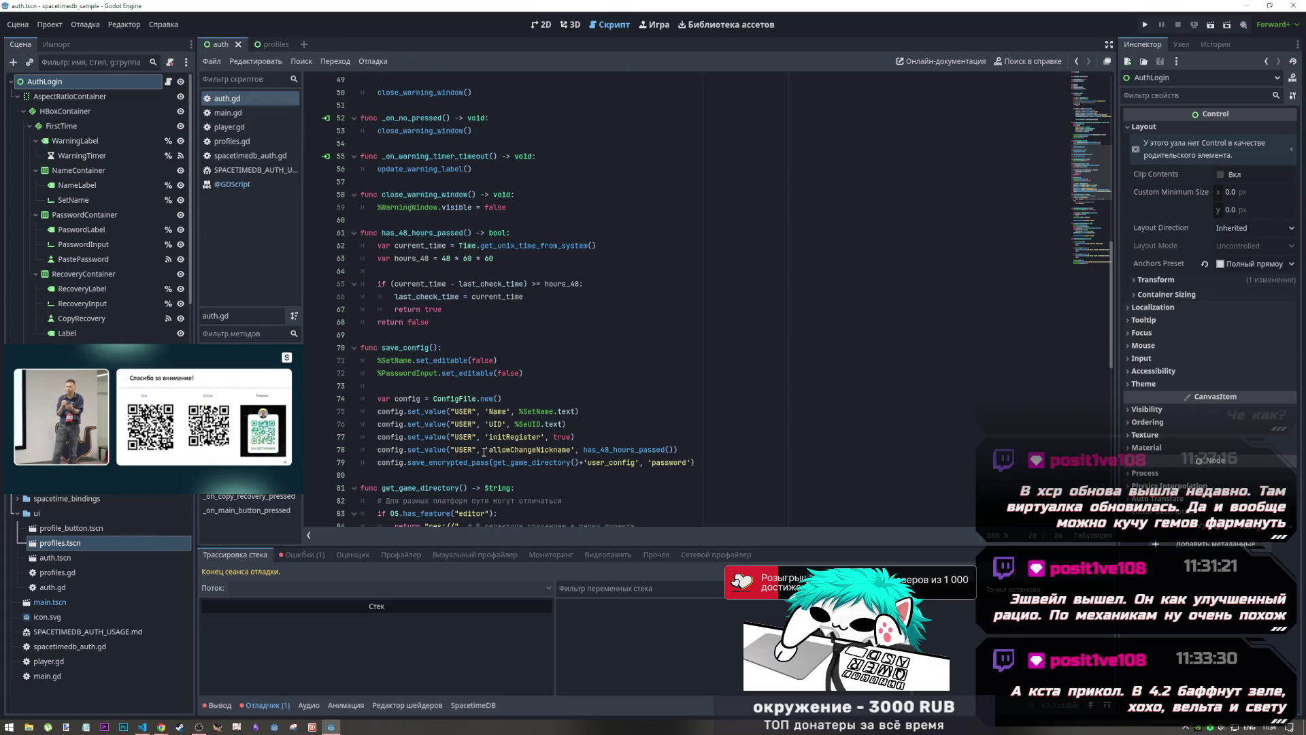
{"action": "scroll", "coordinate": [483, 452], "scroll_direction": "down", "scroll_amount": 7}
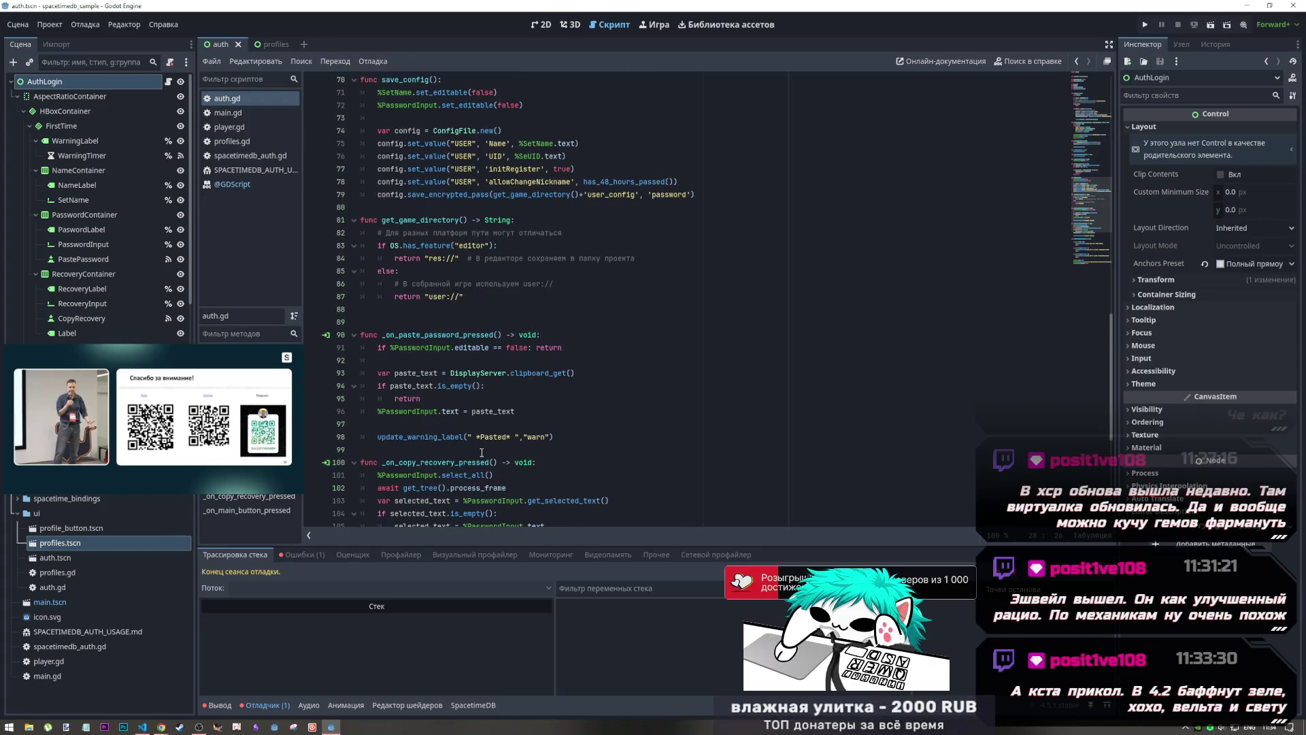
{"action": "scroll", "coordinate": [477, 448], "scroll_direction": "down", "scroll_amount": 2}
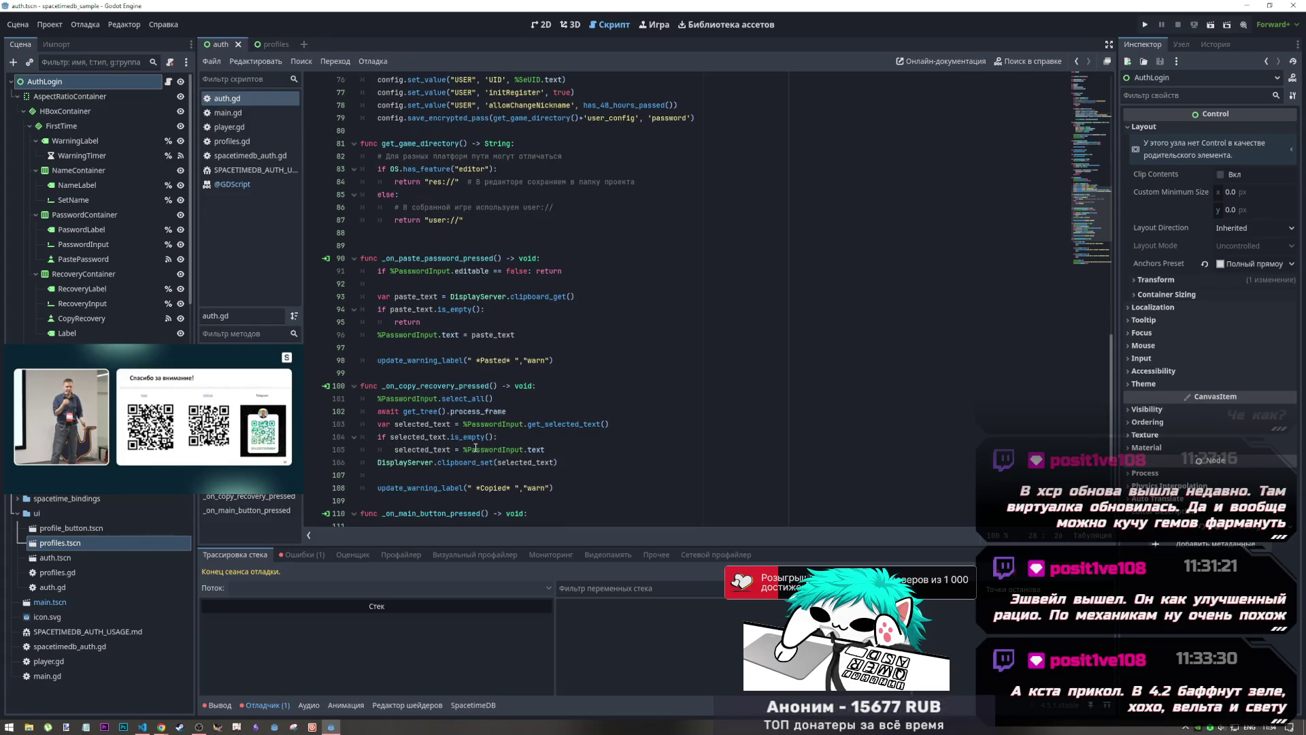
{"action": "key", "text": "ctrl+a"}
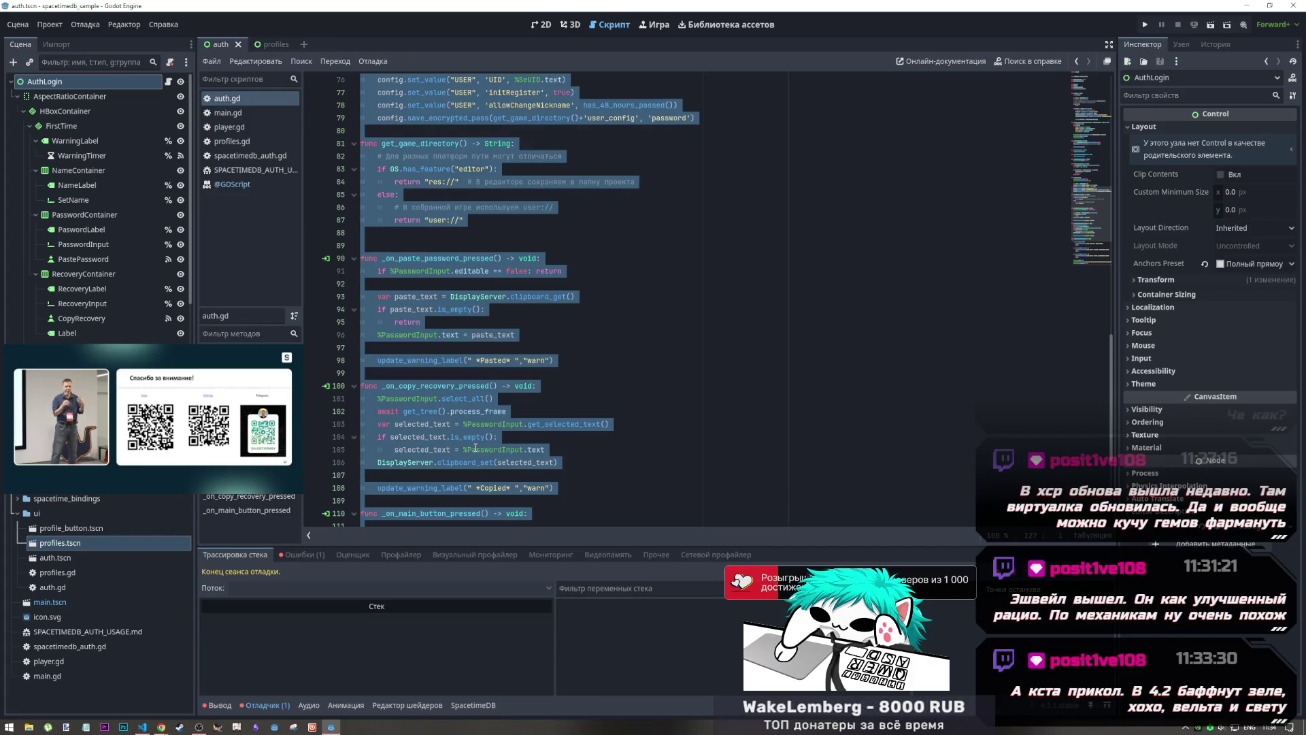
{"action": "key", "text": "ctrl+z"}
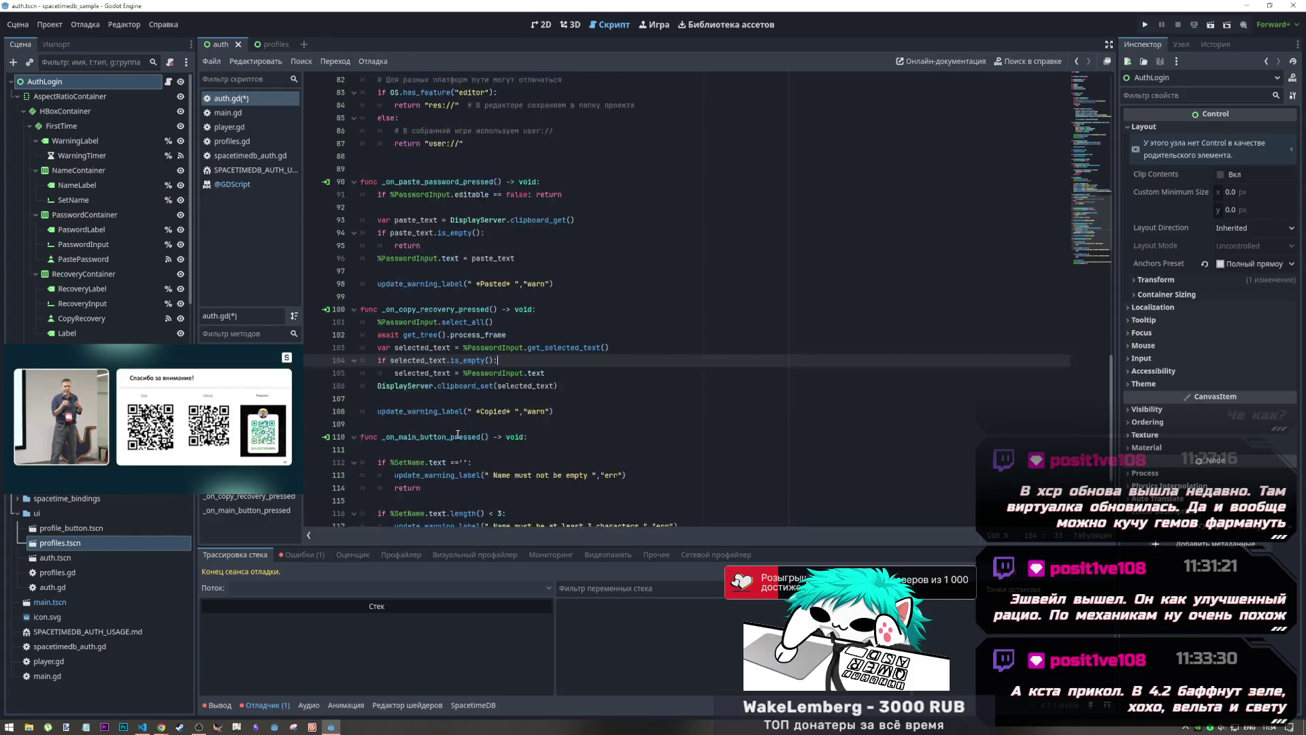
- Insert two blank lines after the _ready function at line 32
{"action": "scroll", "coordinate": [457, 434], "scroll_direction": "up", "scroll_amount": 2}
{"action": "scroll", "coordinate": [458, 428], "scroll_direction": "up", "scroll_amount": 20}
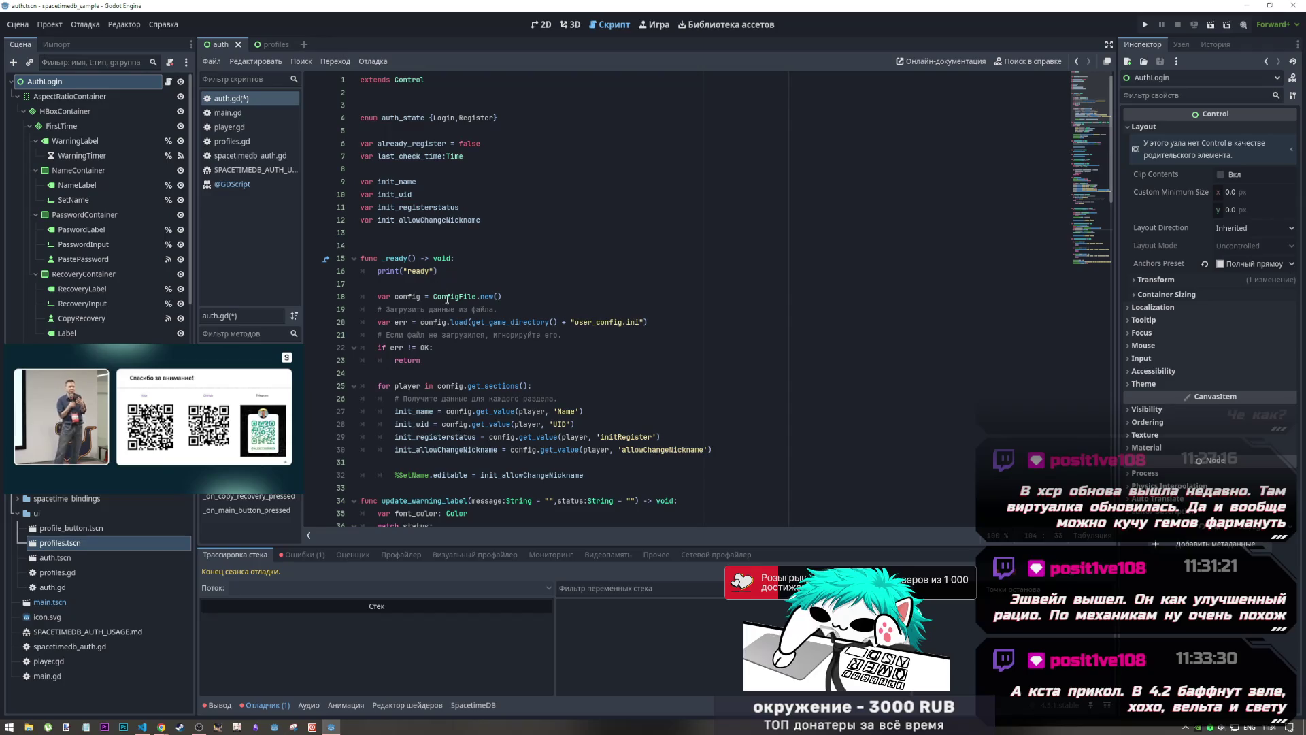
{"action": "scroll", "coordinate": [447, 296], "scroll_direction": "down", "scroll_amount": 6}
{"action": "left_click", "coordinate": [379, 246]}
{"action": "left_click", "coordinate": [383, 259]}
{"action": "key", "text": "Return"}
{"action": "key", "text": "Return"}
{"action": "key", "text": "Up"}
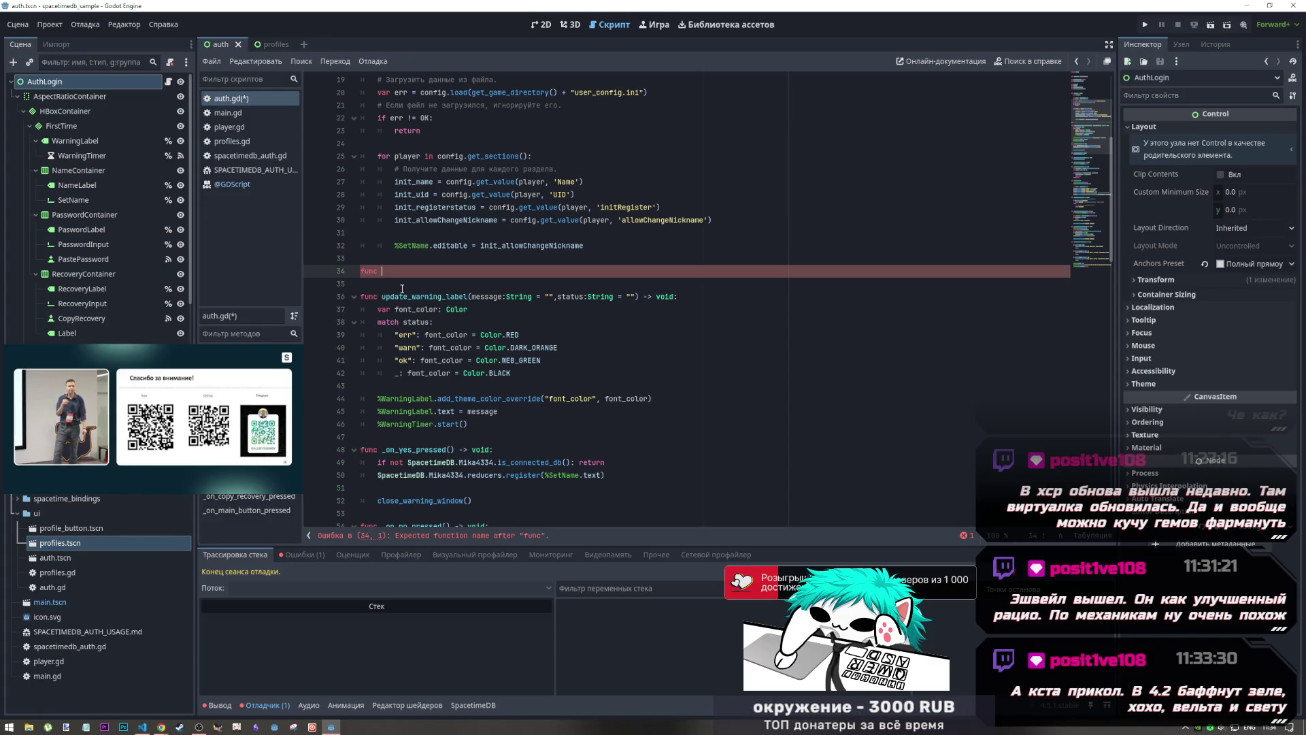
- Name the new function choose_auth_state() and indent a body line beneath it
{"action": "scroll", "coordinate": [422, 272], "scroll_direction": "up", "scroll_amount": 6}
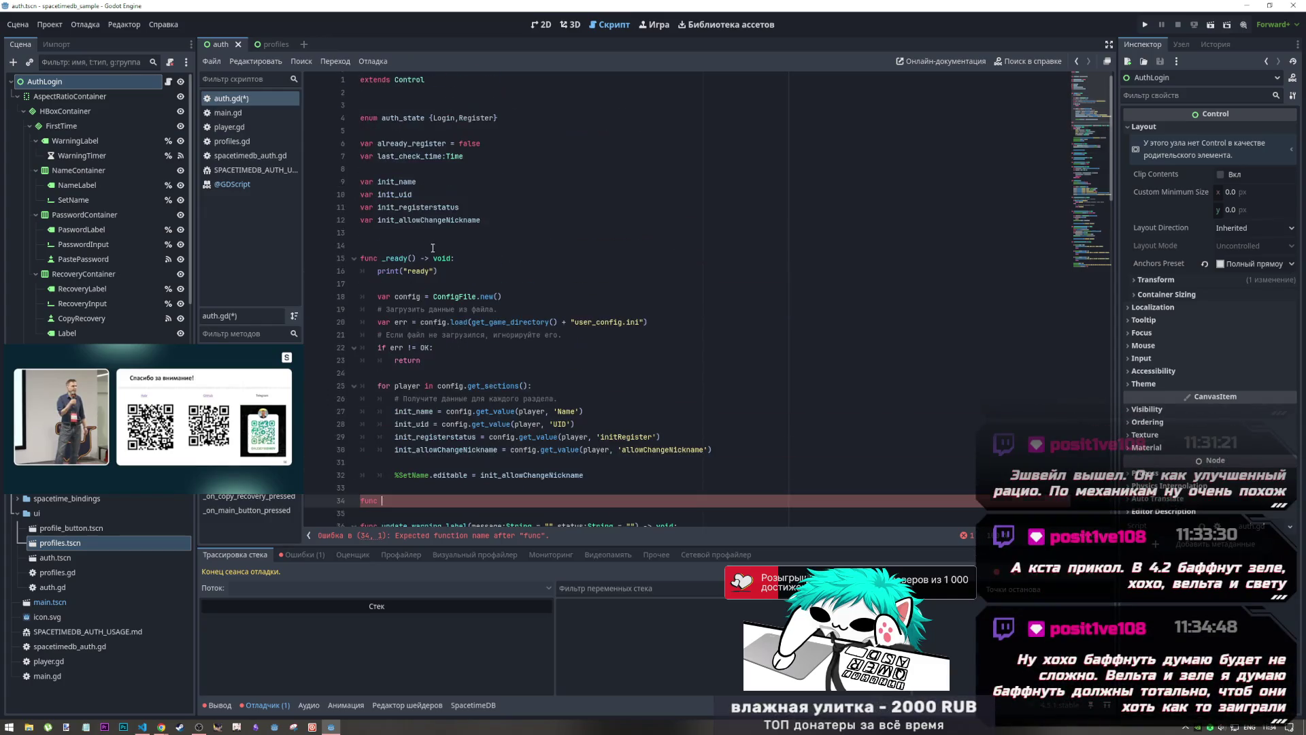
{"action": "scroll", "coordinate": [430, 261], "scroll_direction": "down", "scroll_amount": 4}
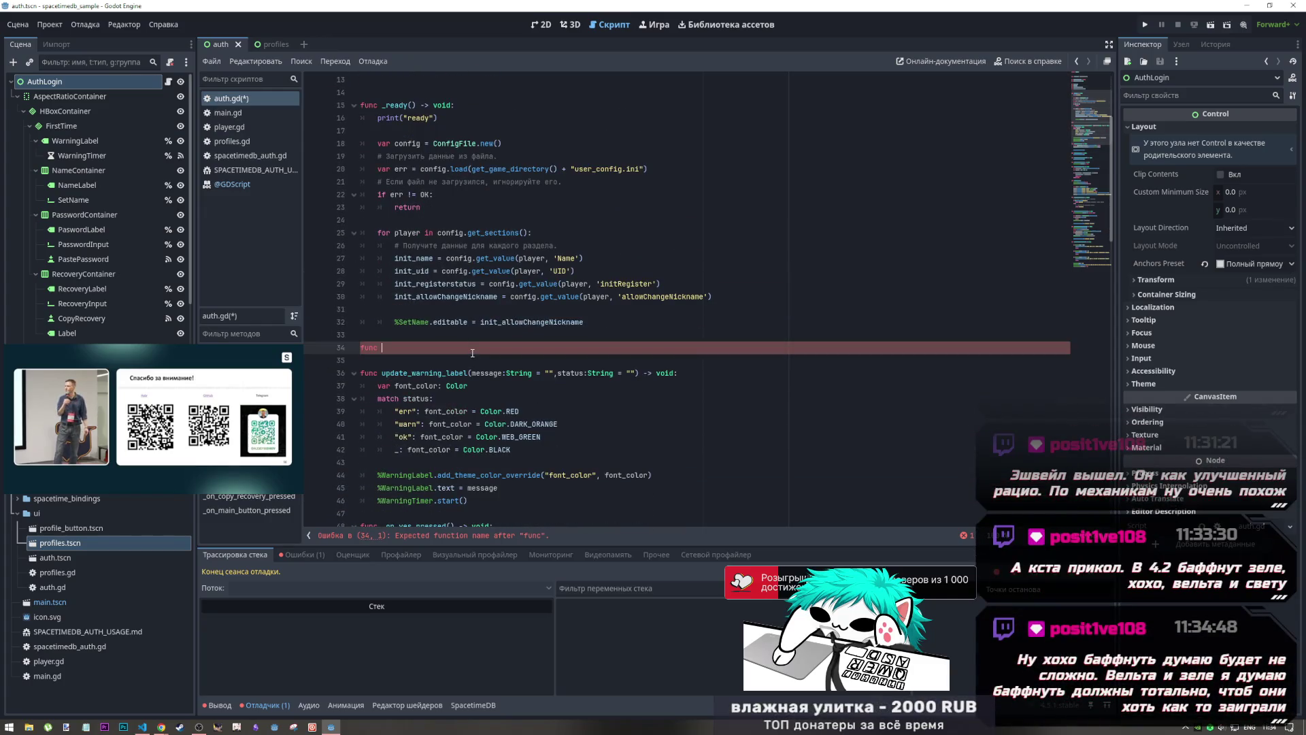
{"action": "type", "text": "ose"}
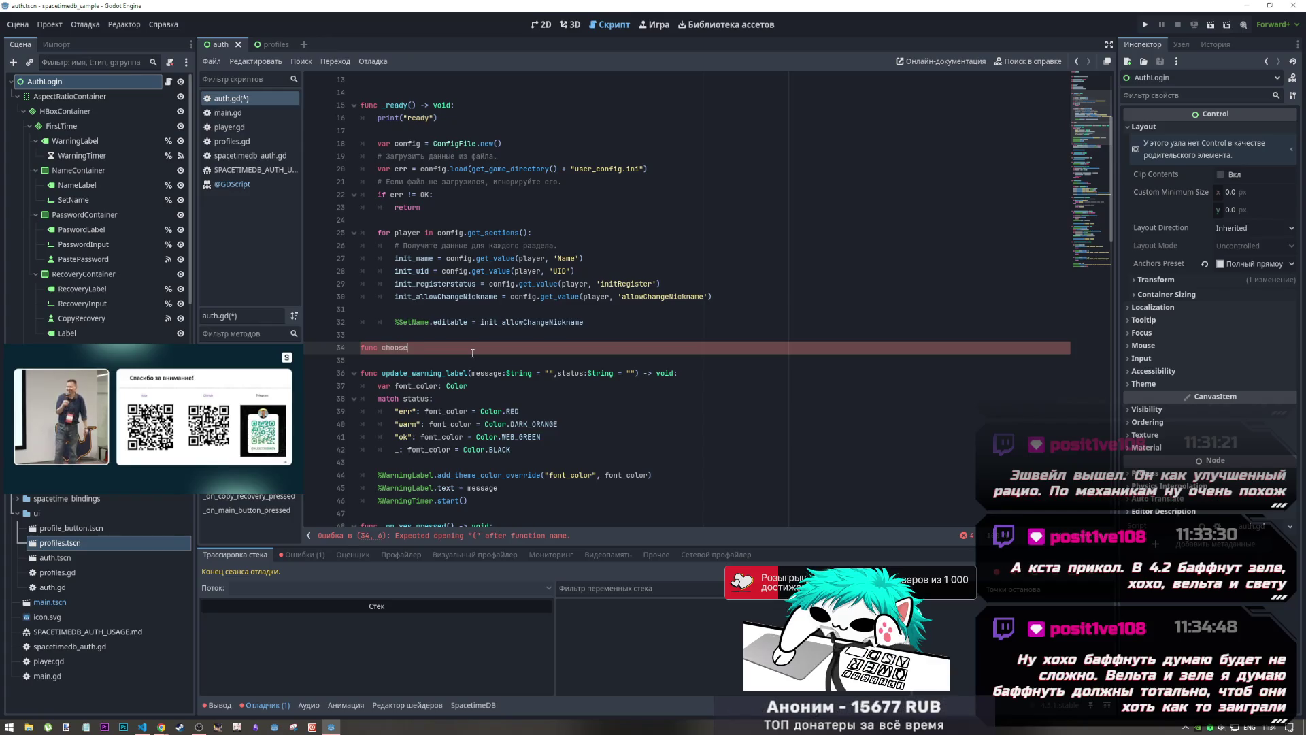
{"action": "type", "text": "_auth_state("}
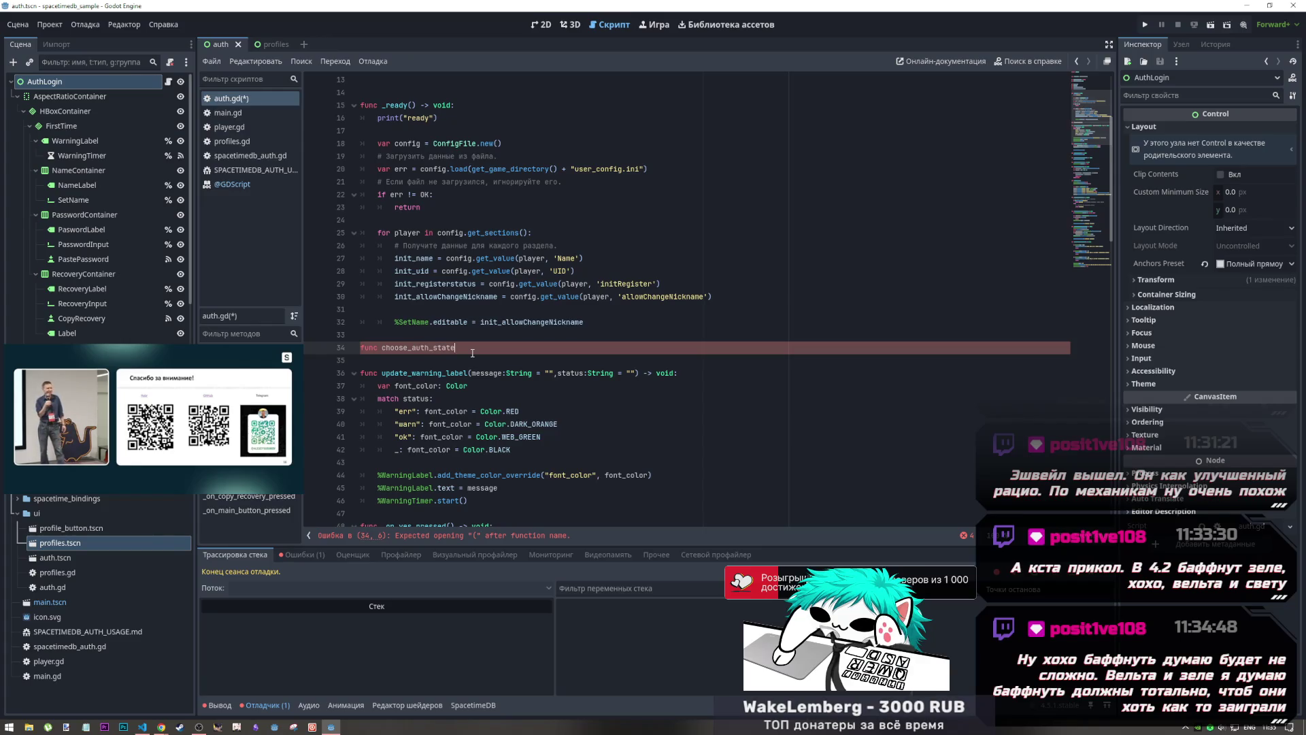
{"action": "type", "text": "):"}
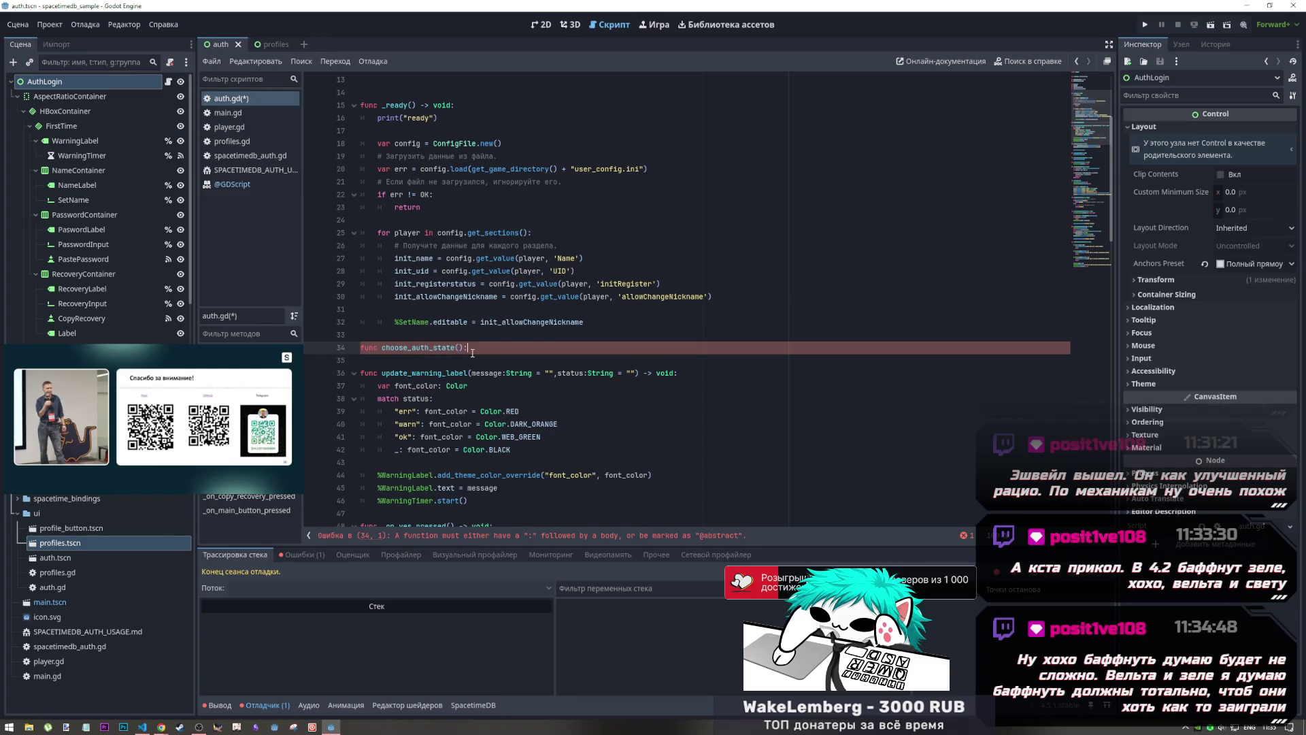
{"action": "key", "text": "Return"}
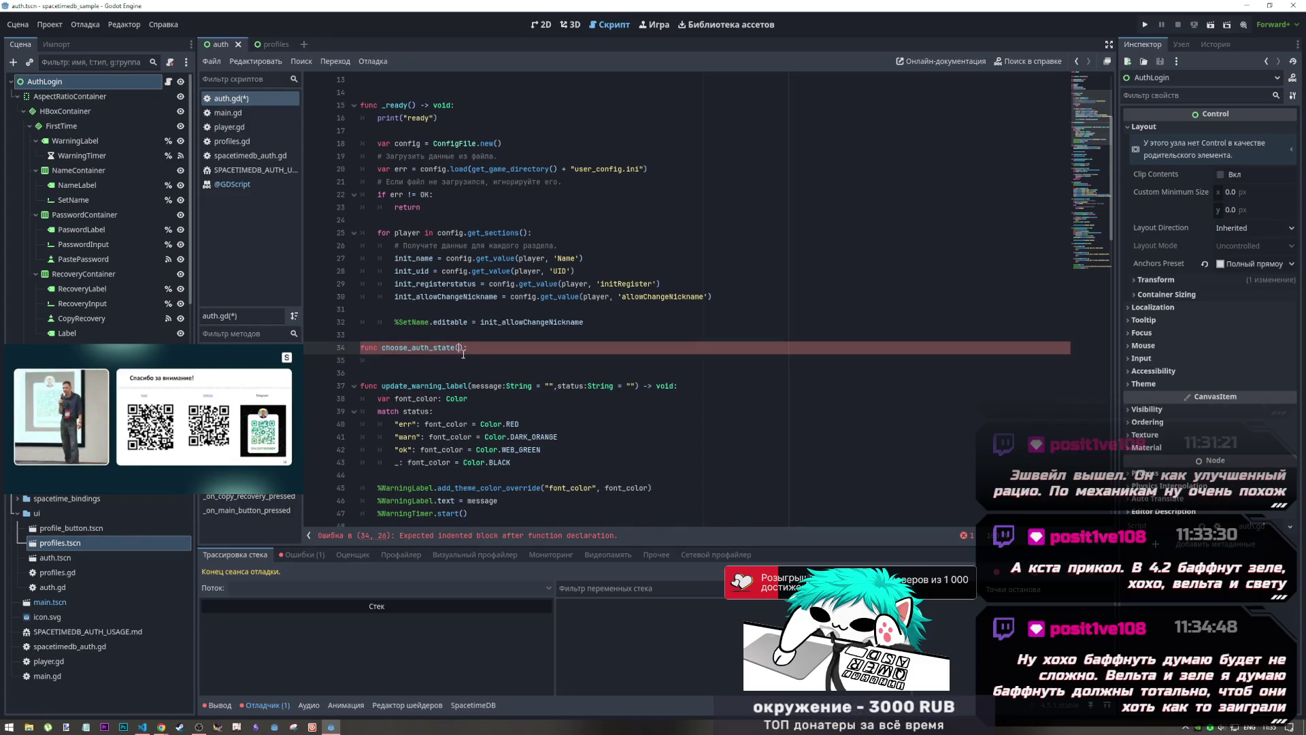
{"action": "key", "text": "Tab"}
{"action": "key", "text": "Up"}
{"action": "key", "text": "End"}
{"action": "key", "text": "Left"}
{"action": "key", "text": "Left"}
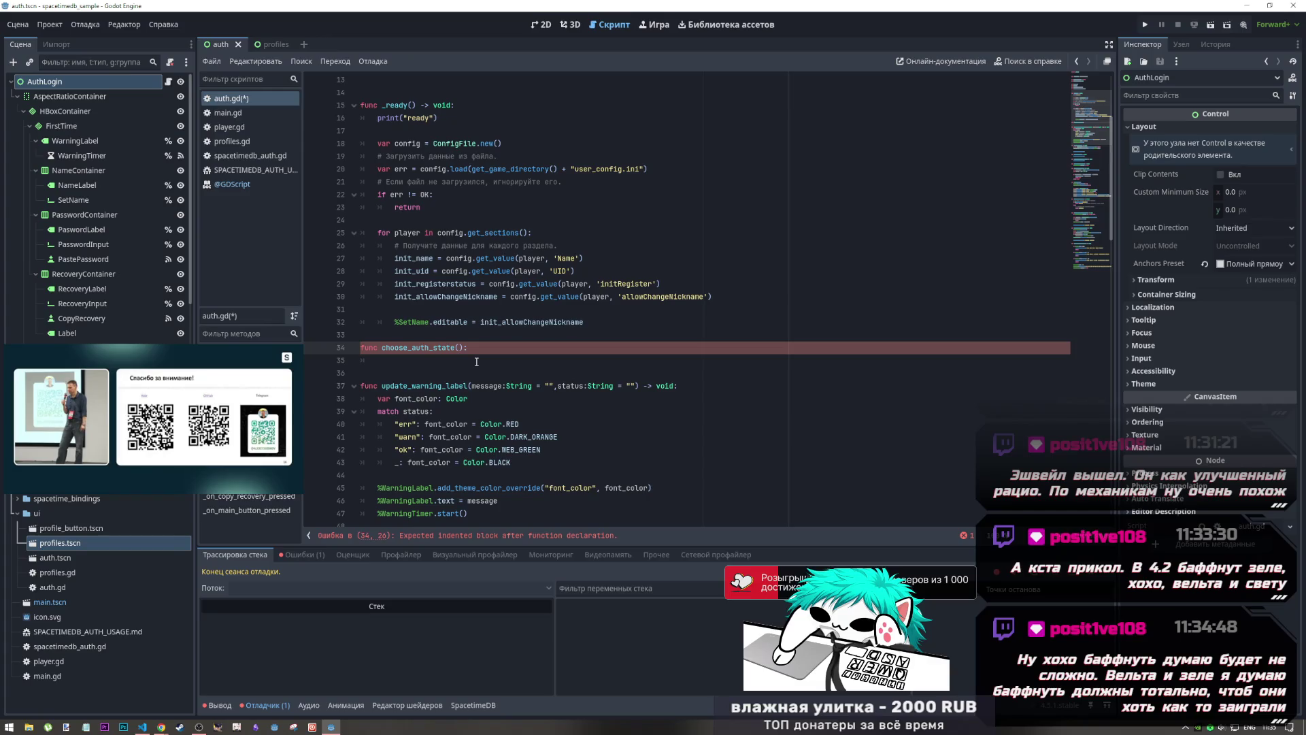
- Declare the parameter as state:Variant after trying other type hints
{"action": "type", "text": "state:i"}
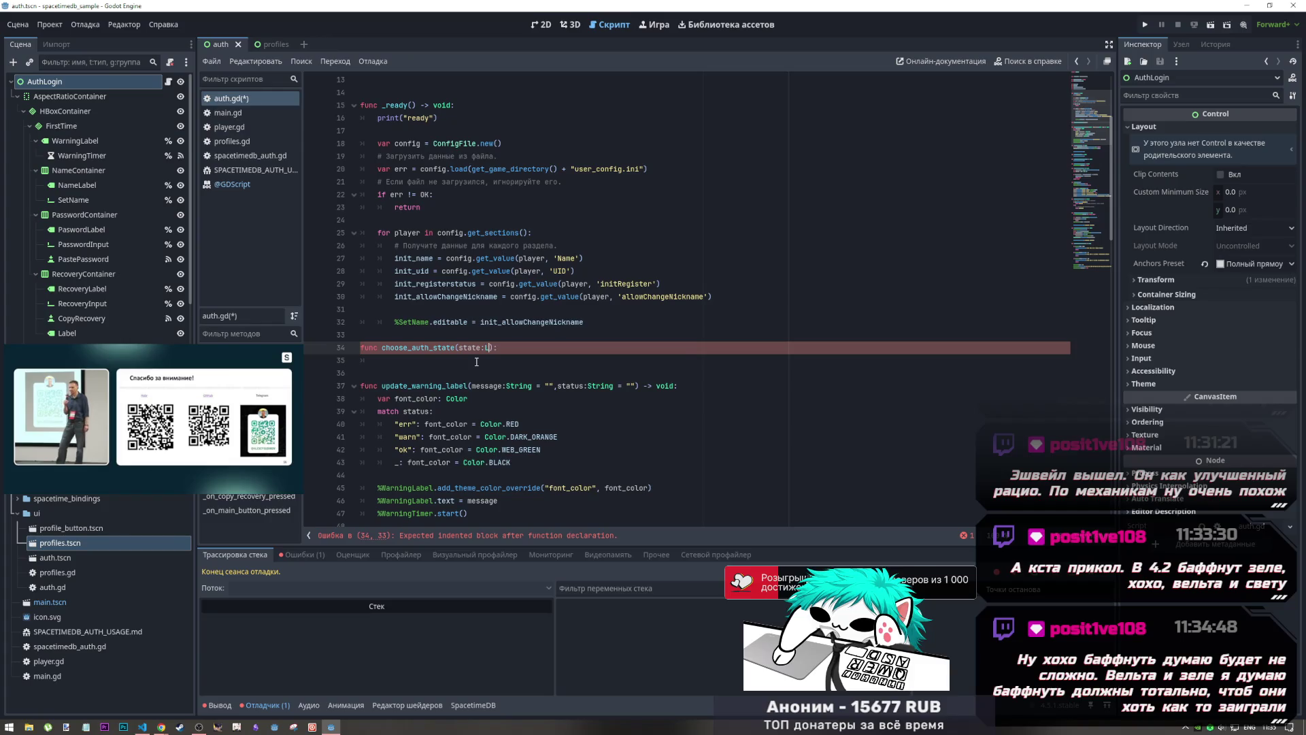
{"action": "key", "text": "BackSpace"}
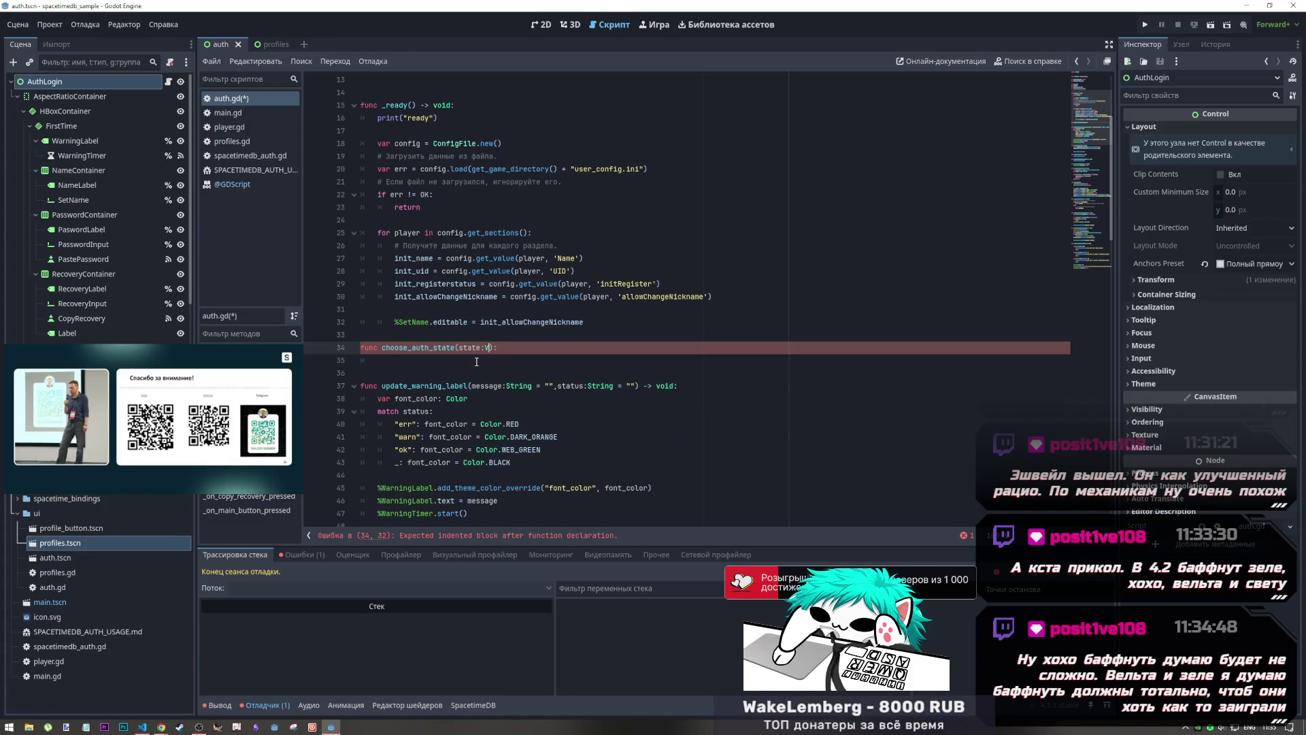
{"action": "type", "text": "ian"}
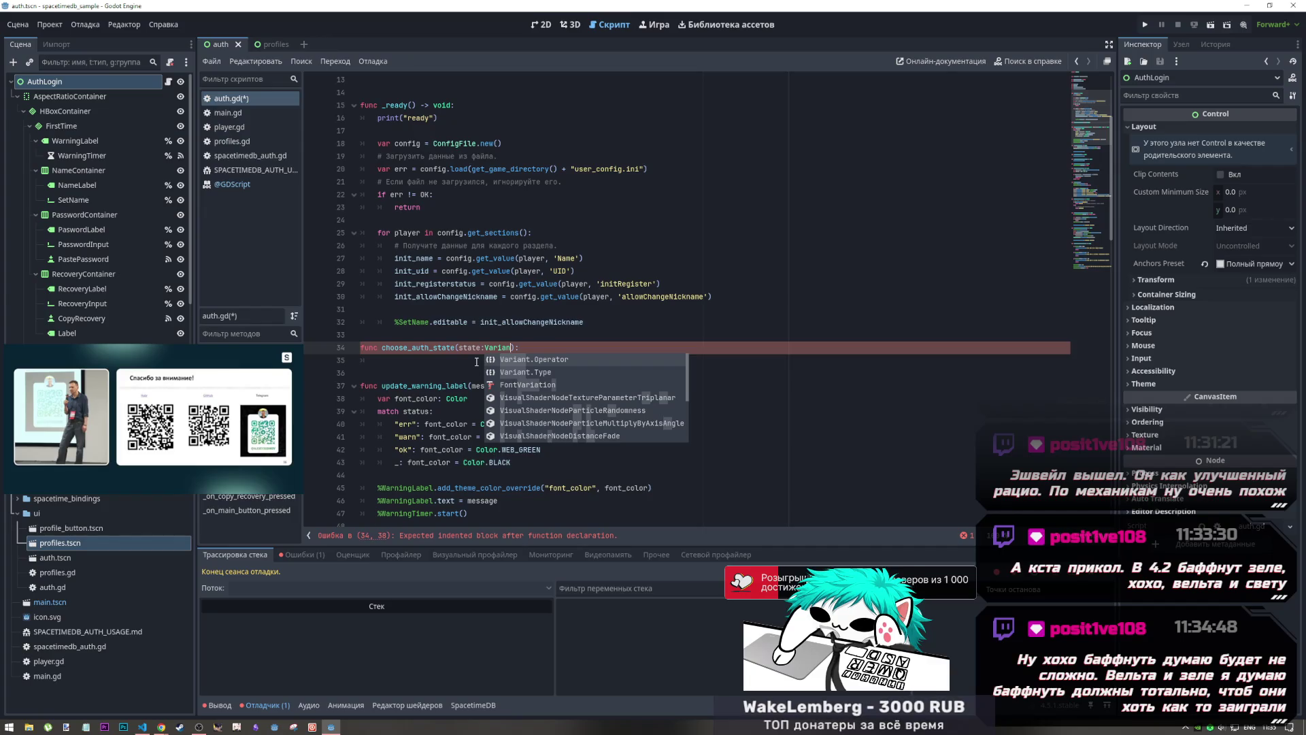
{"action": "key", "text": "BackSpace"}
{"action": "key", "text": "BackSpace"}
{"action": "key", "text": "BackSpace"}
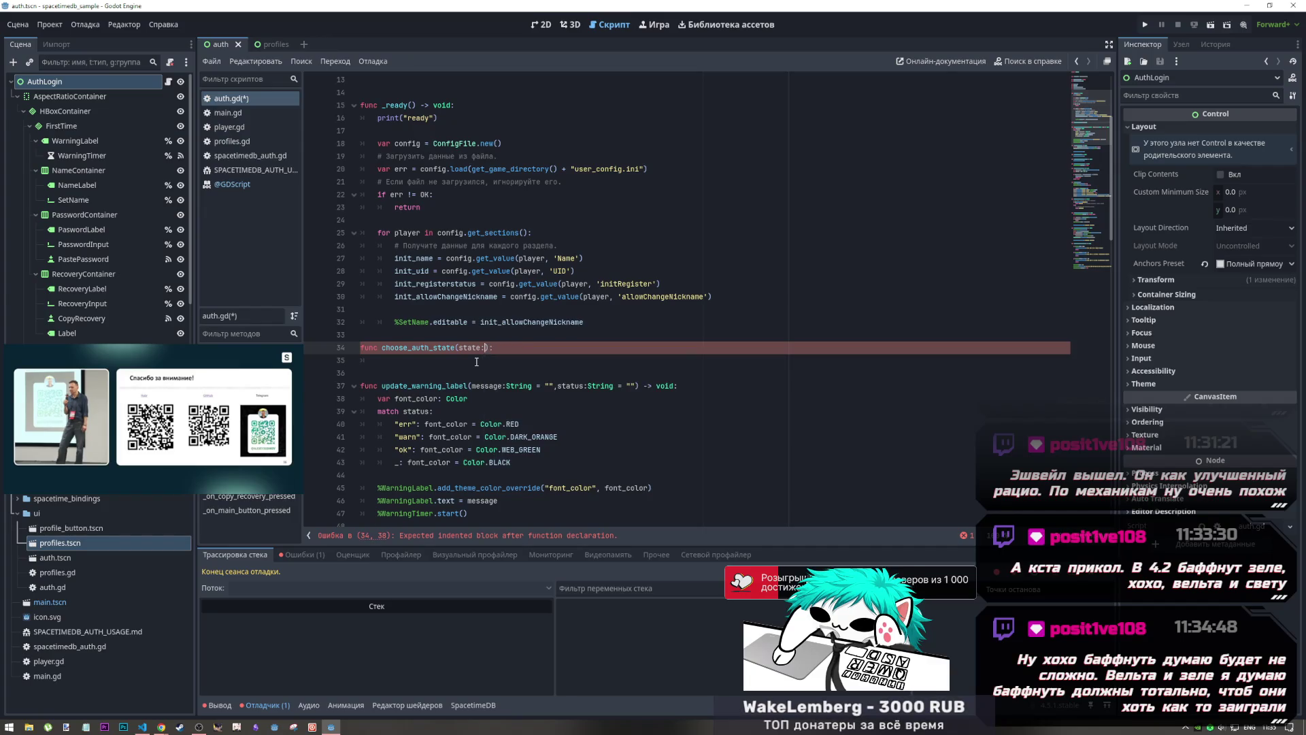
{"action": "type", "text": "enu"}
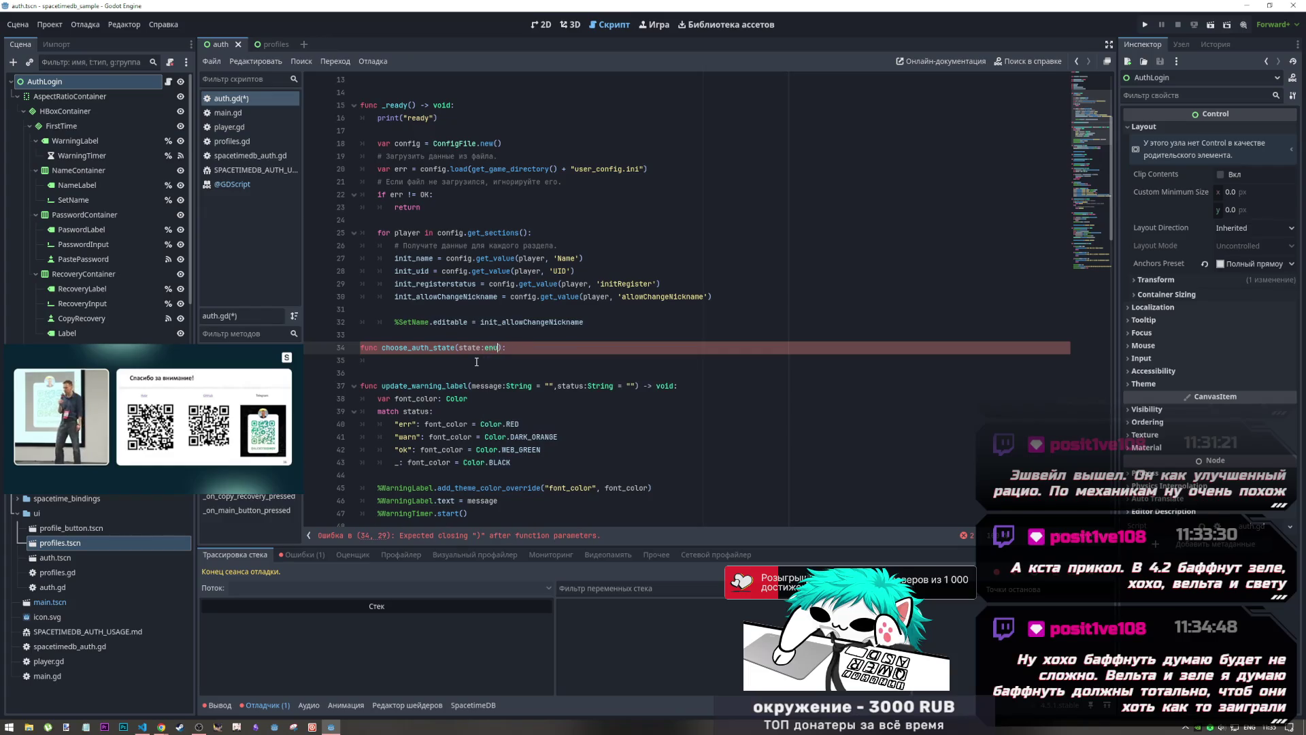
{"action": "type", "text": "m"}
{"action": "key", "text": "BackSpace"}
{"action": "key", "text": "BackSpace"}
{"action": "key", "text": "BackSpace"}
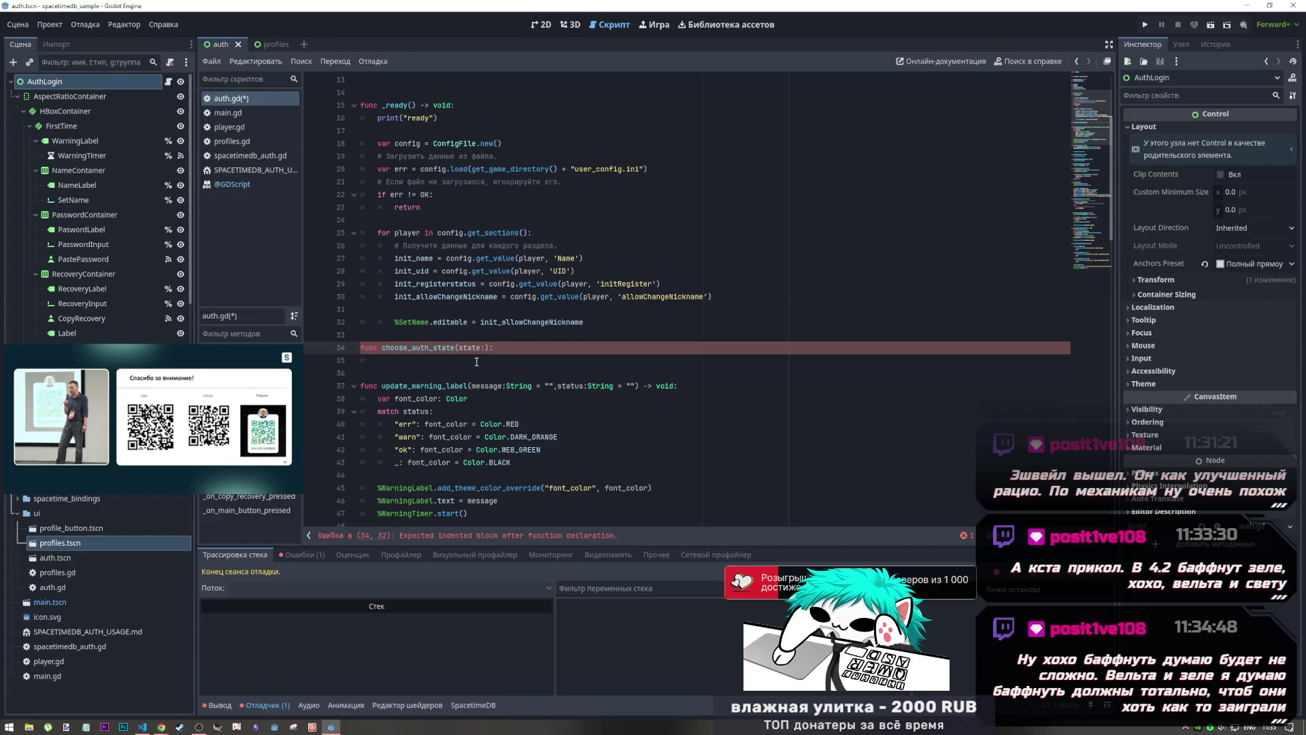
{"action": "type", "text": "Variant"}
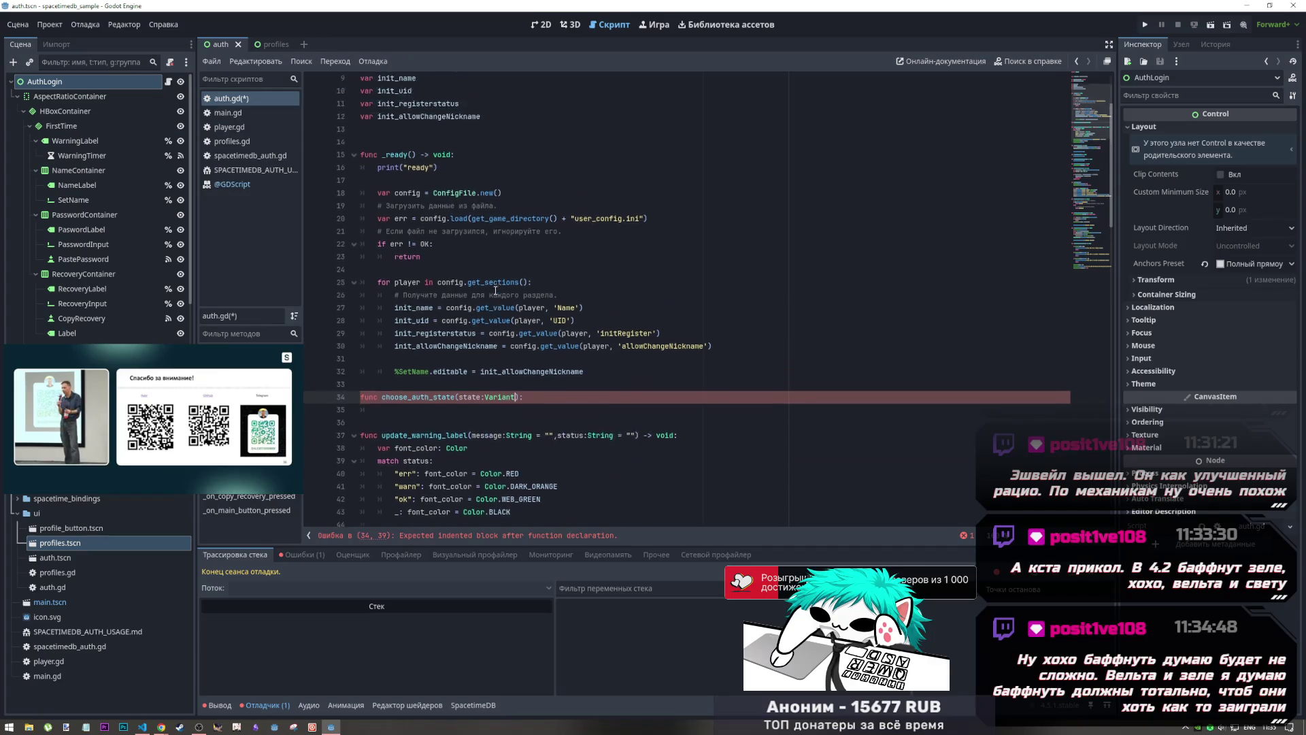
- Start an indented body line under the header beginning with auth_state
{"action": "scroll", "coordinate": [529, 340], "scroll_direction": "up", "scroll_amount": 1}
{"action": "left_click", "coordinate": [523, 388]}
{"action": "key", "text": "Return"}
{"action": "scroll", "coordinate": [431, 184], "scroll_direction": "up", "scroll_amount": 3}
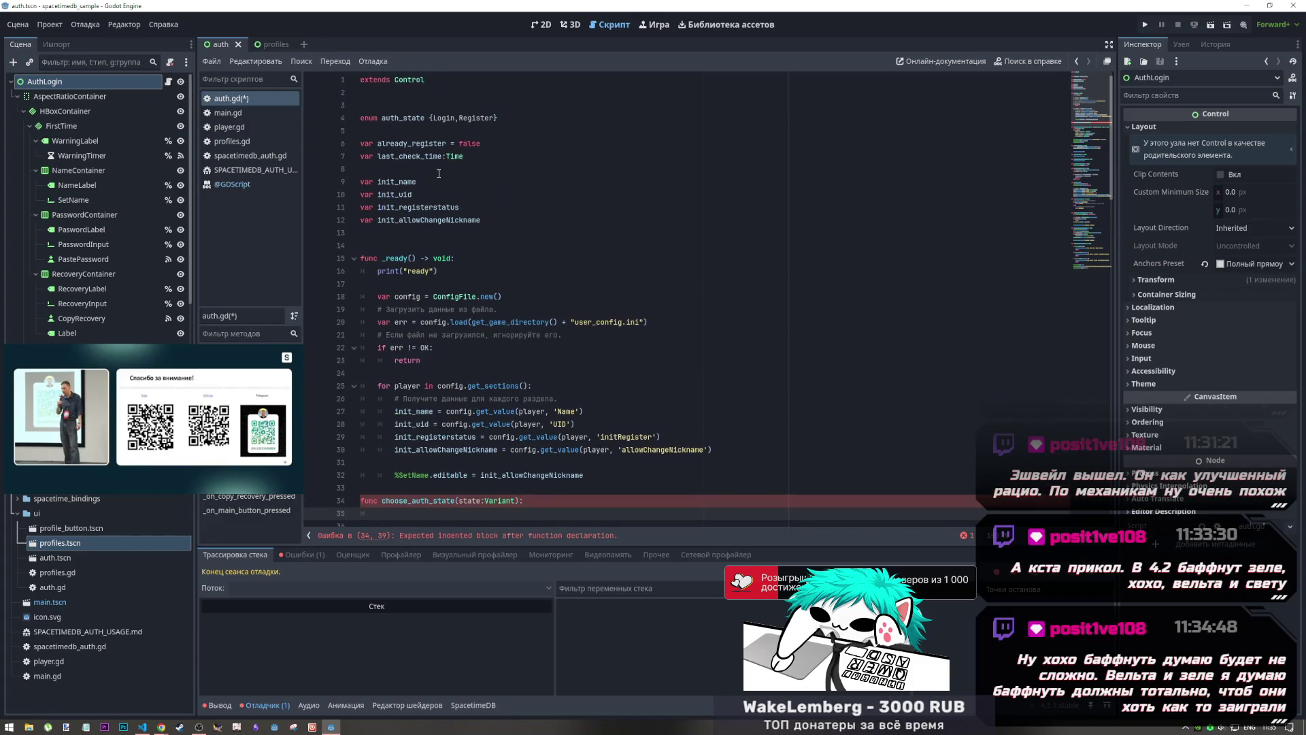
{"action": "scroll", "coordinate": [446, 377], "scroll_direction": "down", "scroll_amount": 4}
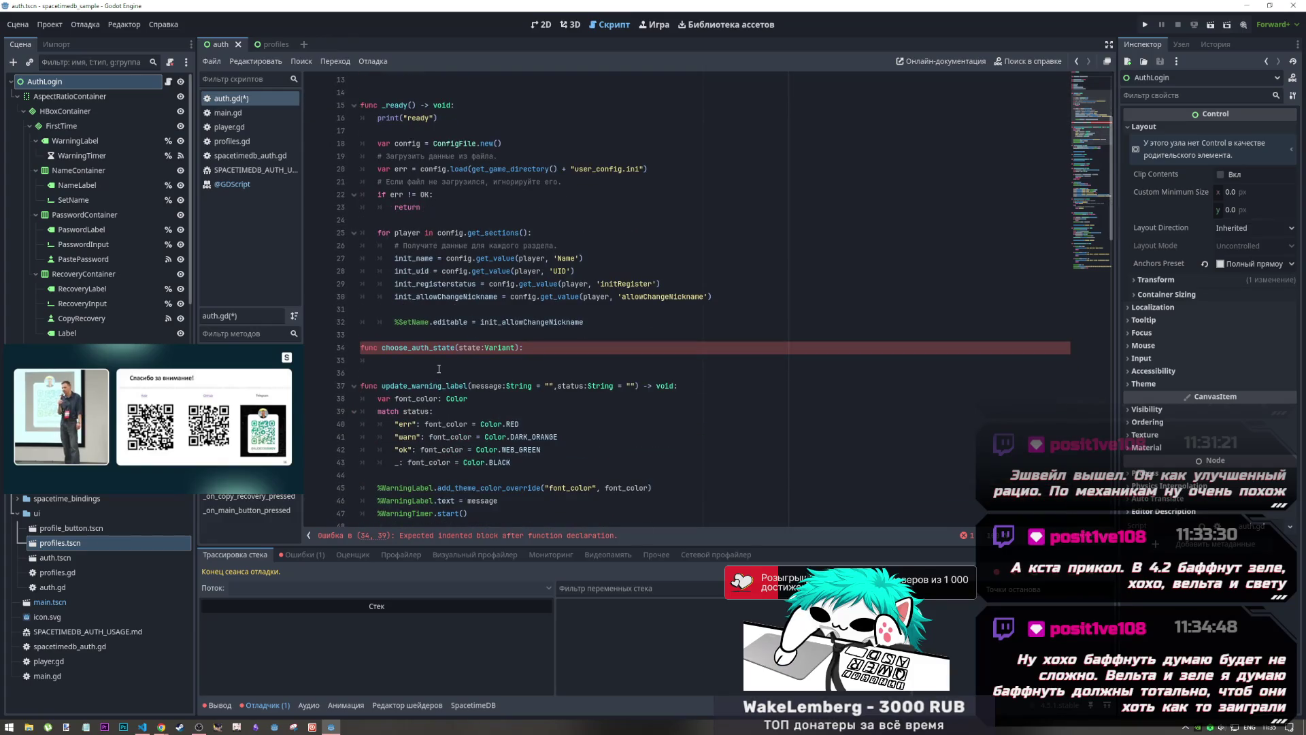
{"action": "type", "text": "auth_state"}
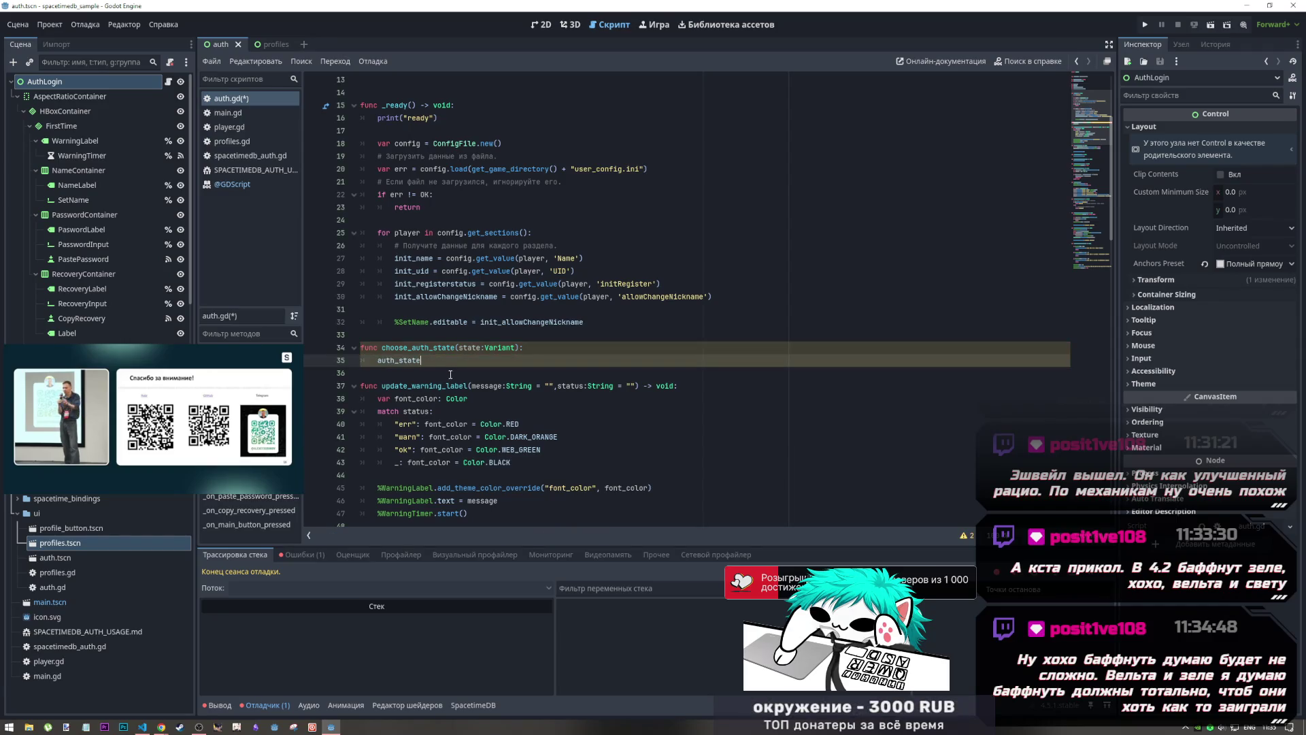
- Turn the body line into if auth_state[state] == Login:
{"action": "scroll", "coordinate": [463, 374], "scroll_direction": "up", "scroll_amount": 4}
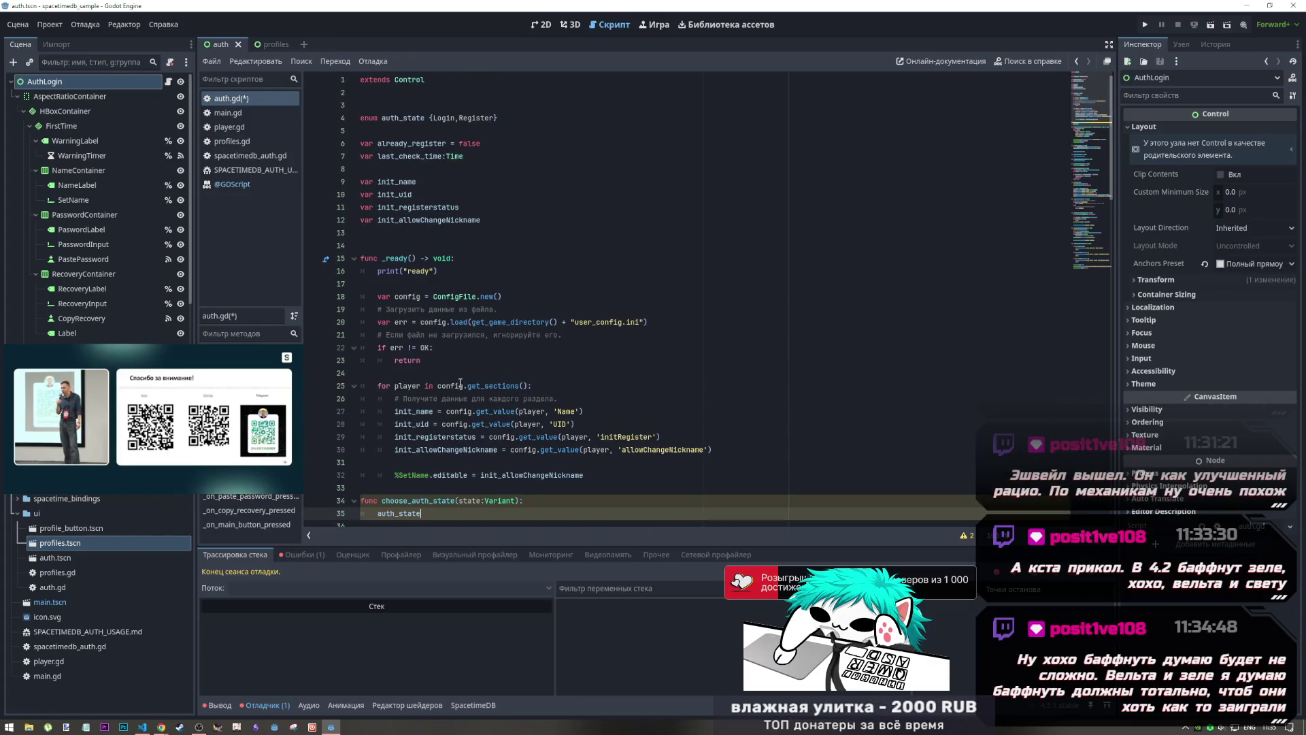
{"action": "scroll", "coordinate": [460, 383], "scroll_direction": "down", "scroll_amount": 4}
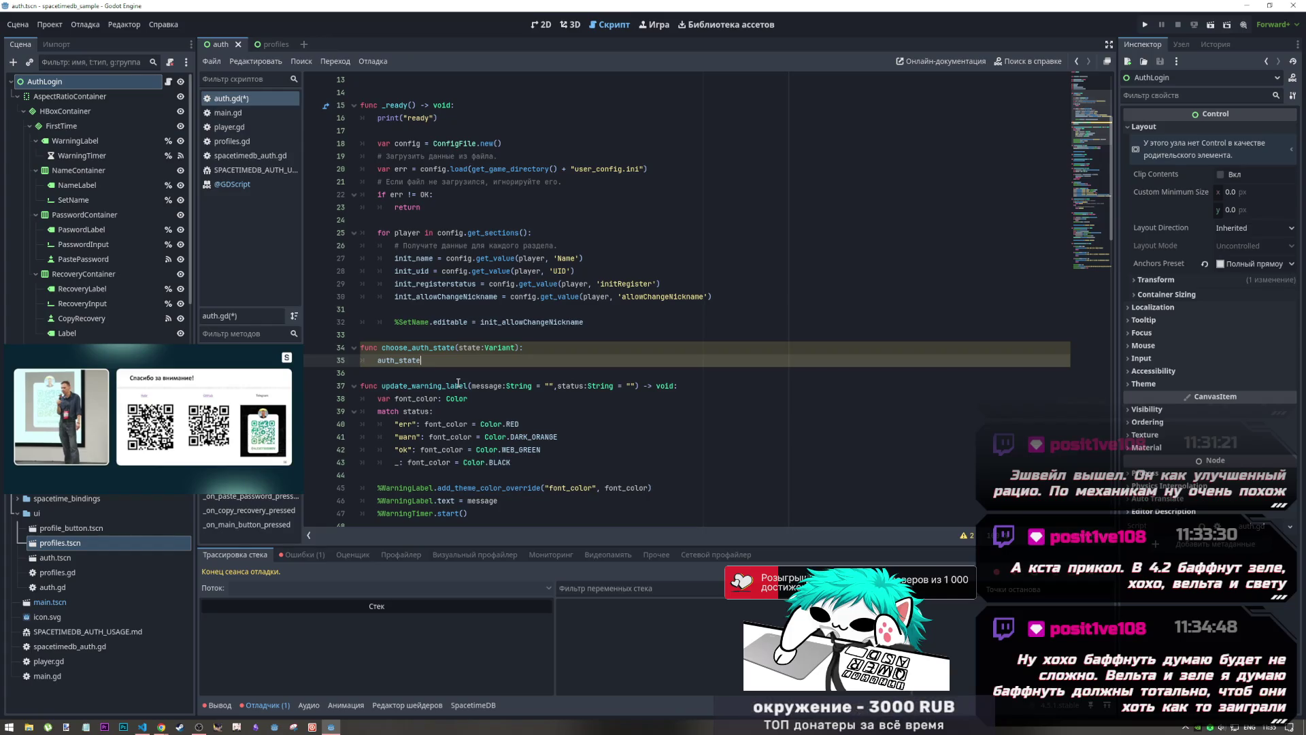
{"action": "key", "text": "Home"}
{"action": "type", "text": "if"}
{"action": "key", "text": "End"}
{"action": "type", "text": "[state] =="}
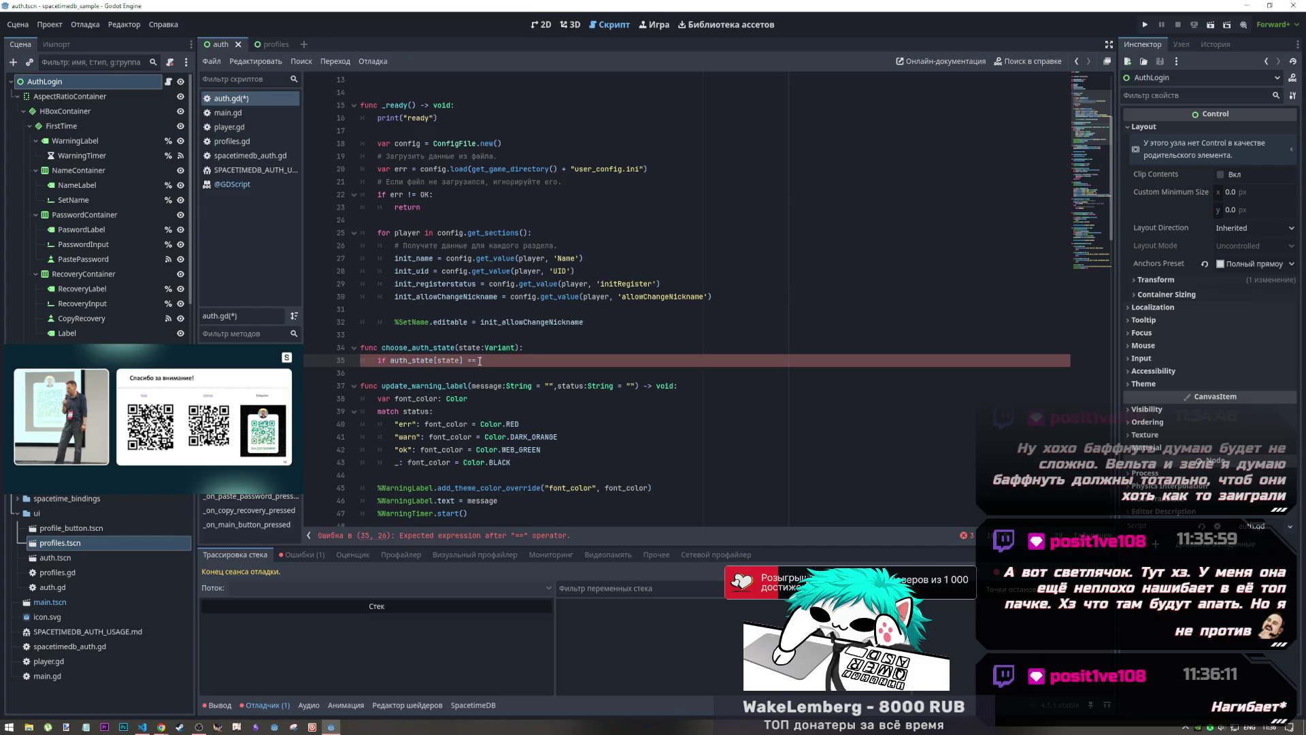
{"action": "scroll", "coordinate": [496, 374], "scroll_direction": "down", "scroll_amount": 2}
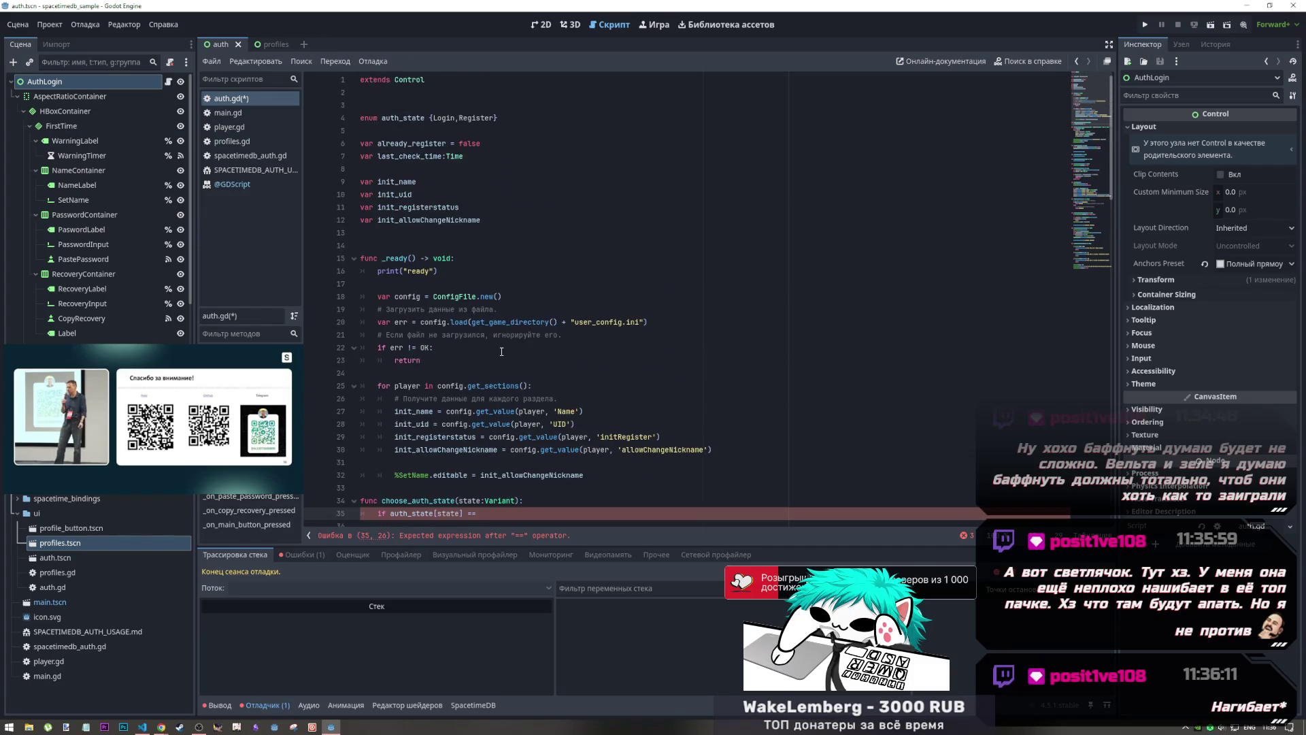
{"action": "type", "text": "Login"}
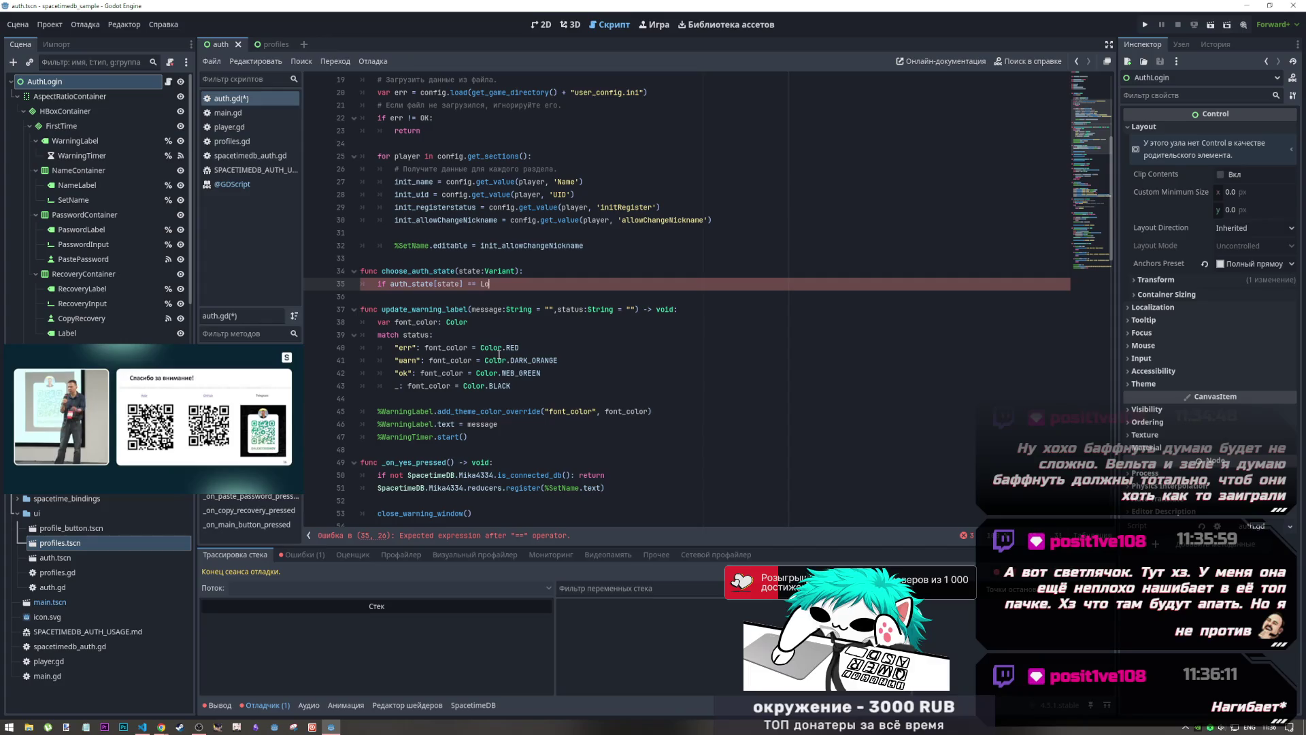
{"action": "type", "text": ":"}
- Add pass as the placeholder inside the if block
{"action": "key", "text": "Return"}
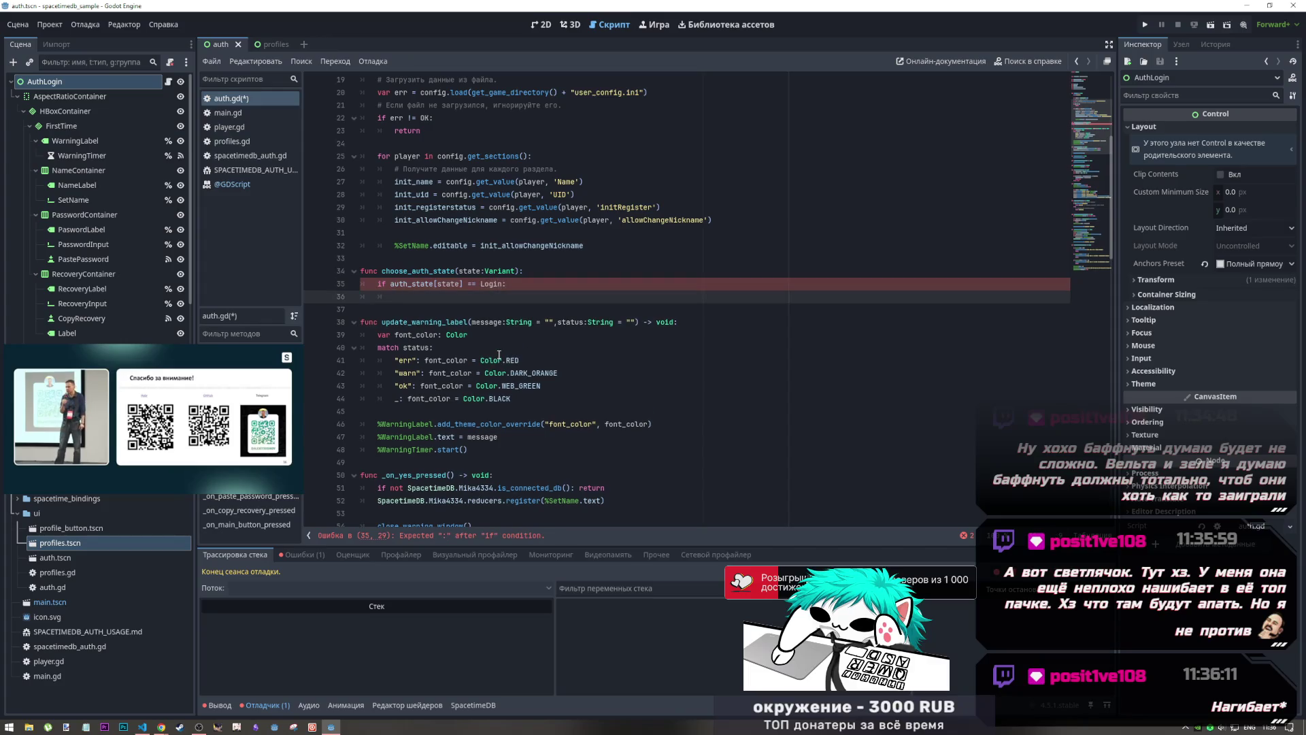
{"action": "type", "text": "pass"}
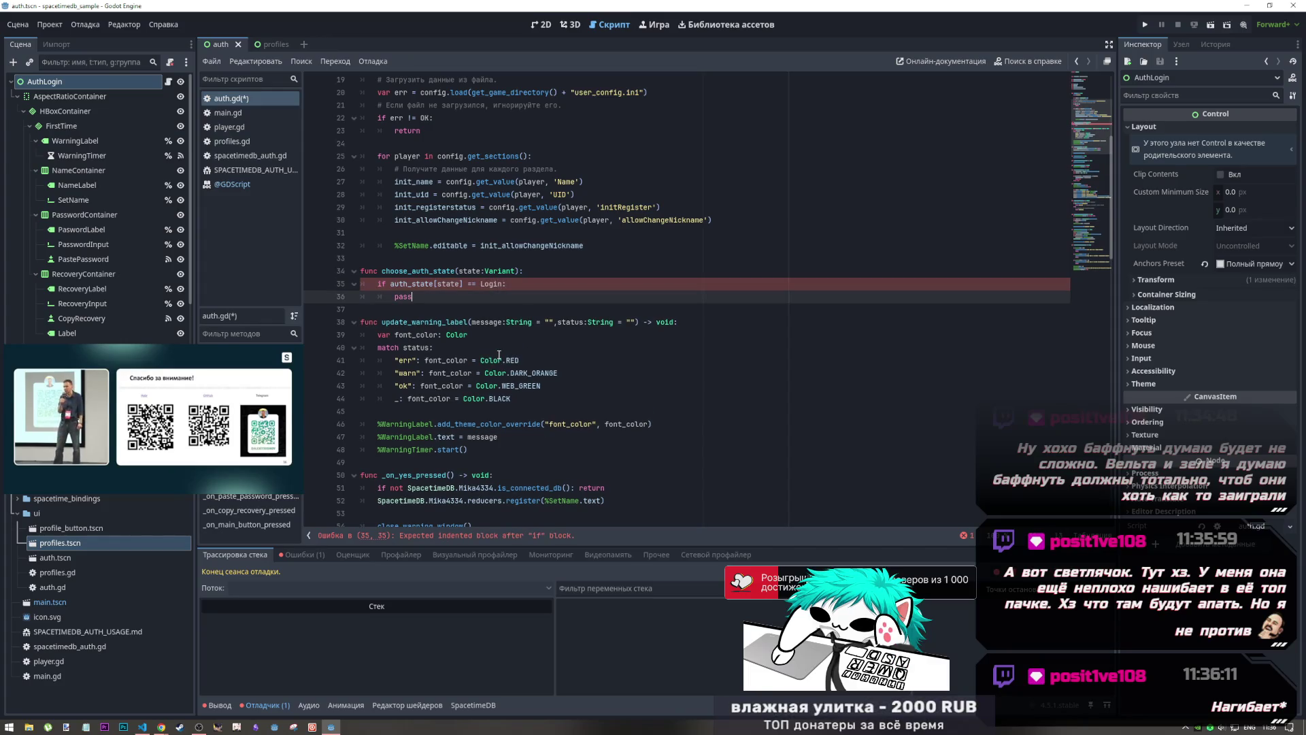
{"action": "left_click", "coordinate": [469, 284]}
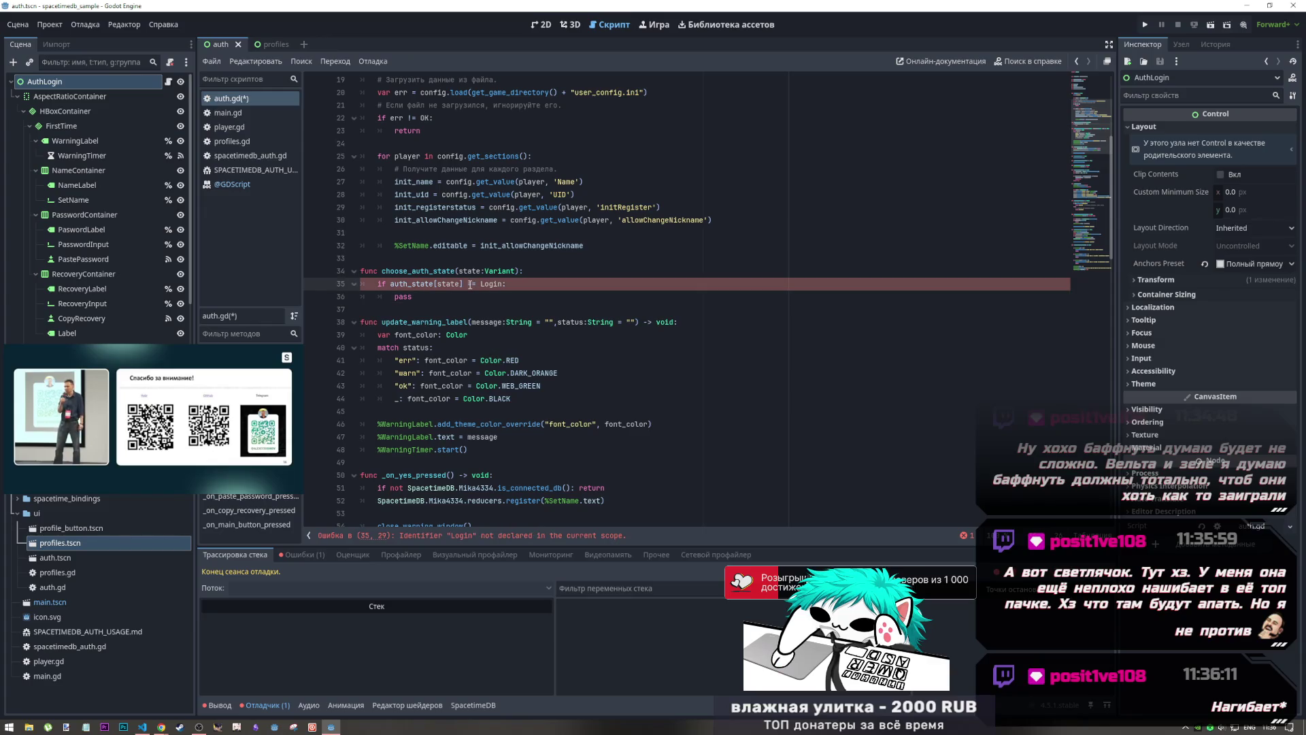
{"action": "scroll", "coordinate": [436, 125], "scroll_direction": "up", "scroll_amount": 6}
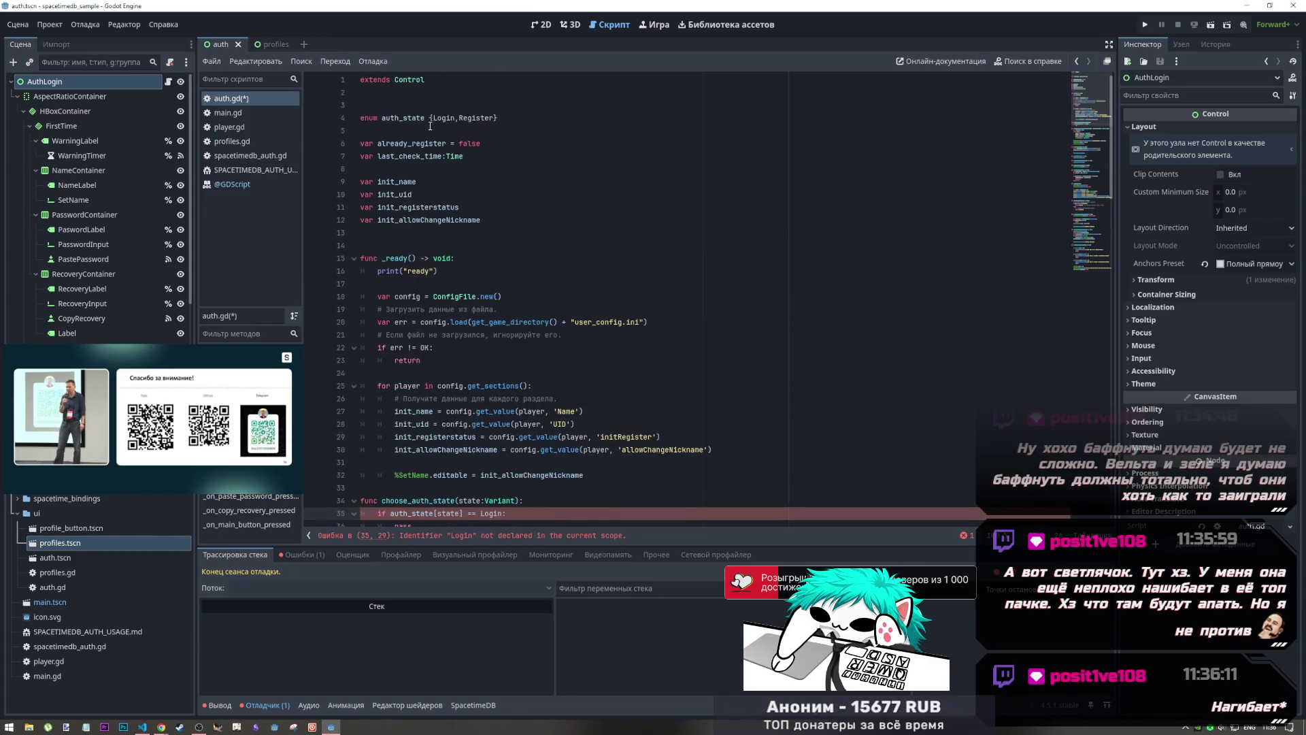
{"action": "scroll", "coordinate": [456, 164], "scroll_direction": "down", "scroll_amount": 4}
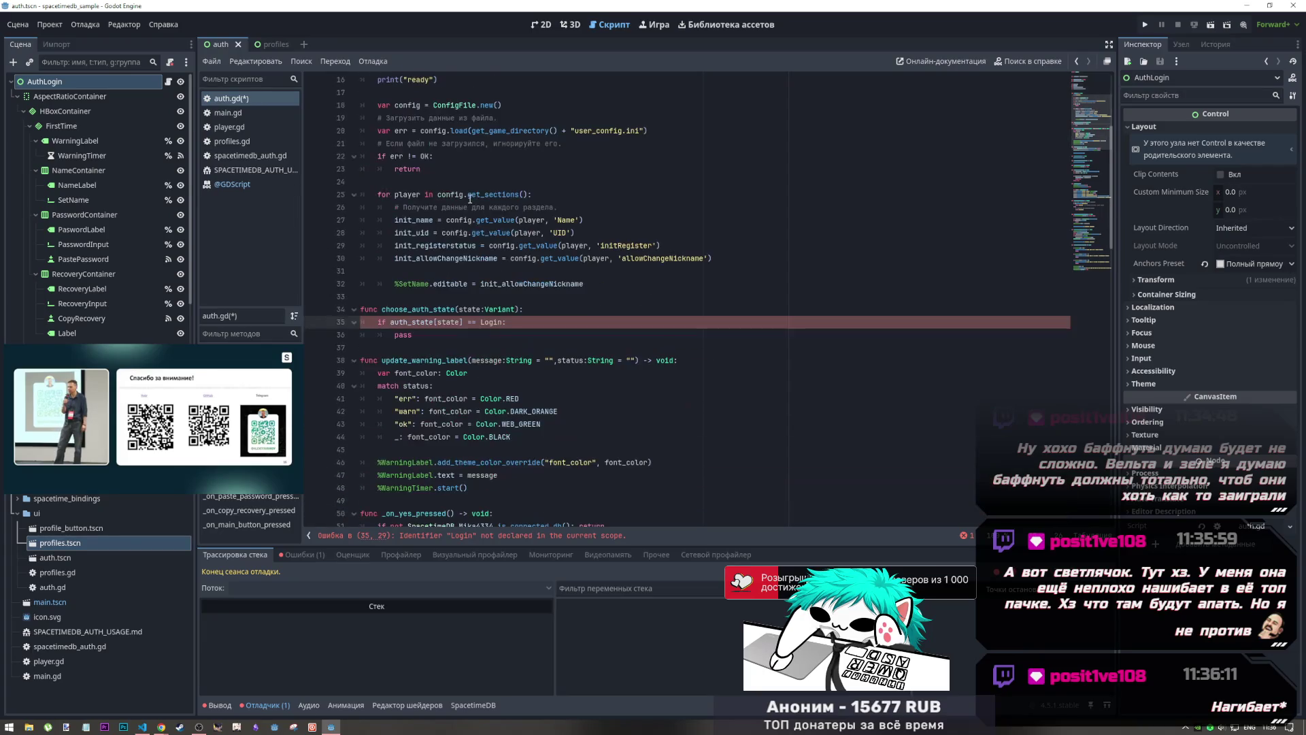
{"action": "scroll", "coordinate": [473, 200], "scroll_direction": "up", "scroll_amount": 4}
{"action": "left_click", "coordinate": [428, 125]}
{"action": "left_click", "coordinate": [404, 120]}
{"action": "left_click", "coordinate": [375, 132]}
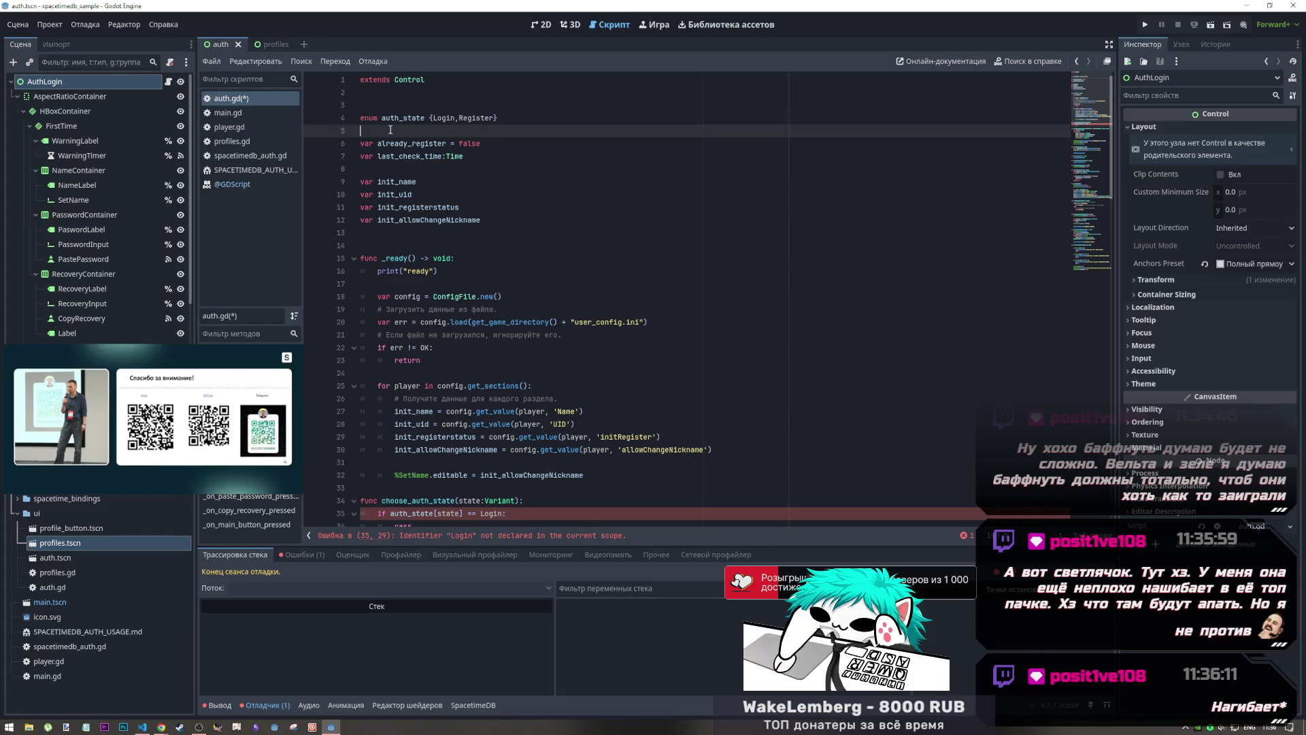
{"action": "key", "text": "Return"}
{"action": "left_click", "coordinate": [390, 129]}
{"action": "type", "text": "@expo"}
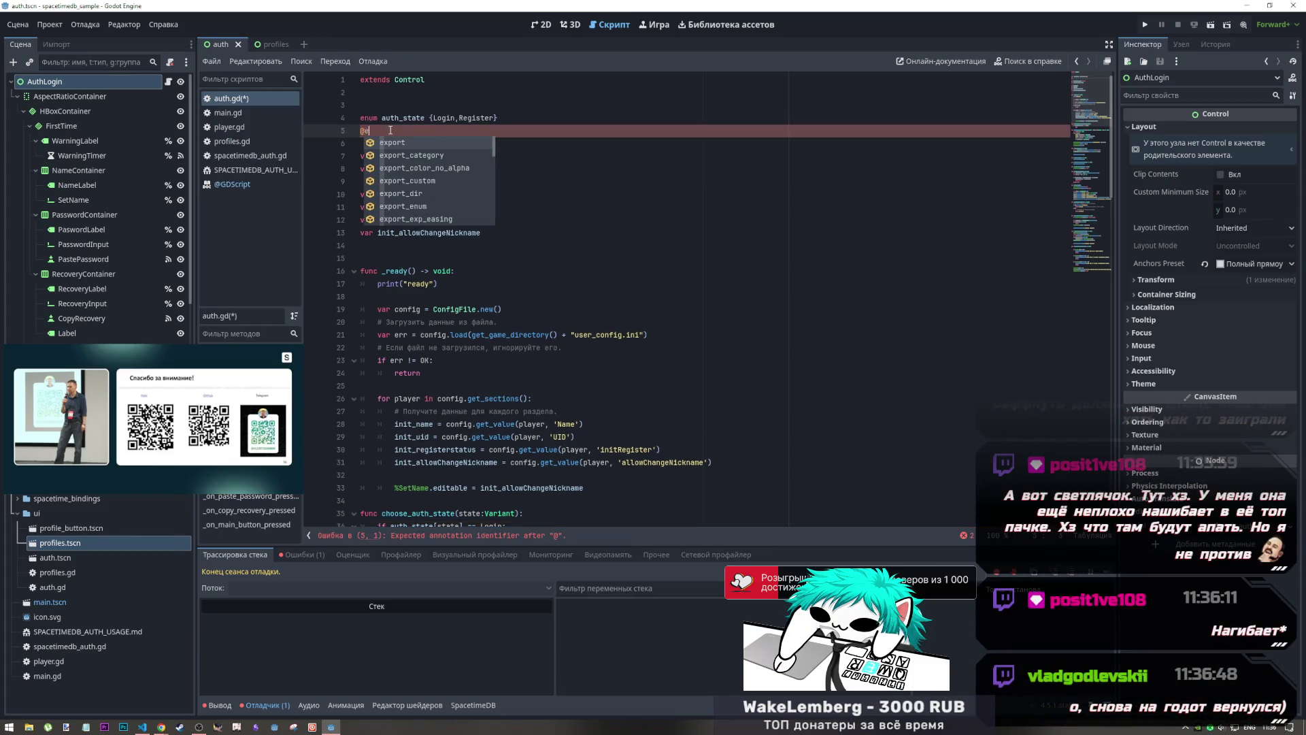
{"action": "key", "text": "Down"}
{"action": "key", "text": "Down"}
{"action": "key", "text": "Down"}
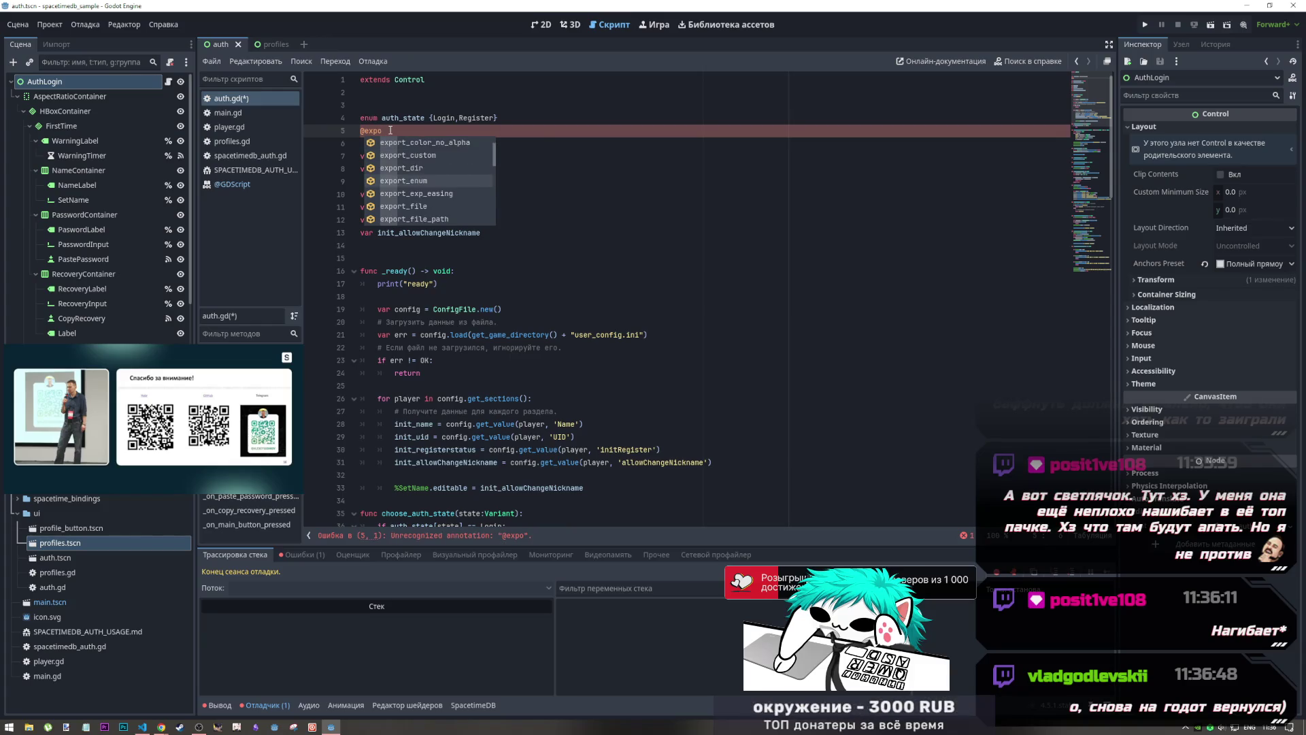
{"action": "key", "text": "Return"}
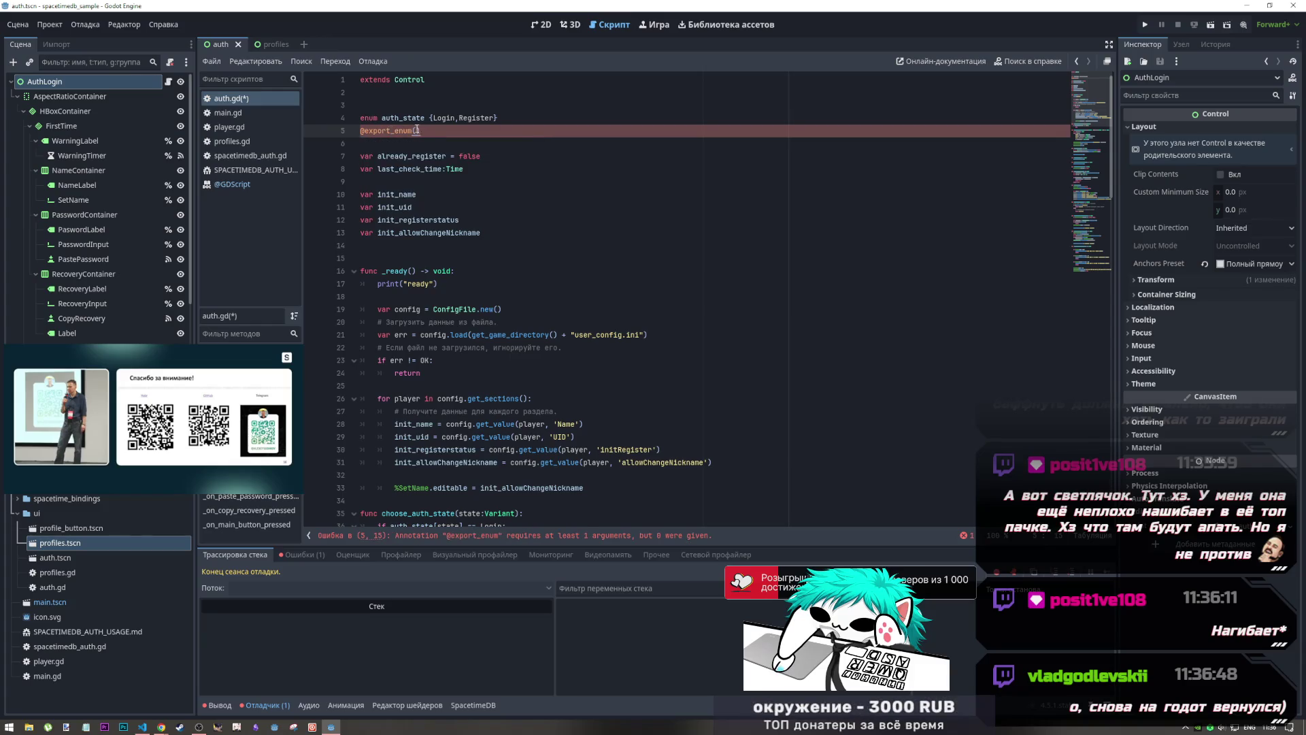
{"action": "left_click", "coordinate": [418, 130]}
{"action": "left_click", "coordinate": [391, 130], "text": "ctrl"}
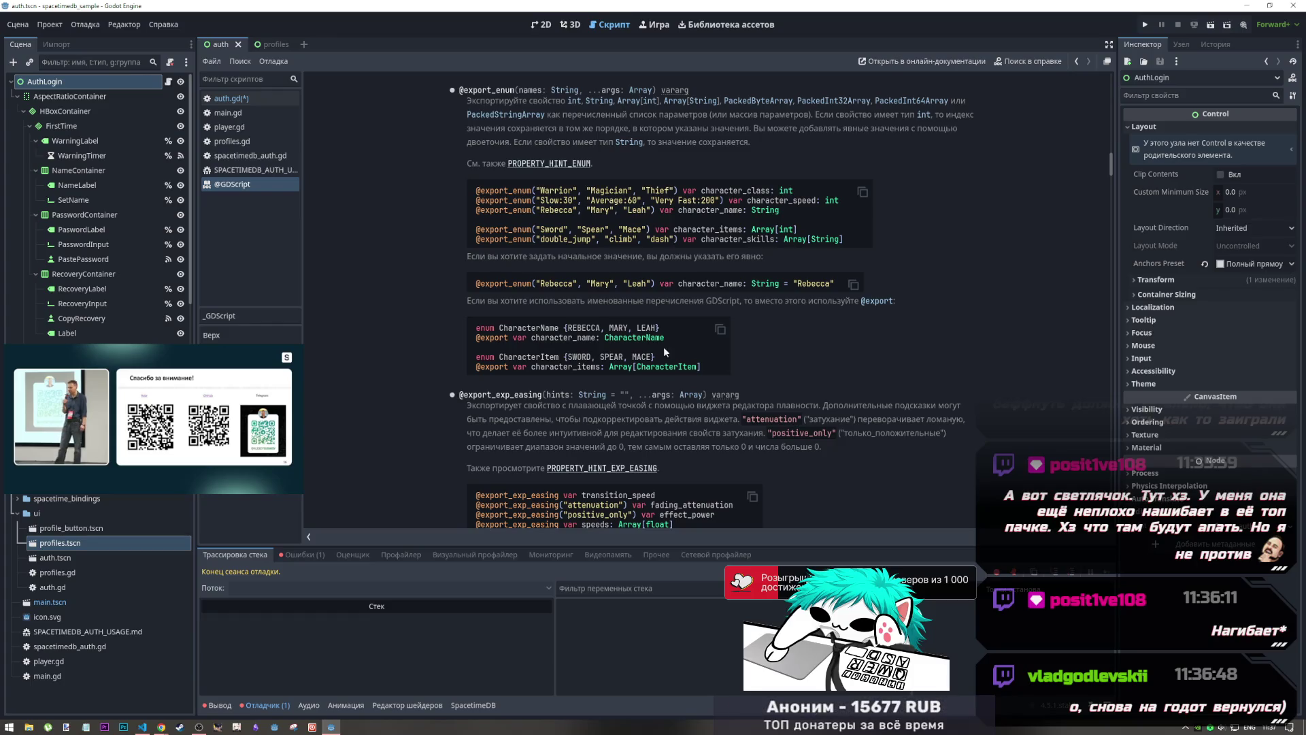
{"action": "left_click_drag", "start_coordinate": [637, 366], "coordinate": [706, 368]}
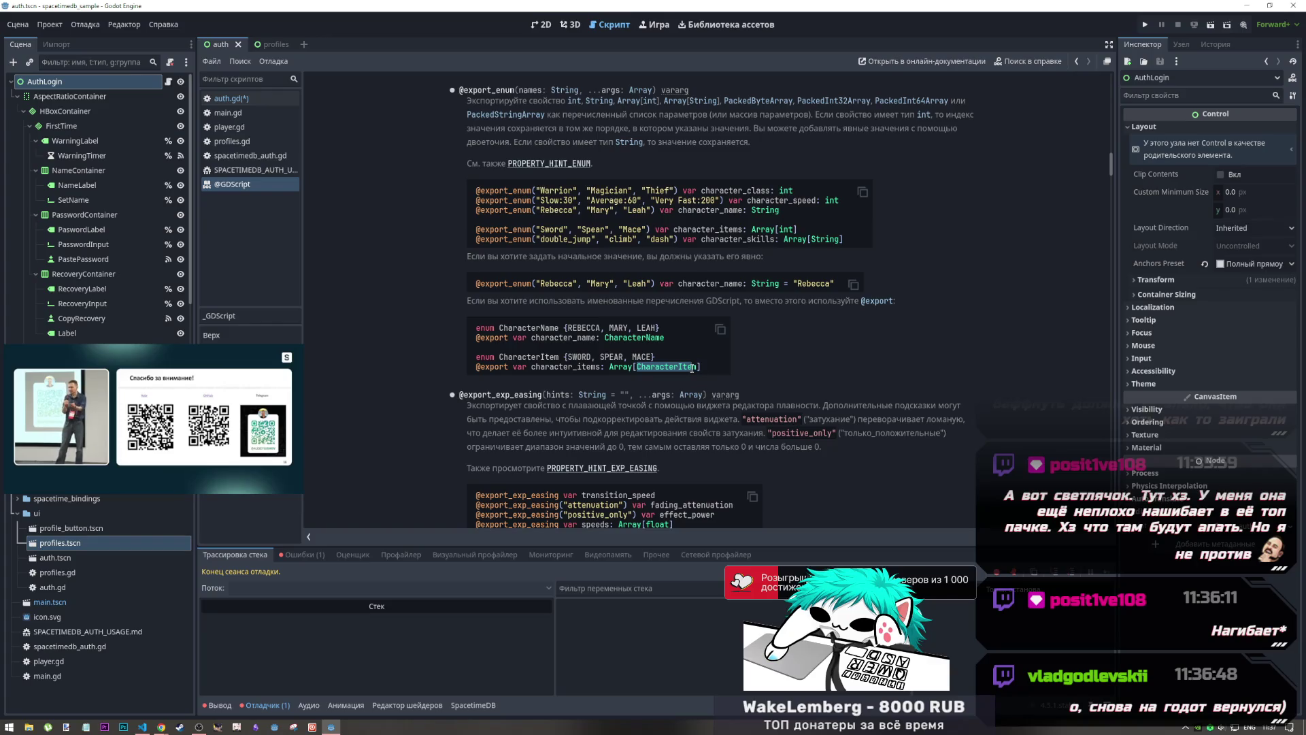
{"action": "left_click_drag", "start_coordinate": [532, 338], "coordinate": [599, 339]}
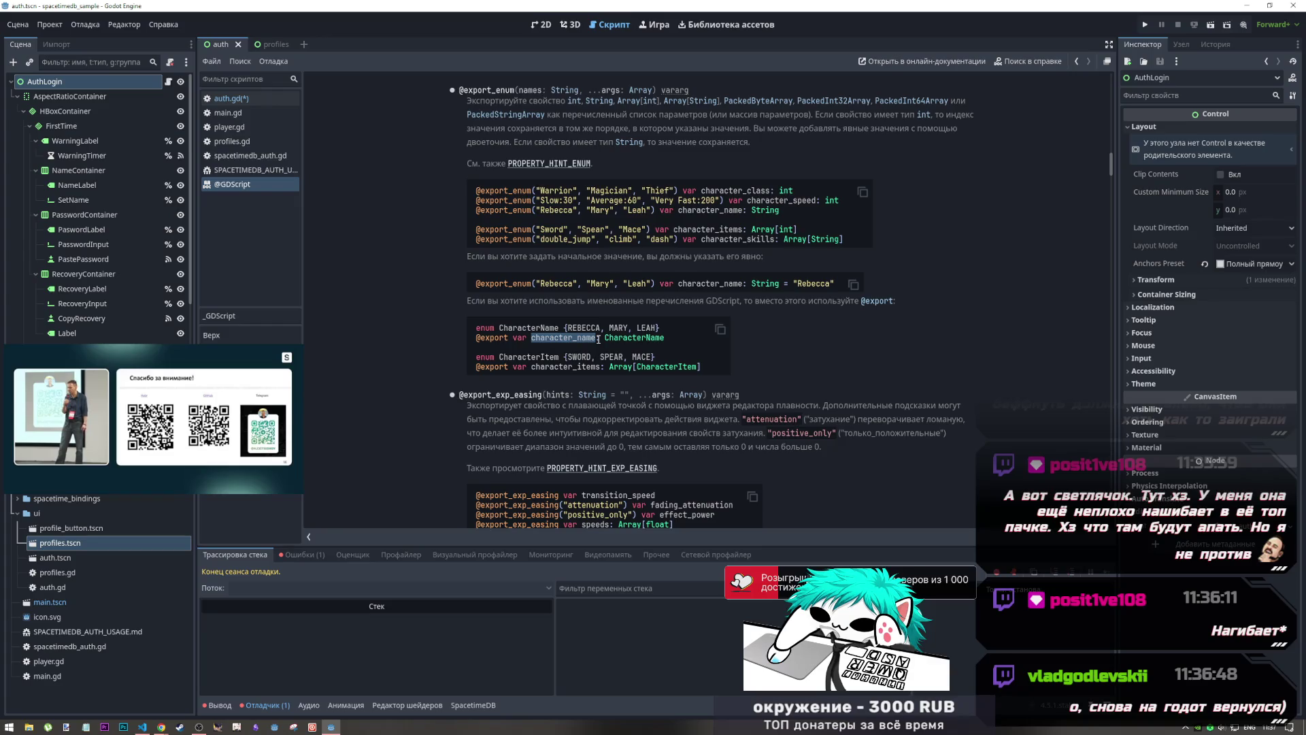
{"action": "left_click", "coordinate": [598, 339]}
{"action": "left_click_drag", "start_coordinate": [559, 200], "coordinate": [562, 209]}
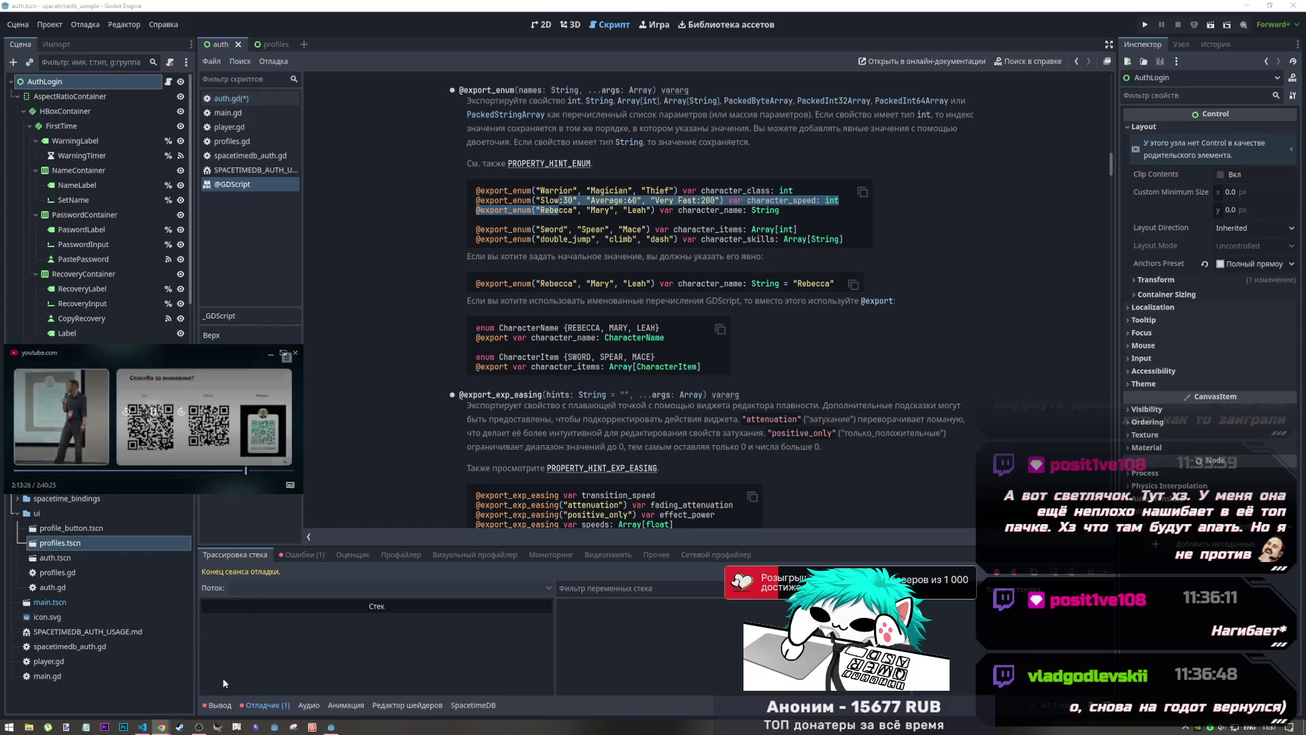
{"action": "left_click", "coordinate": [141, 727]}
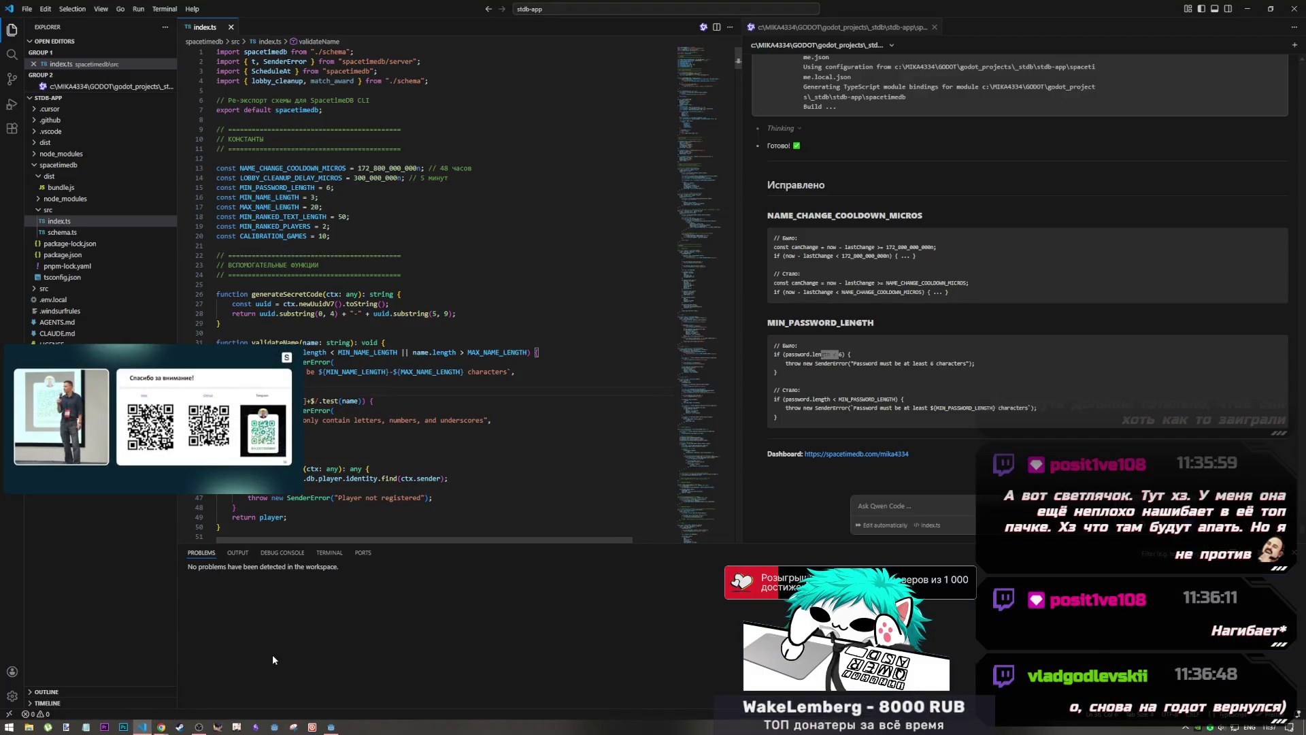
{"action": "mouse_move", "coordinate": [160, 728]}
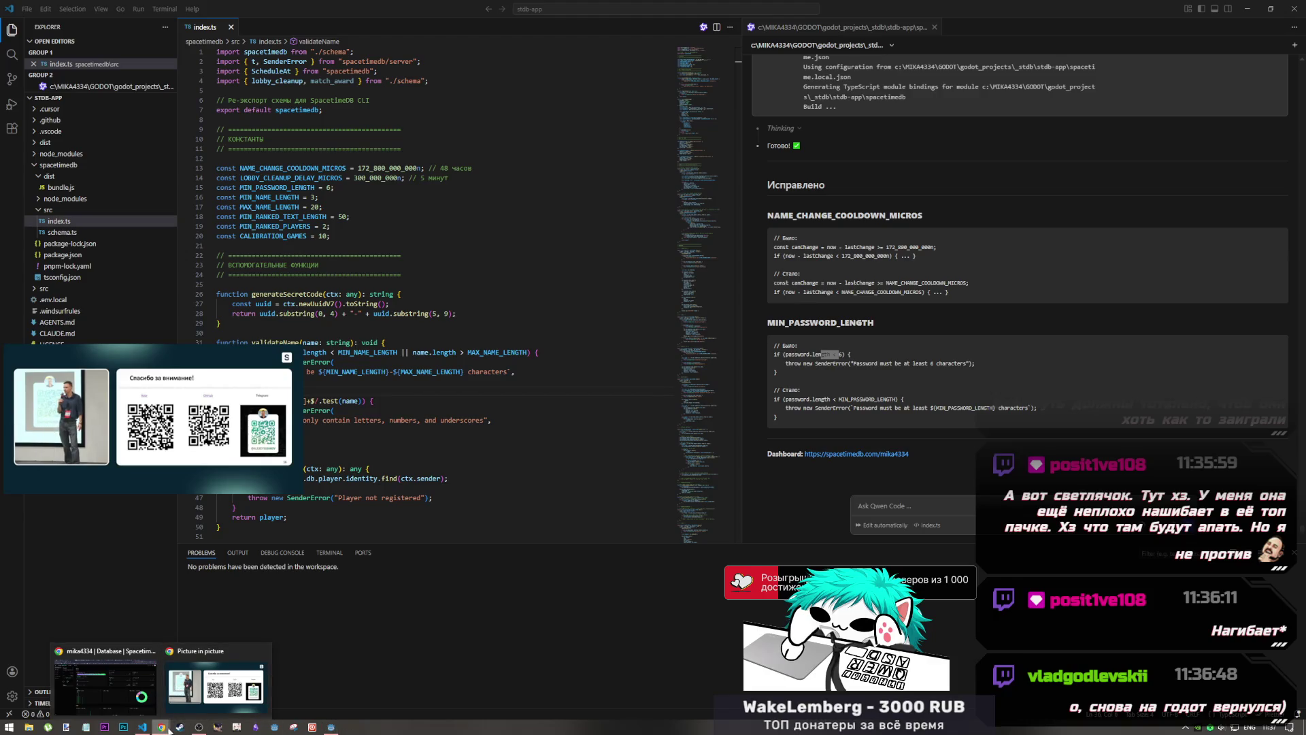
{"action": "left_click", "coordinate": [332, 726]}
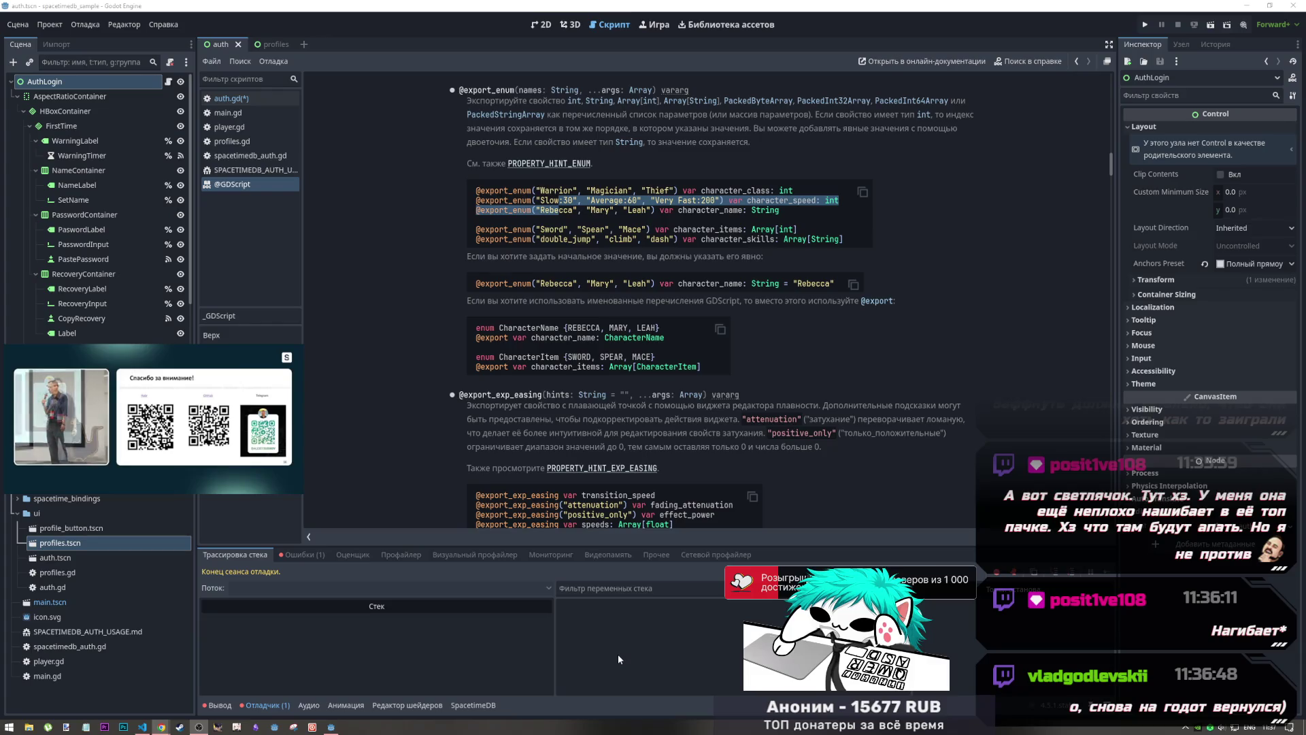
{"action": "left_click", "coordinate": [154, 413]}
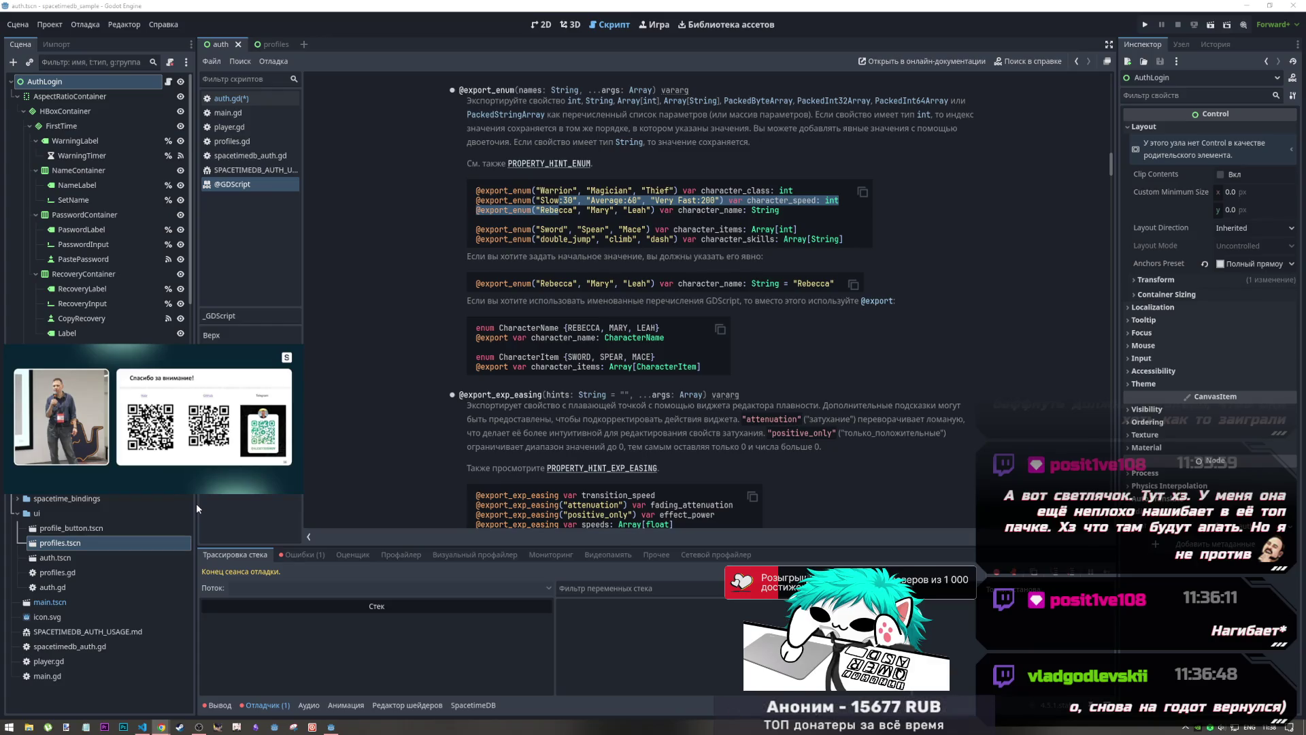
{"action": "mouse_move", "coordinate": [181, 438]}
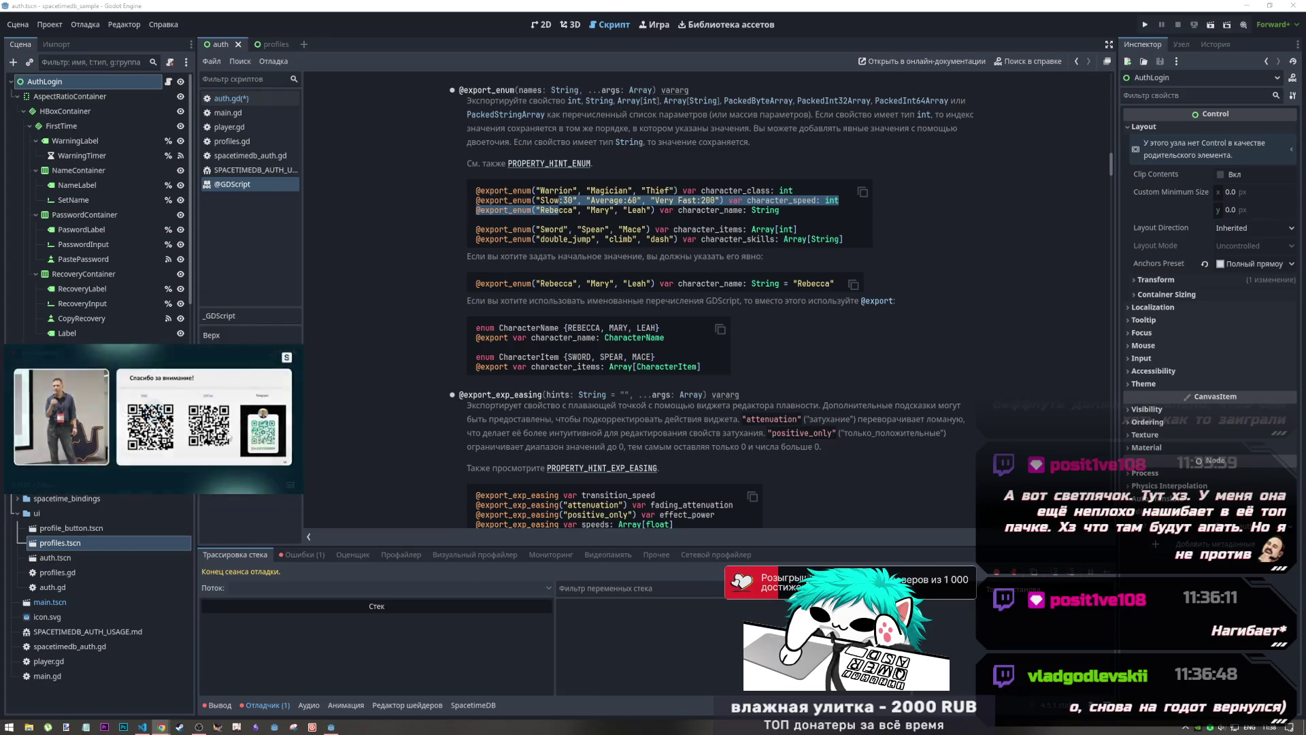
{"action": "left_click", "coordinate": [156, 418]}
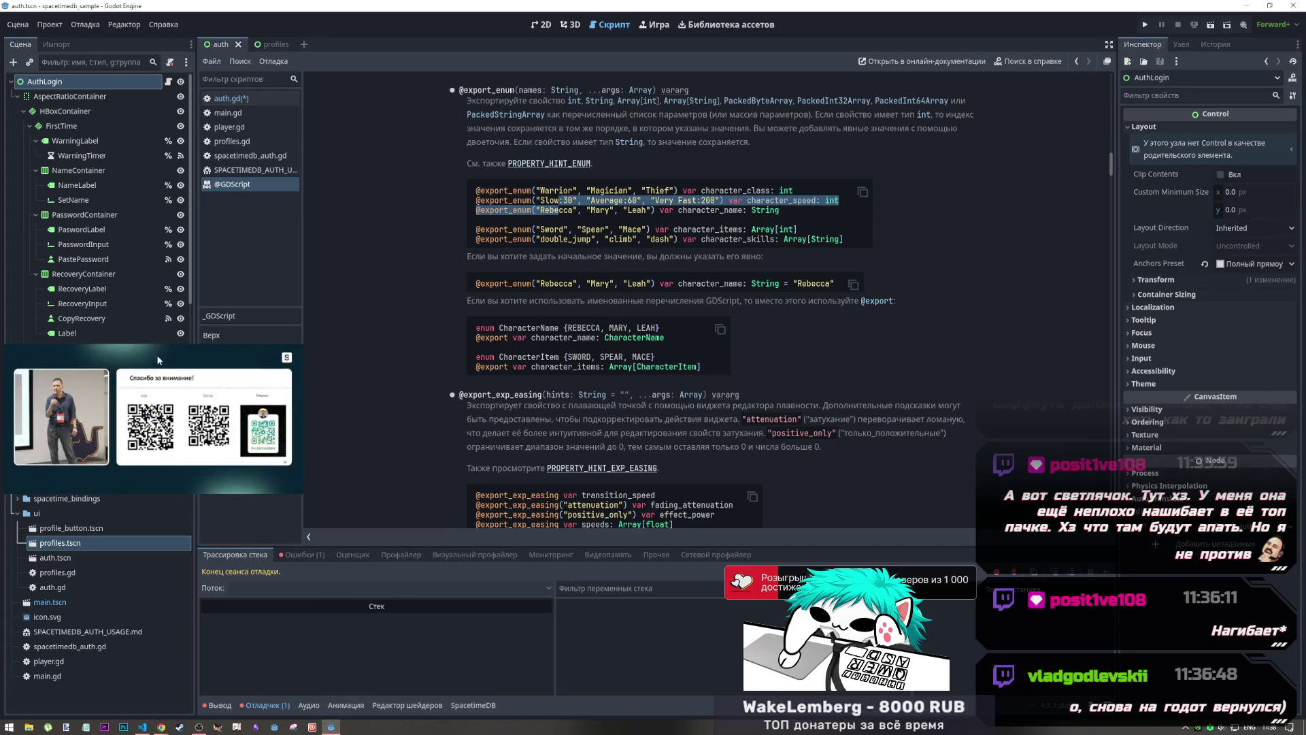
{"action": "left_click", "coordinate": [239, 100]}
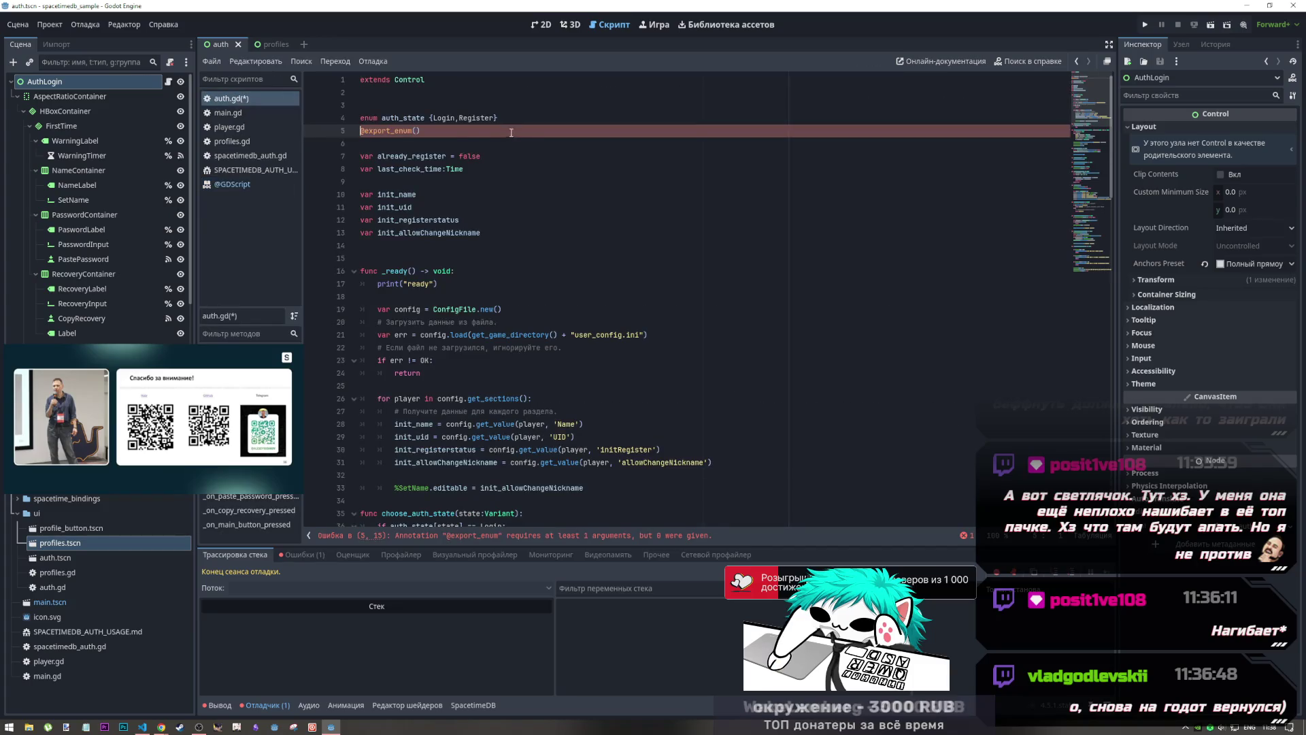
{"action": "left_click_drag", "start_coordinate": [454, 130], "coordinate": [318, 131]}
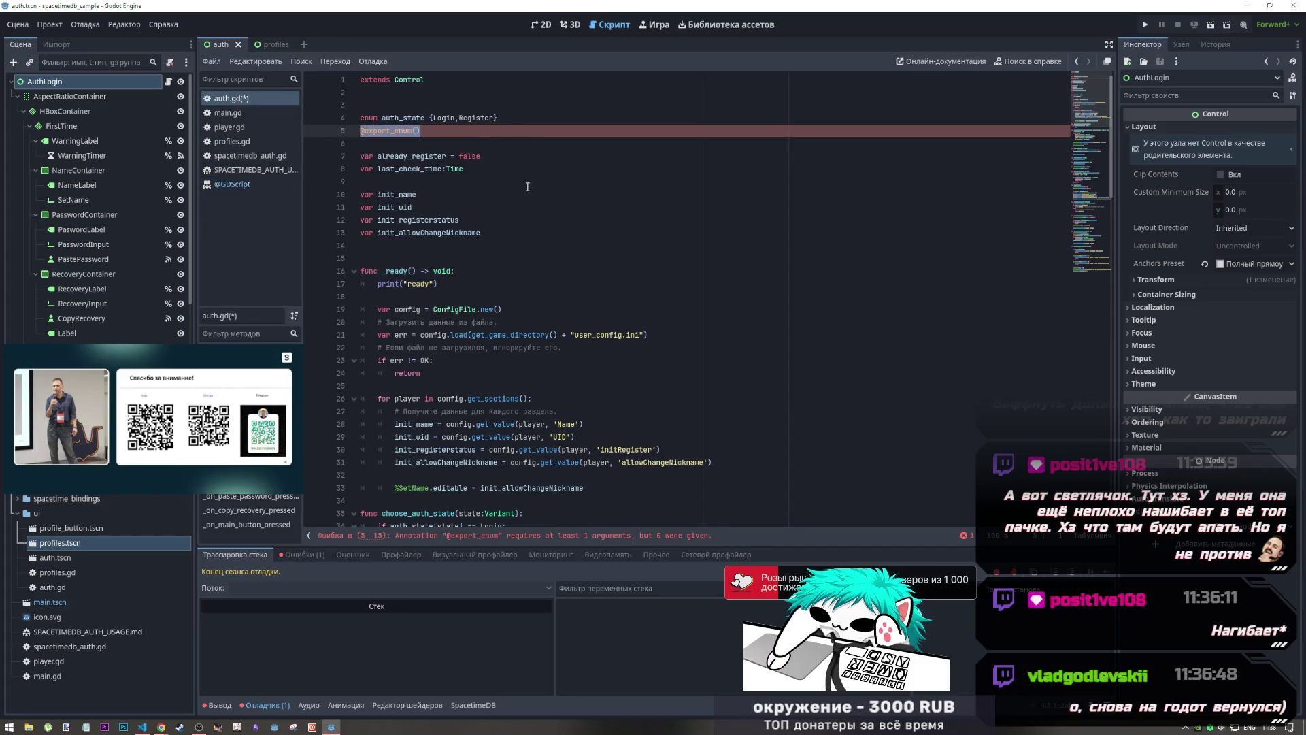
{"action": "key", "text": "BackSpace"}
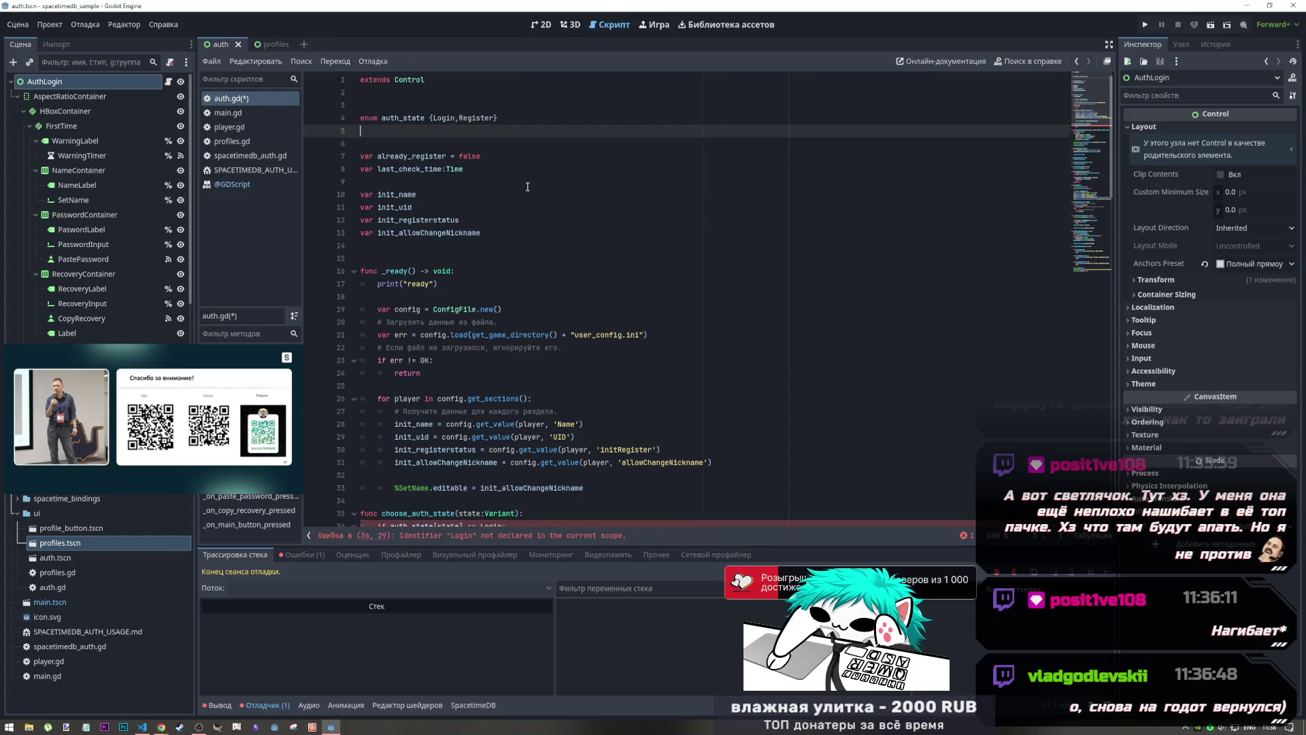
{"action": "left_click_drag", "start_coordinate": [500, 117], "coordinate": [354, 120]}
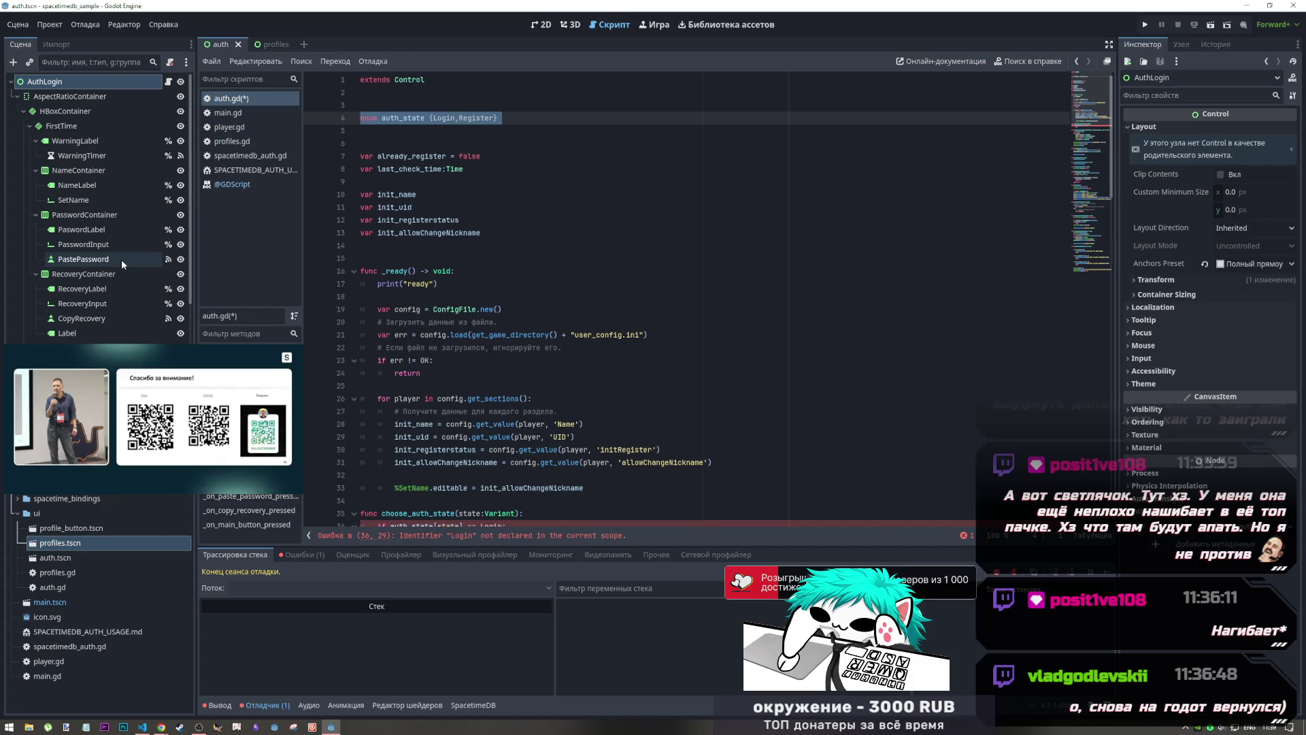
{"action": "left_click", "coordinate": [541, 25]}
{"action": "left_click", "coordinate": [570, 24]}
{"action": "left_click", "coordinate": [541, 25]}
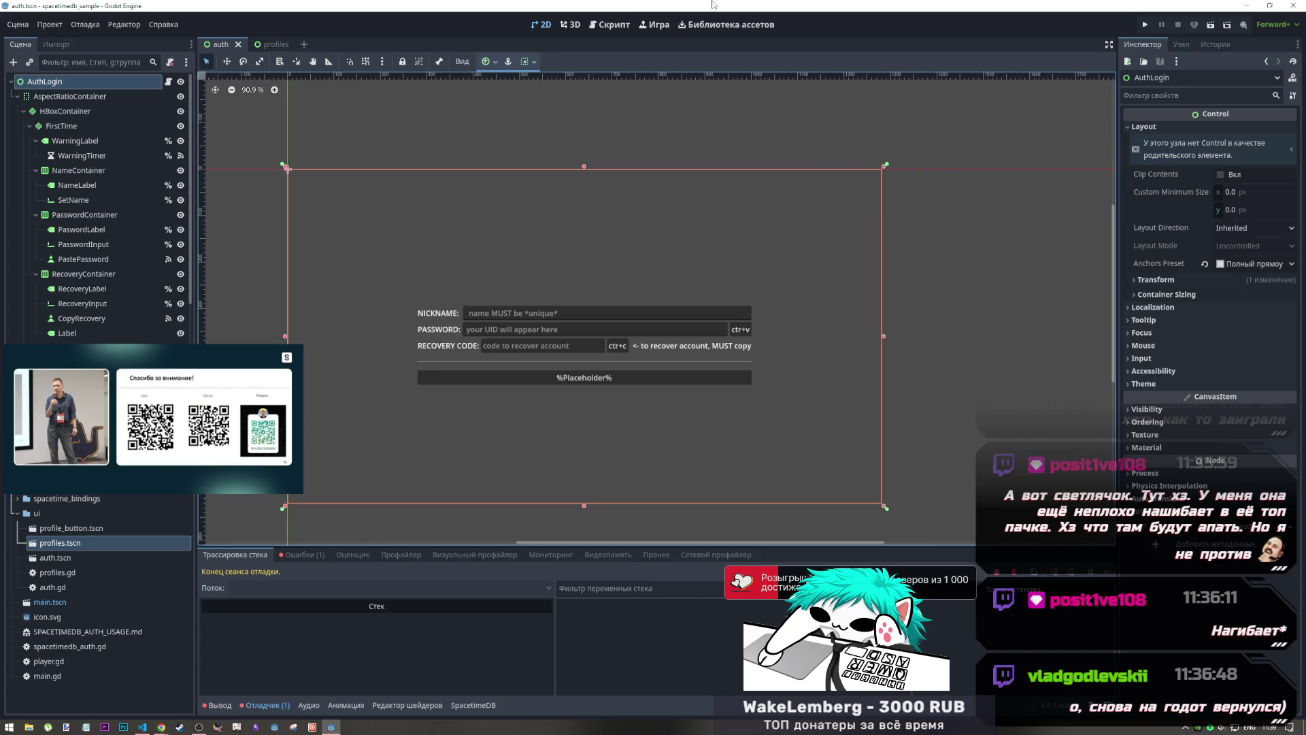
{"action": "left_click", "coordinate": [604, 25]}
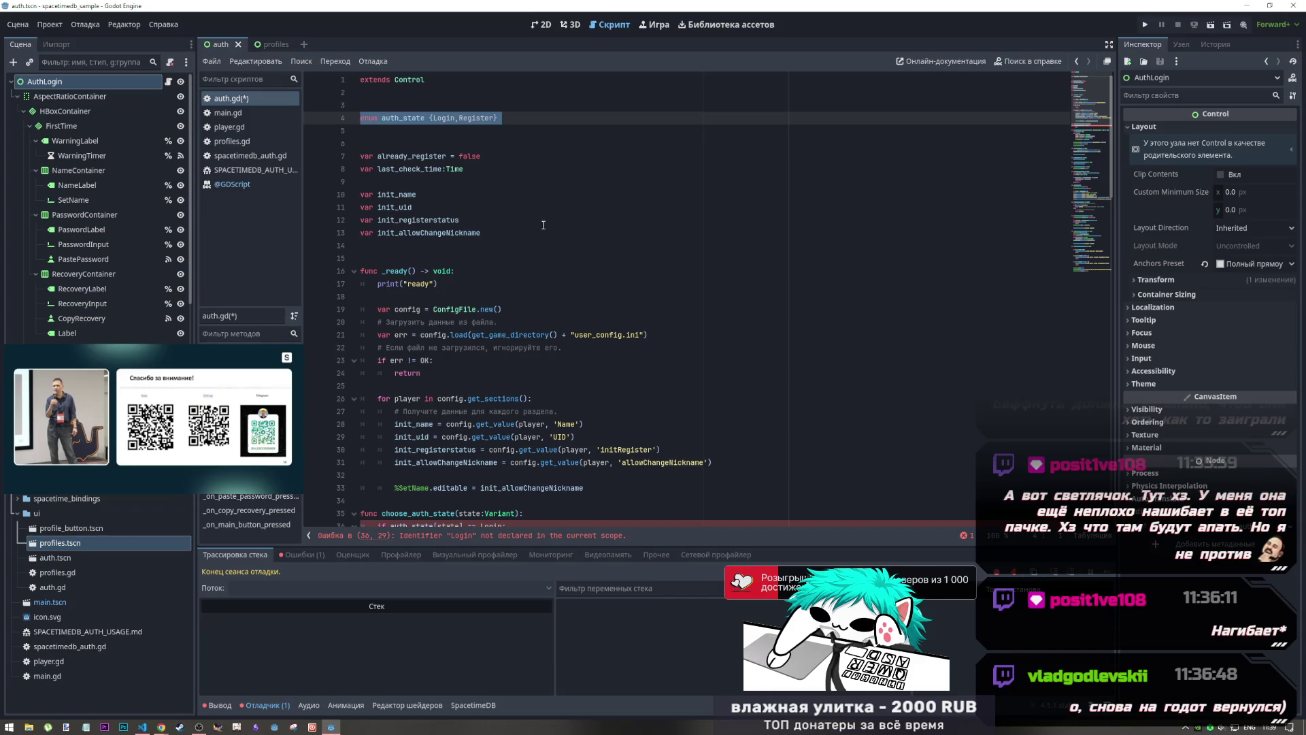
{"action": "left_click", "coordinate": [544, 24]}
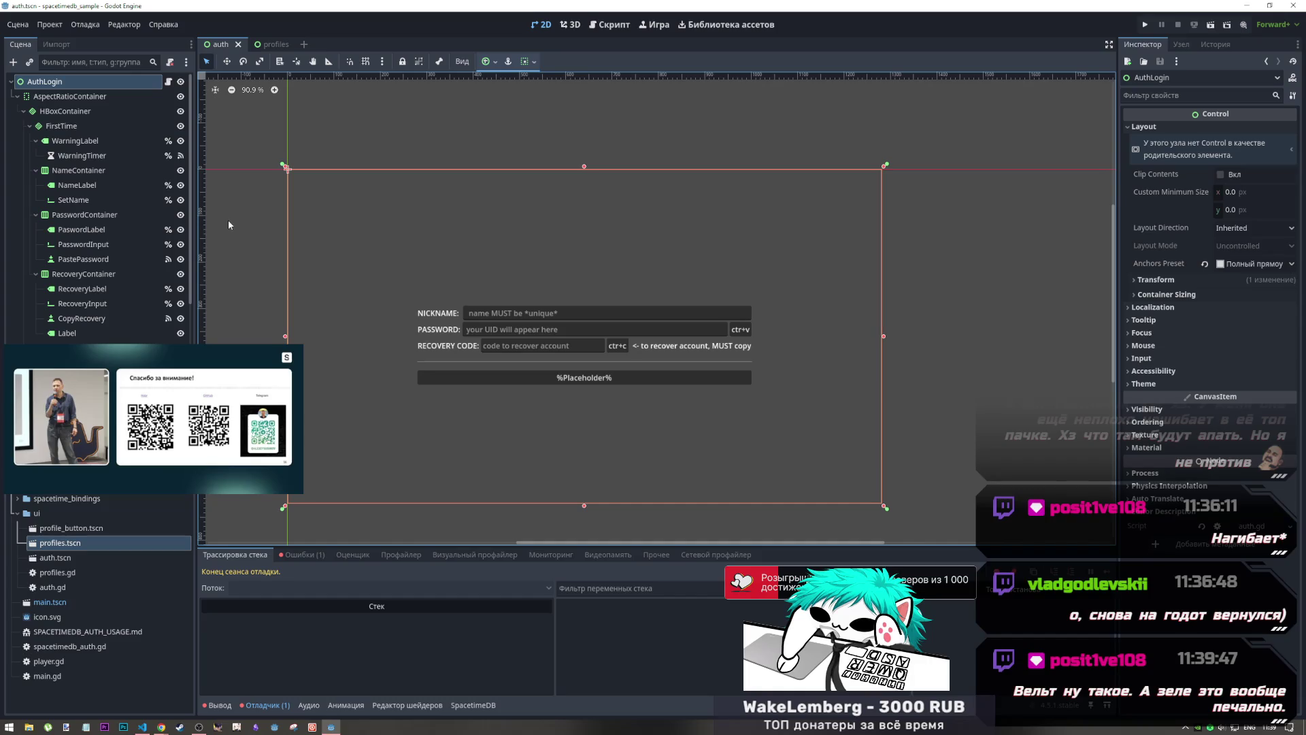
{"action": "left_click", "coordinate": [606, 25]}
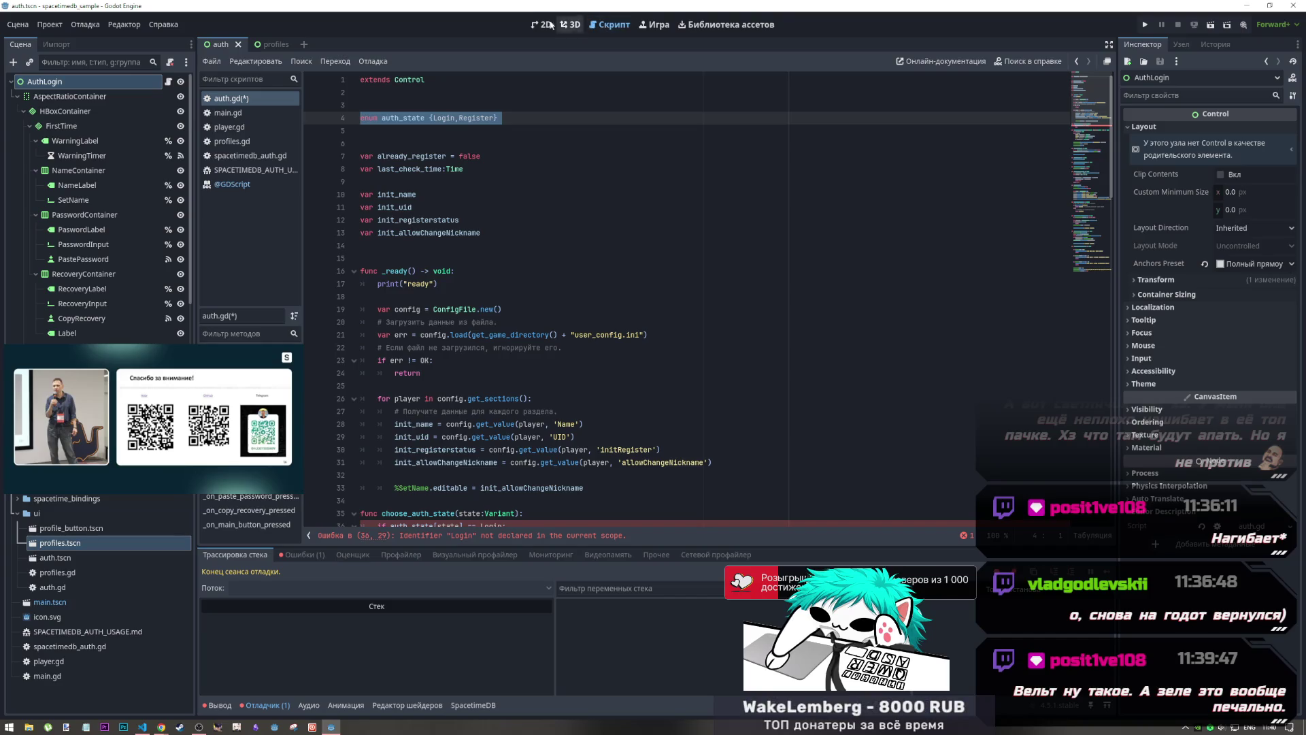
- Select lines 1–4, extends Control through enum auth_state, then switch to Visual Studio Code
{"action": "scroll", "coordinate": [421, 334], "scroll_direction": "down", "scroll_amount": 4}
{"action": "scroll", "coordinate": [422, 334], "scroll_direction": "up", "scroll_amount": 4}
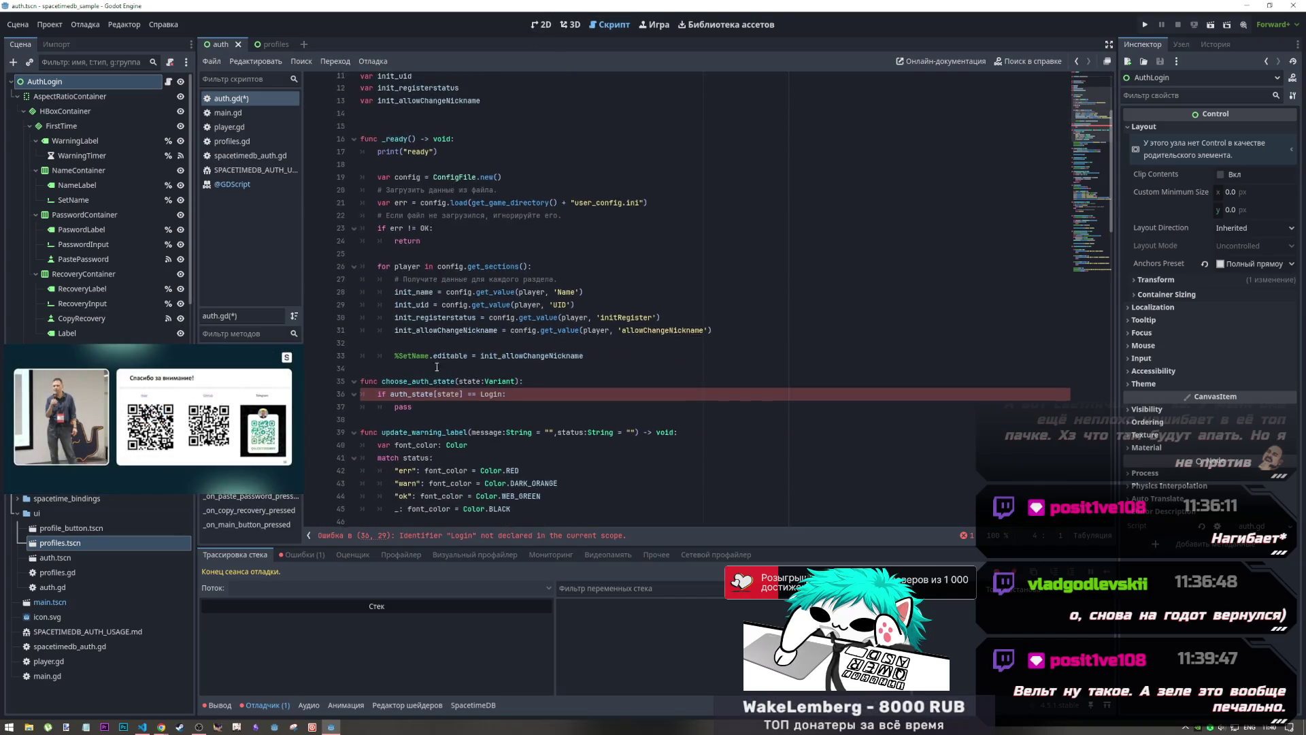
{"action": "left_click", "coordinate": [407, 156]}
{"action": "scroll", "coordinate": [408, 163], "scroll_direction": "down", "scroll_amount": 3}
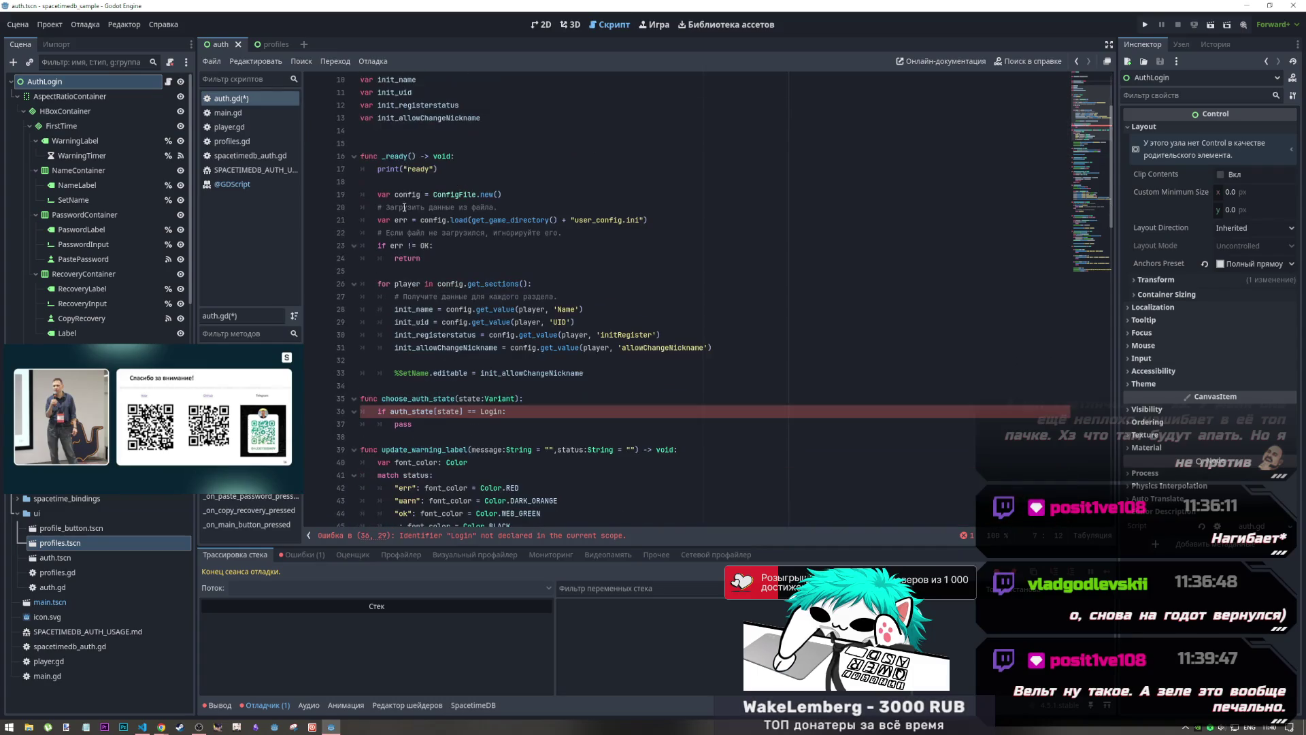
{"action": "scroll", "coordinate": [414, 387], "scroll_direction": "up", "scroll_amount": 3}
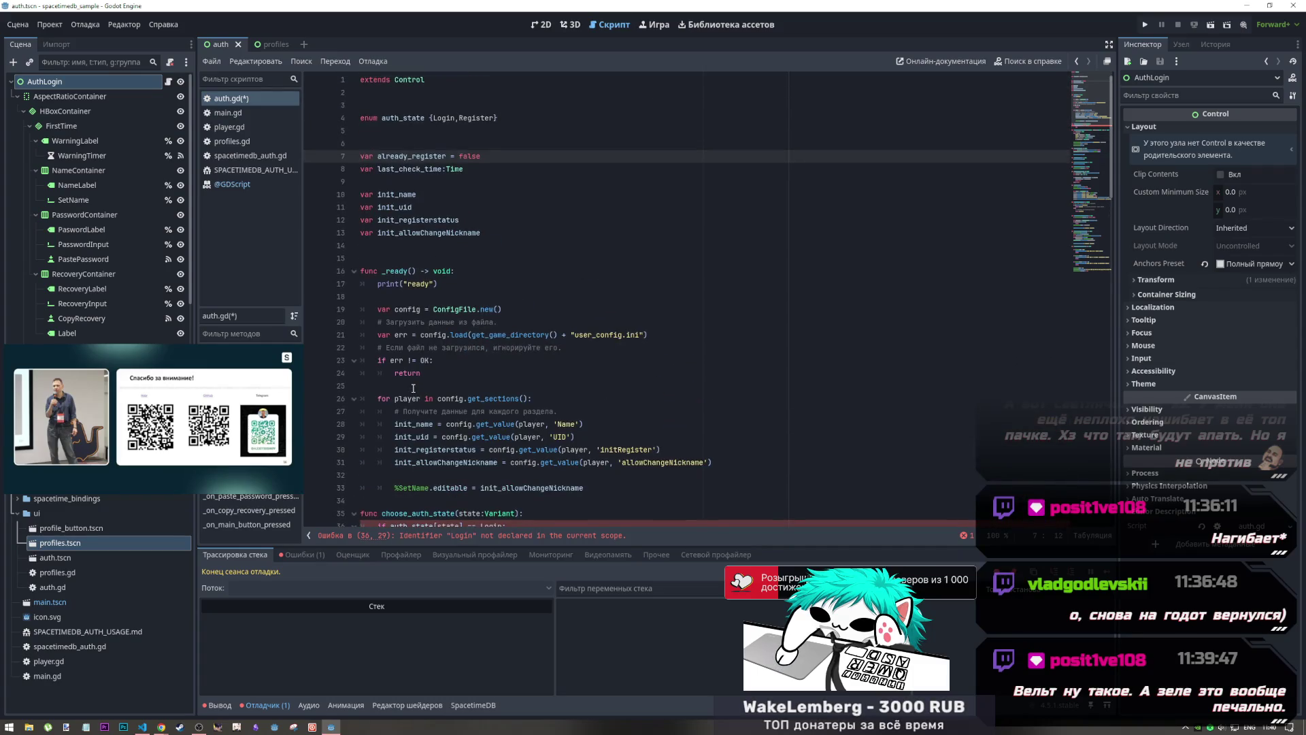
{"action": "scroll", "coordinate": [411, 384], "scroll_direction": "down", "scroll_amount": 5}
{"action": "left_click_drag", "start_coordinate": [413, 348], "coordinate": [357, 327]}
{"action": "mouse_move", "coordinate": [156, 417]}
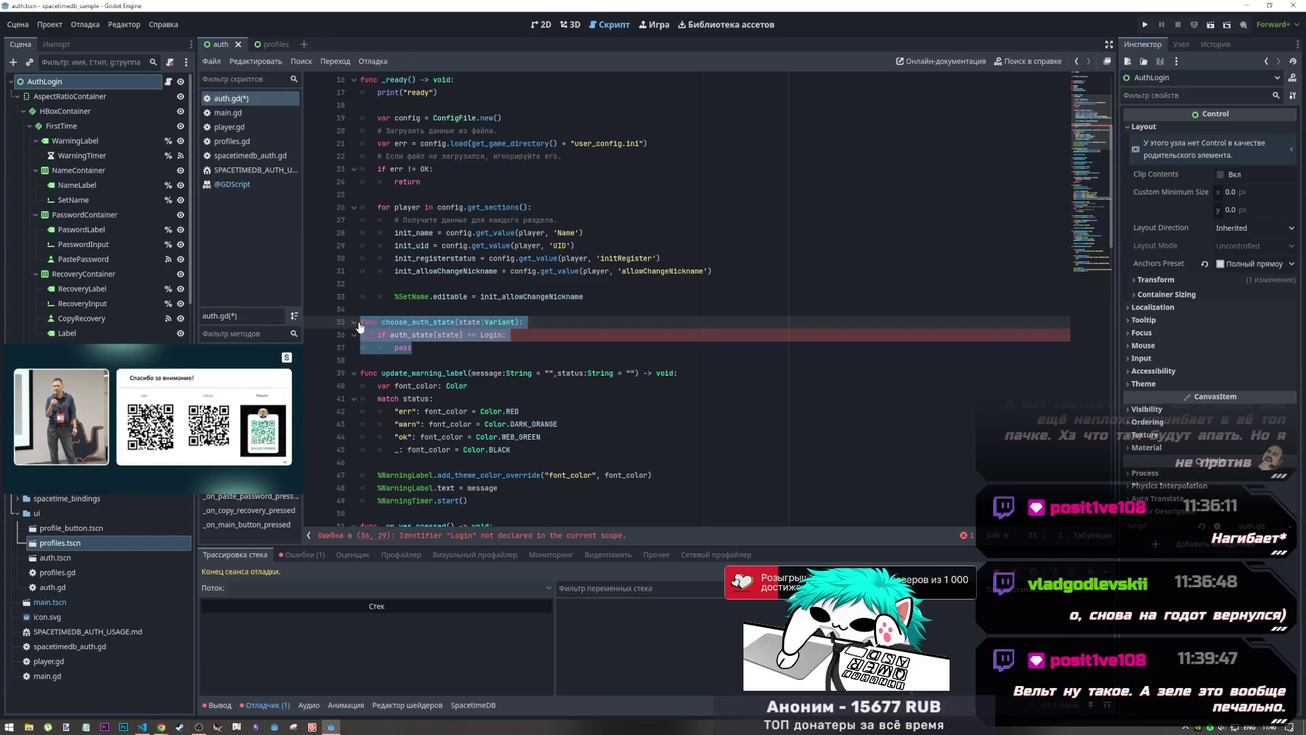
{"action": "scroll", "coordinate": [479, 139], "scroll_direction": "up", "scroll_amount": 5}
{"action": "left_click_drag", "start_coordinate": [501, 119], "coordinate": [360, 80]}
{"action": "key", "text": "ctrl+c"}
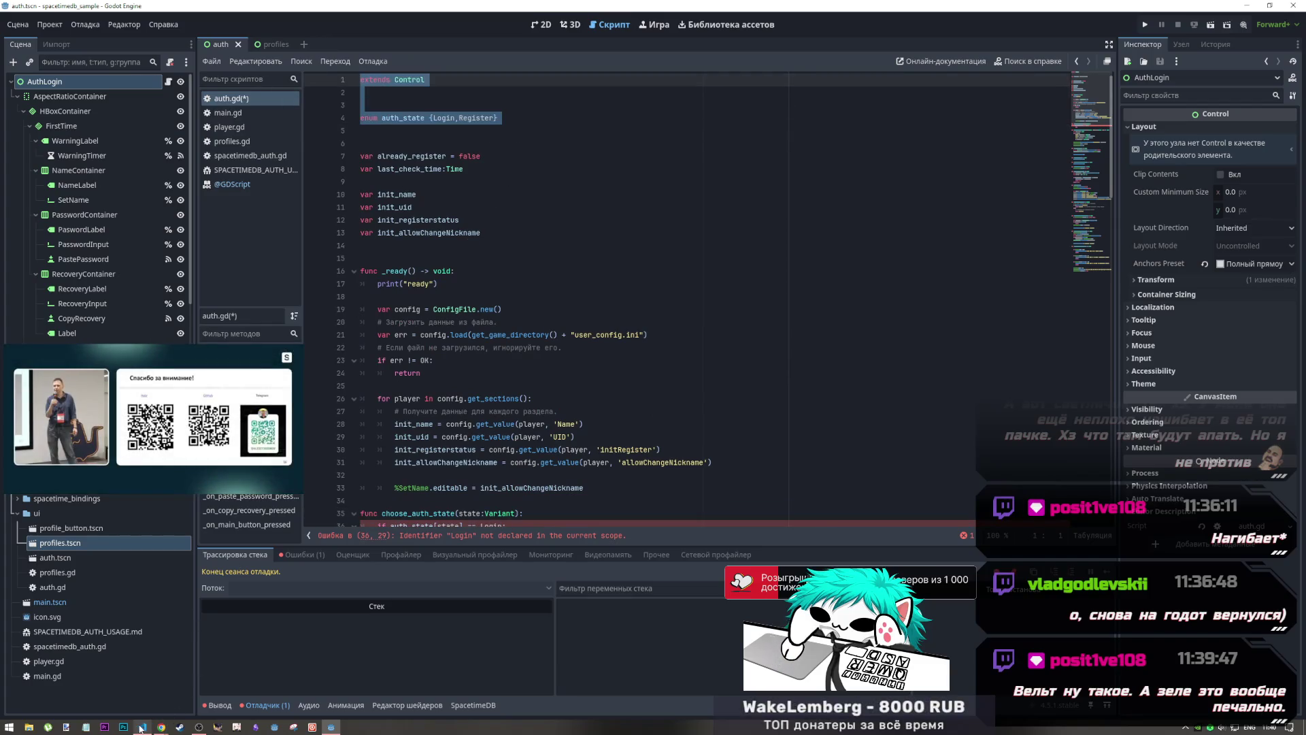
{"action": "left_click", "coordinate": [142, 727]}
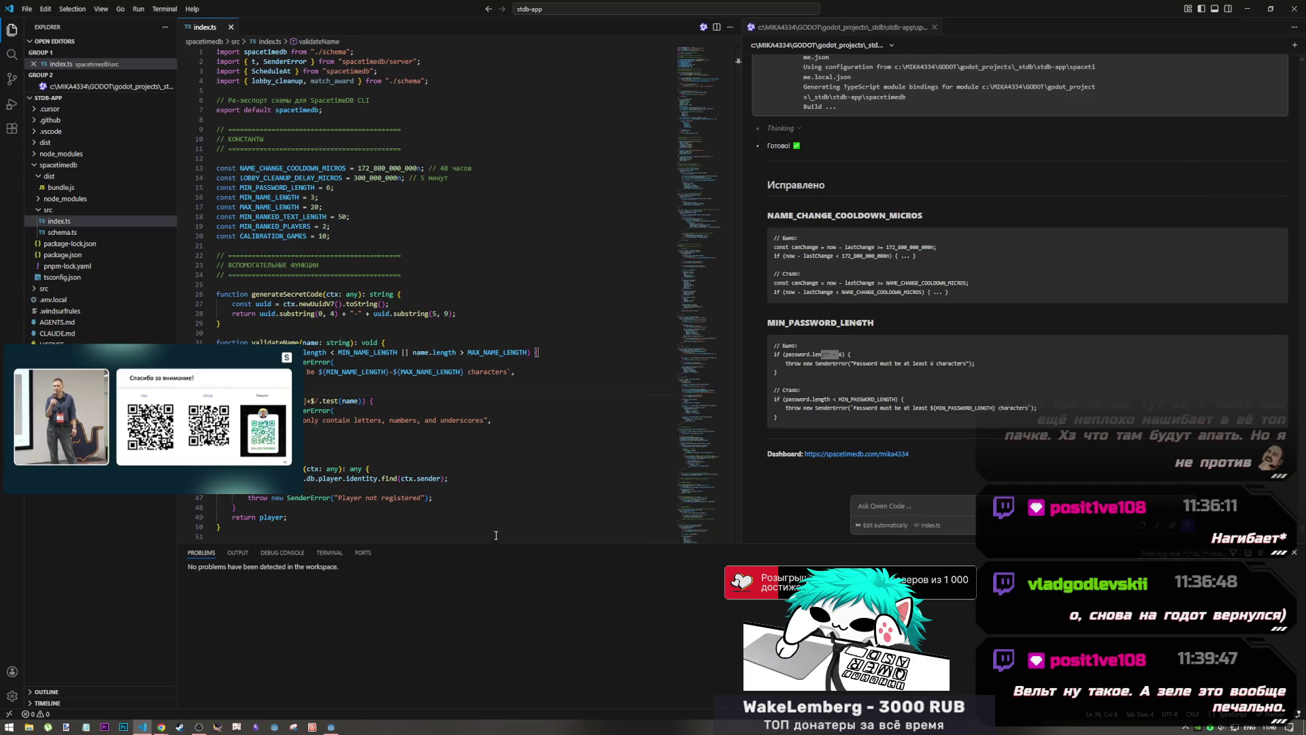
- Paste the auth.gd header (extends Control, enum auth_state) into the DeepSeek message
{"action": "mouse_move", "coordinate": [166, 716]}
{"action": "left_click", "coordinate": [109, 681]}
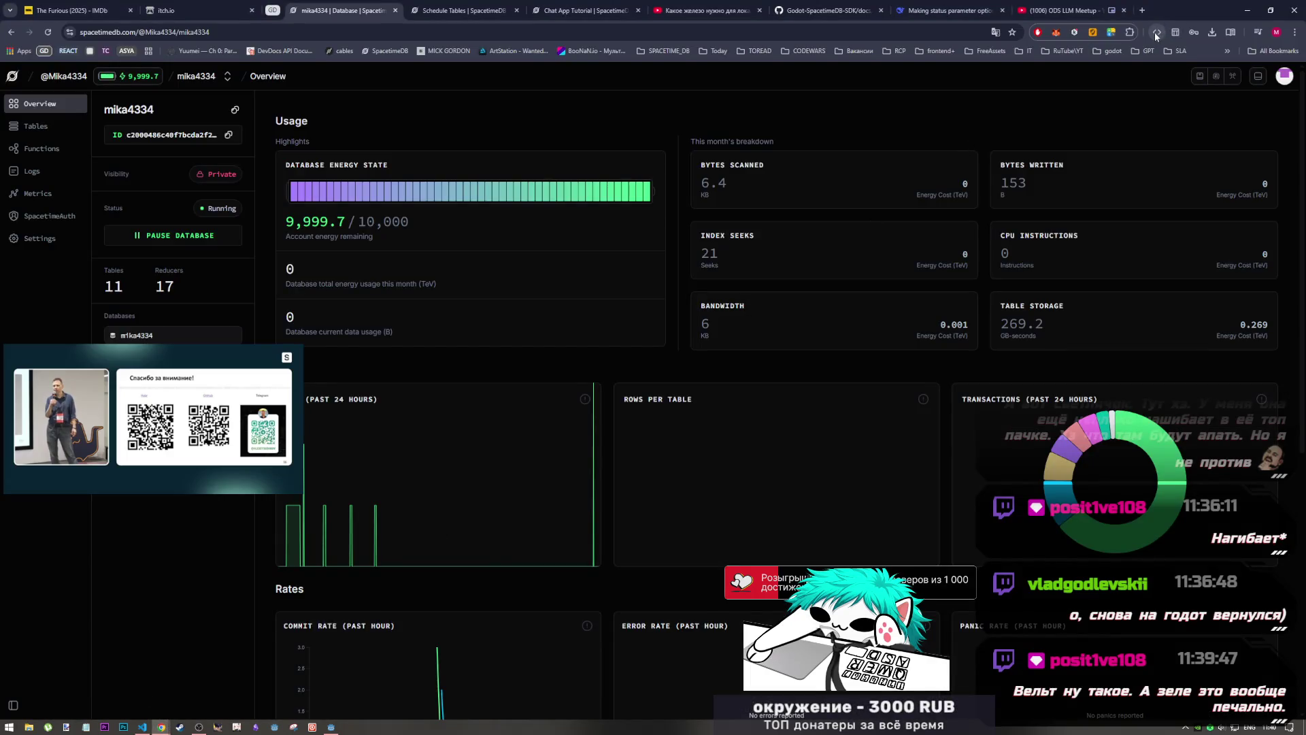
{"action": "left_click", "coordinate": [942, 9]}
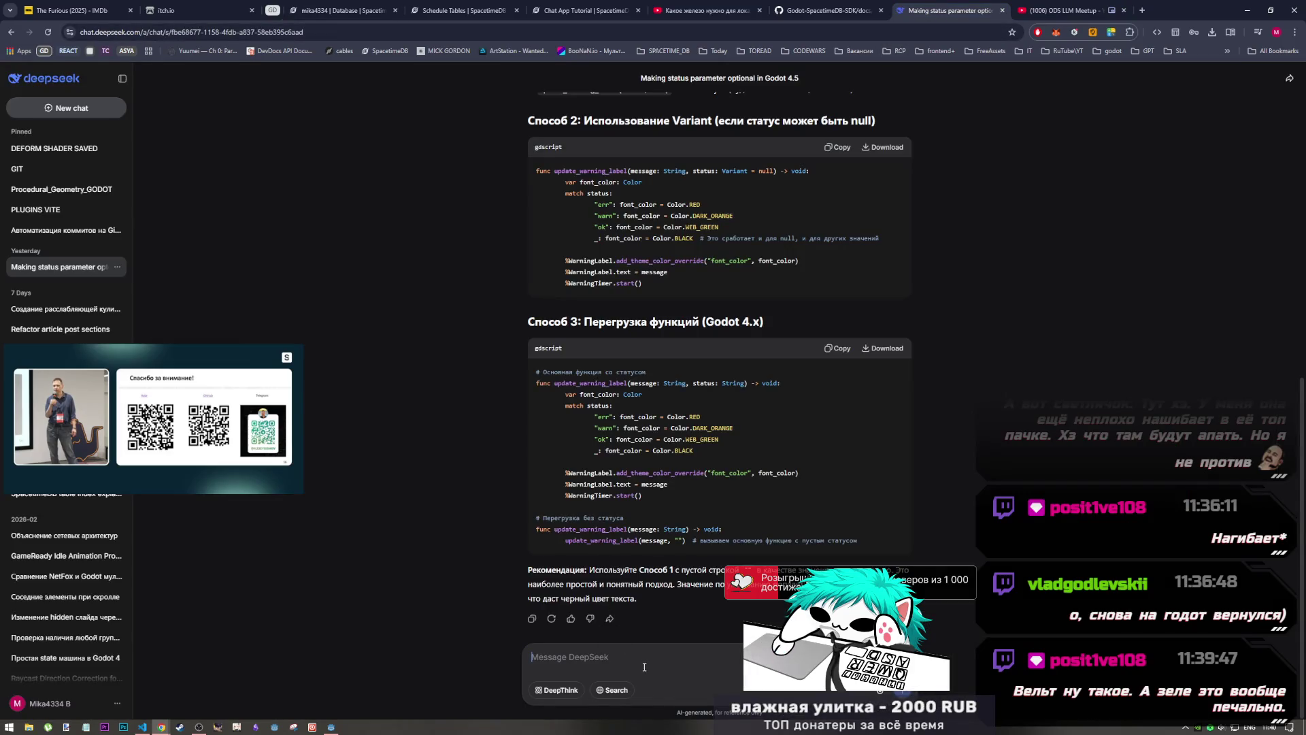
{"action": "key", "text": "ctrl+v"}
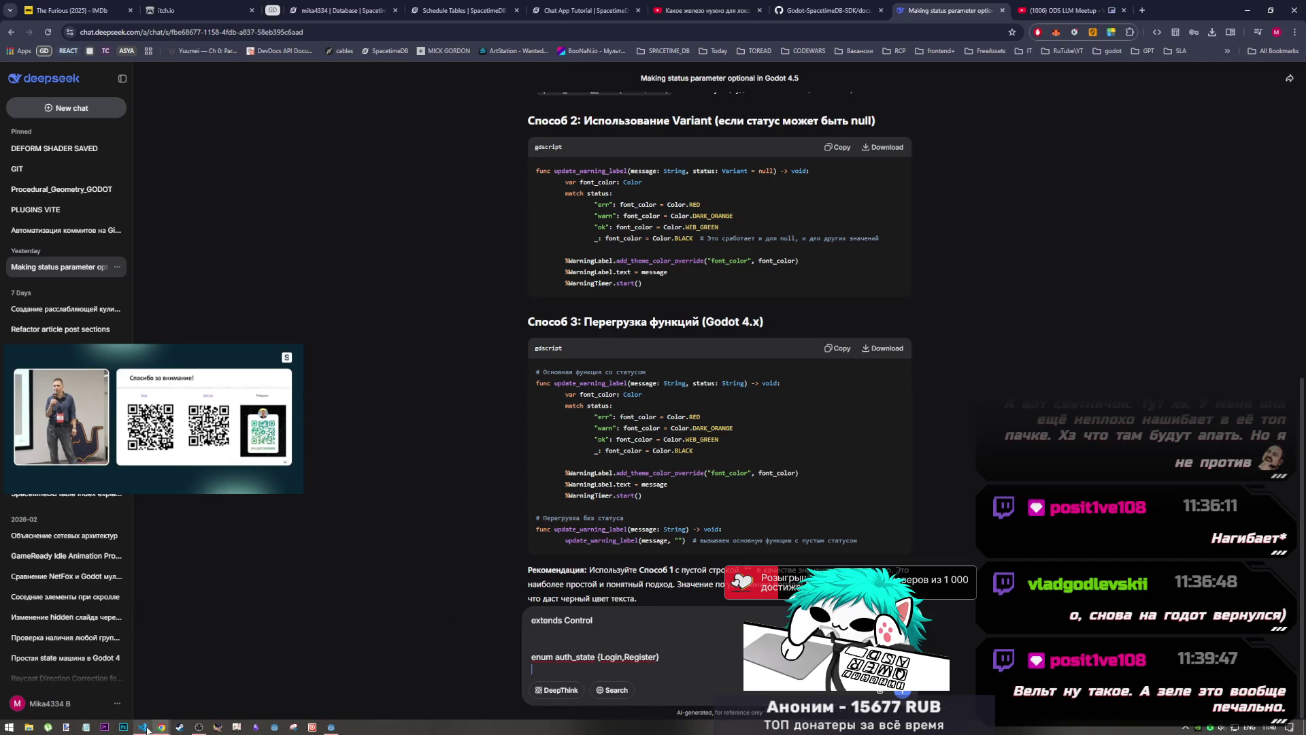
- Copy the choose_auth_state function from Godot and paste it into the DeepSeek message
{"action": "mouse_move", "coordinate": [167, 729]}
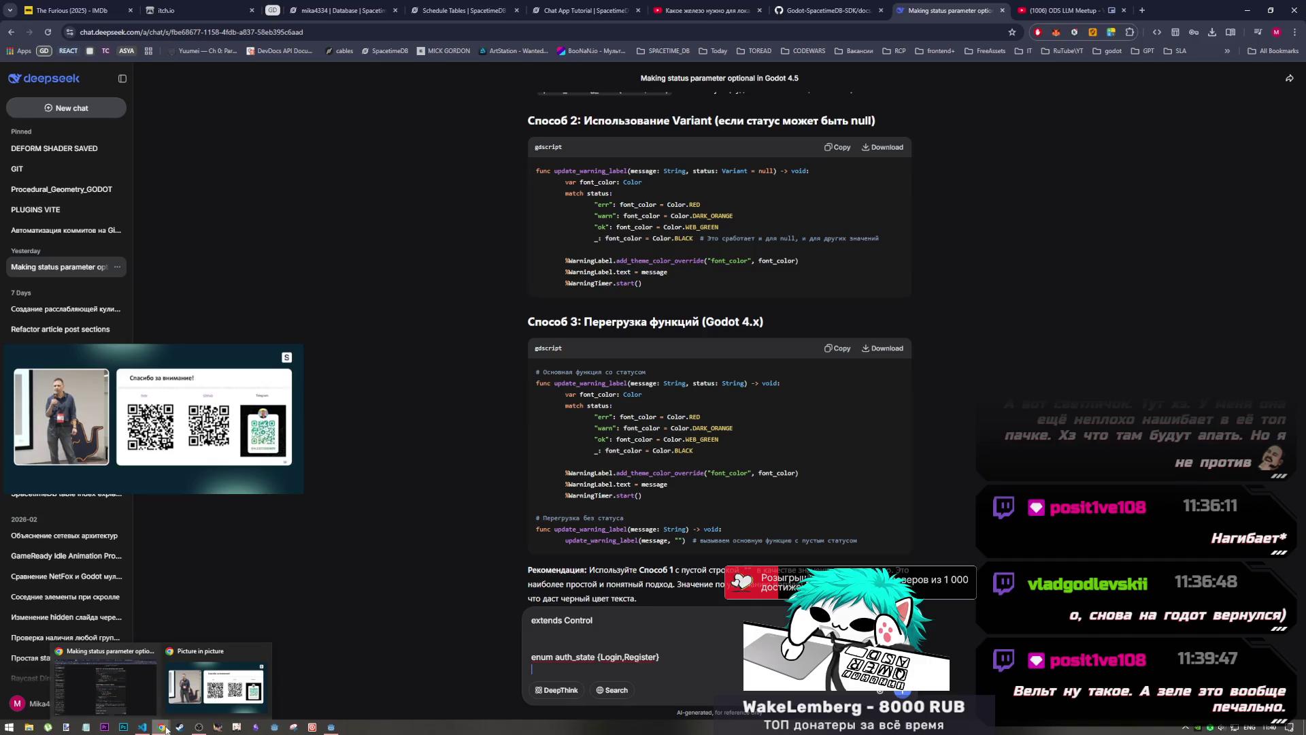
{"action": "mouse_move", "coordinate": [331, 727]}
{"action": "left_click", "coordinate": [331, 680]}
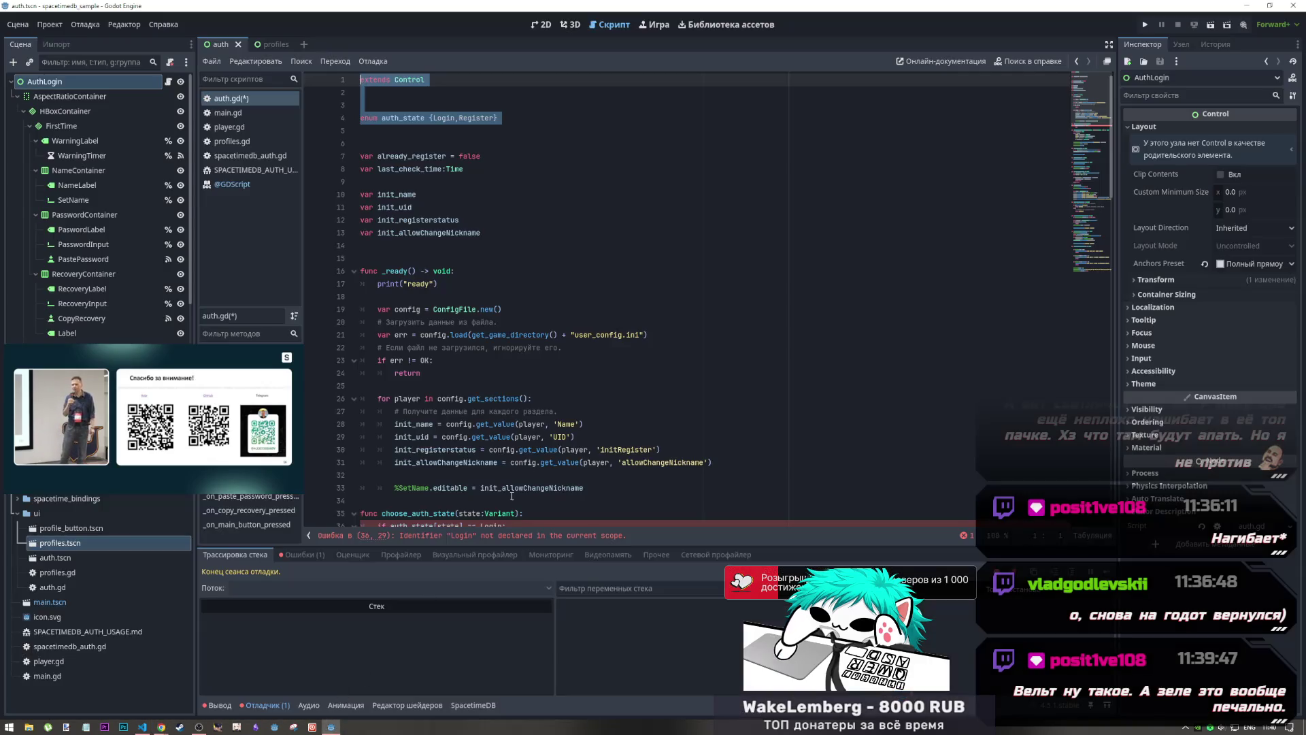
{"action": "scroll", "coordinate": [496, 521], "scroll_direction": "down", "scroll_amount": 3}
{"action": "left_click_drag", "start_coordinate": [414, 424], "coordinate": [358, 400]}
{"action": "key", "text": "ctrl+c"}
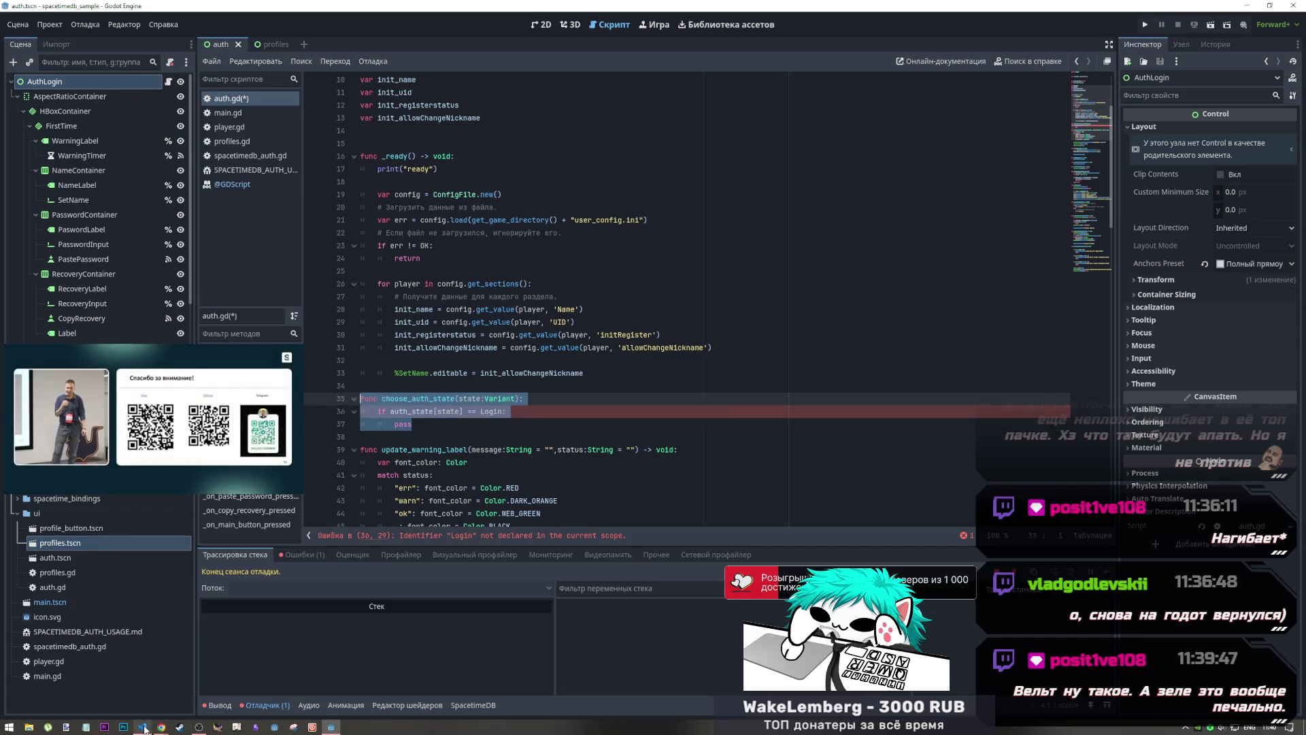
{"action": "left_click", "coordinate": [143, 727]}
{"action": "mouse_move", "coordinate": [161, 721]}
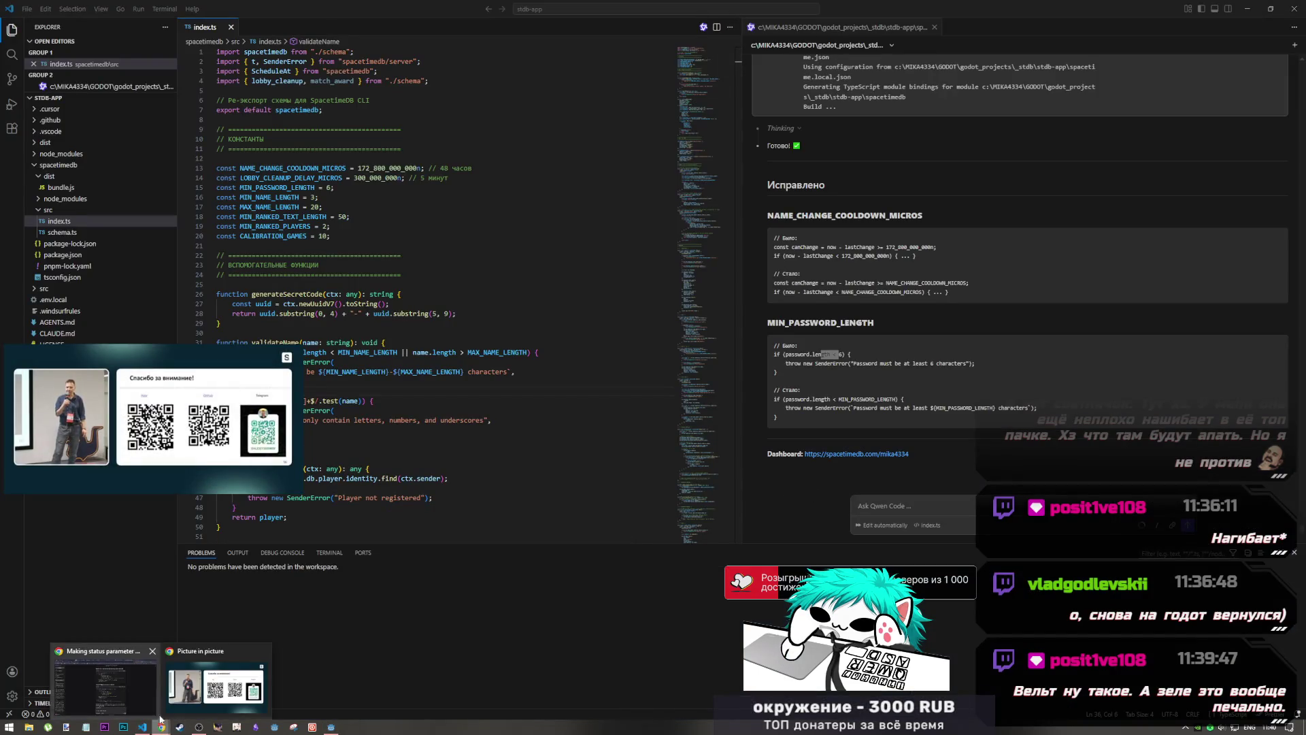
{"action": "left_click", "coordinate": [105, 687]}
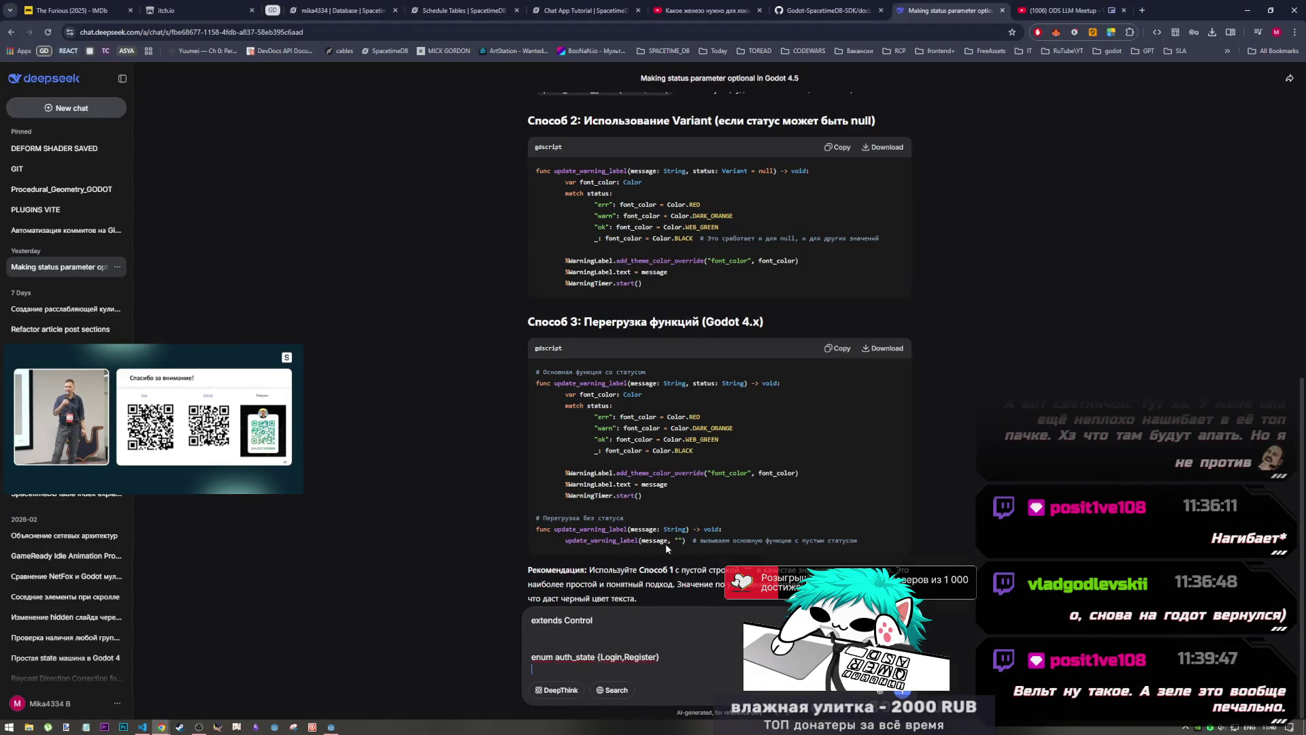
{"action": "key", "text": "ctrl+v"}
{"action": "left_click_drag", "start_coordinate": [646, 632], "coordinate": [638, 618]}
{"action": "left_click", "coordinate": [637, 617]}
{"action": "scroll", "coordinate": [678, 558], "scroll_direction": "down", "scroll_amount": 1}
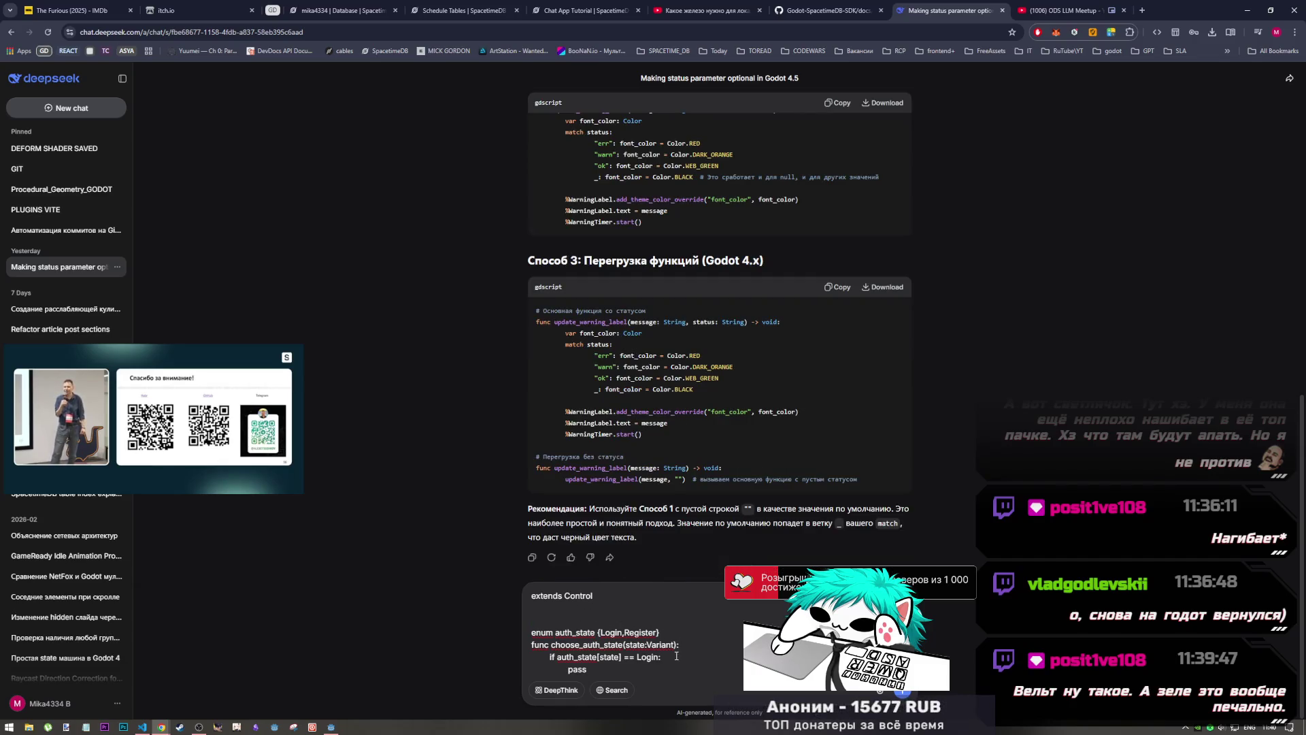
- Replace pass with "какая-то логика" and add blank lines after the enum and the placeholder
{"action": "double_click", "coordinate": [570, 669]}
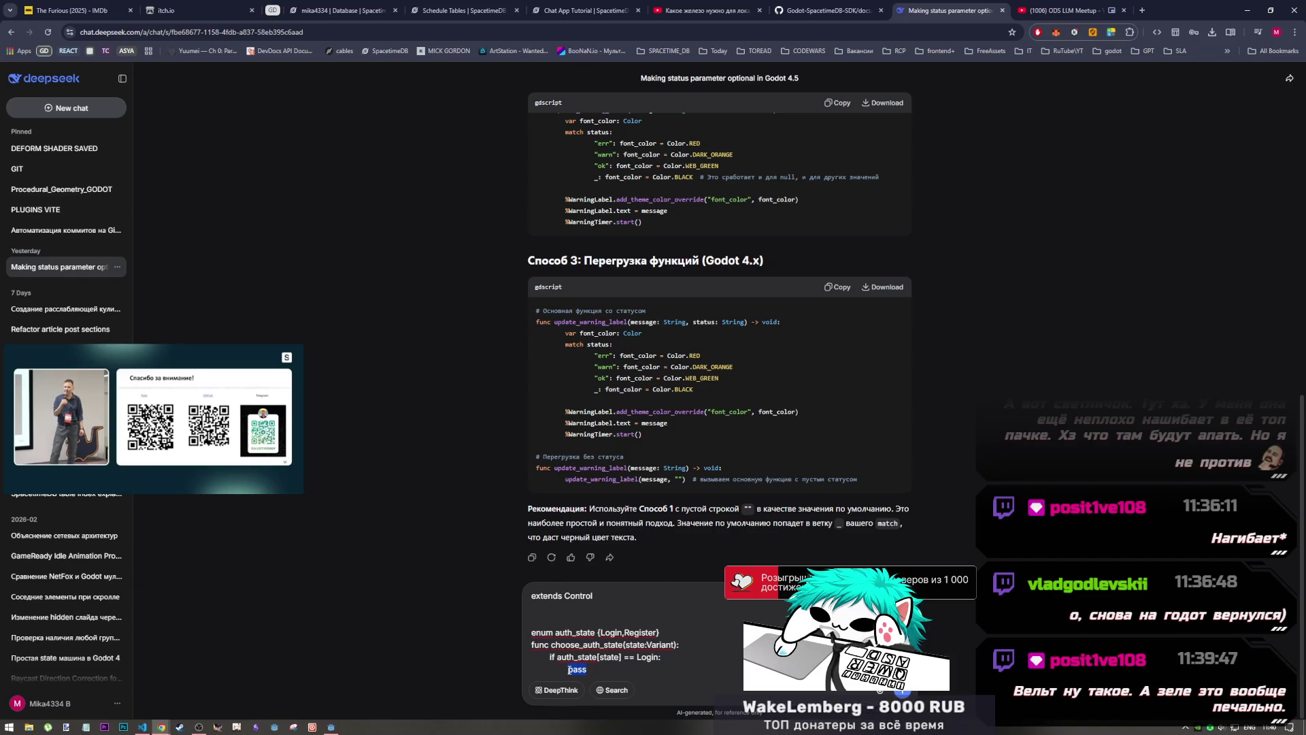
{"action": "type", "text": "какая-то ло"}
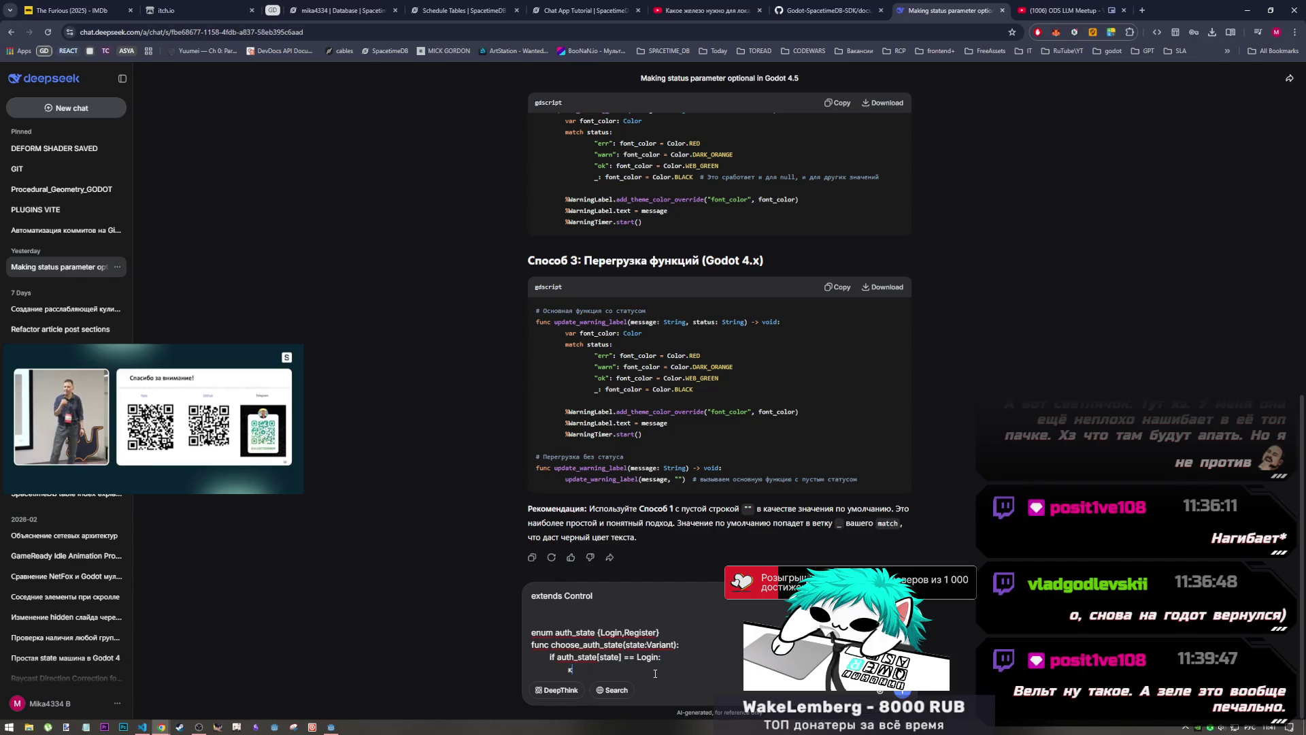
{"action": "type", "text": "гика\""}
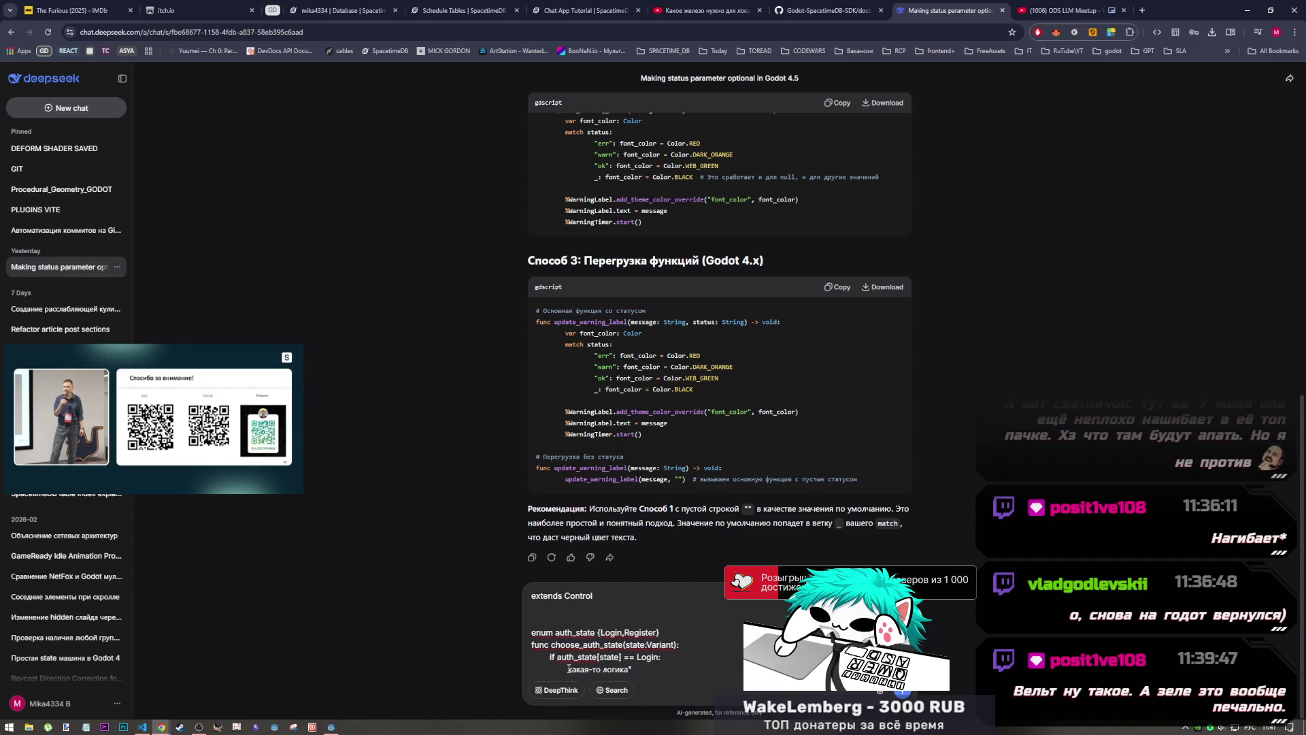
{"action": "left_click", "coordinate": [569, 669]}
{"action": "type", "text": "\""}
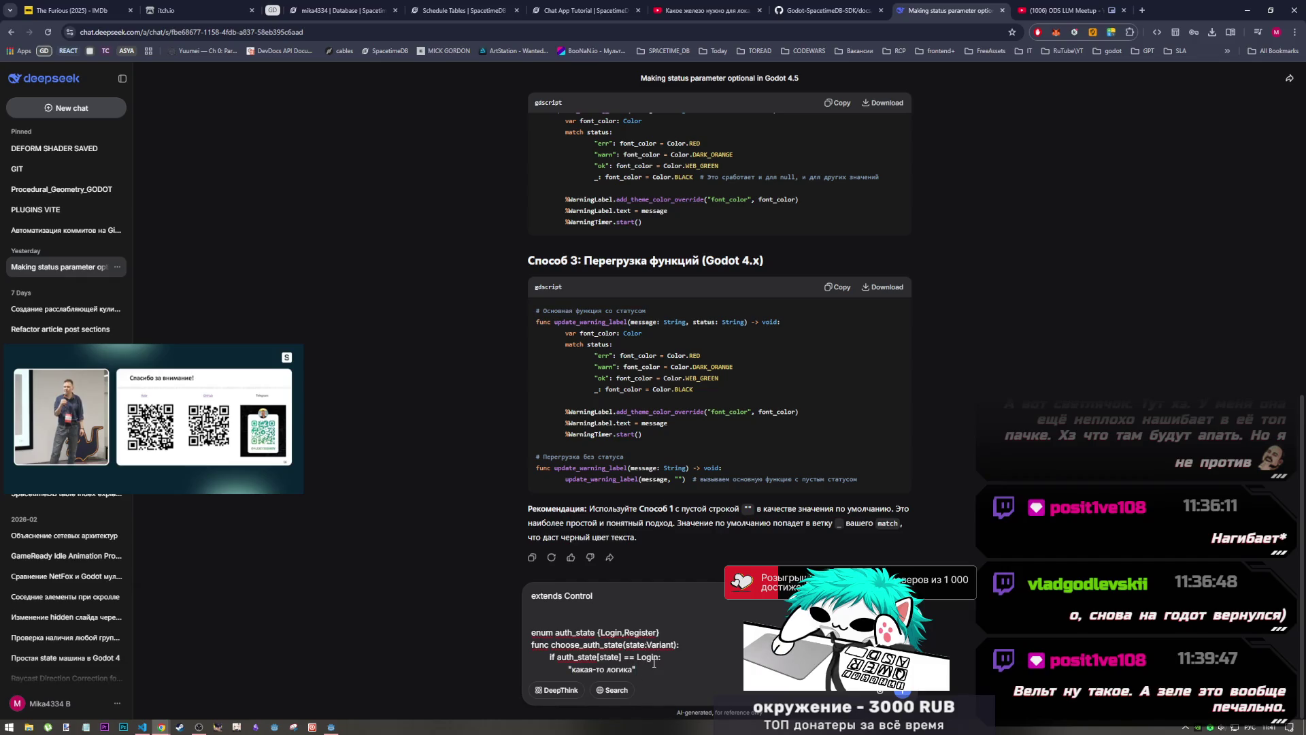
{"action": "left_click", "coordinate": [685, 638]}
{"action": "key", "text": "Return"}
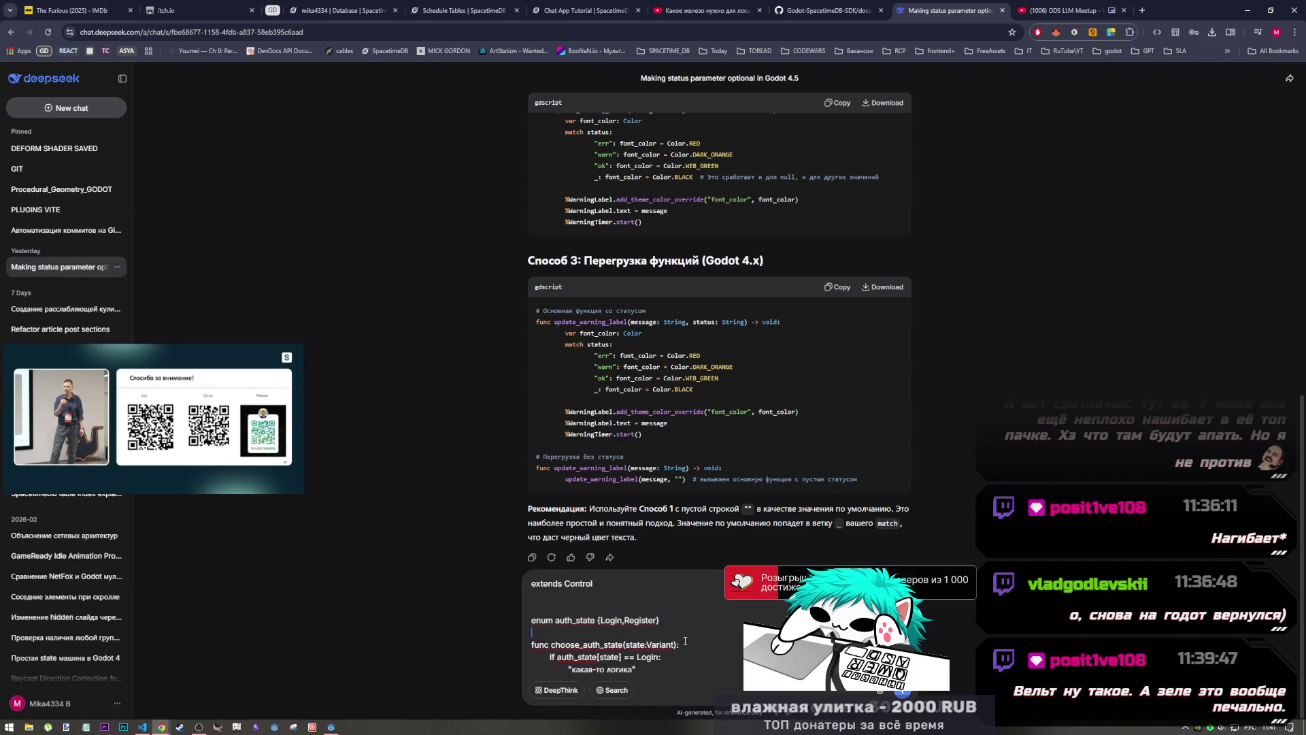
{"action": "left_click", "coordinate": [656, 677]}
{"action": "key", "text": "Return"}
{"action": "key", "text": "Return"}
{"action": "key", "text": "BackSpace"}
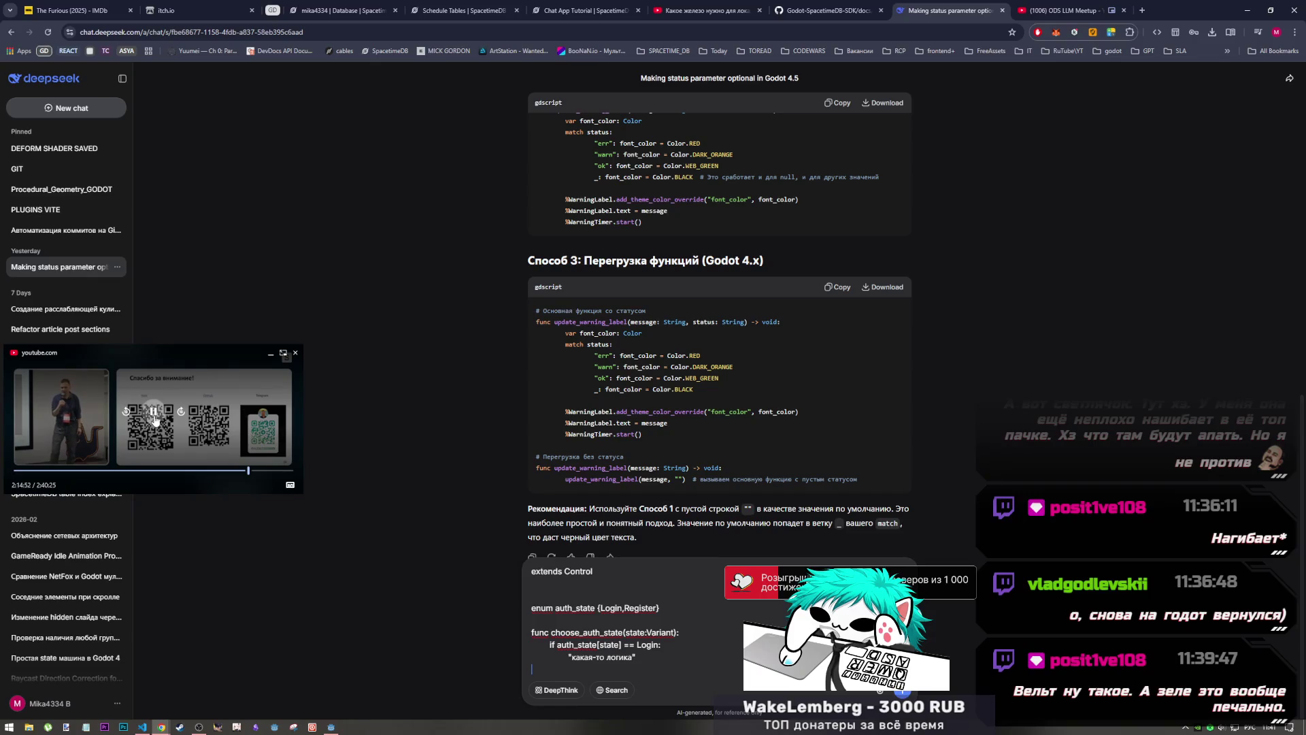
- Send the auth_state snippet to DeepSeek and wait for its reply listing three errors
{"action": "left_click", "coordinate": [155, 415]}
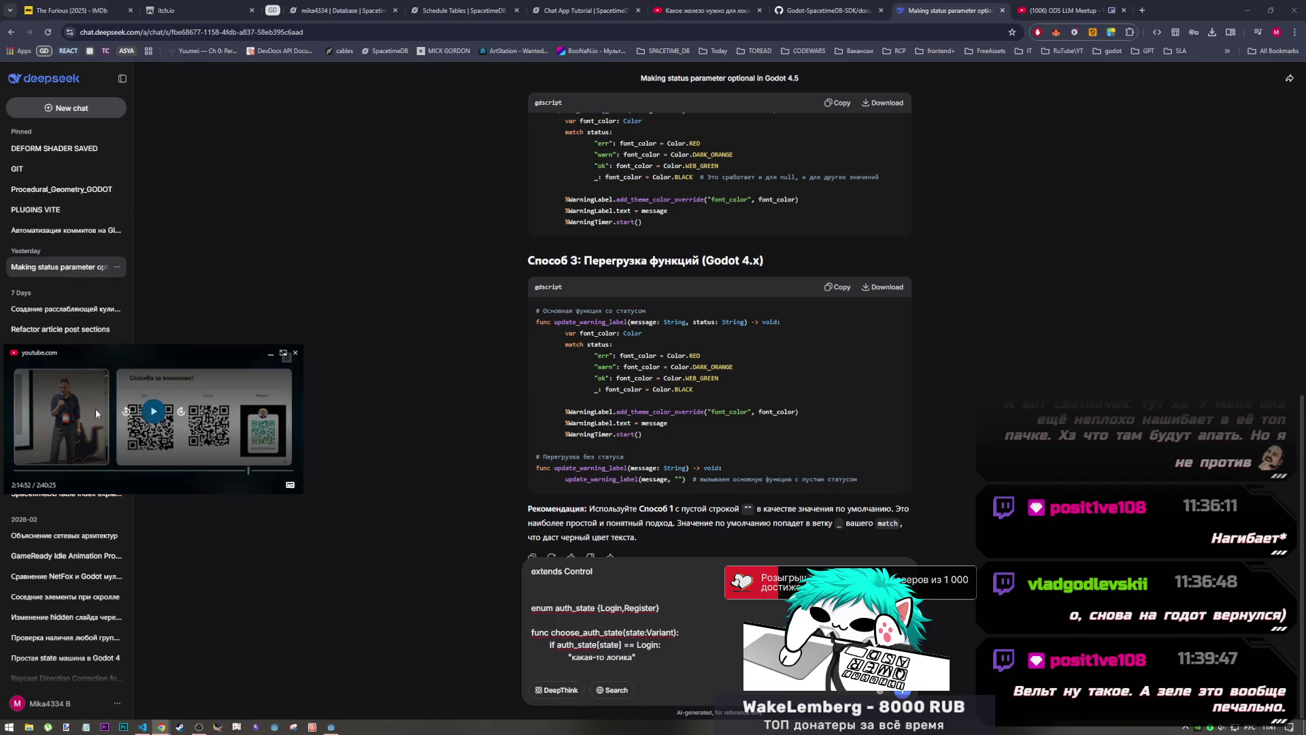
{"action": "key", "text": "Return"}
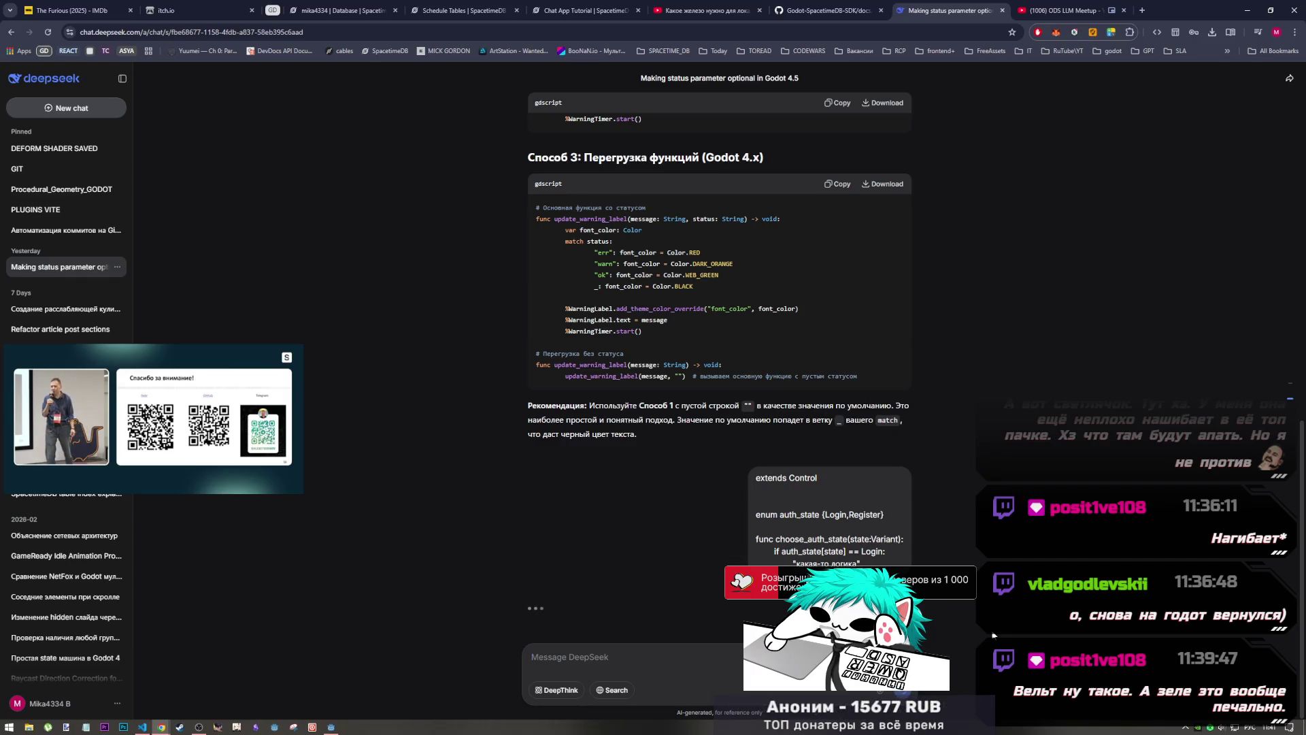
{"action": "left_click", "coordinate": [198, 726]}
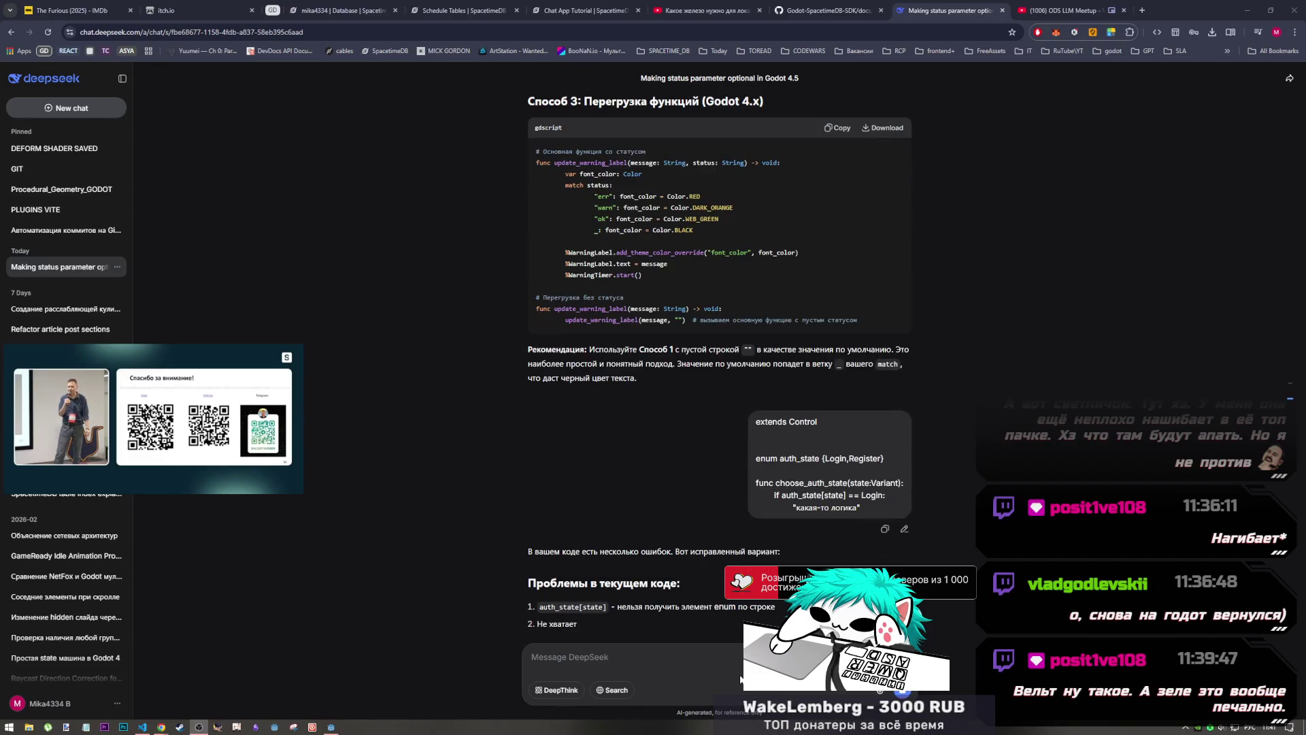
- Read through DeepSeek's reply and copy the 'Более типобезопасный вариант' match code block
{"action": "left_click", "coordinate": [145, 726]}
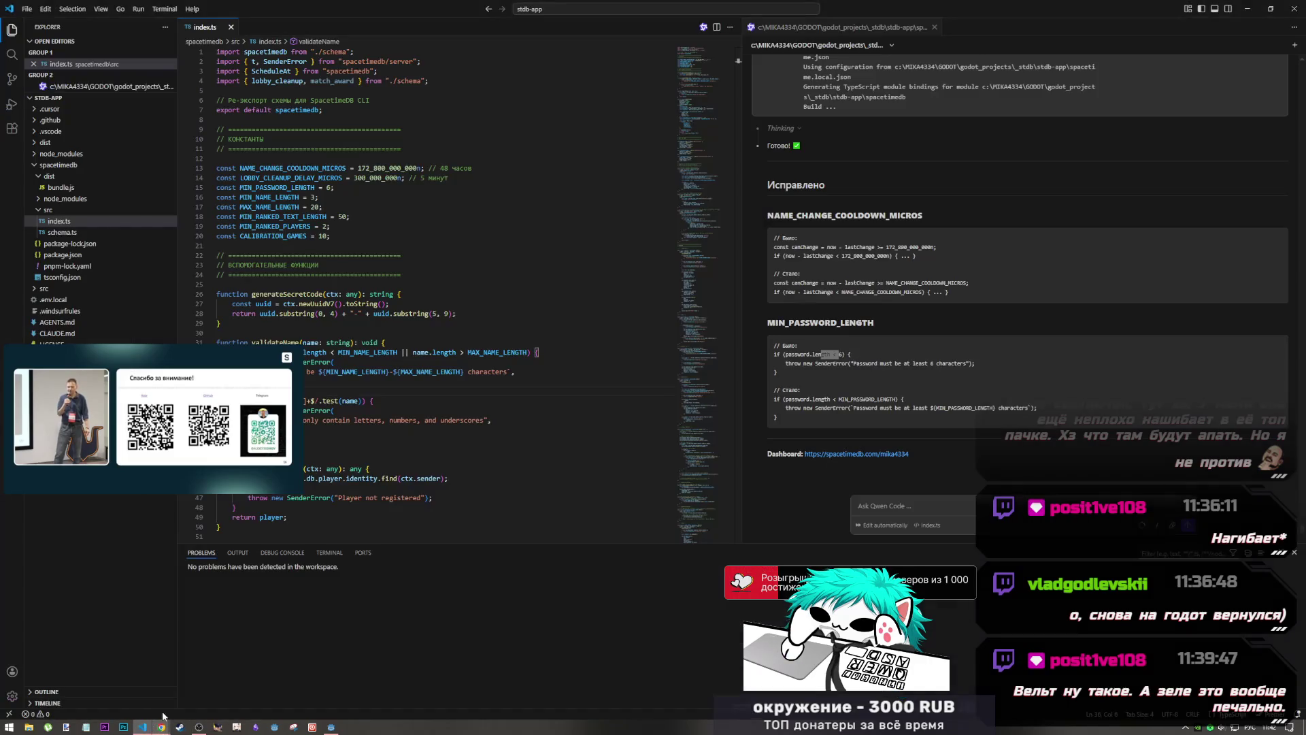
{"action": "left_click", "coordinate": [105, 687]}
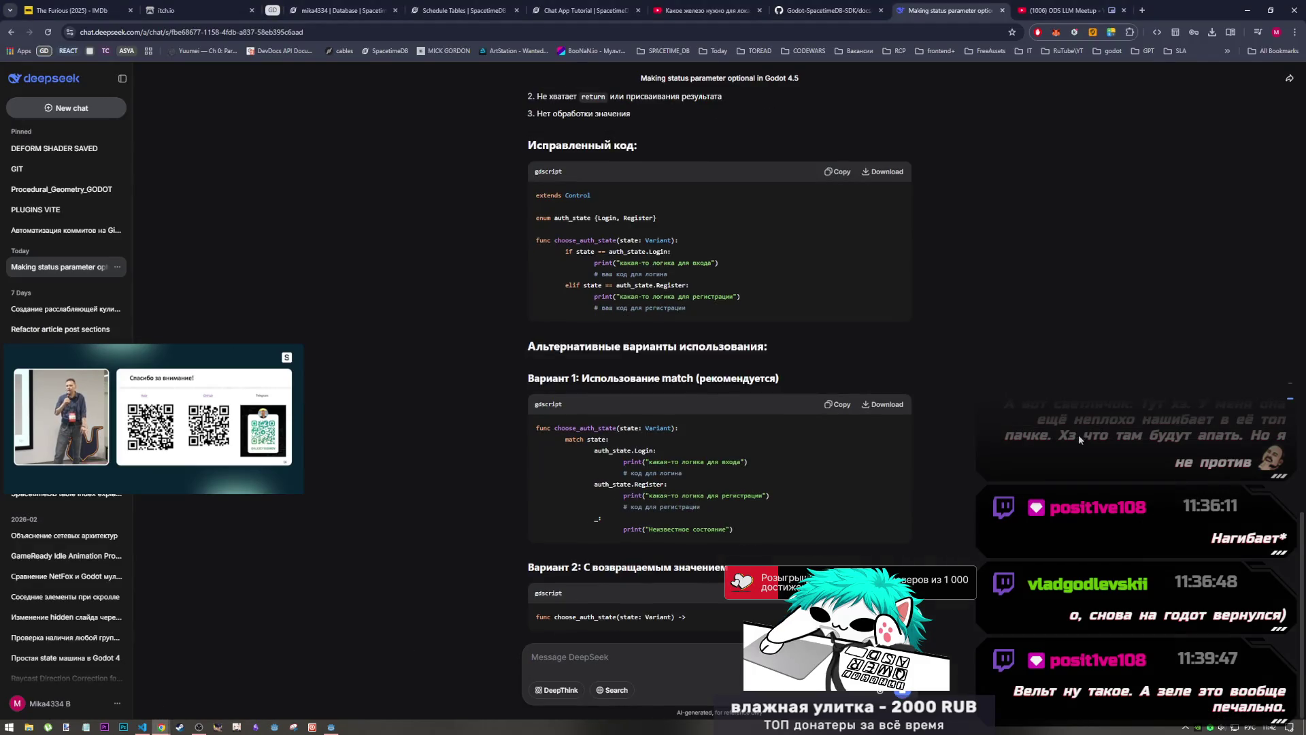
{"action": "scroll", "coordinate": [868, 455], "scroll_direction": "up", "scroll_amount": 1}
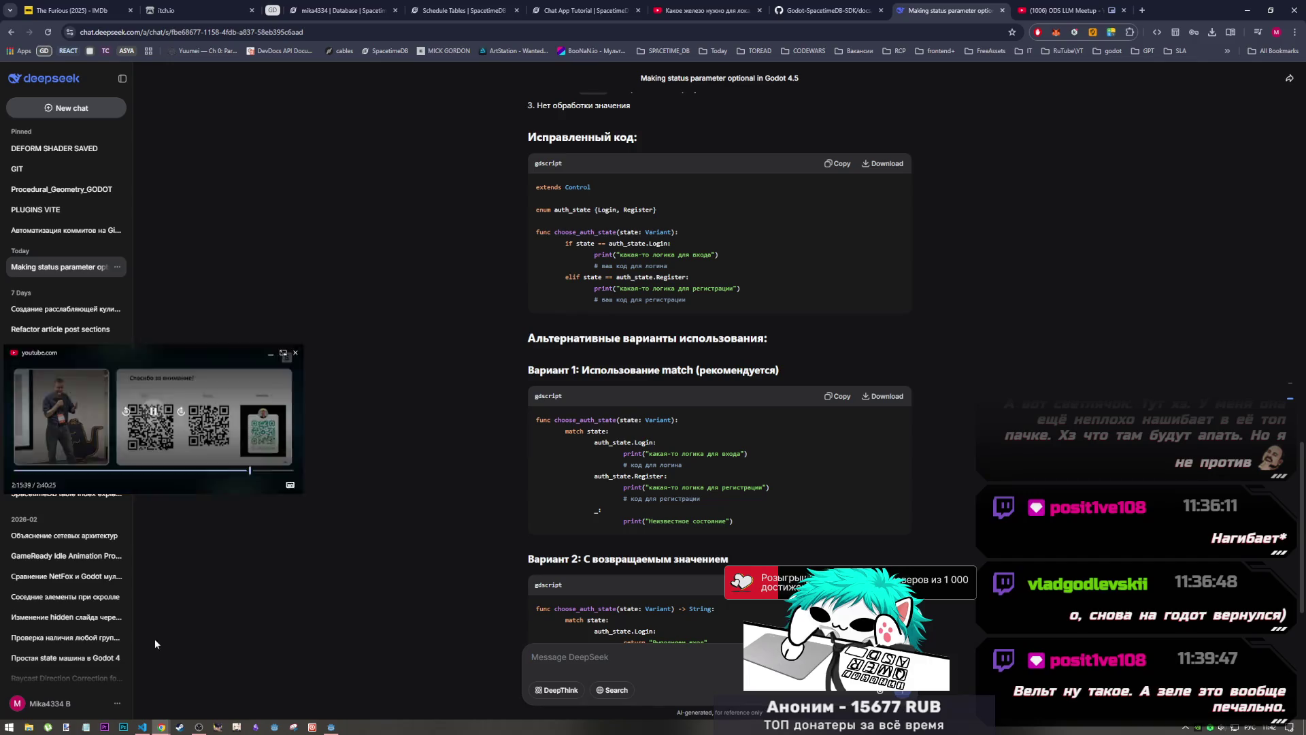
{"action": "scroll", "coordinate": [573, 476], "scroll_direction": "down", "scroll_amount": 3}
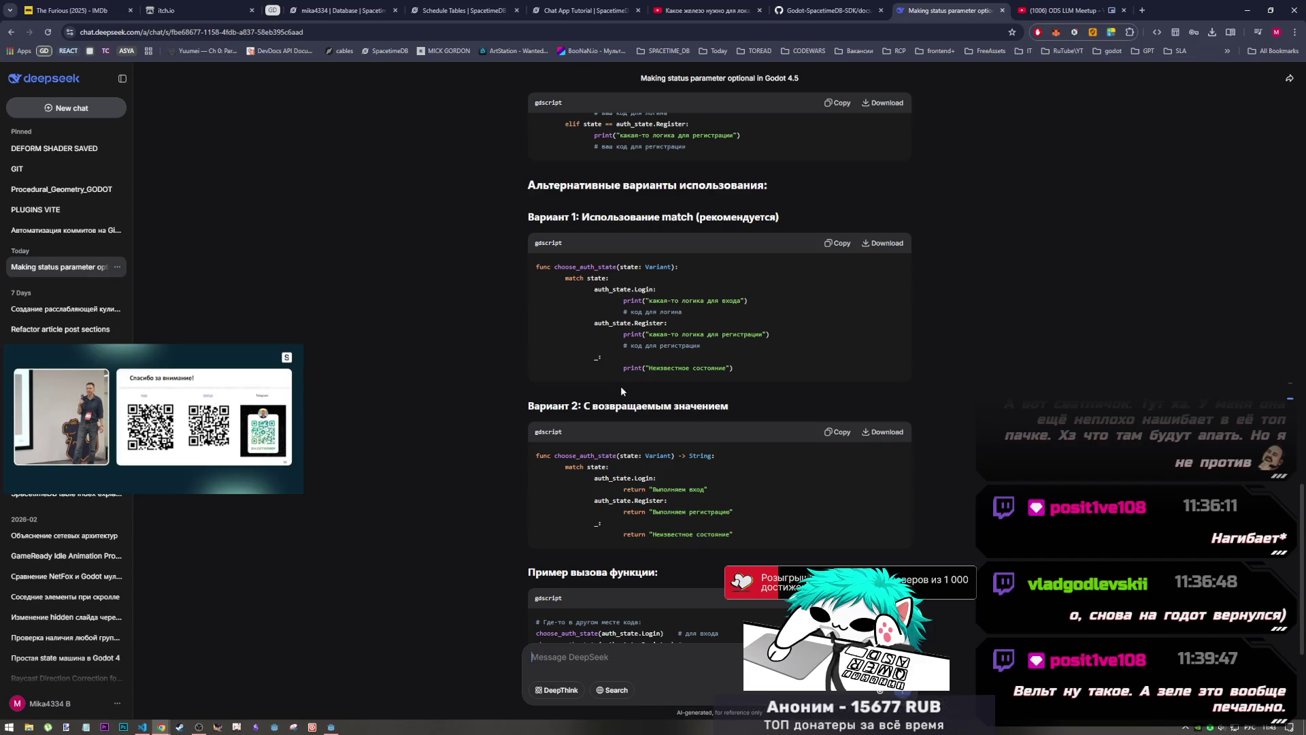
{"action": "scroll", "coordinate": [619, 392], "scroll_direction": "down", "scroll_amount": 3}
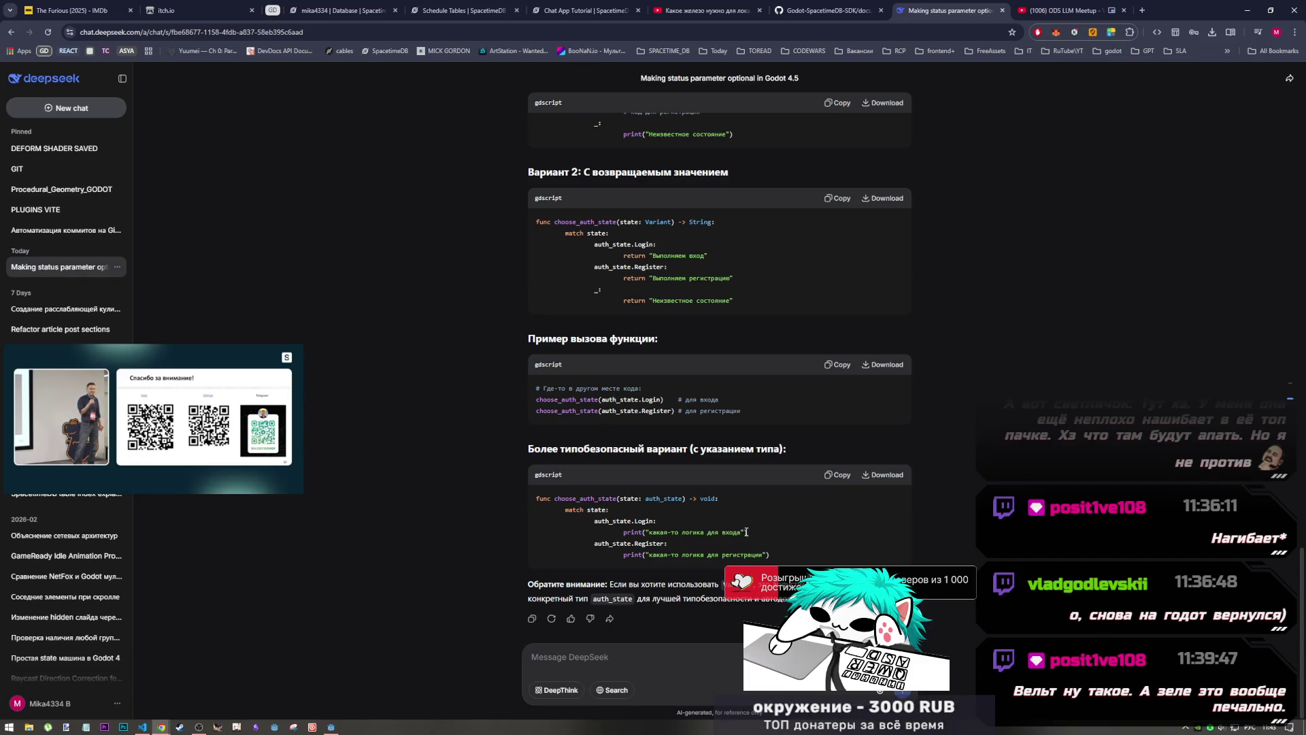
{"action": "triple_click", "coordinate": [578, 586]}
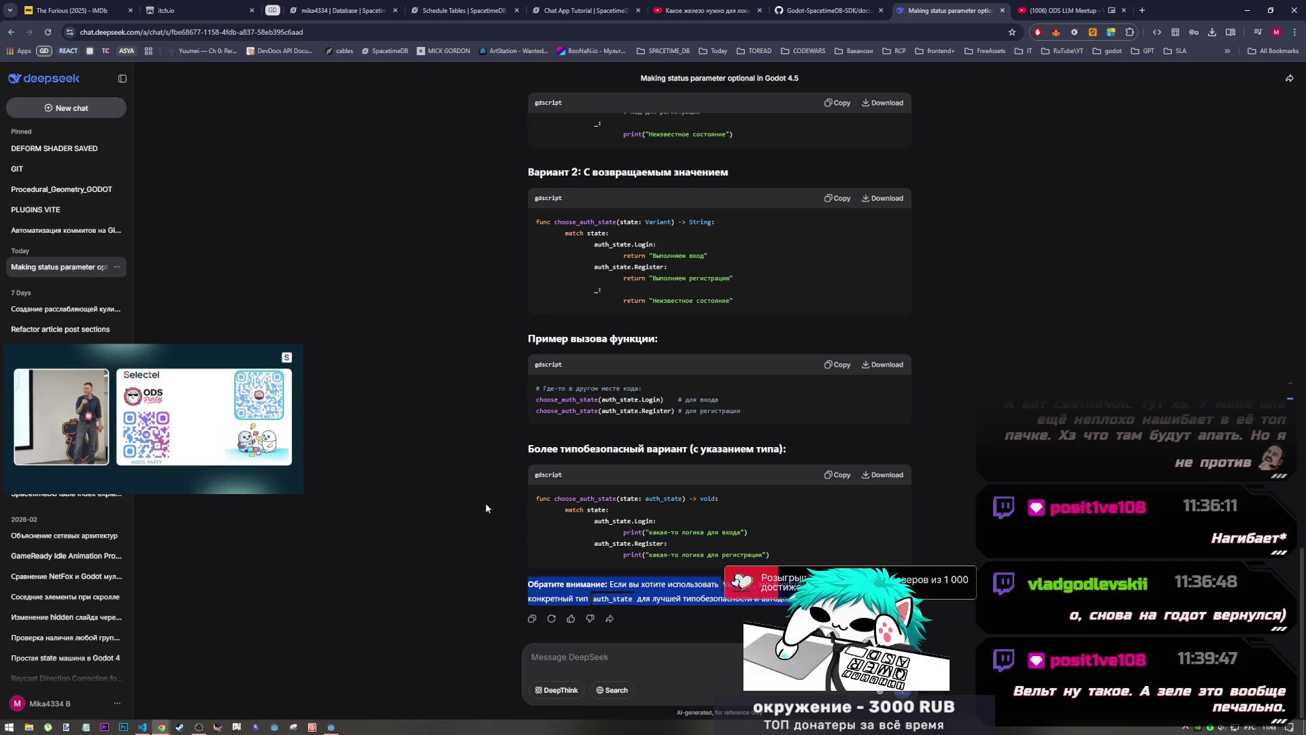
{"action": "triple_click", "coordinate": [604, 507]}
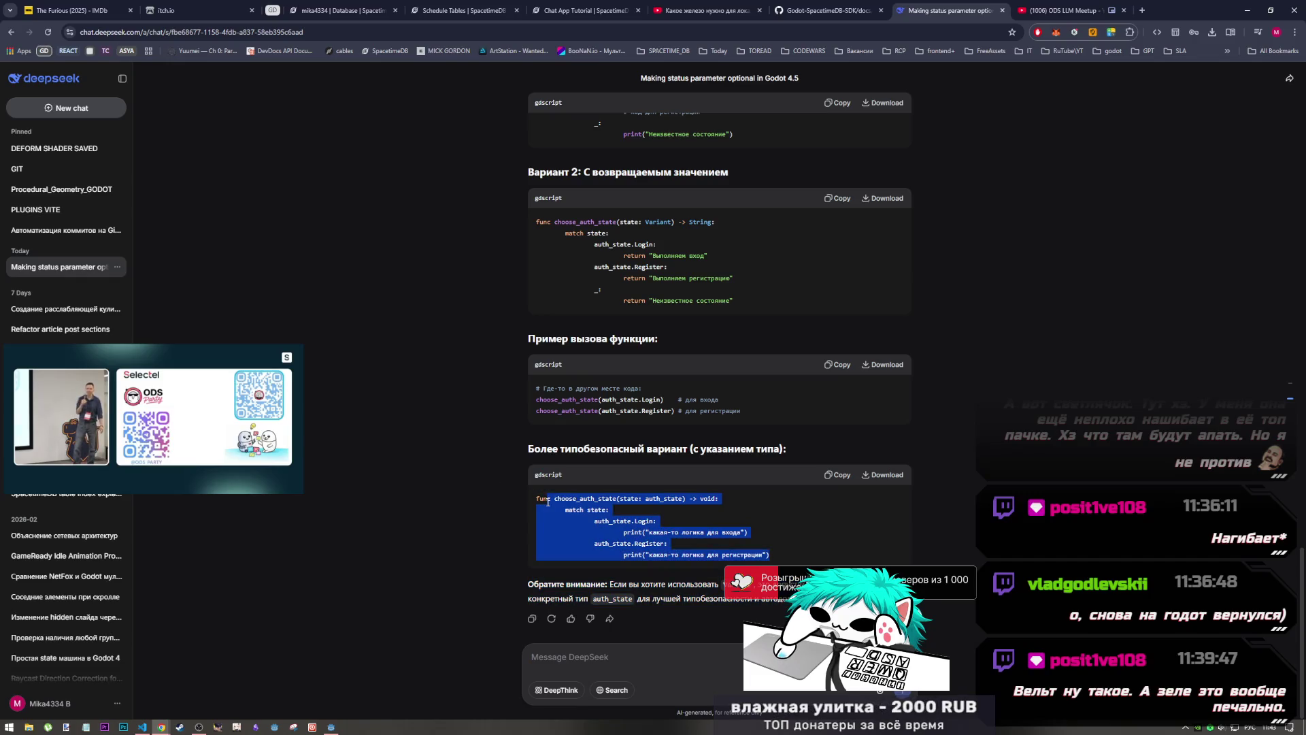
{"action": "left_click", "coordinate": [604, 509]}
{"action": "scroll", "coordinate": [606, 511], "scroll_direction": "up", "scroll_amount": 4}
{"action": "scroll", "coordinate": [607, 511], "scroll_direction": "up", "scroll_amount": 3}
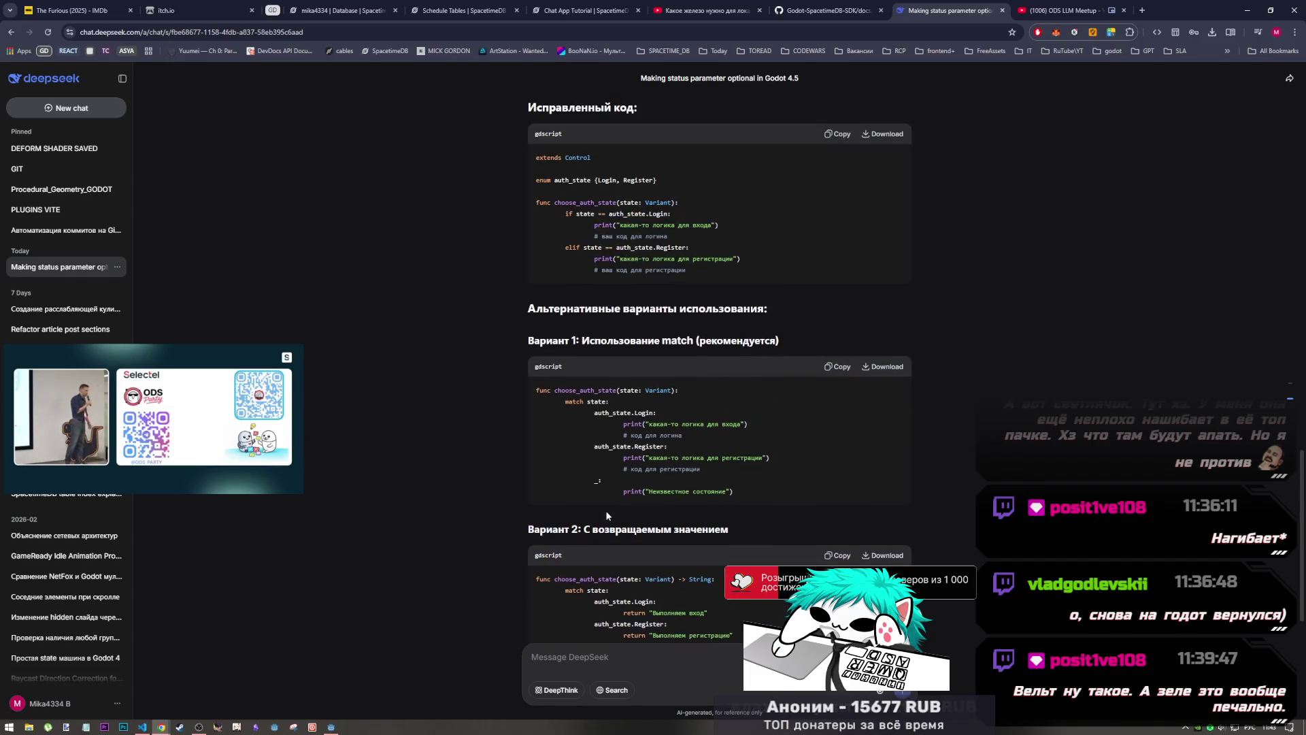
{"action": "scroll", "coordinate": [607, 512], "scroll_direction": "down", "scroll_amount": 7}
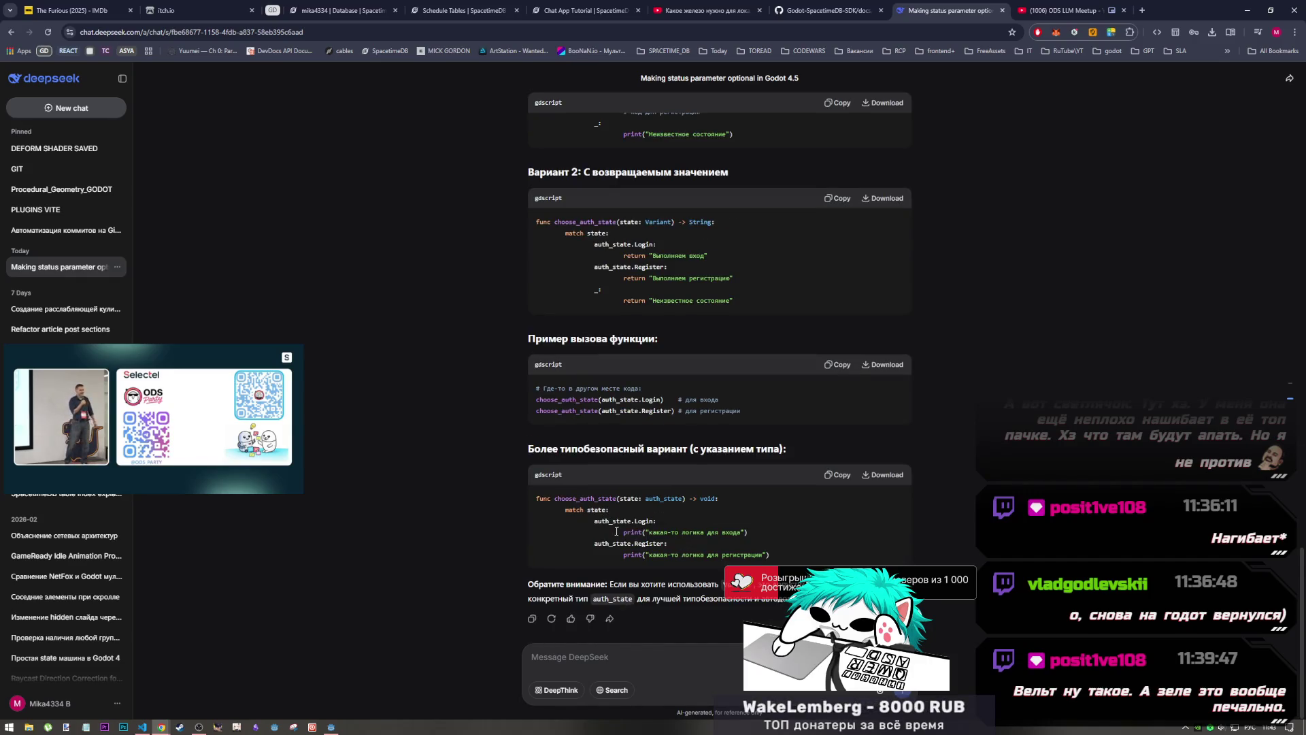
{"action": "left_click", "coordinate": [840, 476]}
{"action": "key", "text": "alt+Tab"}
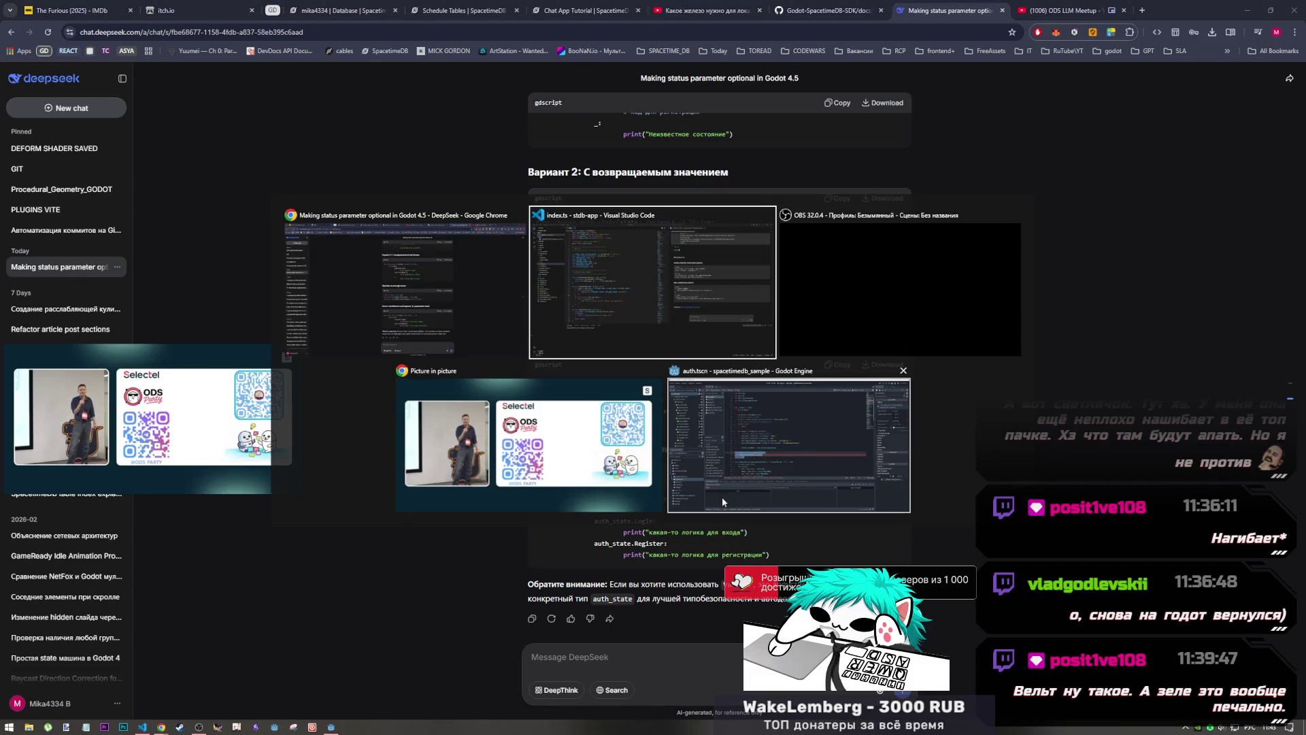
- Replace the old choose_auth_state lines in auth.gd with the copied match block
{"action": "key", "text": "Tab"}
{"action": "key", "text": "Tab"}
{"action": "key", "text": "Tab"}
{"action": "left_click_drag", "start_coordinate": [413, 424], "coordinate": [348, 400]}
{"action": "key", "text": "ctrl+v"}
{"action": "key", "text": "Up"}
{"action": "key", "text": "Up"}
- Add a return line after the Login and Register branch prints
{"action": "key", "text": "End"}
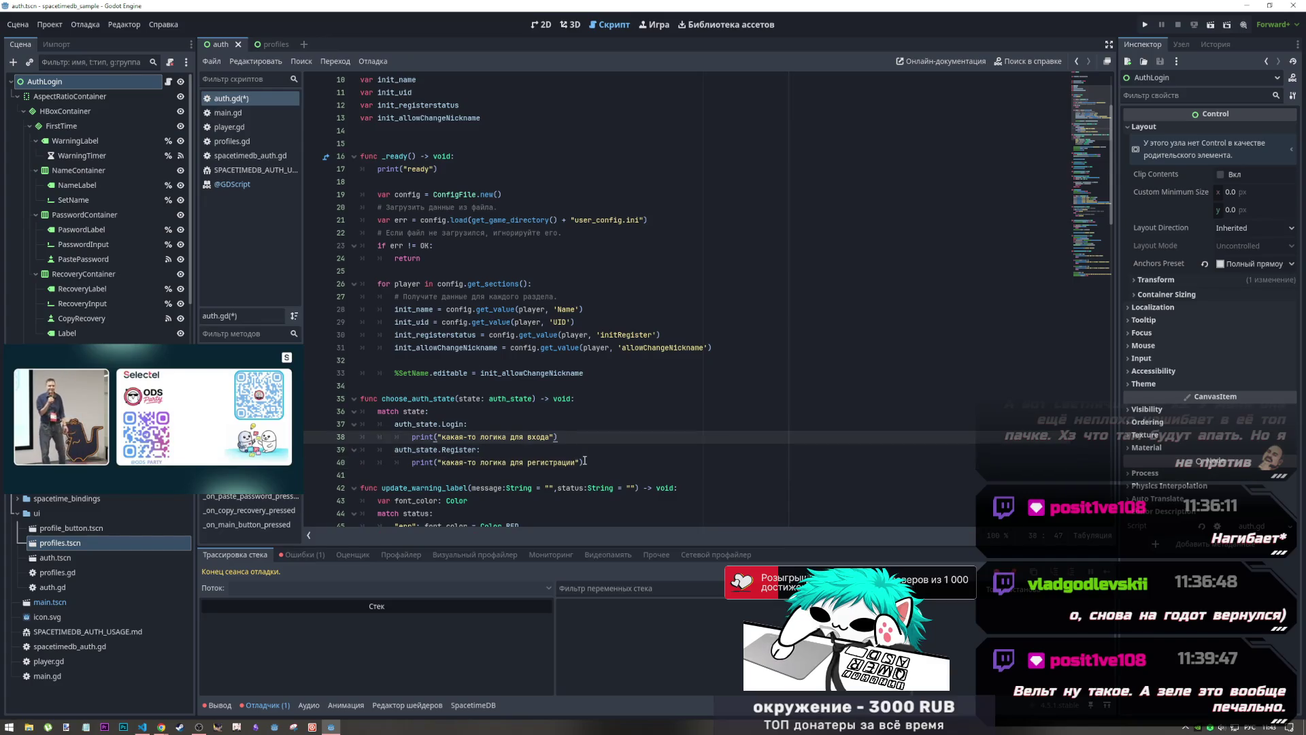
{"action": "key", "text": "Return"}
{"action": "type", "text": "куе"}
{"action": "key", "text": "BackSpace"}
{"action": "key", "text": "BackSpace"}
{"action": "key", "text": "alt+shift"}
{"action": "key", "text": "BackSpace"}
{"action": "type", "text": "retur"}
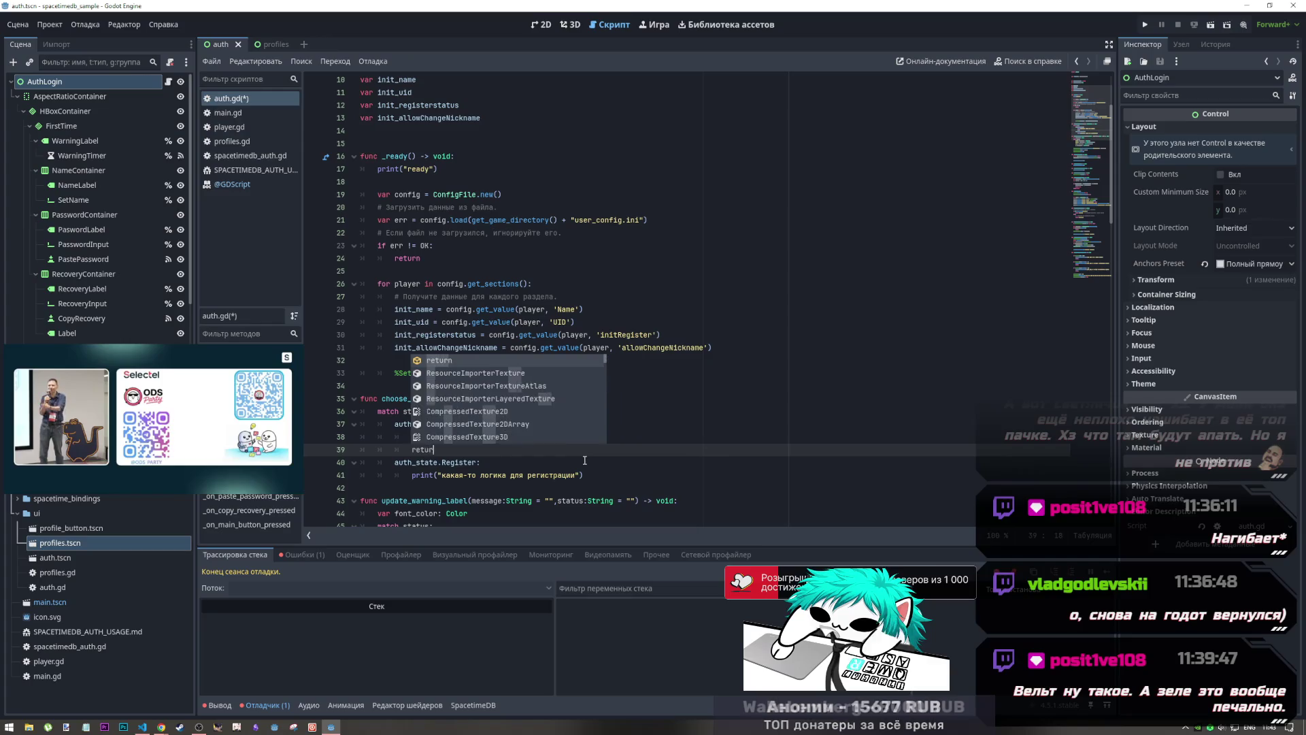
{"action": "key", "text": "Return"}
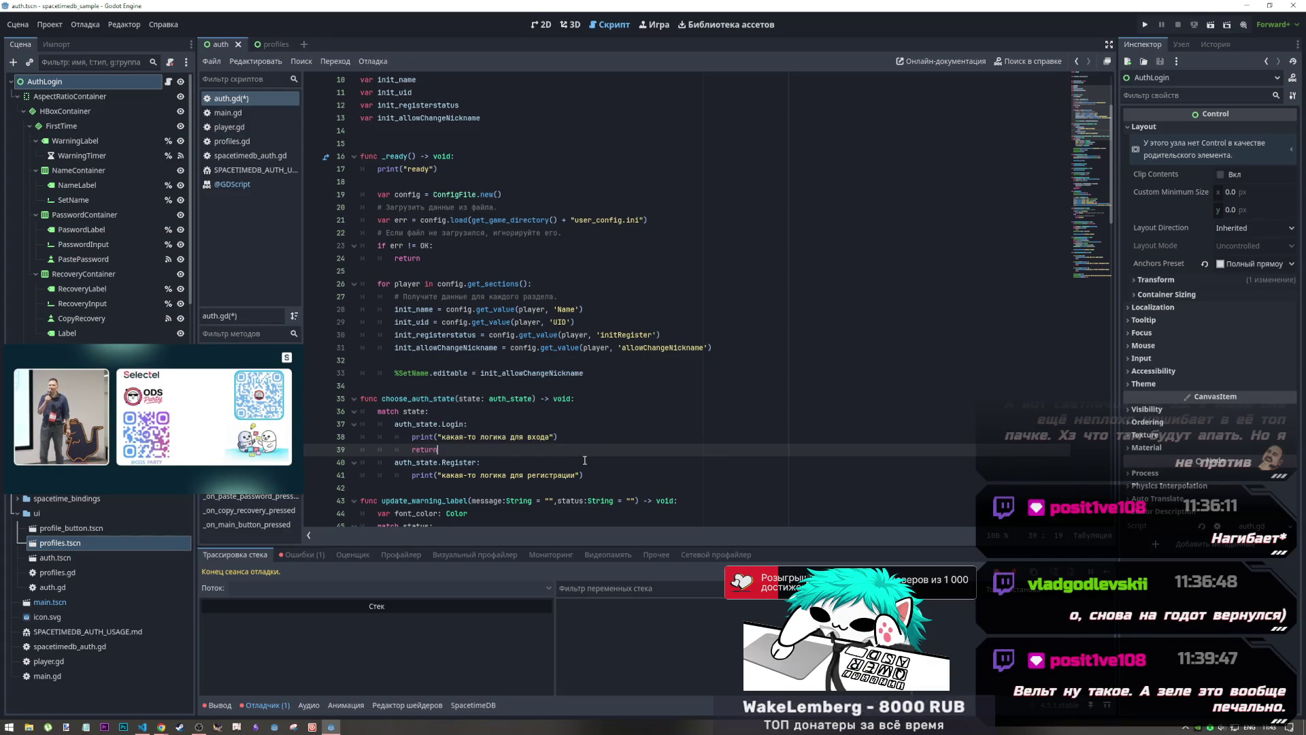
{"action": "left_click_drag", "start_coordinate": [439, 450], "coordinate": [400, 449]}
{"action": "left_click", "coordinate": [600, 479]}
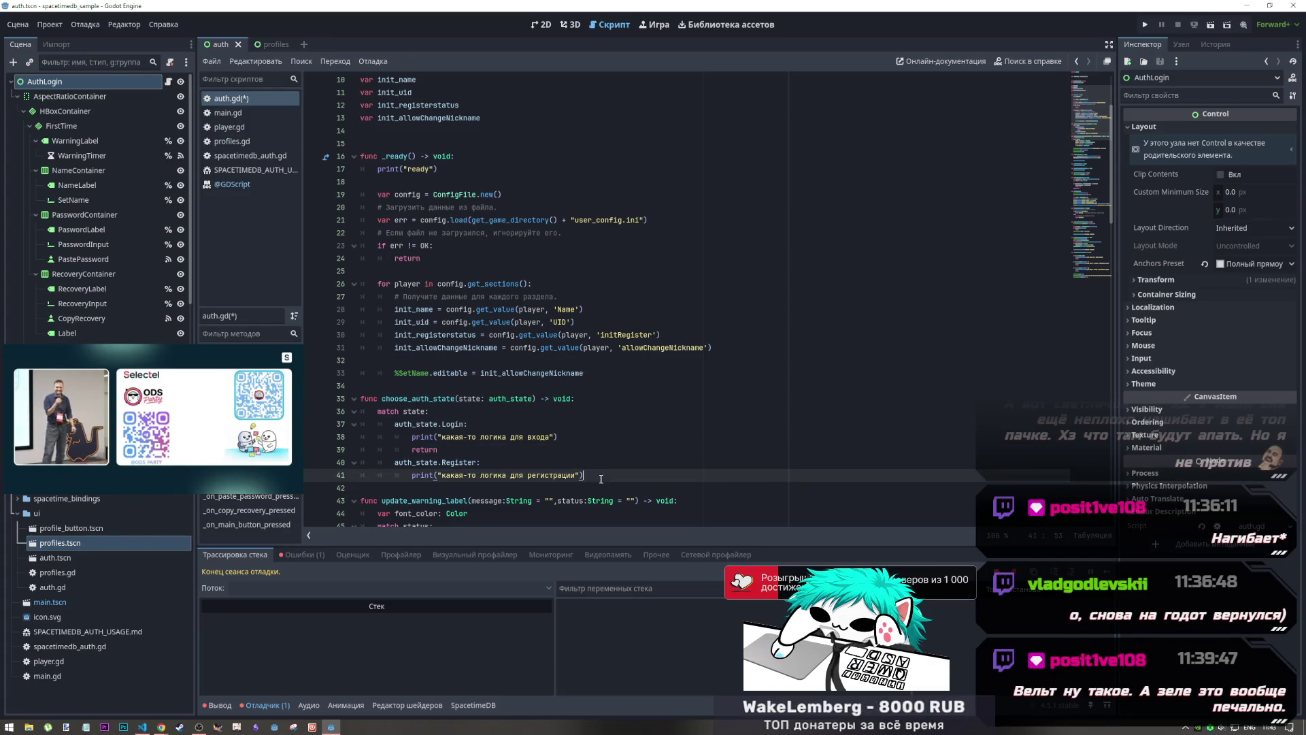
{"action": "key", "text": "Return"}
{"action": "key", "text": "ctrl+v"}
{"action": "left_click", "coordinate": [602, 474]}
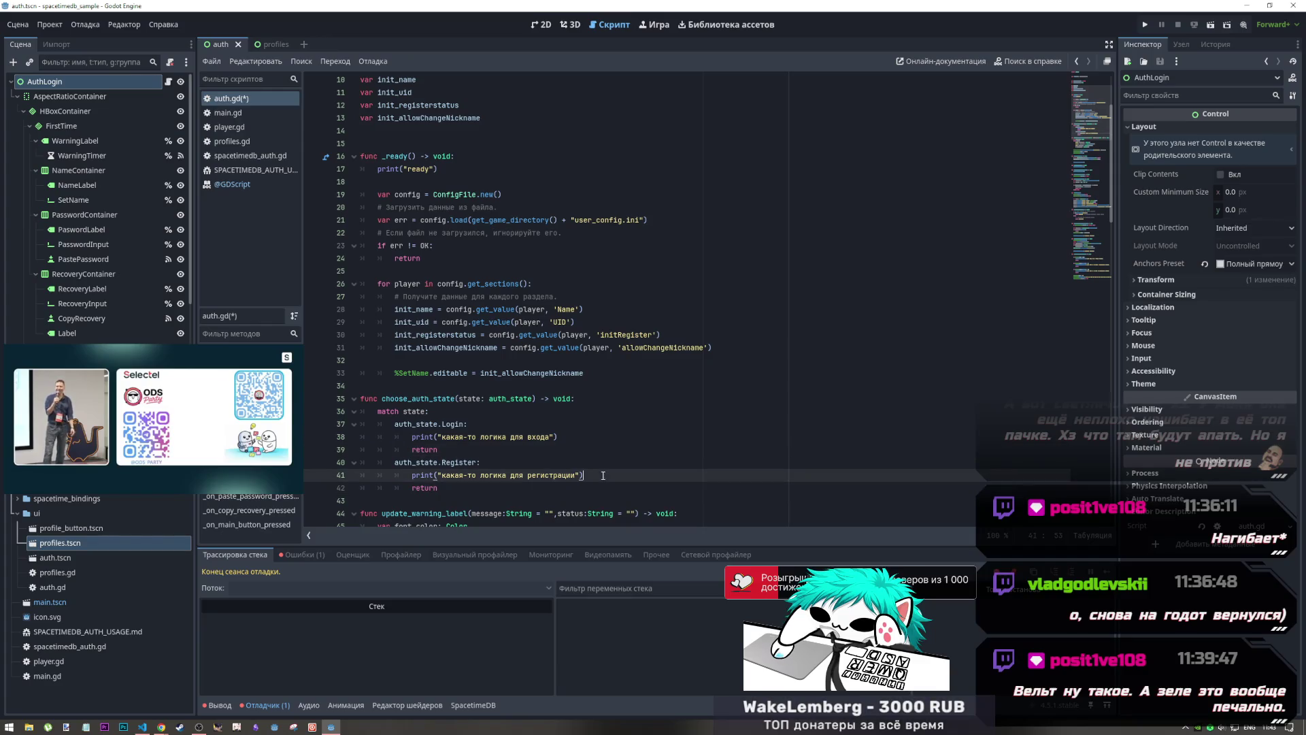
- Add a `_: return` default branch, save, and insert a blank line before it
{"action": "left_click", "coordinate": [506, 497]}
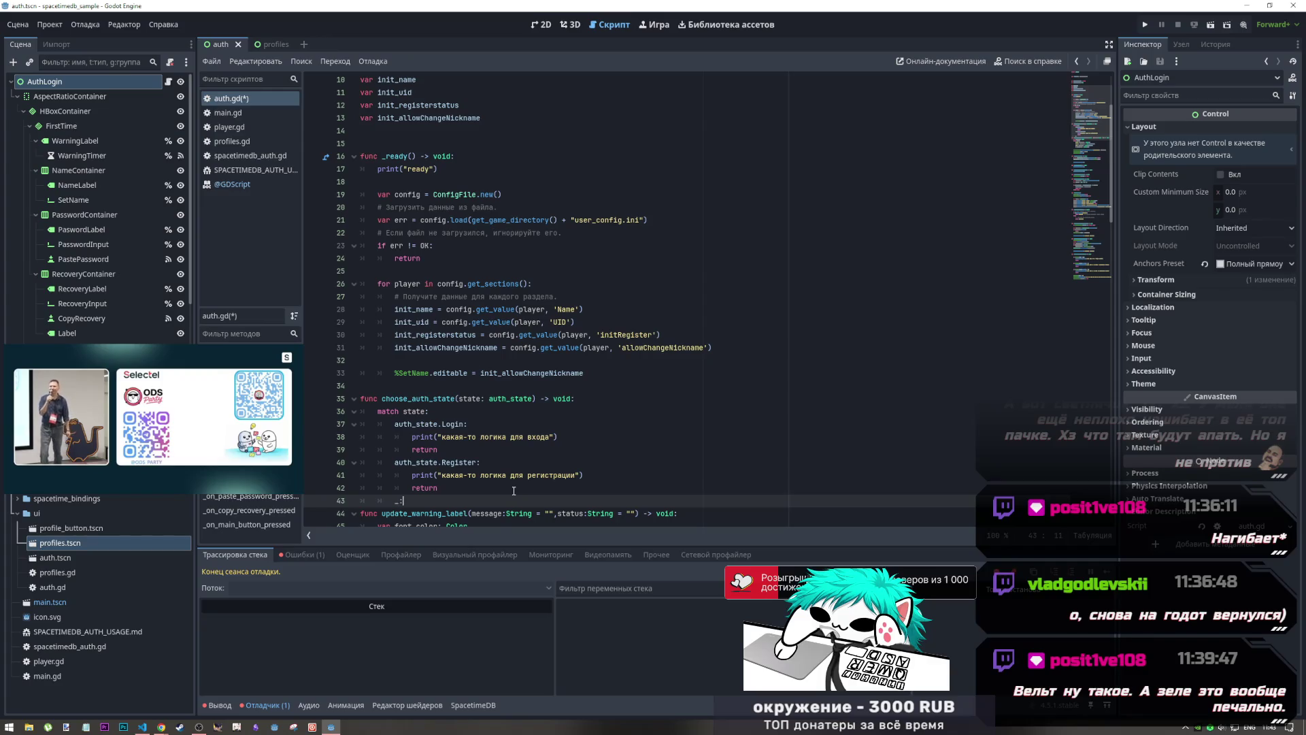
{"action": "key", "text": "Return"}
{"action": "type", "text": "return"}
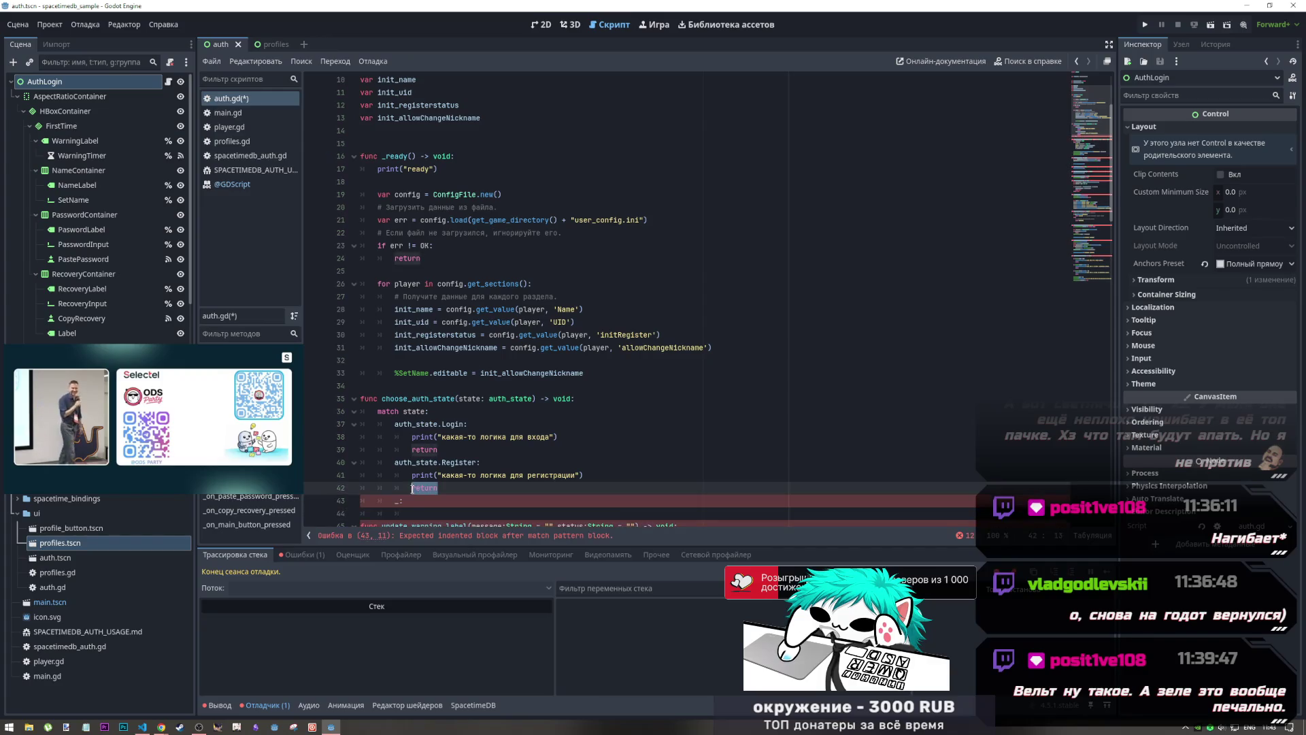
{"action": "key", "text": "ctrl+s"}
{"action": "left_click", "coordinate": [410, 511]}
{"action": "key", "text": "BackSpace"}
{"action": "key", "text": "BackSpace"}
{"action": "key", "text": "BackSpace"}
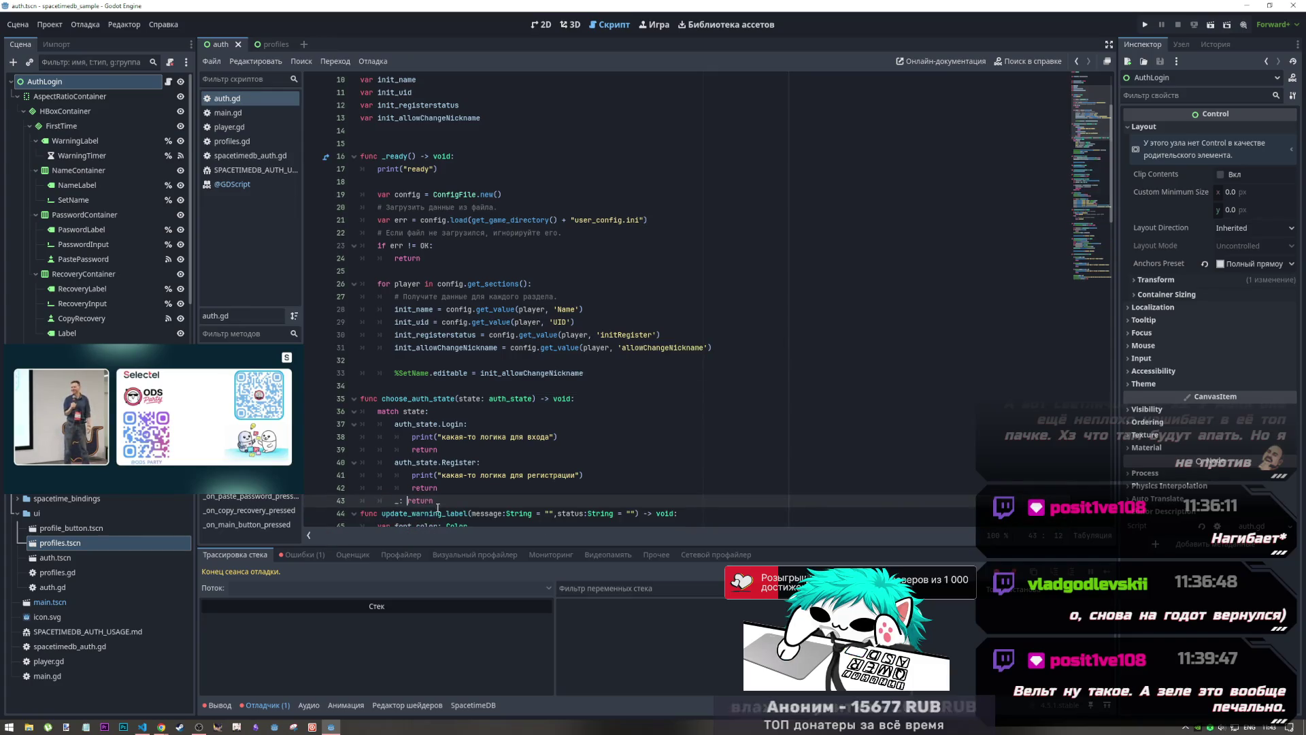
{"action": "key", "text": "Up"}
{"action": "key", "text": "Up"}
{"action": "key", "text": "Up"}
{"action": "key", "text": "Down"}
{"action": "key", "text": "Down"}
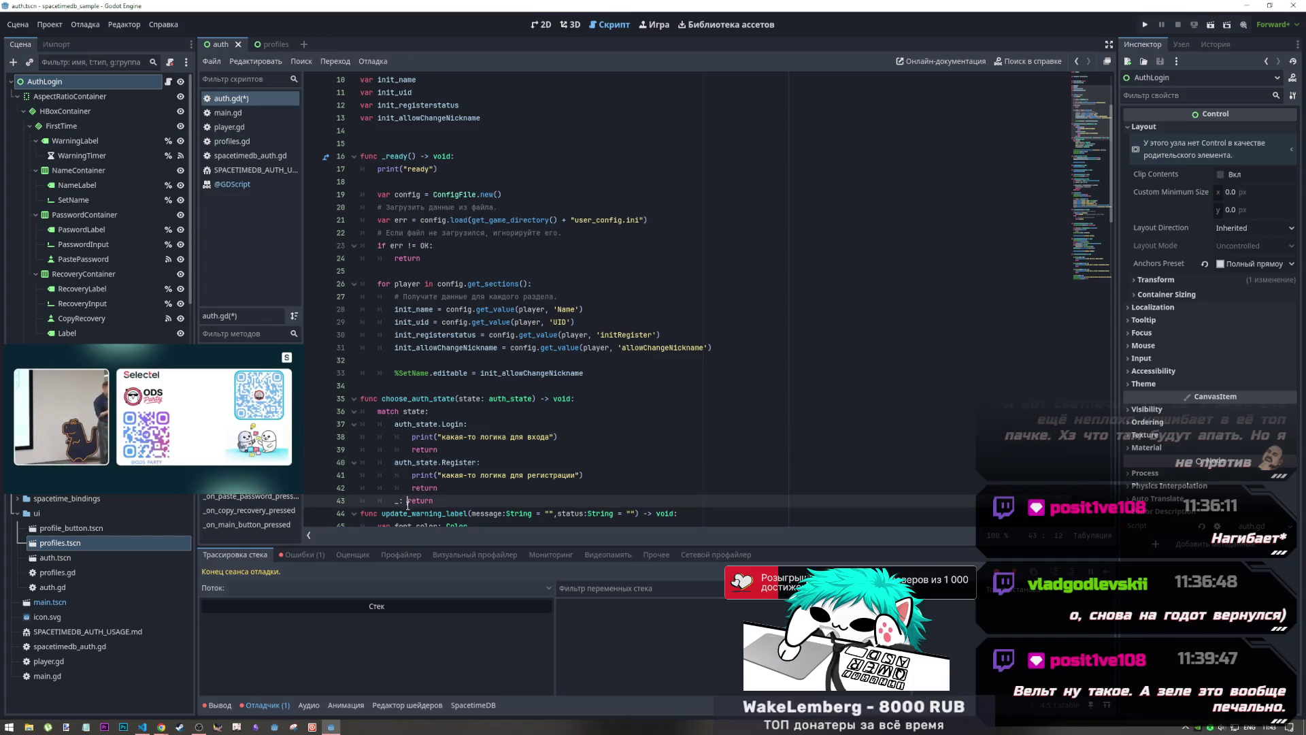
{"action": "key", "text": "End"}
{"action": "key", "text": "Return"}
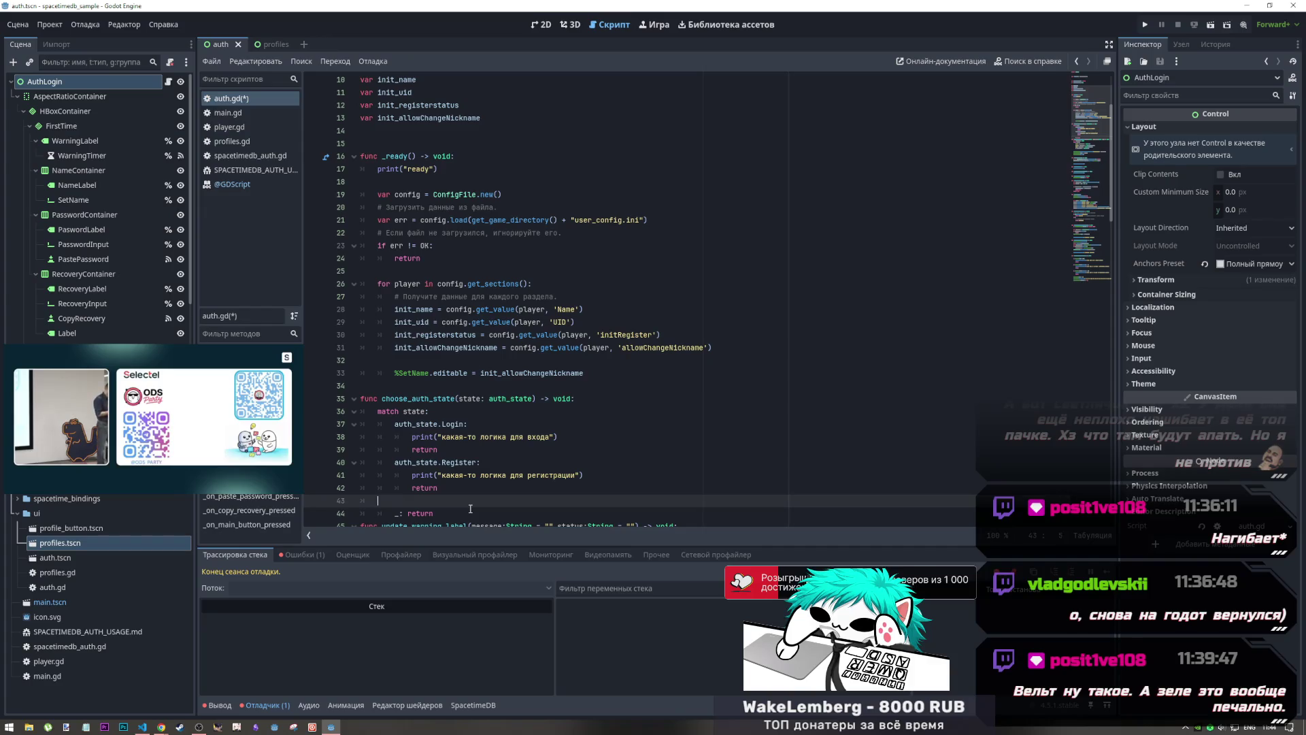
{"action": "scroll", "coordinate": [468, 484], "scroll_direction": "up", "scroll_amount": 2}
{"action": "left_click", "coordinate": [466, 461]}
{"action": "scroll", "coordinate": [467, 461], "scroll_direction": "down", "scroll_amount": 3}
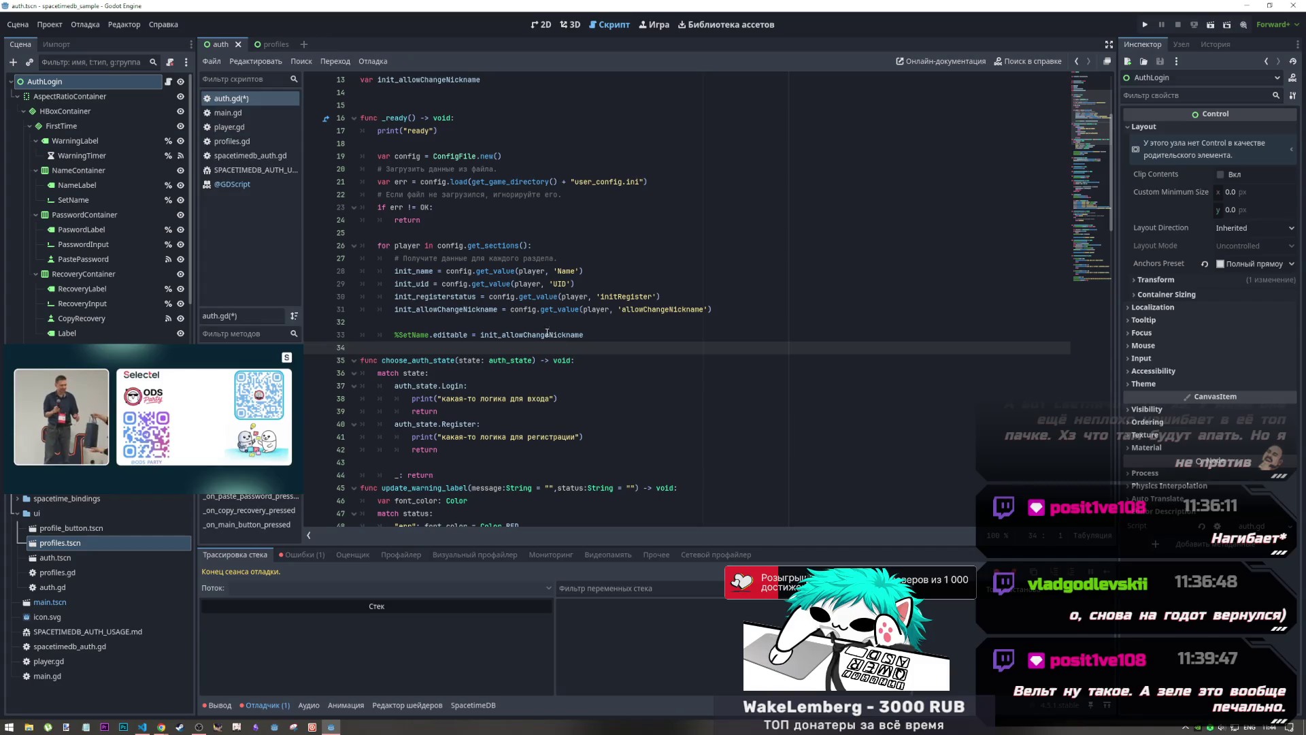
{"action": "key", "text": "Up"}
{"action": "key", "text": "Up"}
{"action": "key", "text": "Up"}
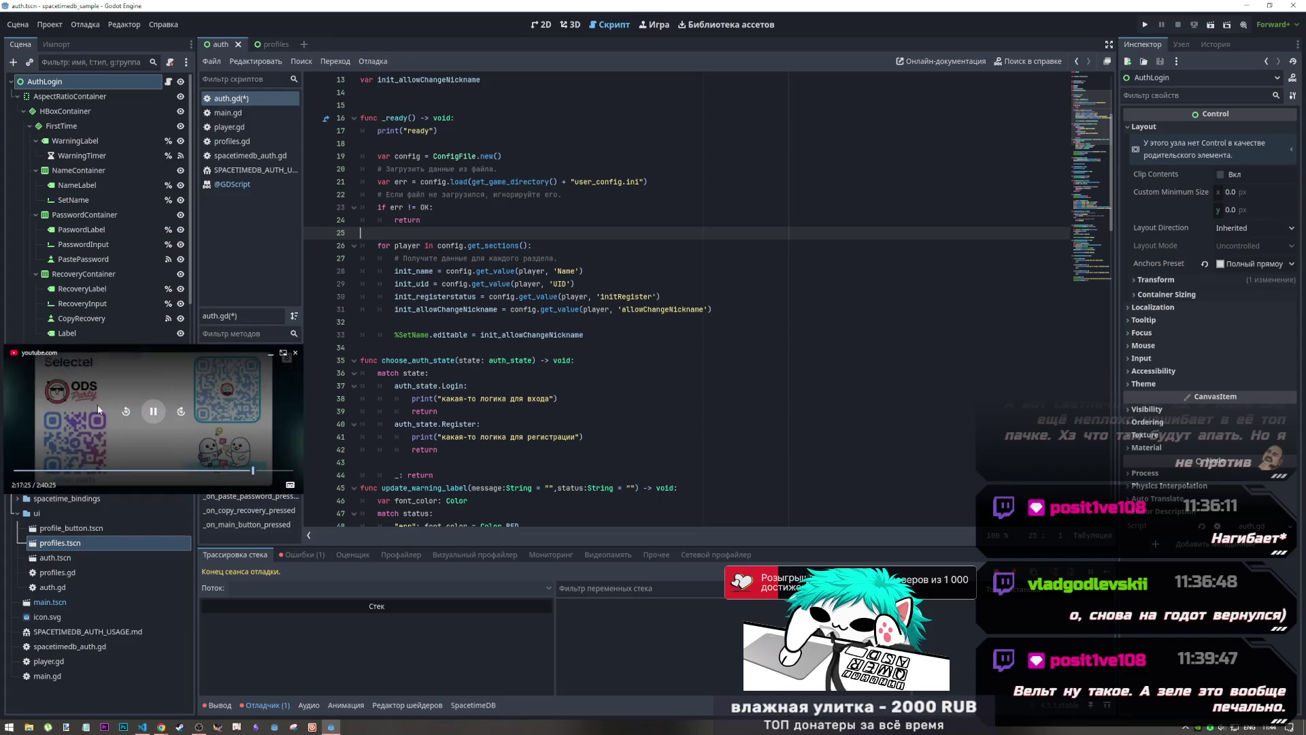
{"action": "key", "text": "alt+Tab"}
{"action": "key", "text": "alt+Tab"}
{"action": "key", "text": "alt+Tab"}
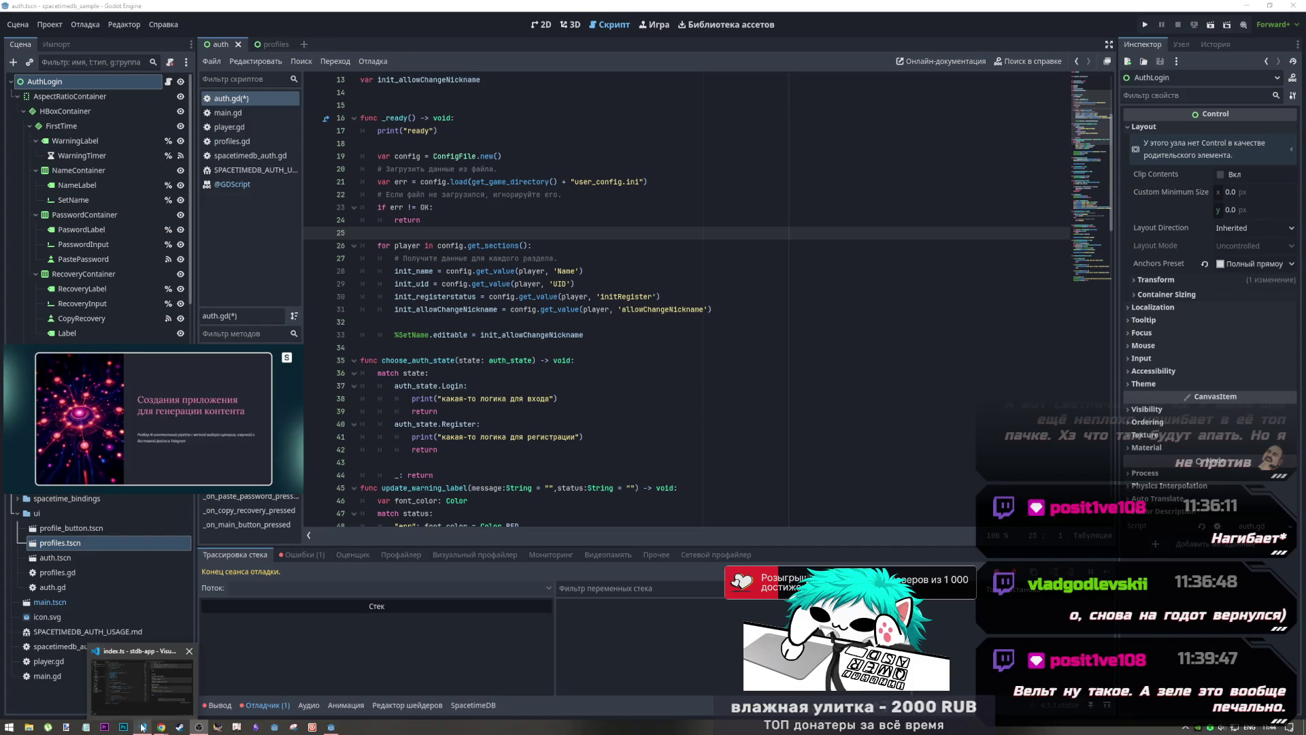
{"action": "left_click", "coordinate": [152, 710]}
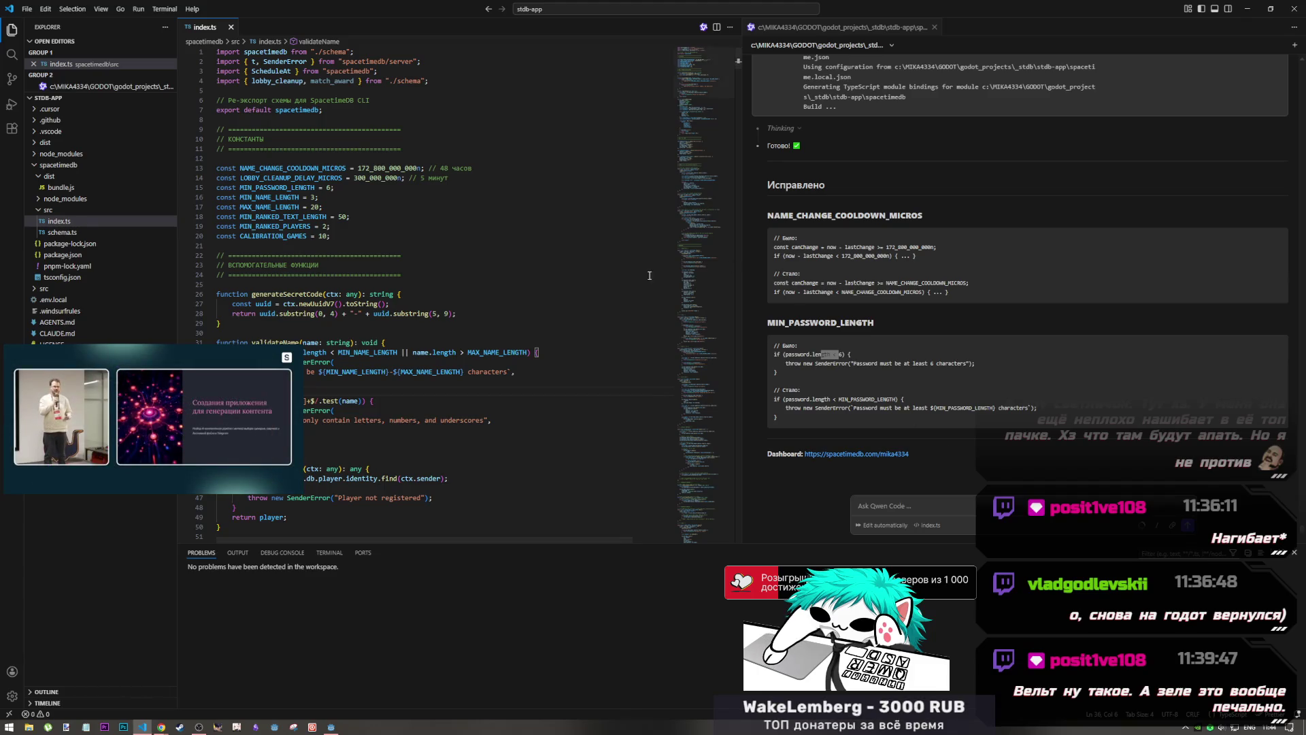
{"action": "left_click", "coordinate": [338, 728]}
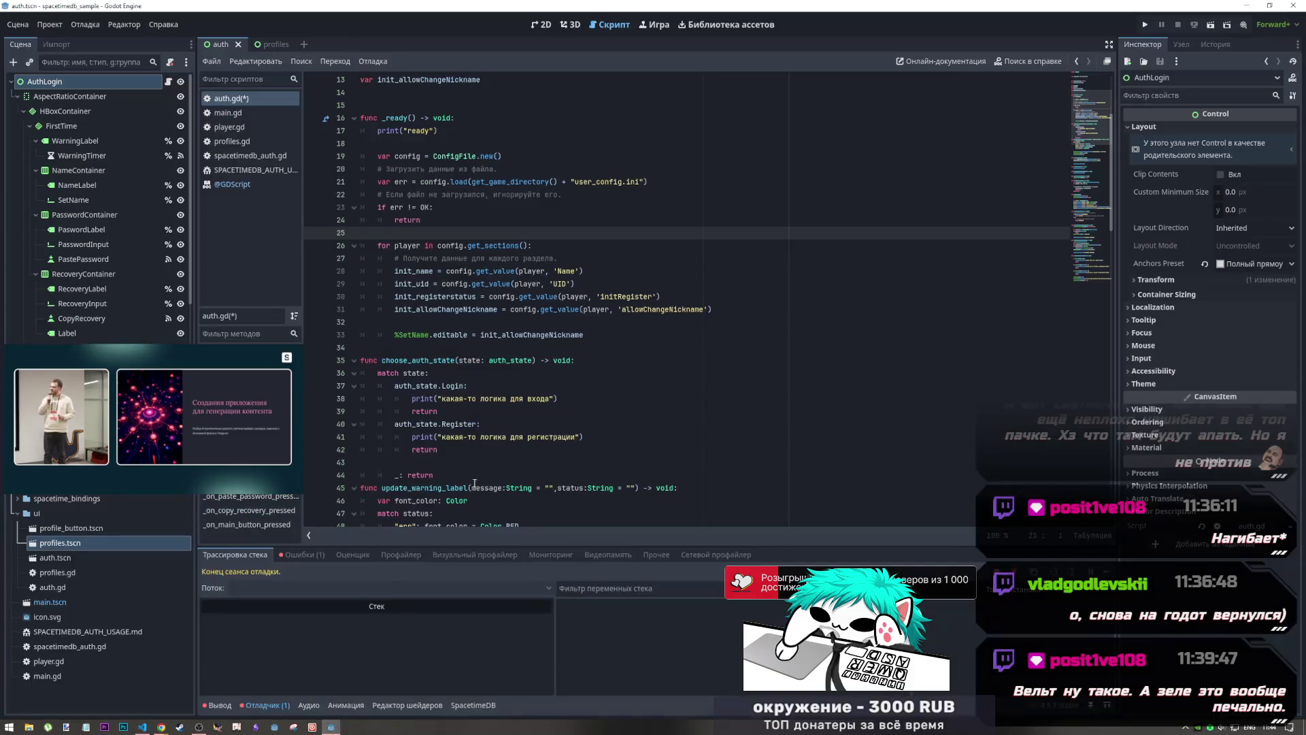
- Delete the extra blank line 6 in auth.gd and save
{"action": "scroll", "coordinate": [433, 313], "scroll_direction": "up", "scroll_amount": 5}
{"action": "scroll", "coordinate": [433, 313], "scroll_direction": "down", "scroll_amount": 9}
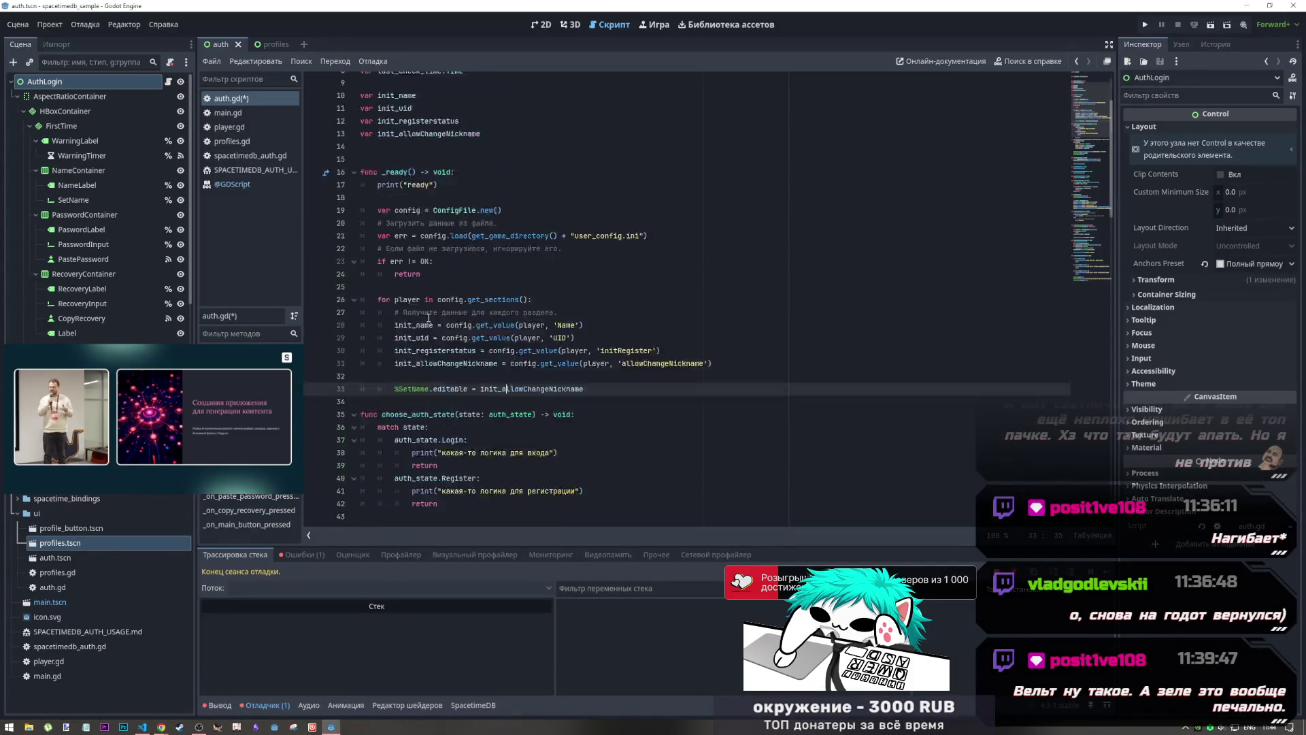
{"action": "scroll", "coordinate": [505, 334], "scroll_direction": "down", "scroll_amount": 3}
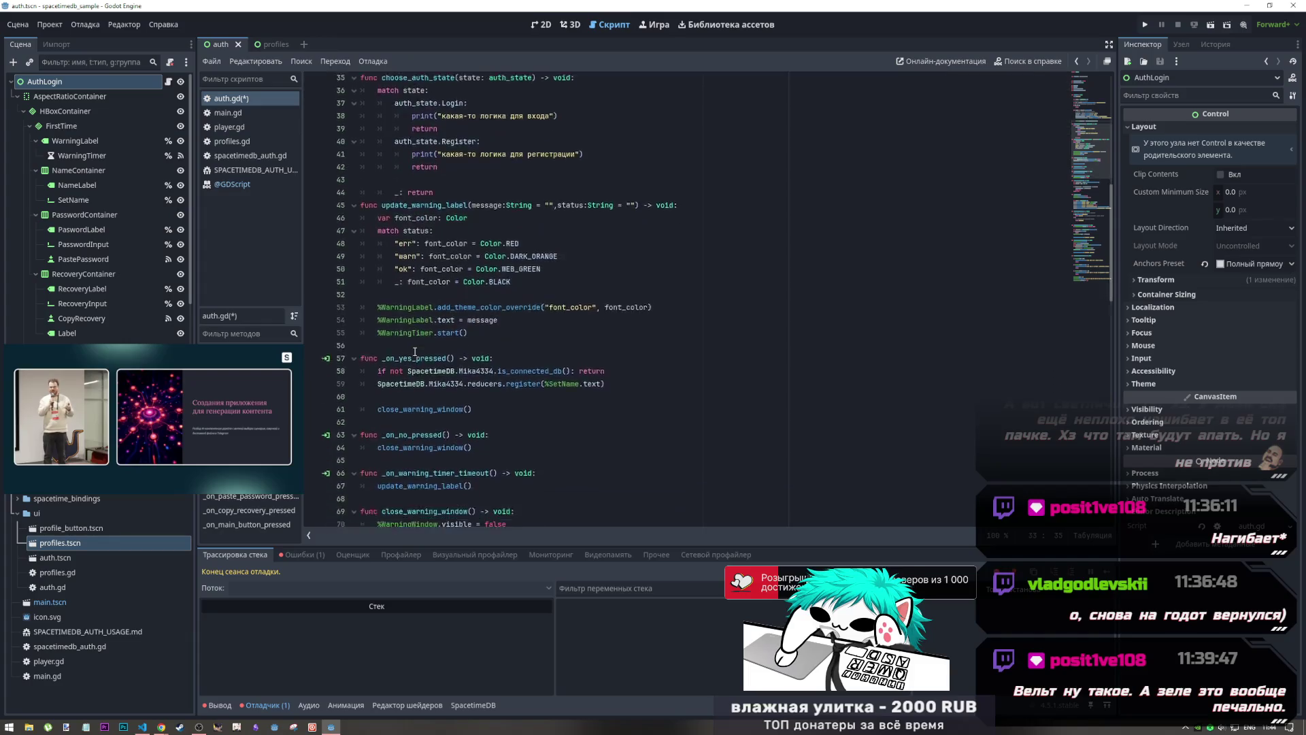
{"action": "scroll", "coordinate": [449, 410], "scroll_direction": "up", "scroll_amount": 4}
{"action": "scroll", "coordinate": [449, 411], "scroll_direction": "up", "scroll_amount": 8}
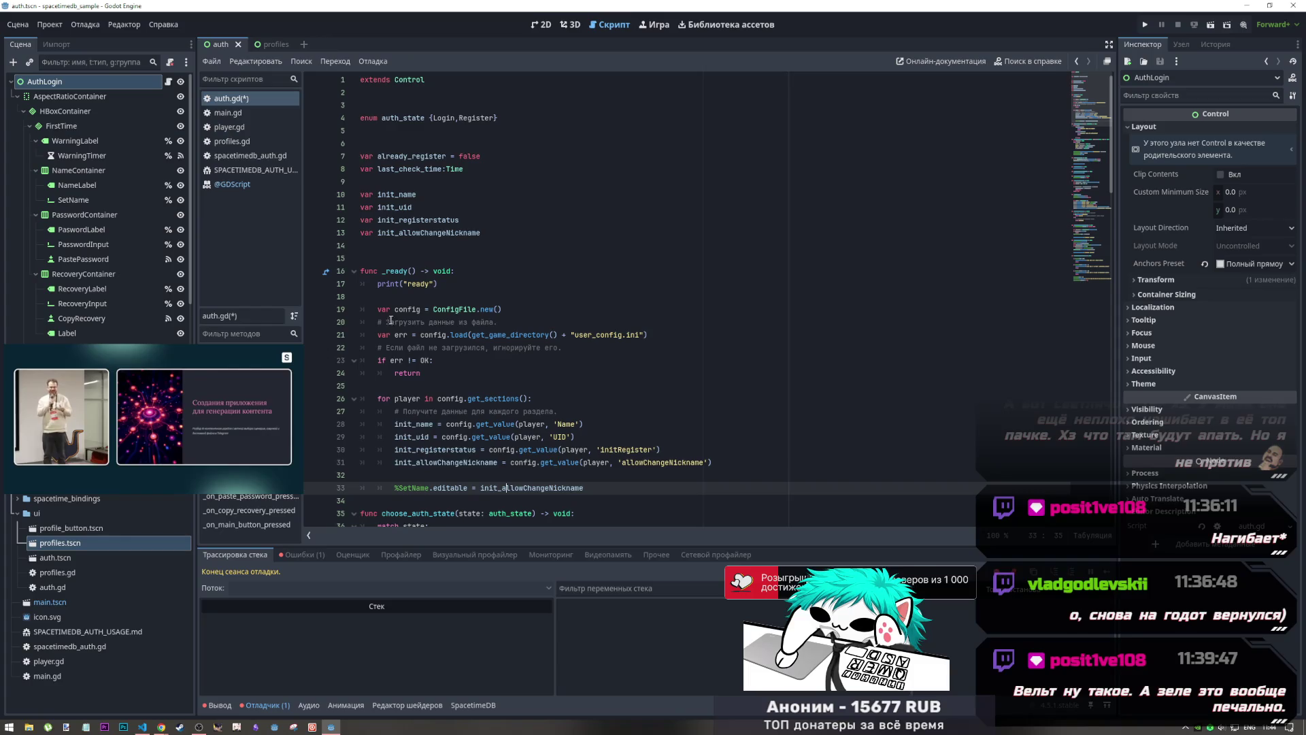
{"action": "left_click", "coordinate": [403, 256]}
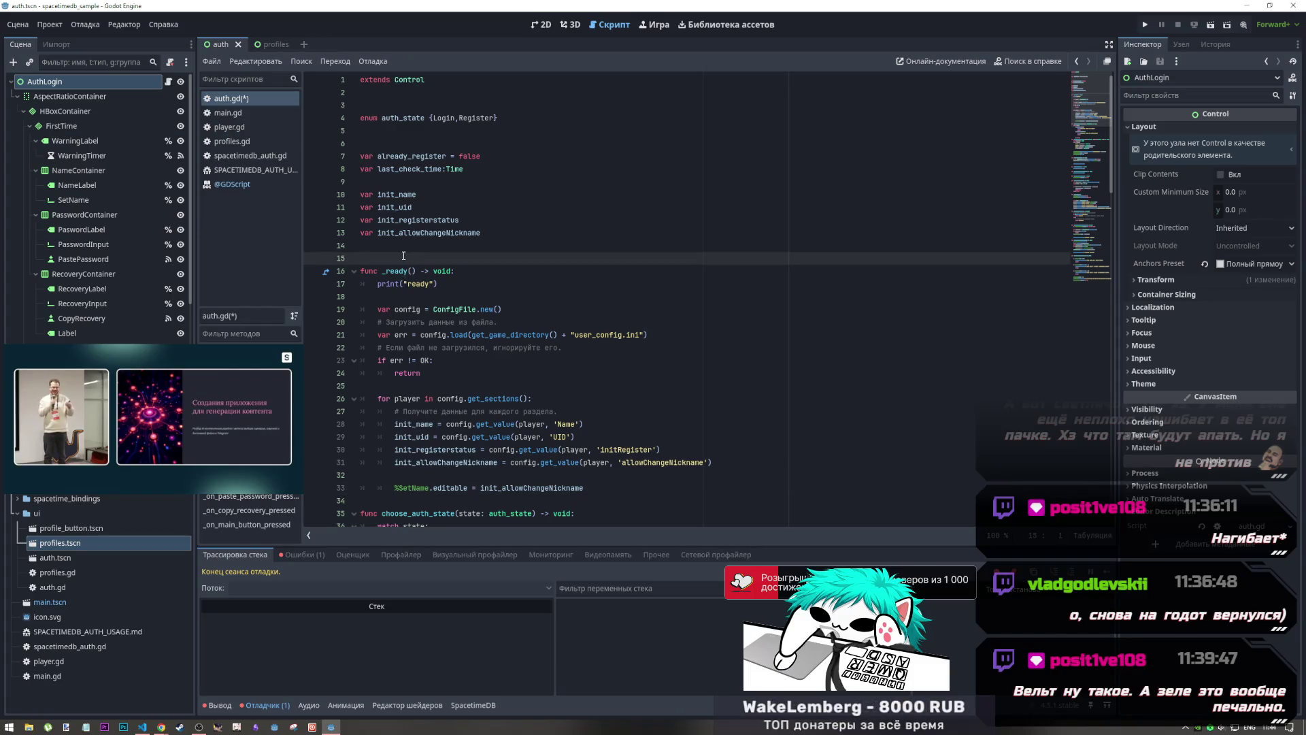
{"action": "scroll", "coordinate": [394, 297], "scroll_direction": "down", "scroll_amount": 4}
{"action": "scroll", "coordinate": [391, 324], "scroll_direction": "up", "scroll_amount": 4}
{"action": "left_click", "coordinate": [364, 143]}
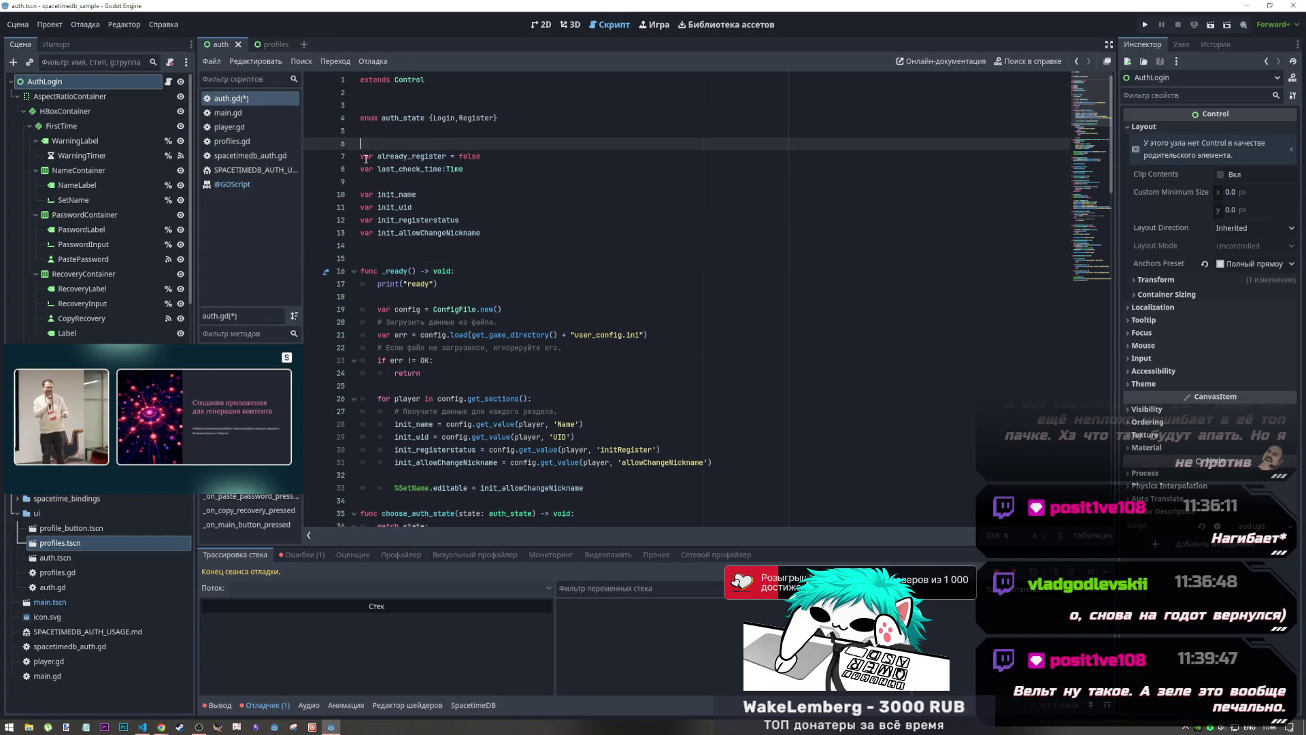
{"action": "key", "text": "BackSpace"}
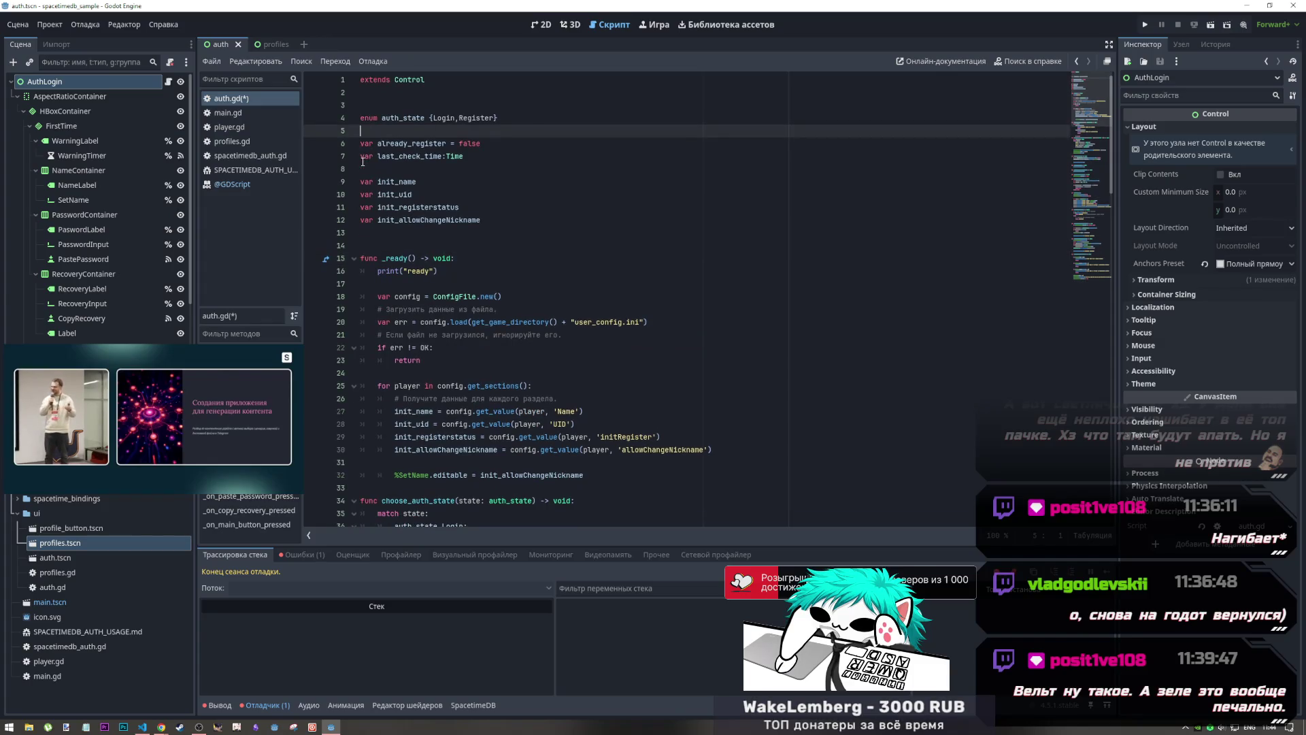
{"action": "key", "text": "ctrl+s"}
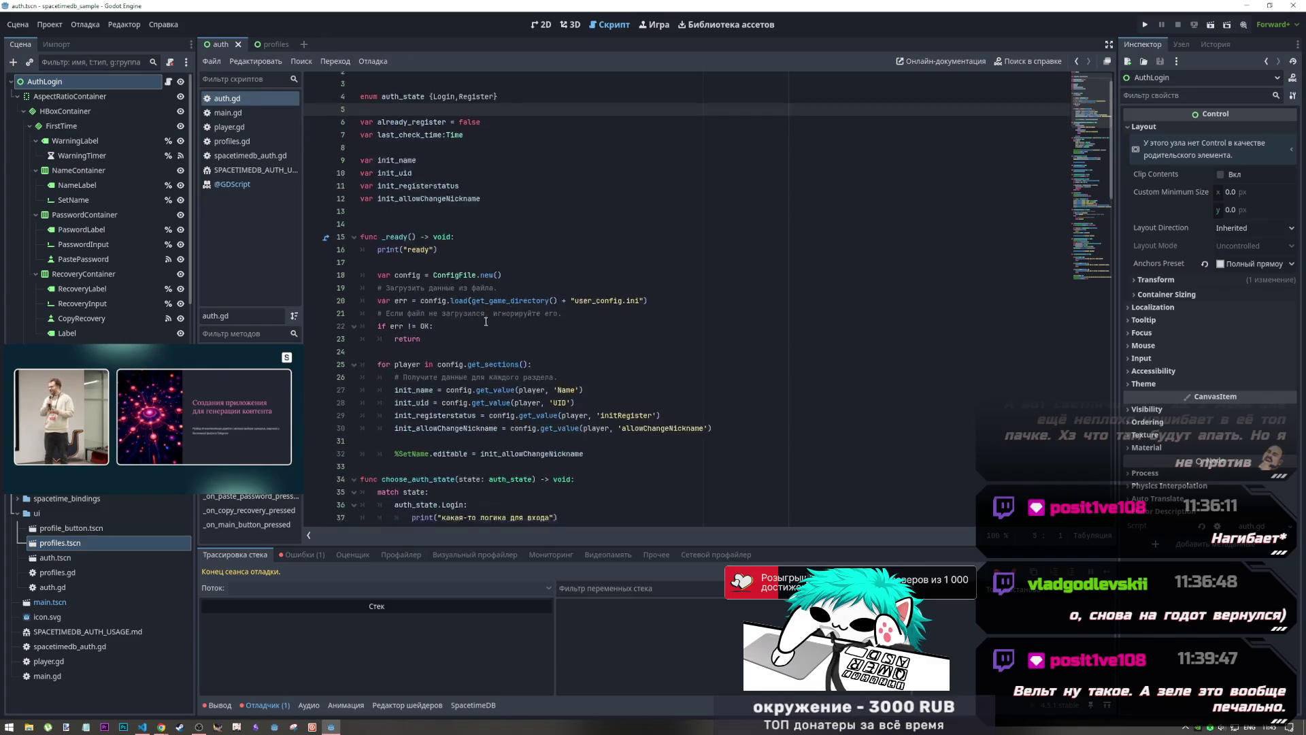
- Remove the blank line above `_: return` and add one before update_warning_label
{"action": "scroll", "coordinate": [510, 325], "scroll_direction": "down", "scroll_amount": 6}
{"action": "left_click", "coordinate": [456, 322]}
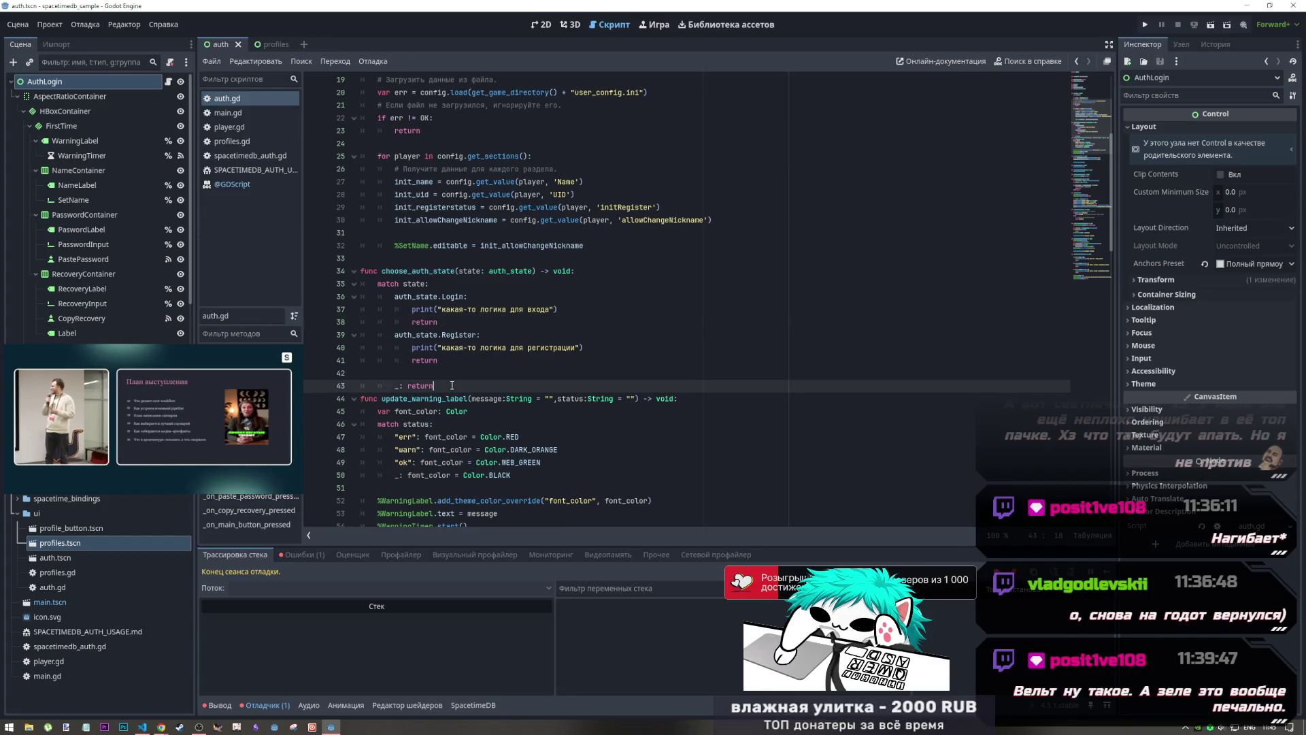
{"action": "left_click", "coordinate": [460, 383]}
{"action": "key", "text": "BackSpace"}
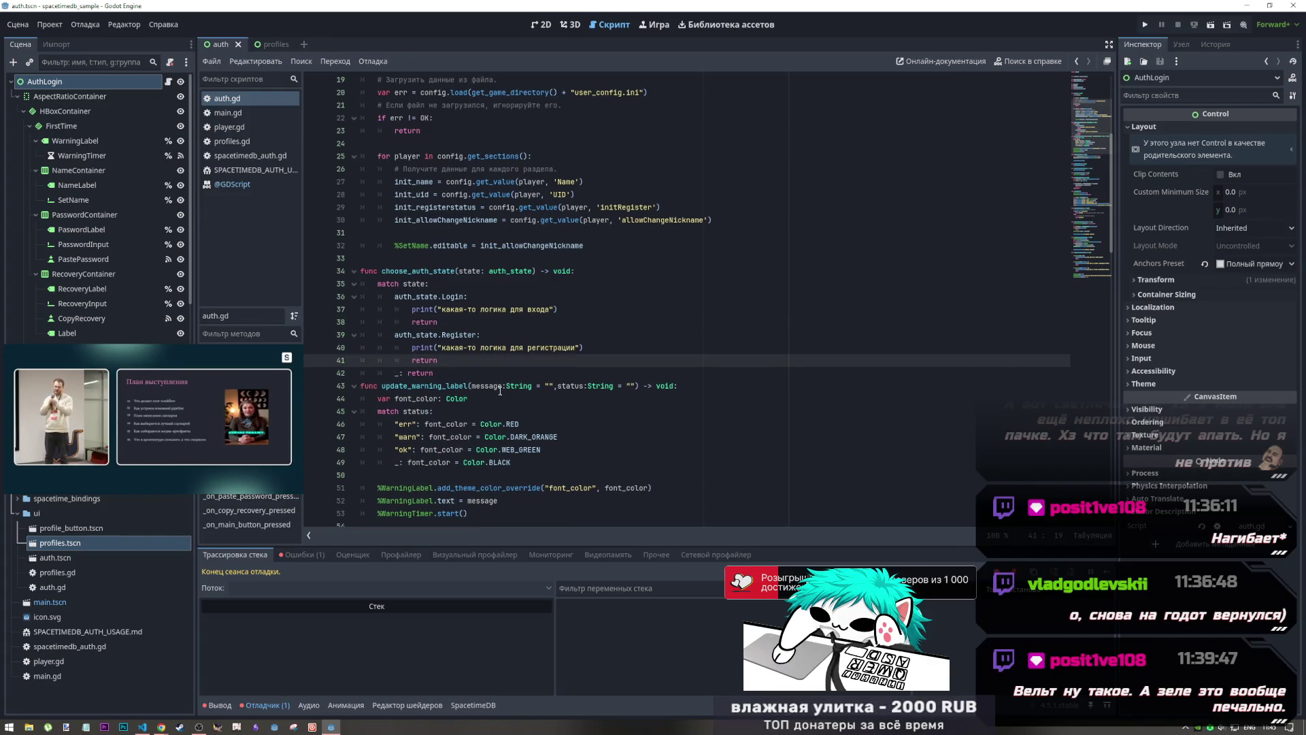
{"action": "left_click", "coordinate": [500, 392]}
{"action": "key", "text": "ctrl+shift+Return"}
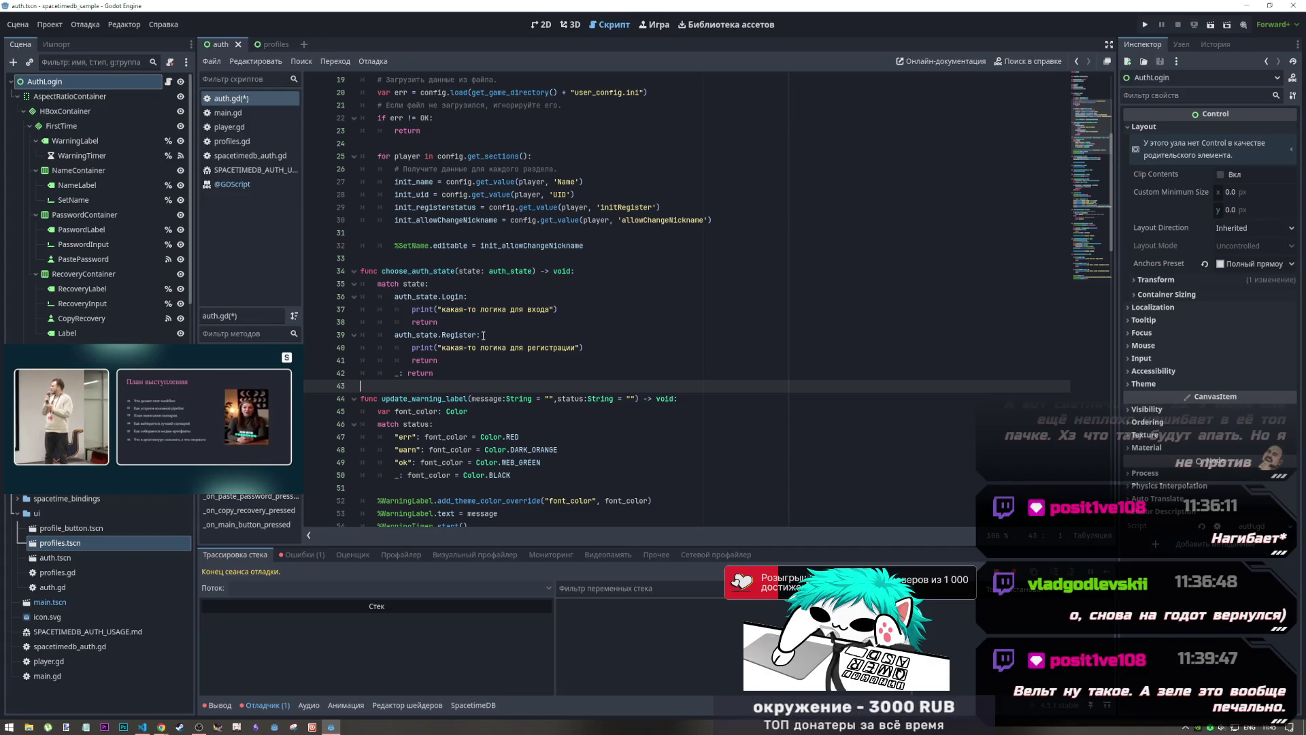
{"action": "left_click", "coordinate": [433, 360]}
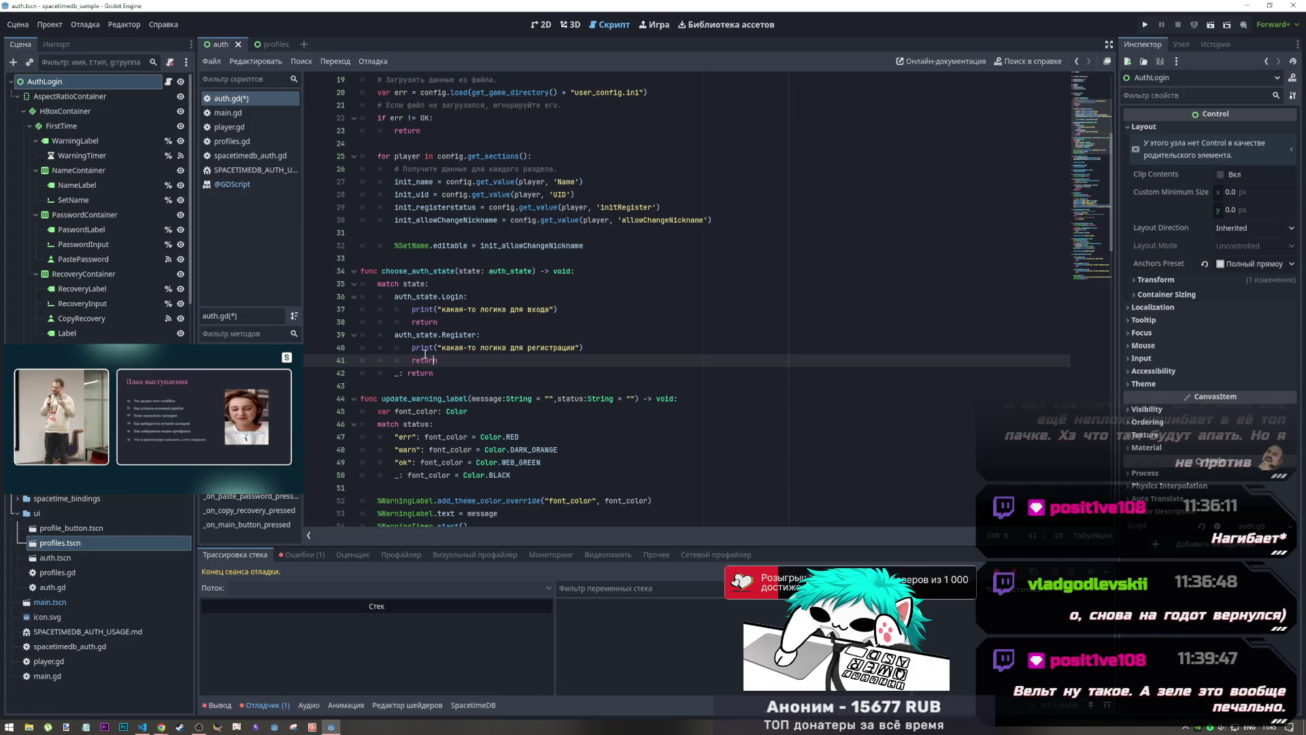
{"action": "mouse_move", "coordinate": [286, 469]}
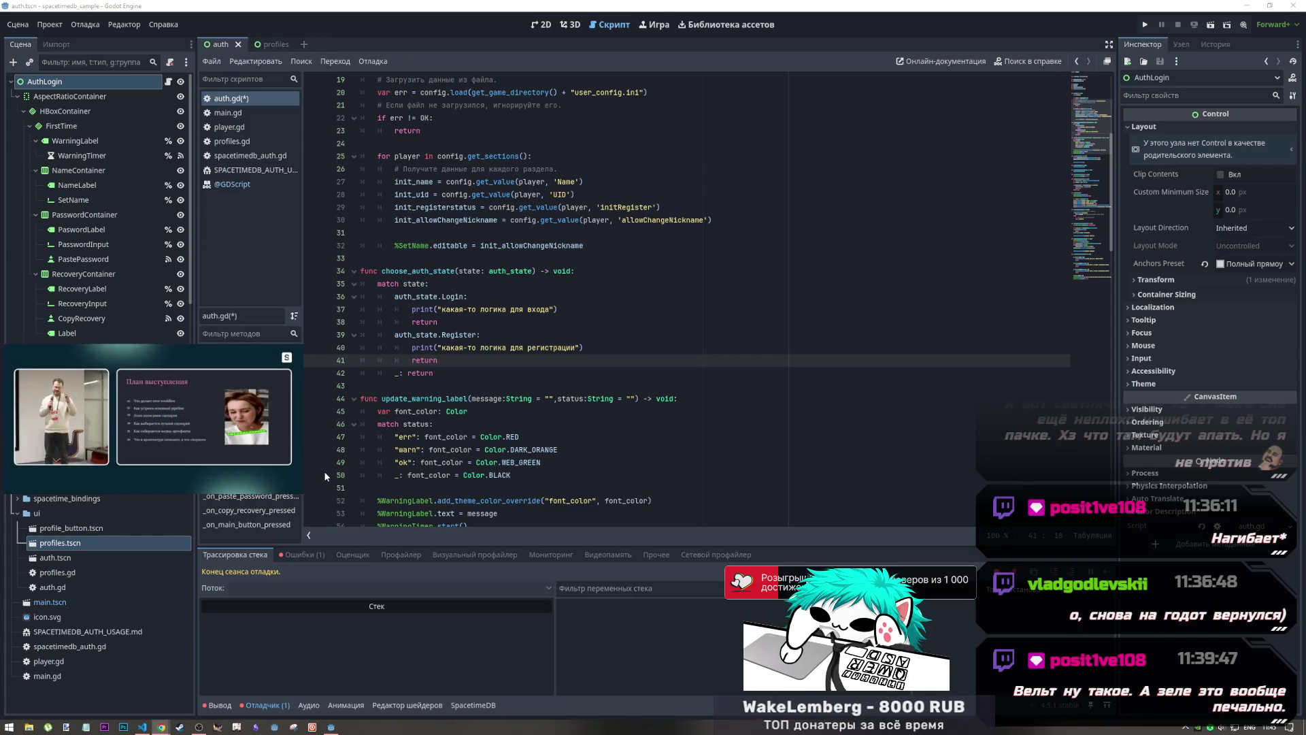
{"action": "mouse_move", "coordinate": [70, 378]}
{"action": "left_click", "coordinate": [143, 727]}
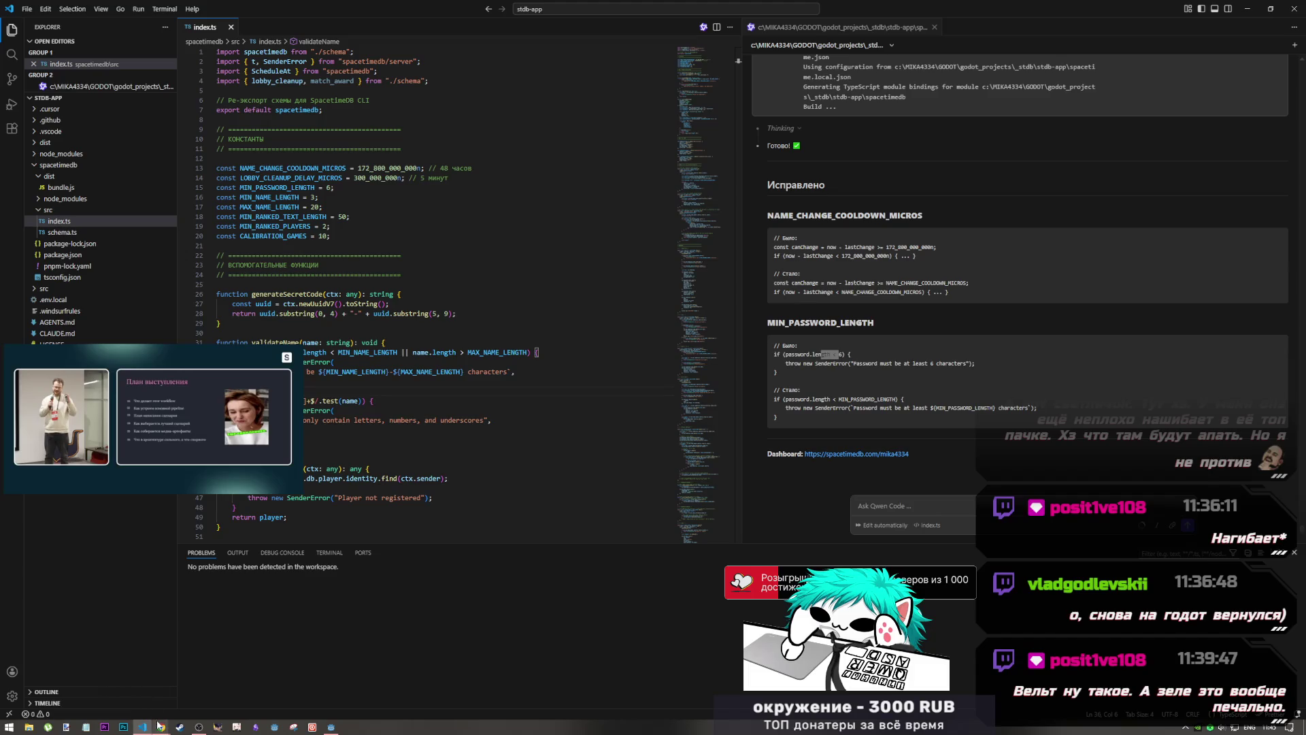
{"action": "left_click", "coordinate": [159, 725]}
{"action": "left_click", "coordinate": [207, 711]}
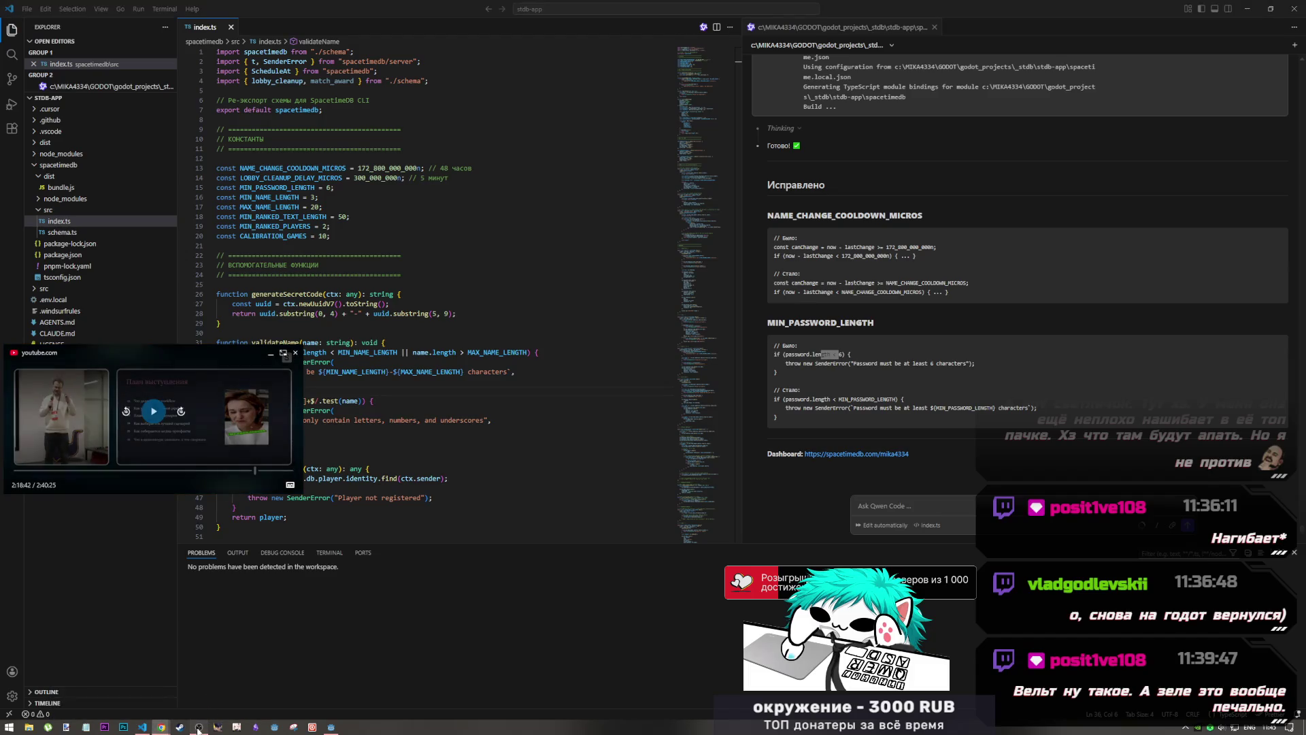
{"action": "left_click", "coordinate": [332, 727]}
{"action": "left_click", "coordinate": [161, 725]}
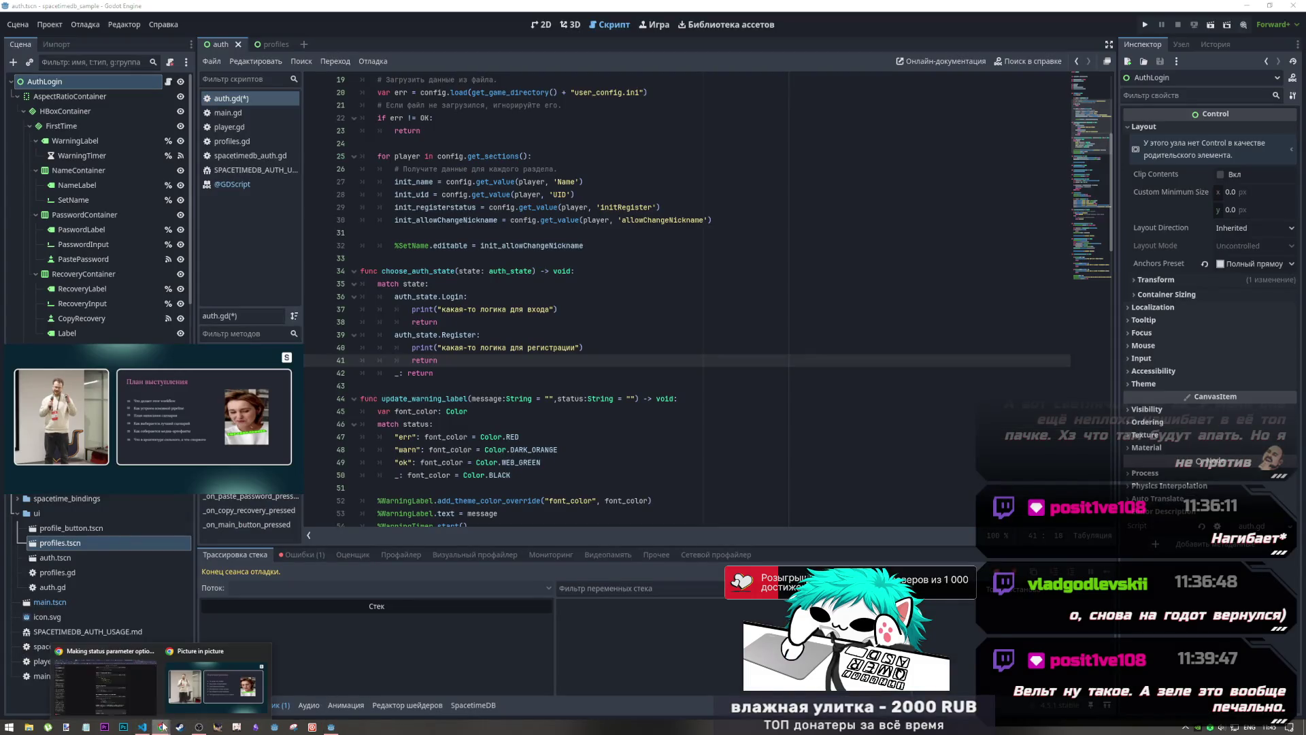
{"action": "left_click", "coordinate": [76, 684]}
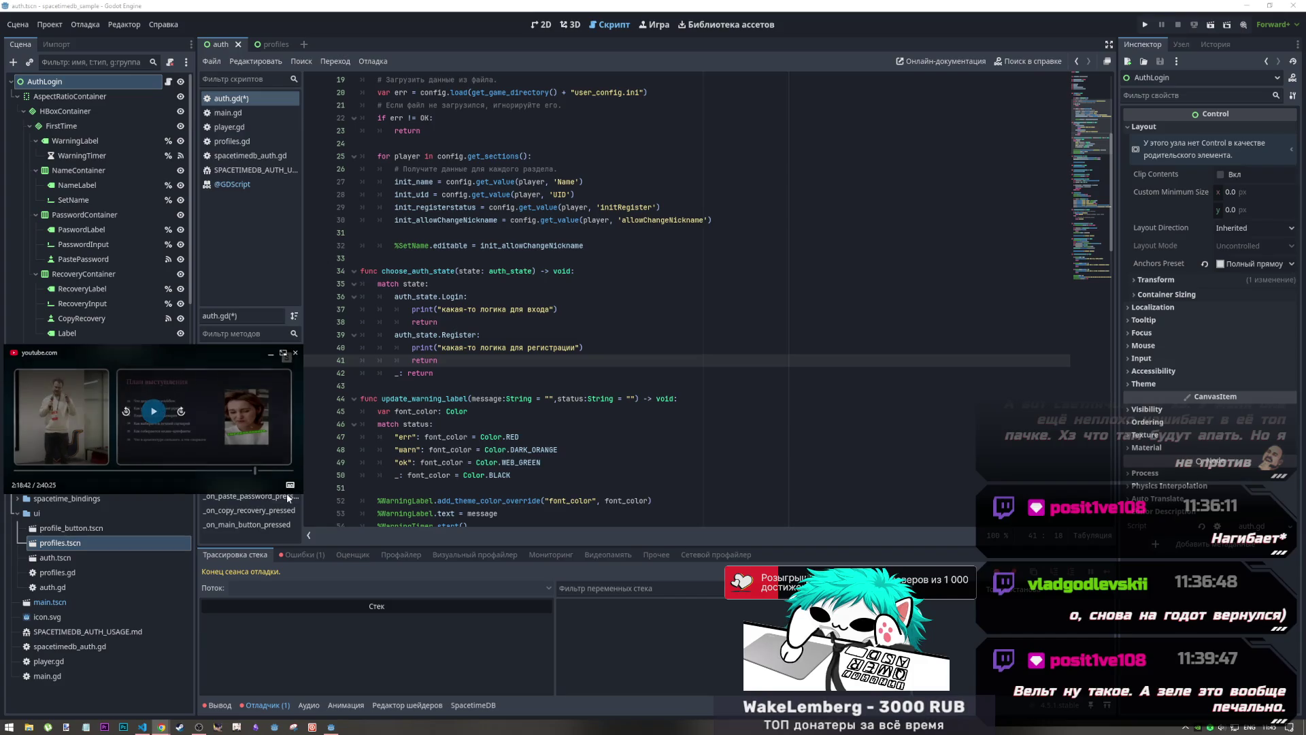
{"action": "left_click", "coordinate": [158, 410]}
{"action": "left_click", "coordinate": [155, 422]}
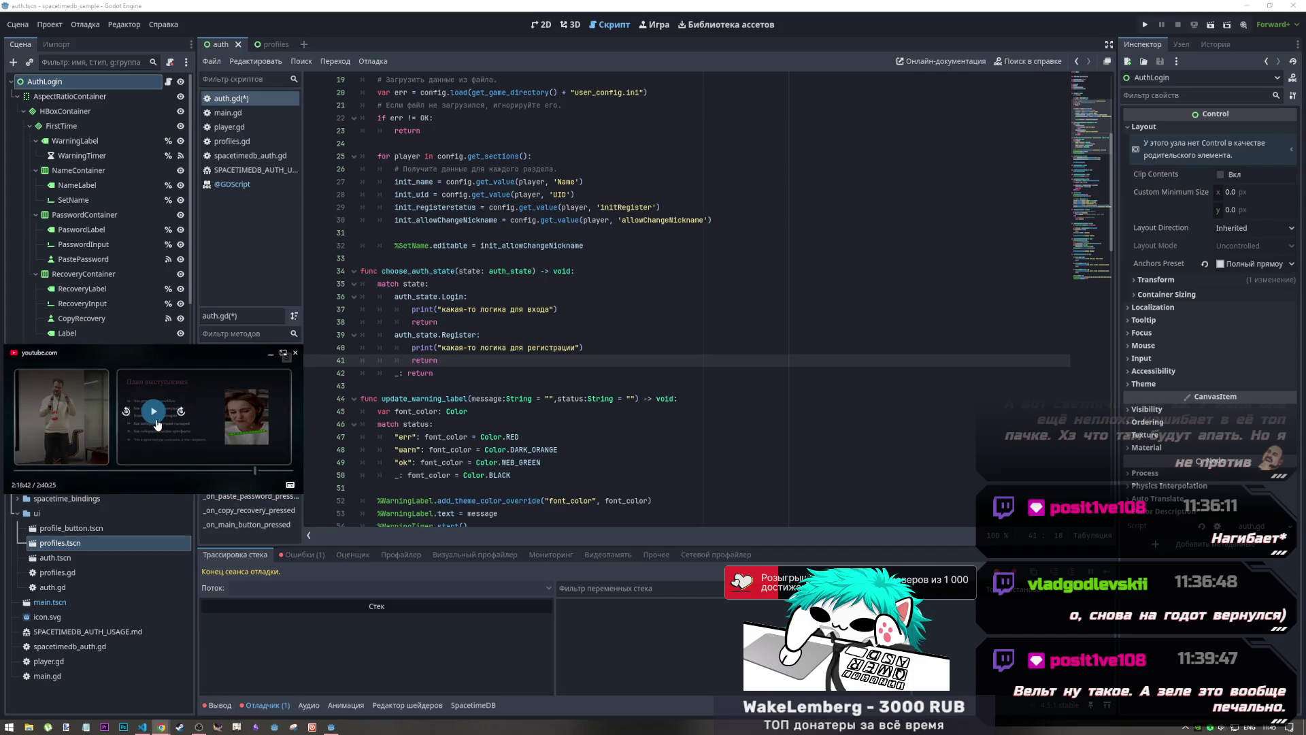
{"action": "left_click", "coordinate": [158, 425]}
{"action": "left_click", "coordinate": [165, 428]}
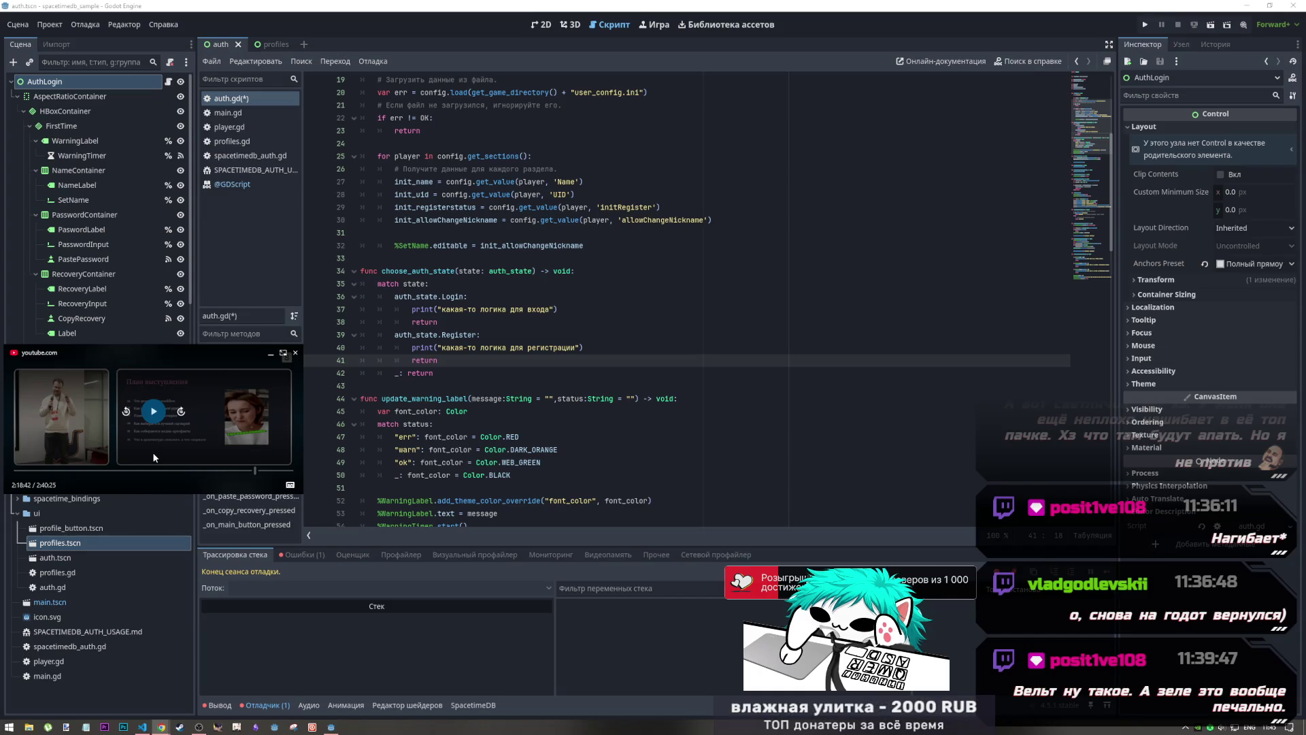
{"action": "left_click", "coordinate": [154, 411]}
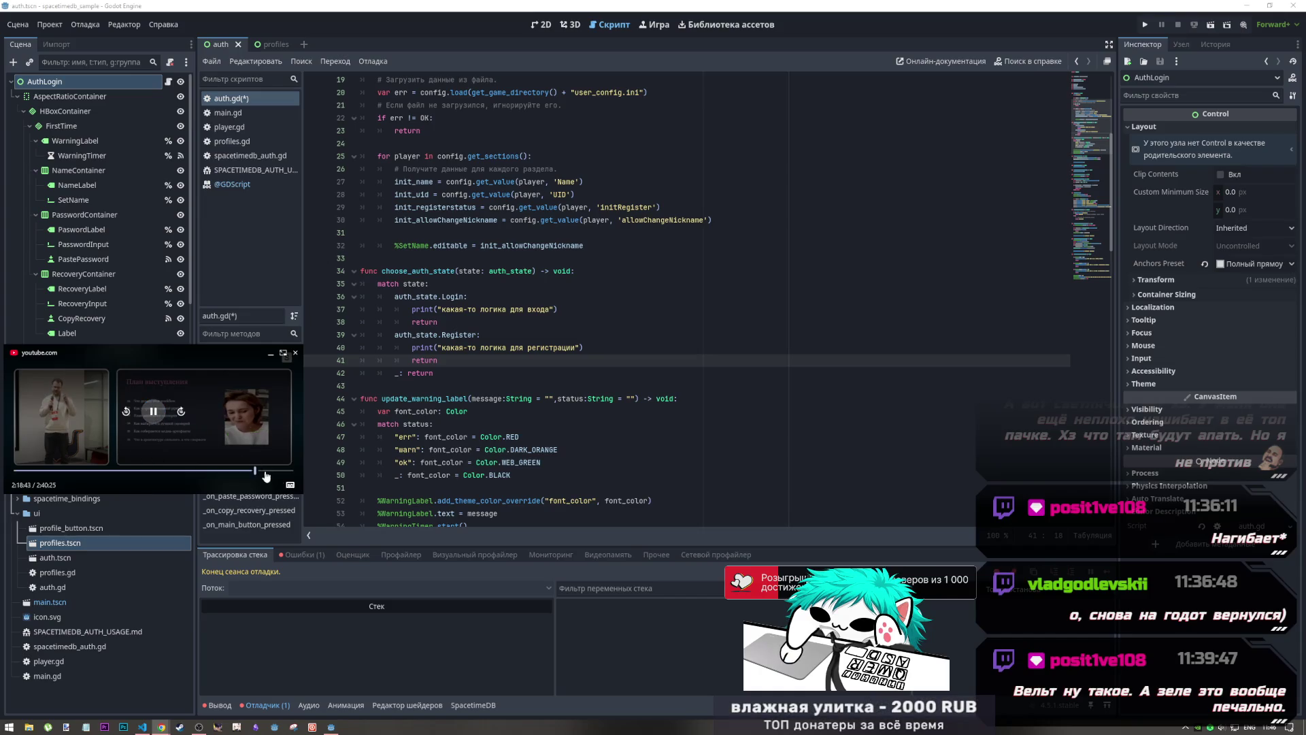
{"action": "left_click", "coordinate": [530, 411]}
{"action": "scroll", "coordinate": [554, 438], "scroll_direction": "down", "scroll_amount": 6}
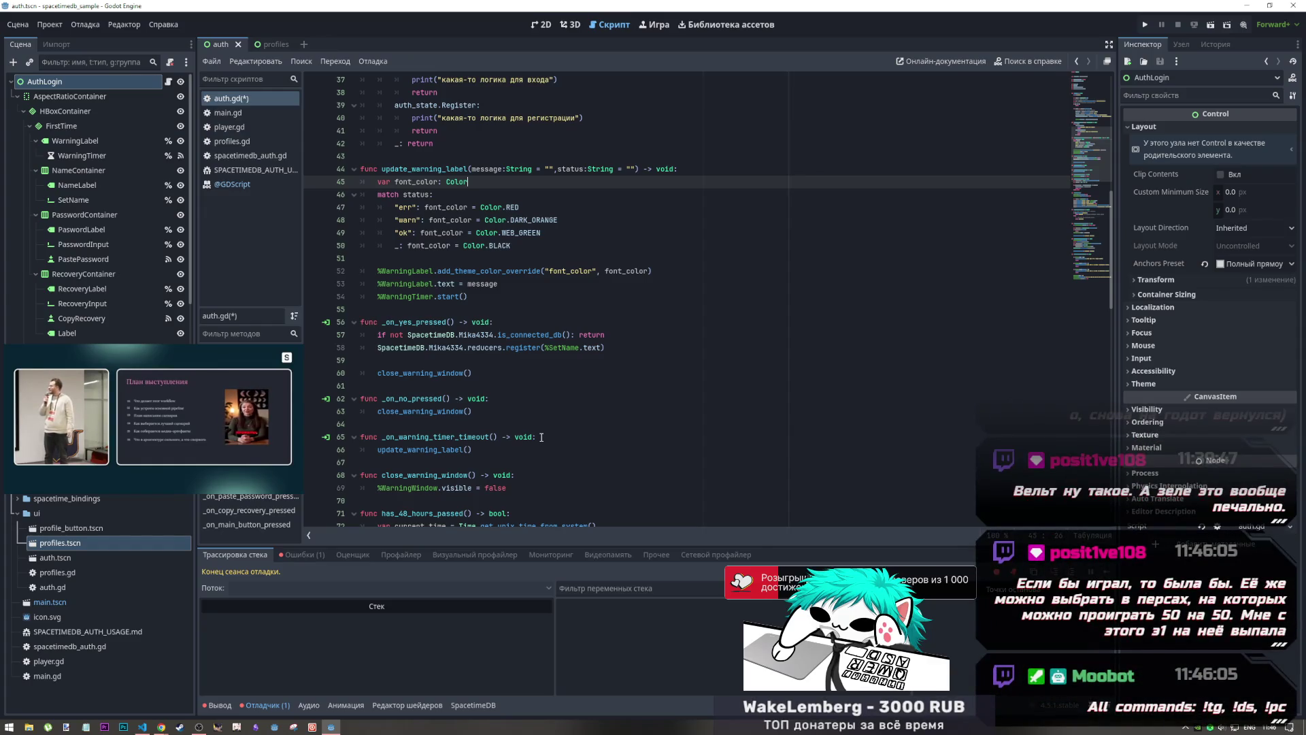
- Delete the print calls from the Register and Login branches, leaving only return in each
{"action": "scroll", "coordinate": [521, 427], "scroll_direction": "up", "scroll_amount": 2}
{"action": "scroll", "coordinate": [520, 427], "scroll_direction": "up", "scroll_amount": 3}
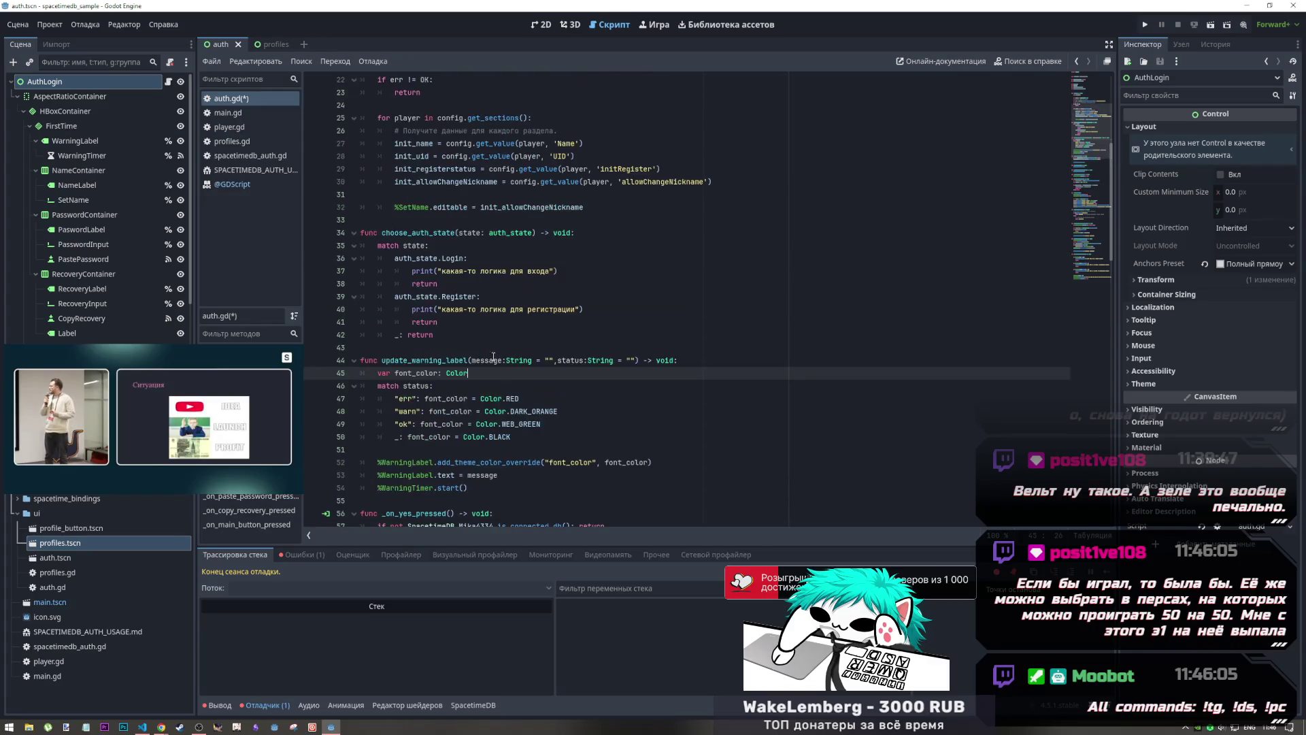
{"action": "left_click", "coordinate": [456, 322]}
{"action": "key", "text": "Up"}
{"action": "key", "text": "End"}
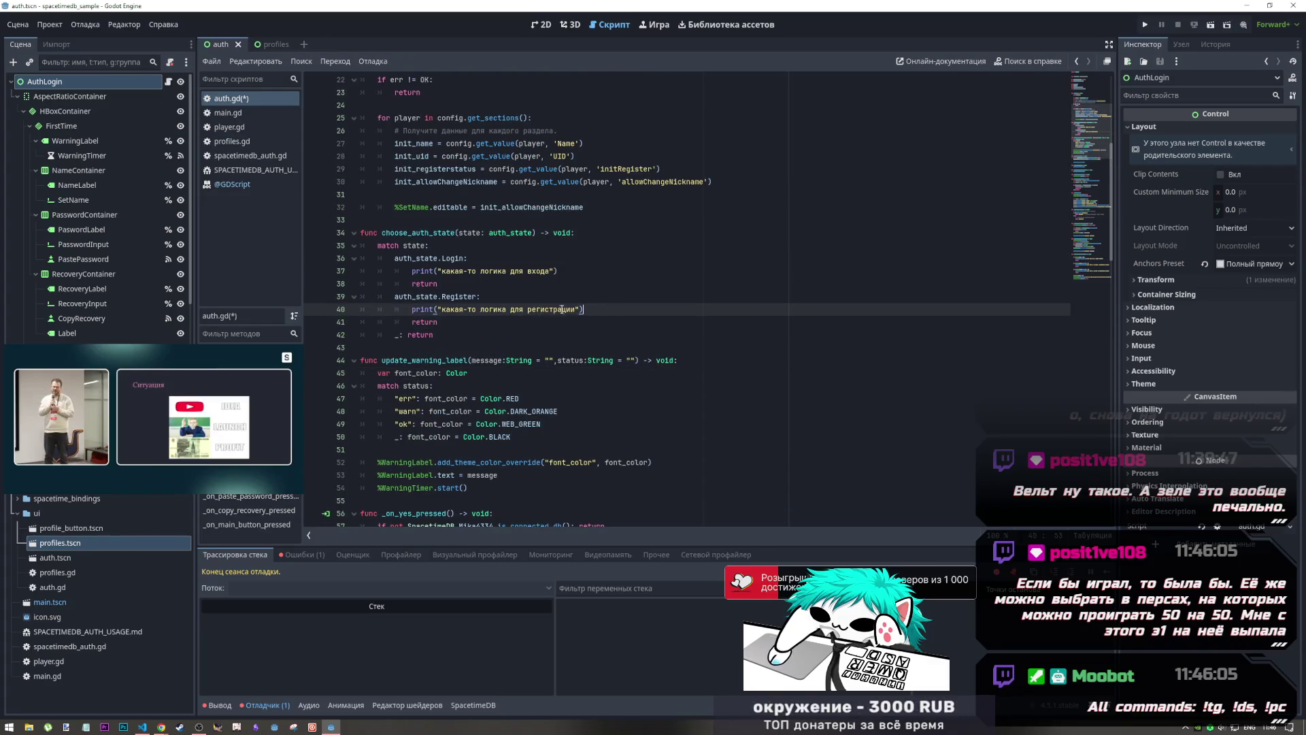
{"action": "key", "text": "ctrl+shift+Left"}
{"action": "key", "text": "ctrl+shift+Left"}
{"action": "key", "text": "ctrl+shift+Left"}
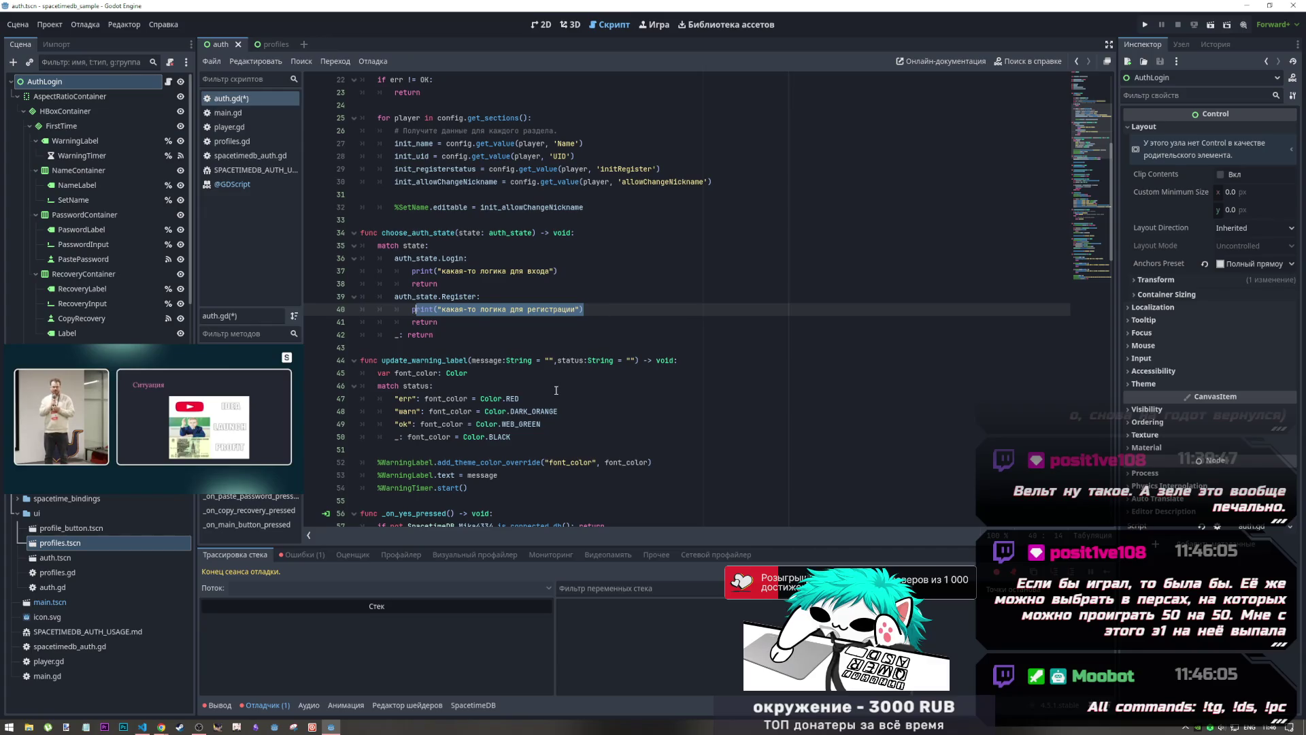
{"action": "key", "text": "ctrl+x"}
{"action": "key", "text": "Up"}
{"action": "key", "text": "Up"}
{"action": "key", "text": "Up"}
{"action": "key", "text": "End"}
{"action": "key", "text": "ctrl+shift+Left"}
{"action": "key", "text": "ctrl+shift+Left"}
{"action": "key", "text": "ctrl+shift+Left"}
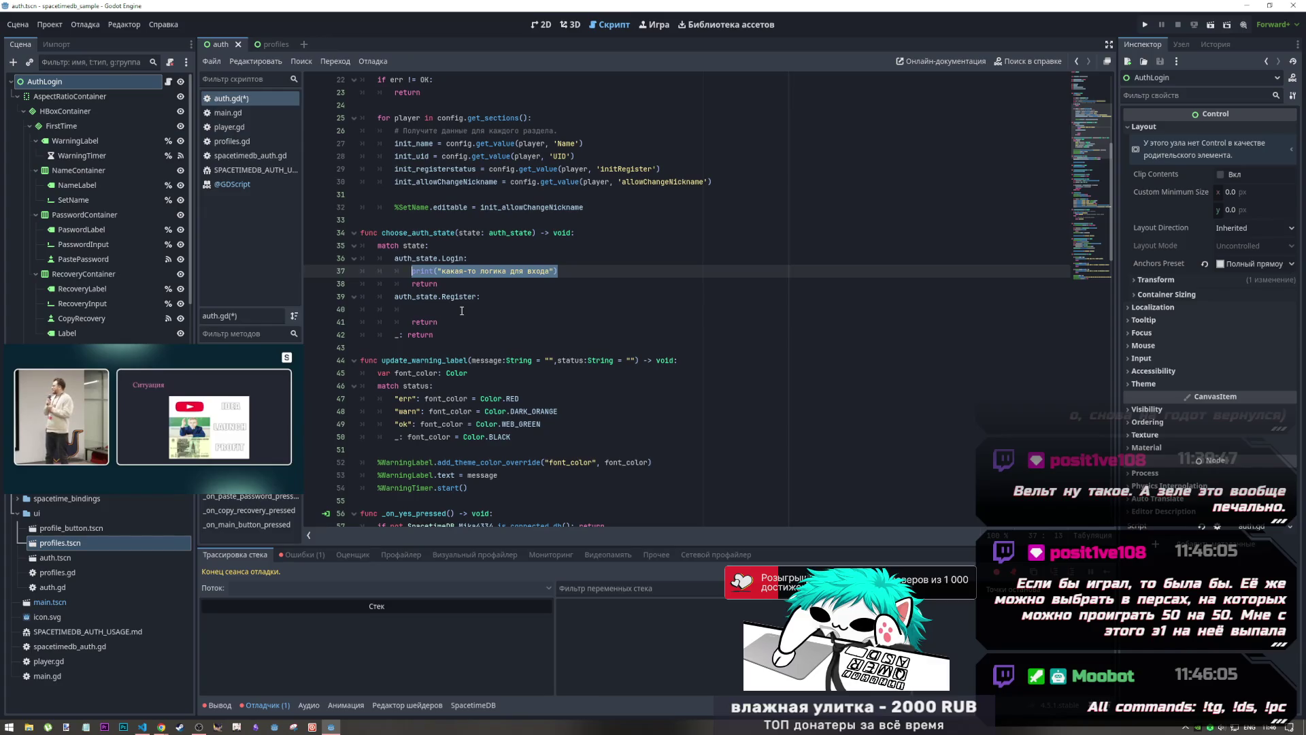
{"action": "key", "text": "Delete"}
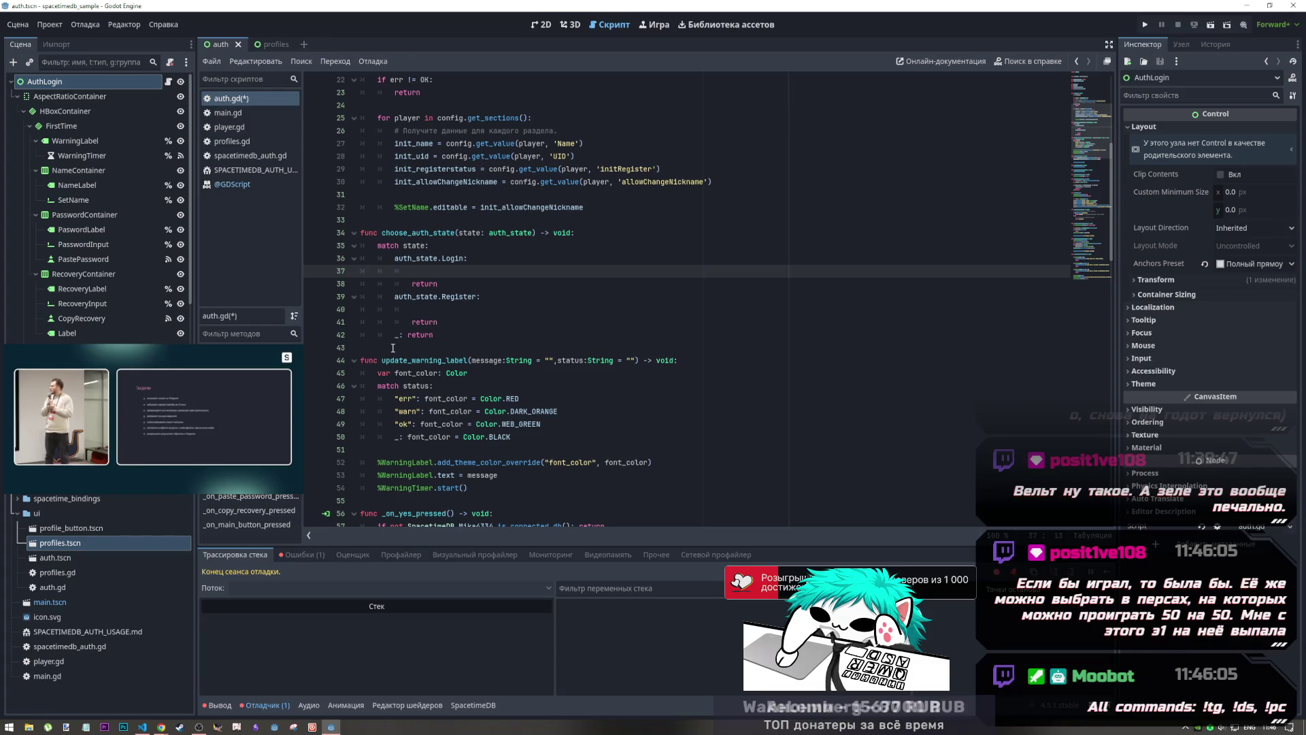
{"action": "left_click", "coordinate": [148, 418]}
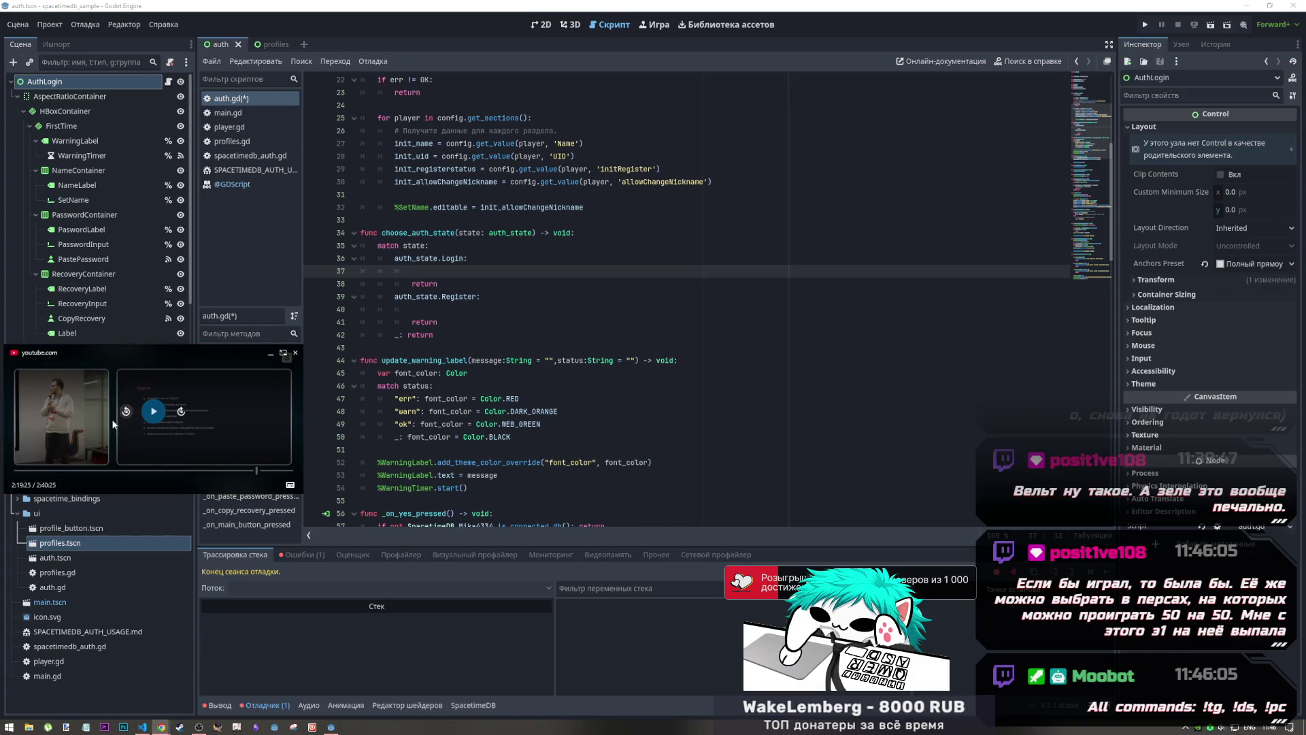
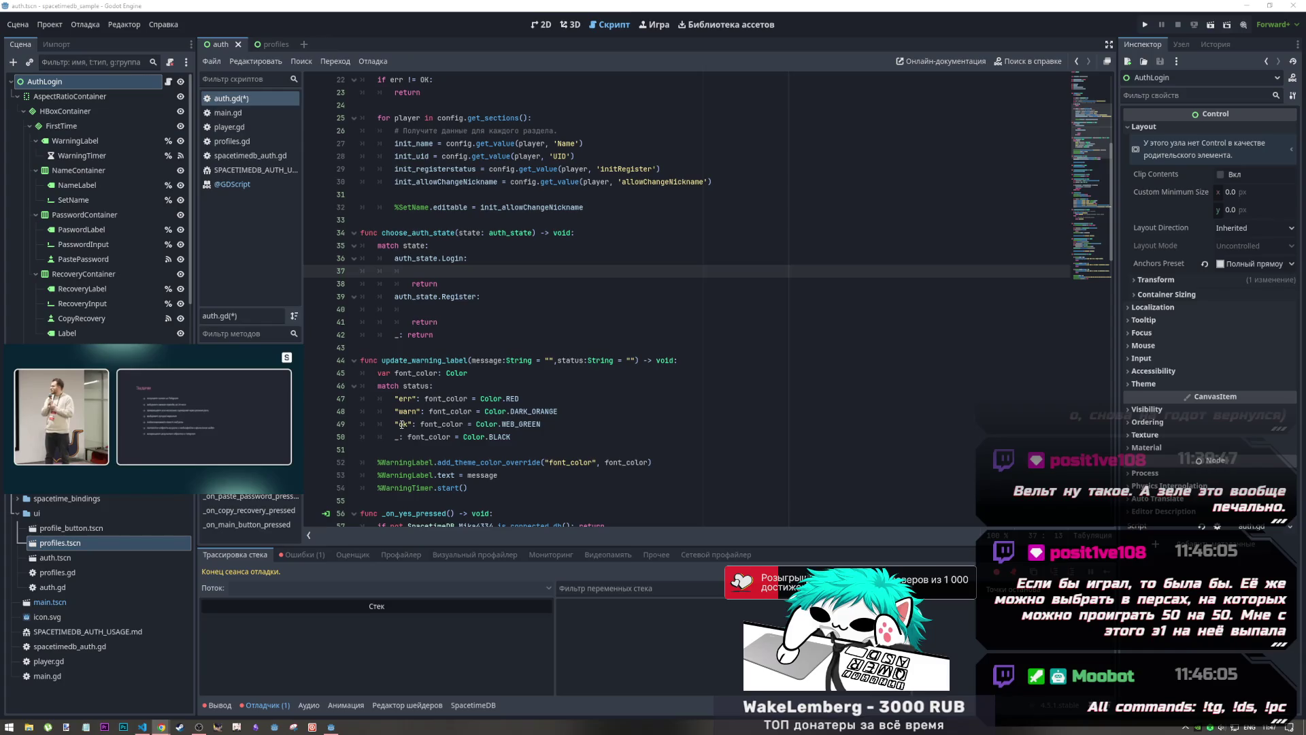
- Resume the lecture video in the floating YouTube picture-in-picture player
{"action": "mouse_move", "coordinate": [203, 415]}
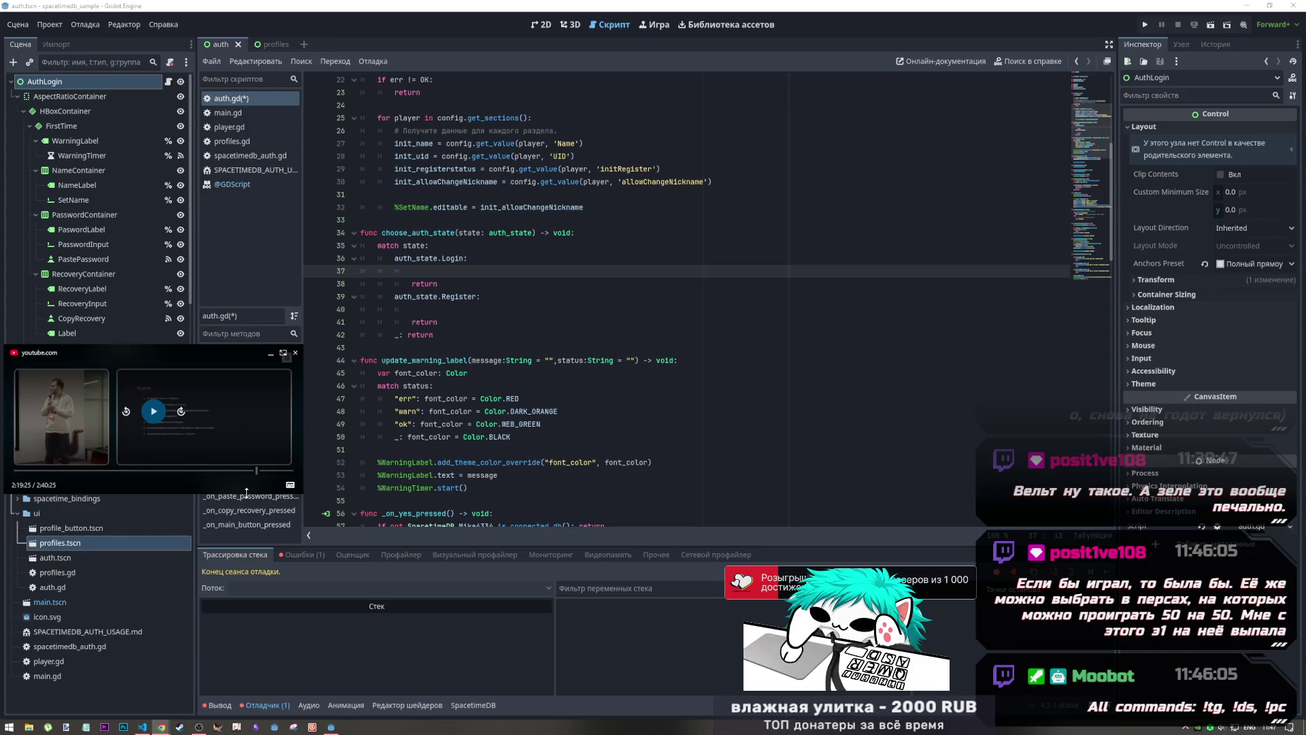
{"action": "left_click", "coordinate": [157, 410]}
{"action": "mouse_move", "coordinate": [148, 723]}
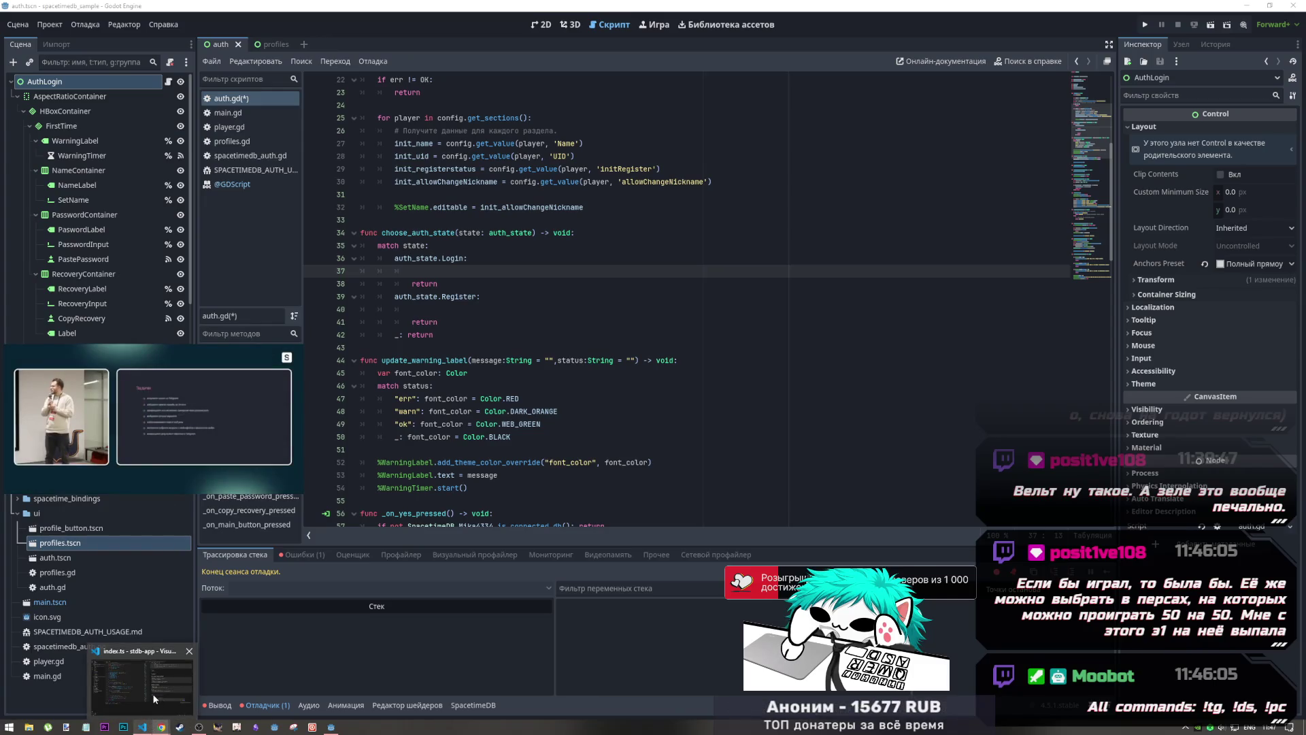
{"action": "mouse_move", "coordinate": [338, 730]}
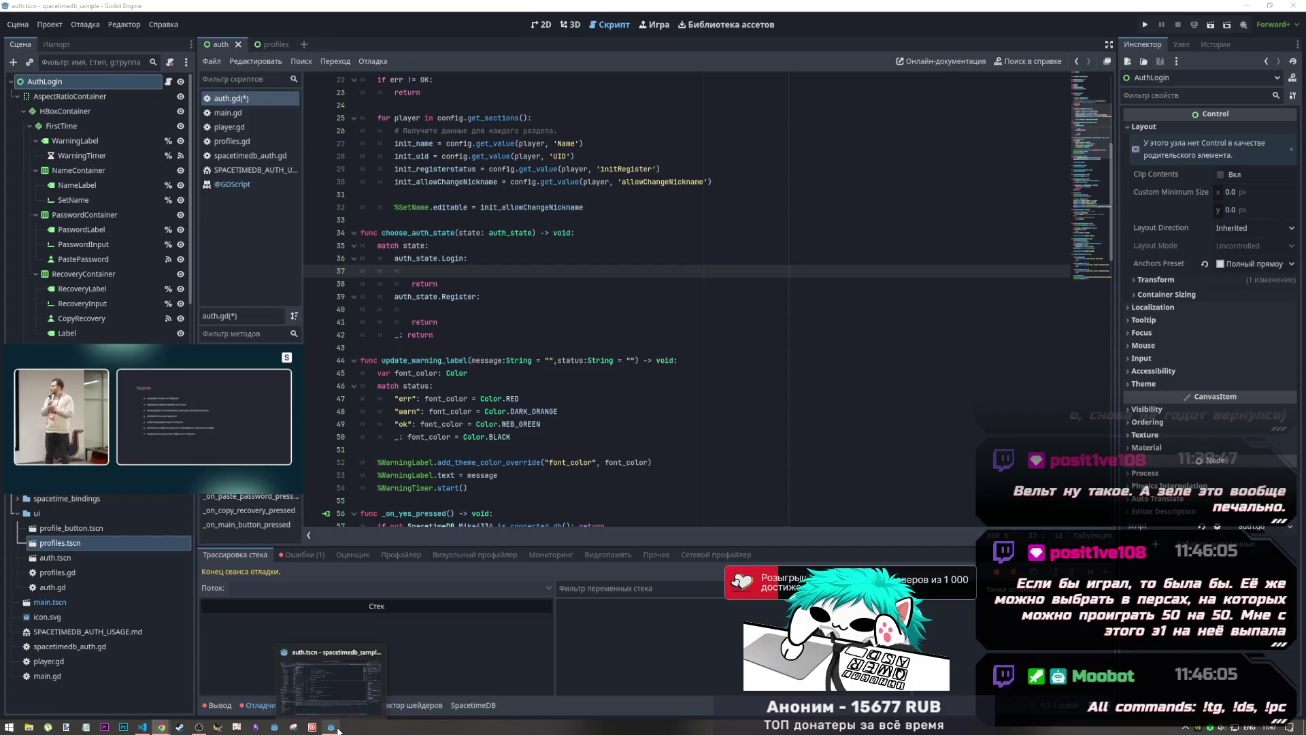
{"action": "mouse_move", "coordinate": [198, 725]}
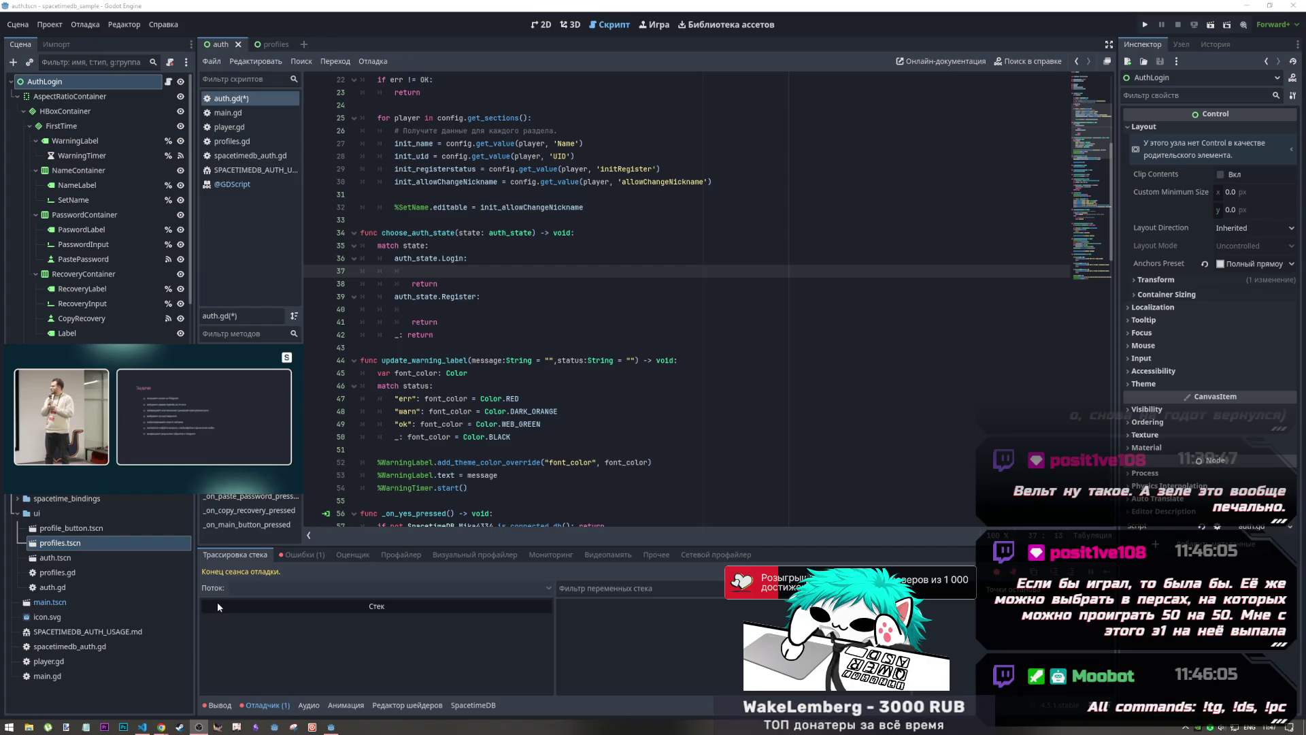
{"action": "mouse_move", "coordinate": [136, 405]}
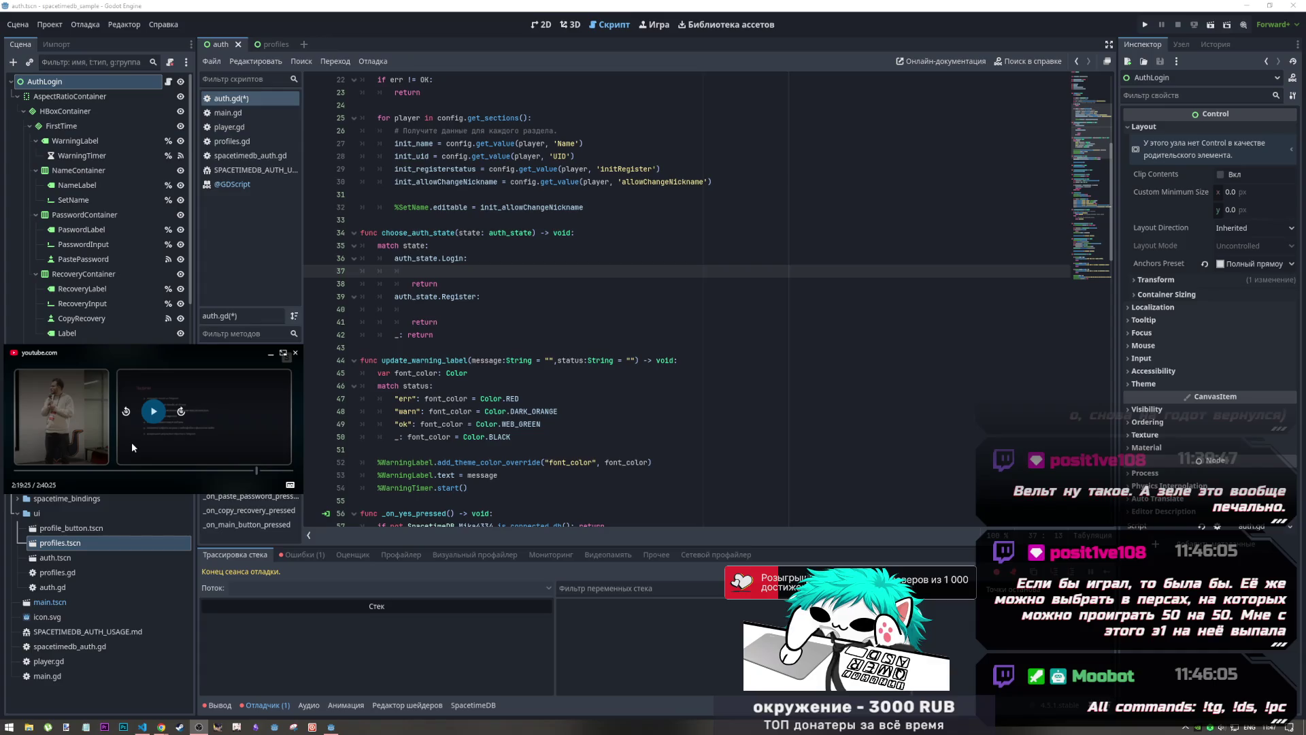
{"action": "left_click", "coordinate": [154, 411]}
- Bring the VS Code window to the front from the taskbar
{"action": "mouse_move", "coordinate": [140, 398]}
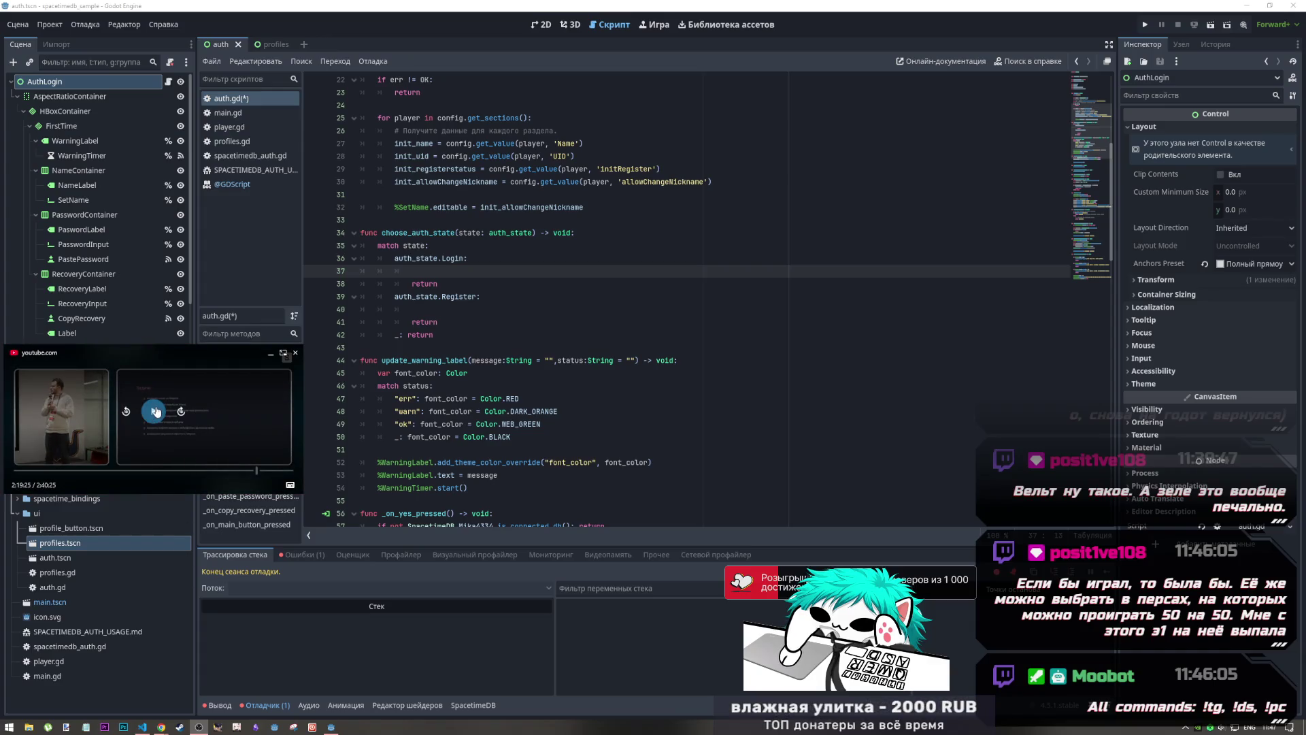
{"action": "left_click", "coordinate": [144, 727]}
{"action": "left_click", "coordinate": [199, 727]}
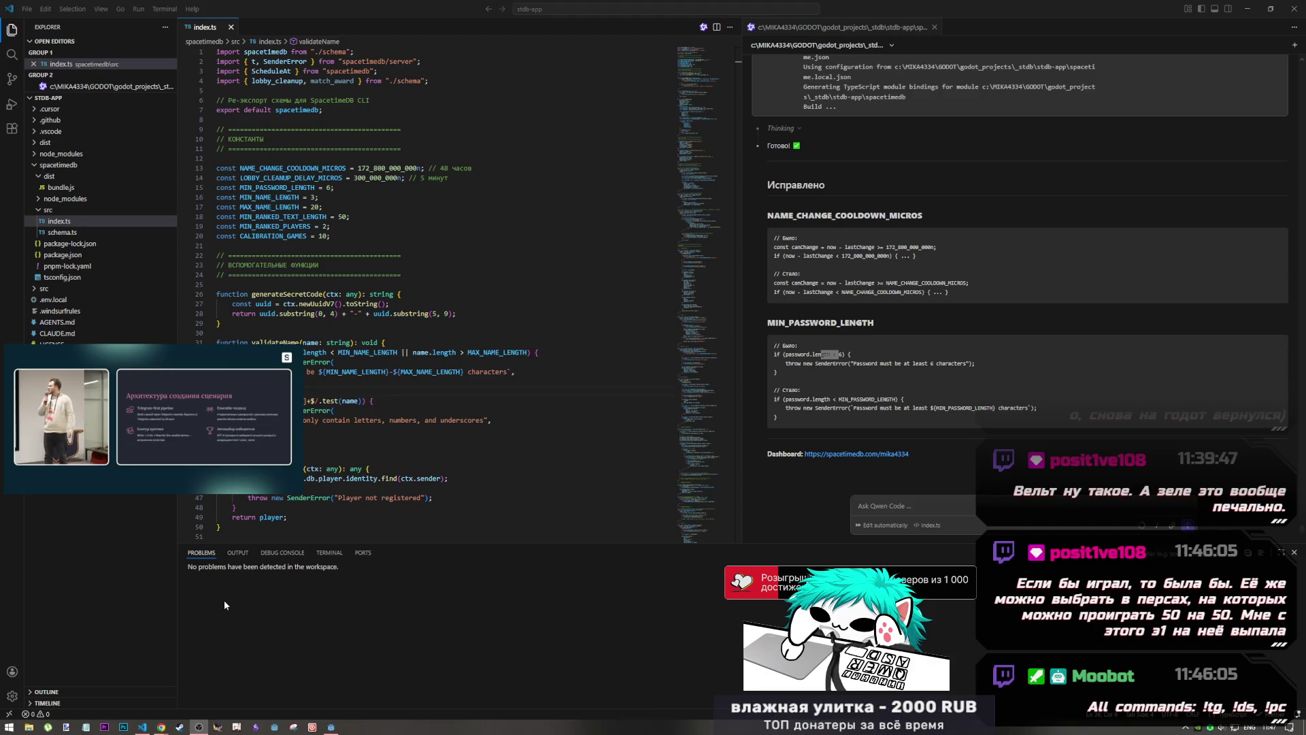
- Leave index.ts in VS Code and return to Godot with the caret on auth.gd line 37
{"action": "mouse_move", "coordinate": [284, 455]}
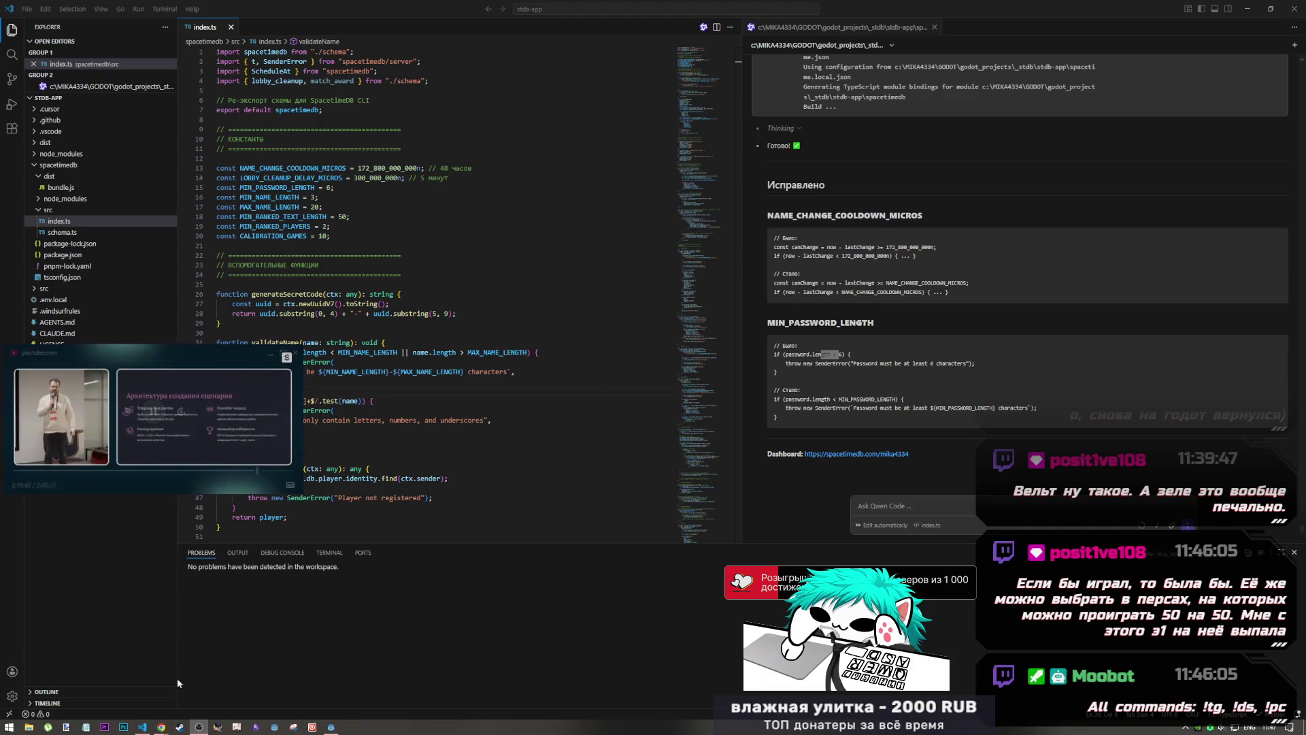
{"action": "mouse_move", "coordinate": [144, 727]}
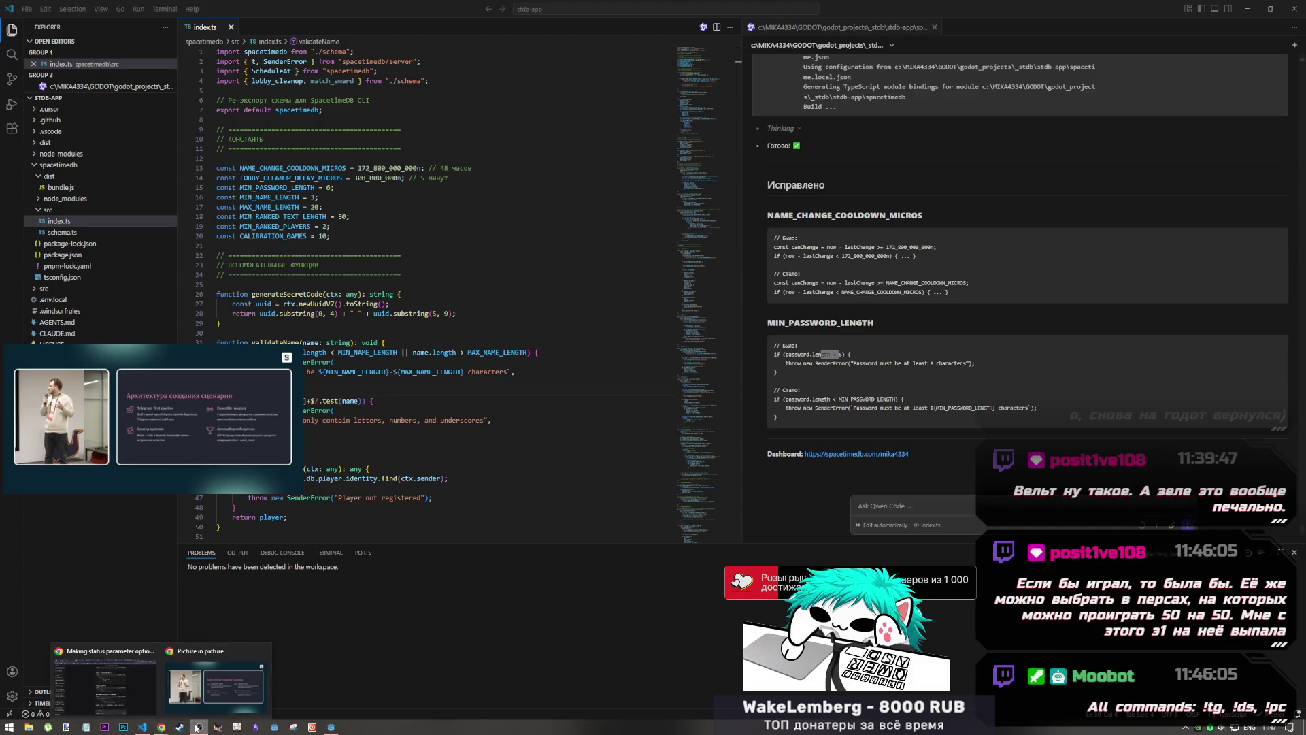
{"action": "left_click", "coordinate": [331, 726]}
{"action": "left_click", "coordinate": [489, 331]}
{"action": "left_click", "coordinate": [478, 271]}
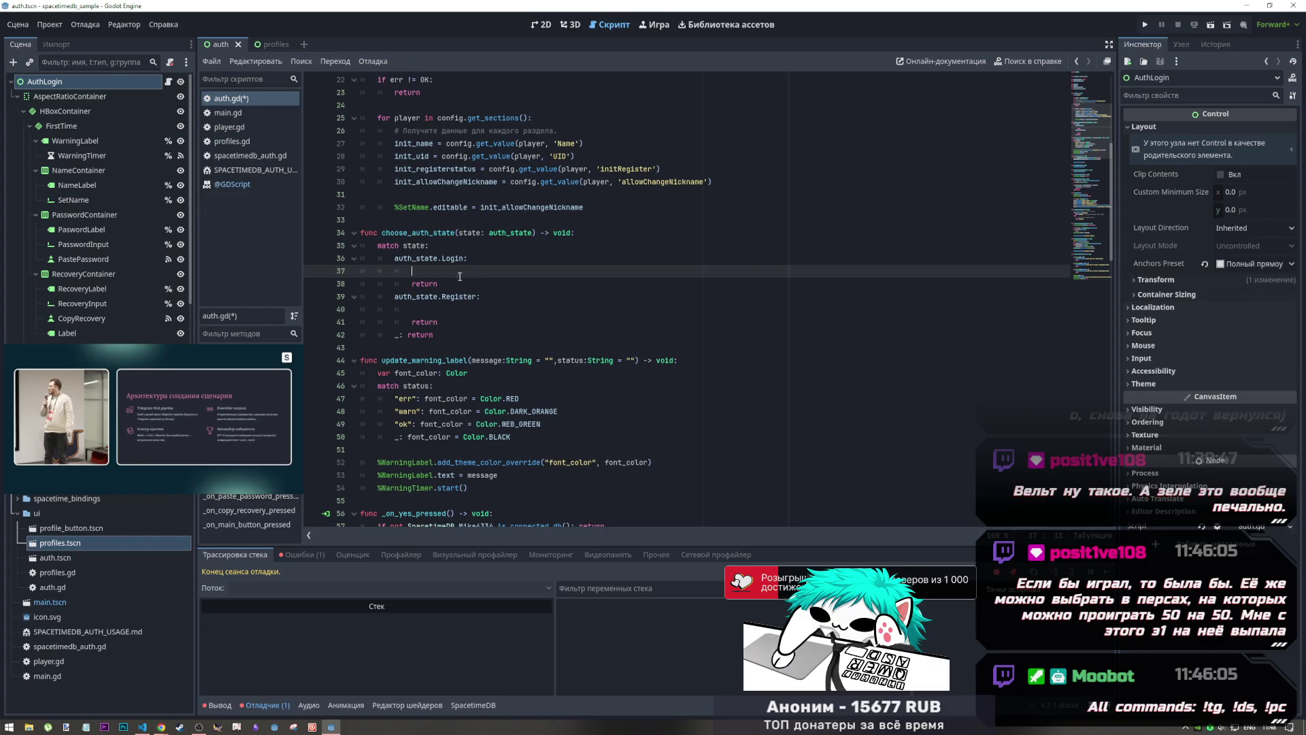
{"action": "scroll", "coordinate": [460, 291], "scroll_direction": "up", "scroll_amount": 2}
{"action": "scroll", "coordinate": [460, 291], "scroll_direction": "up", "scroll_amount": 3}
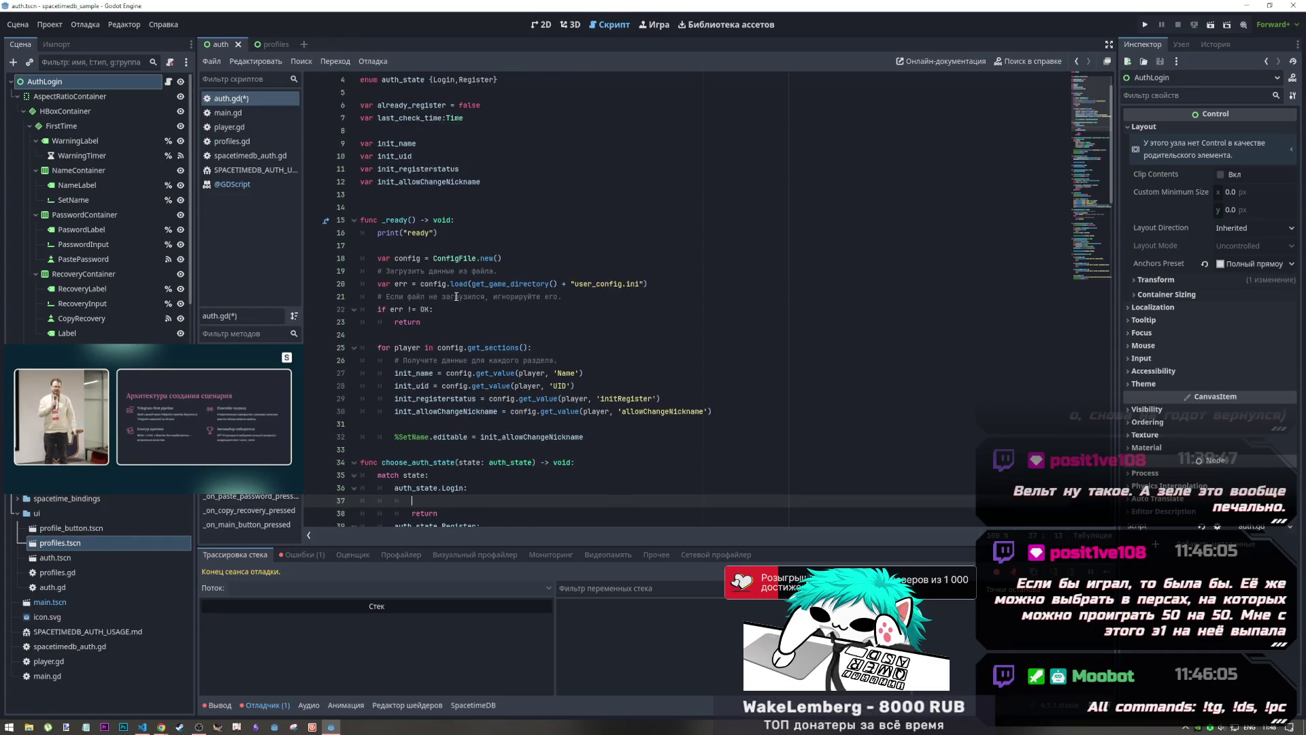
{"action": "scroll", "coordinate": [450, 302], "scroll_direction": "down", "scroll_amount": 4}
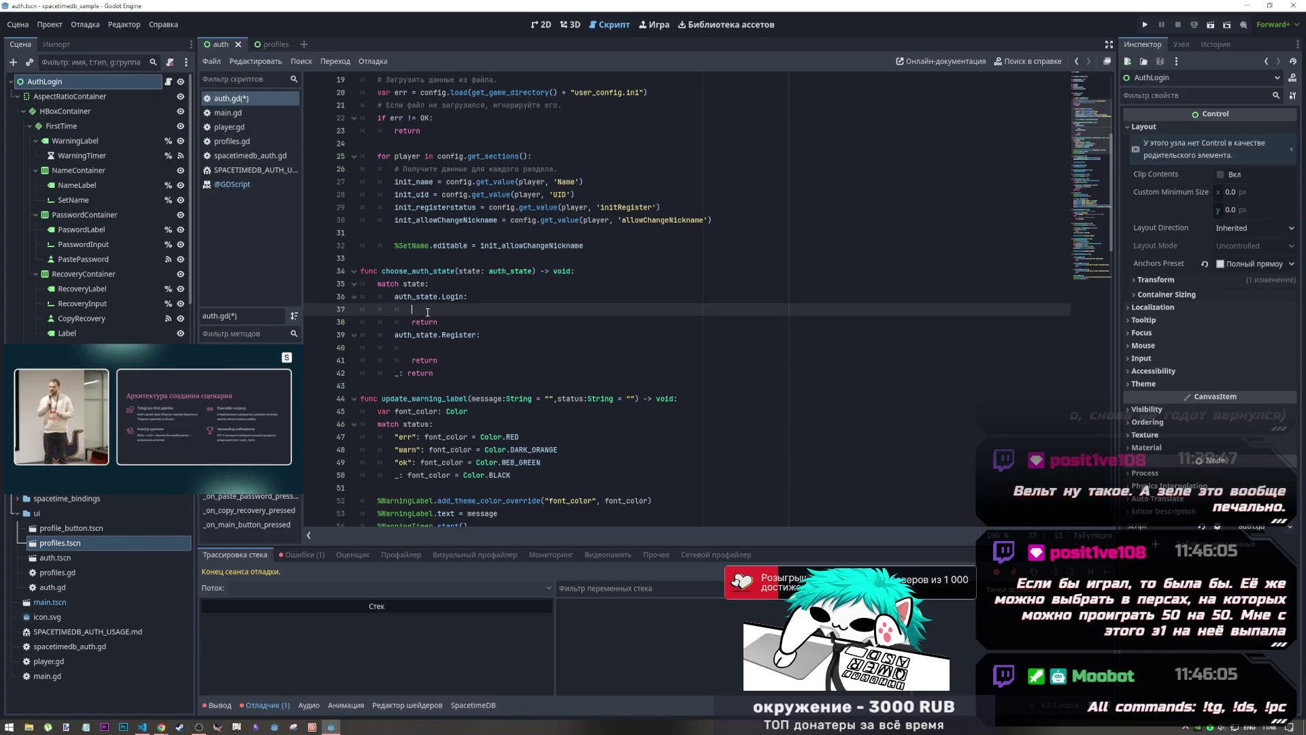
{"action": "left_click", "coordinate": [442, 361]}
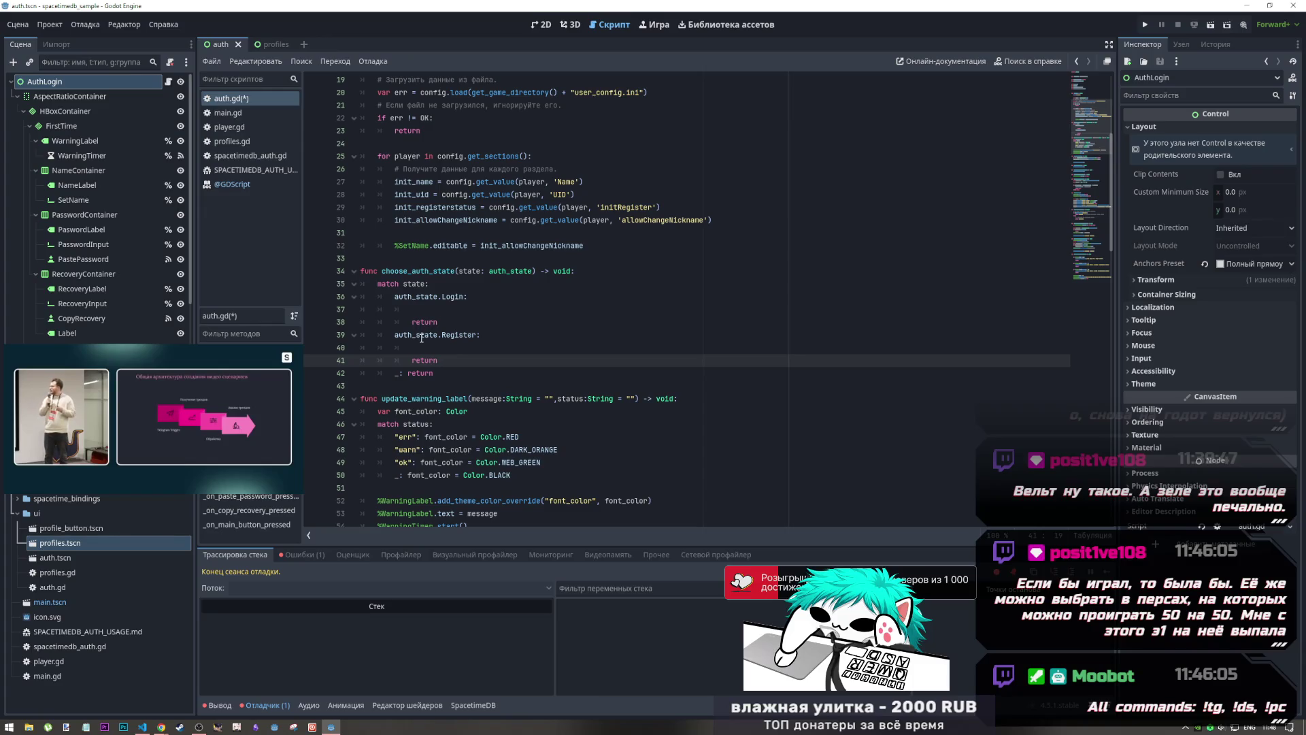
{"action": "key", "text": "Up"}
{"action": "key", "text": "Up"}
{"action": "key", "text": "Up"}
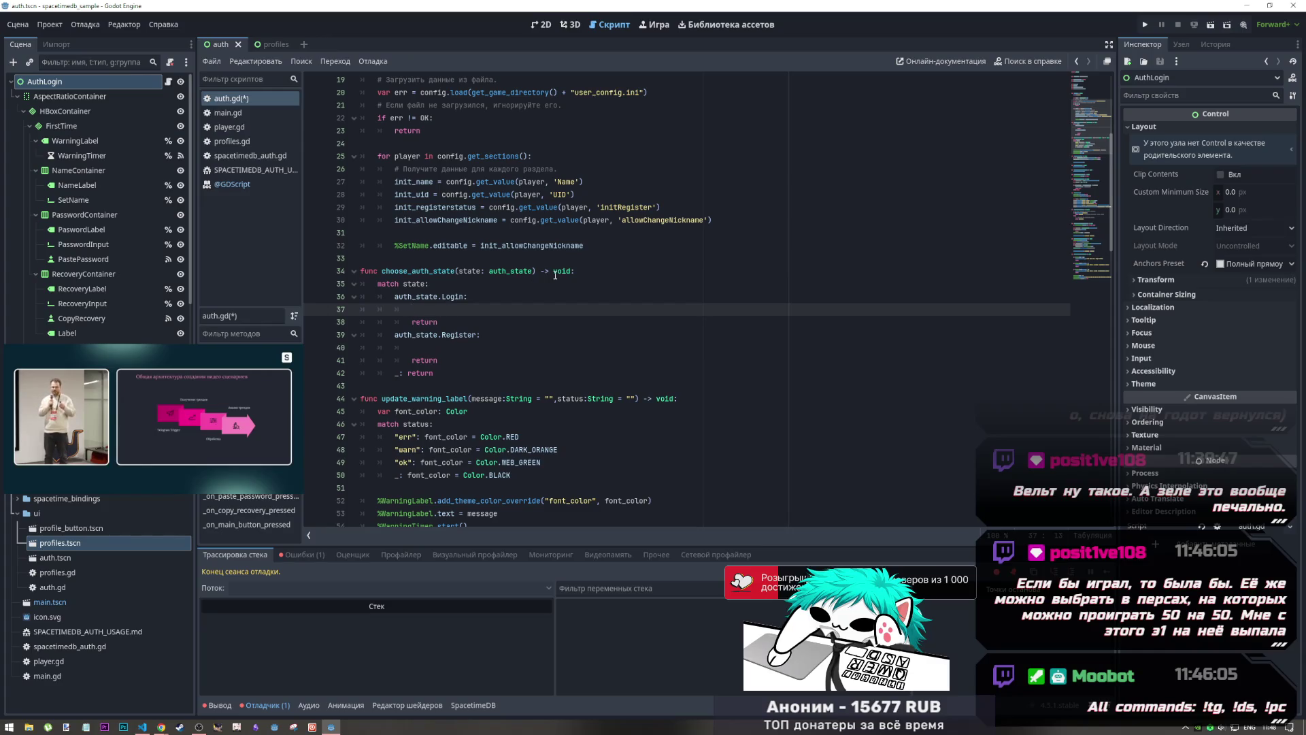
{"action": "scroll", "coordinate": [555, 274], "scroll_direction": "up", "scroll_amount": 4}
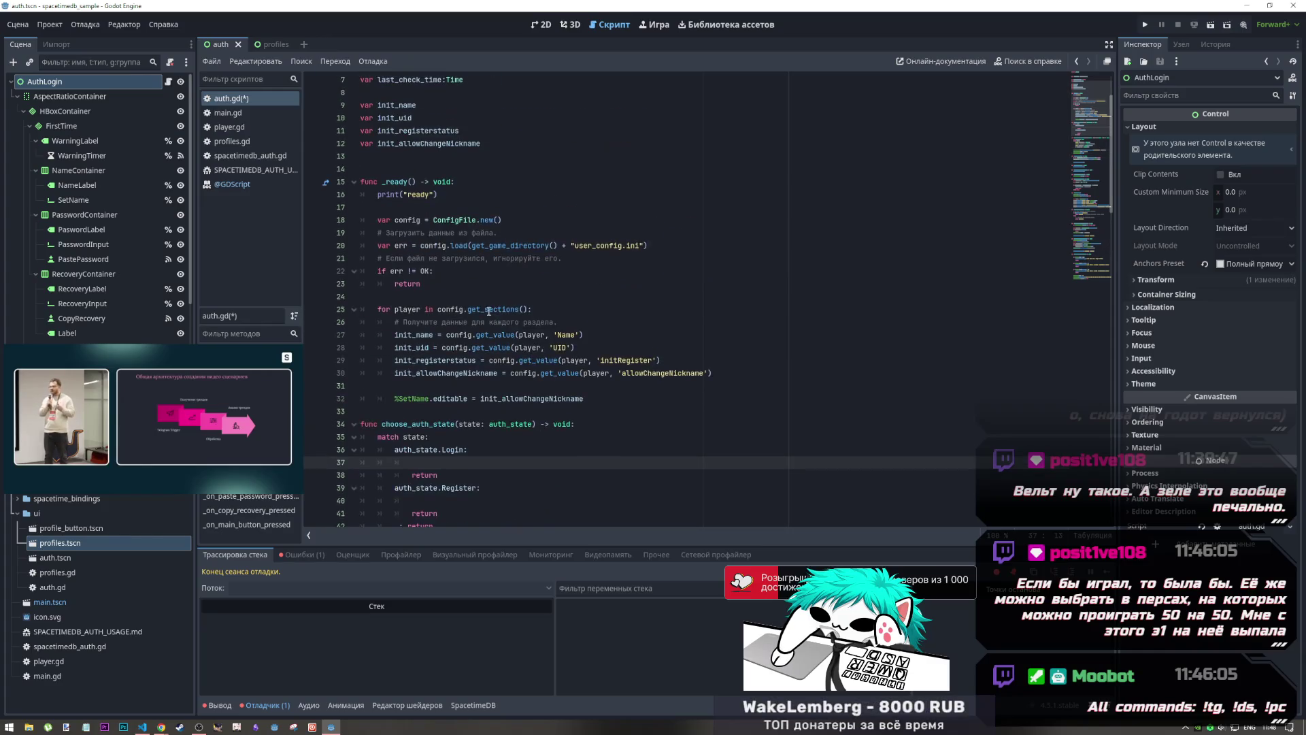
{"action": "left_click", "coordinate": [570, 24]}
- Identify MainButton as the node behind %Placeholder% in the 2D view, then return to auth.gd
{"action": "left_click", "coordinate": [542, 24]}
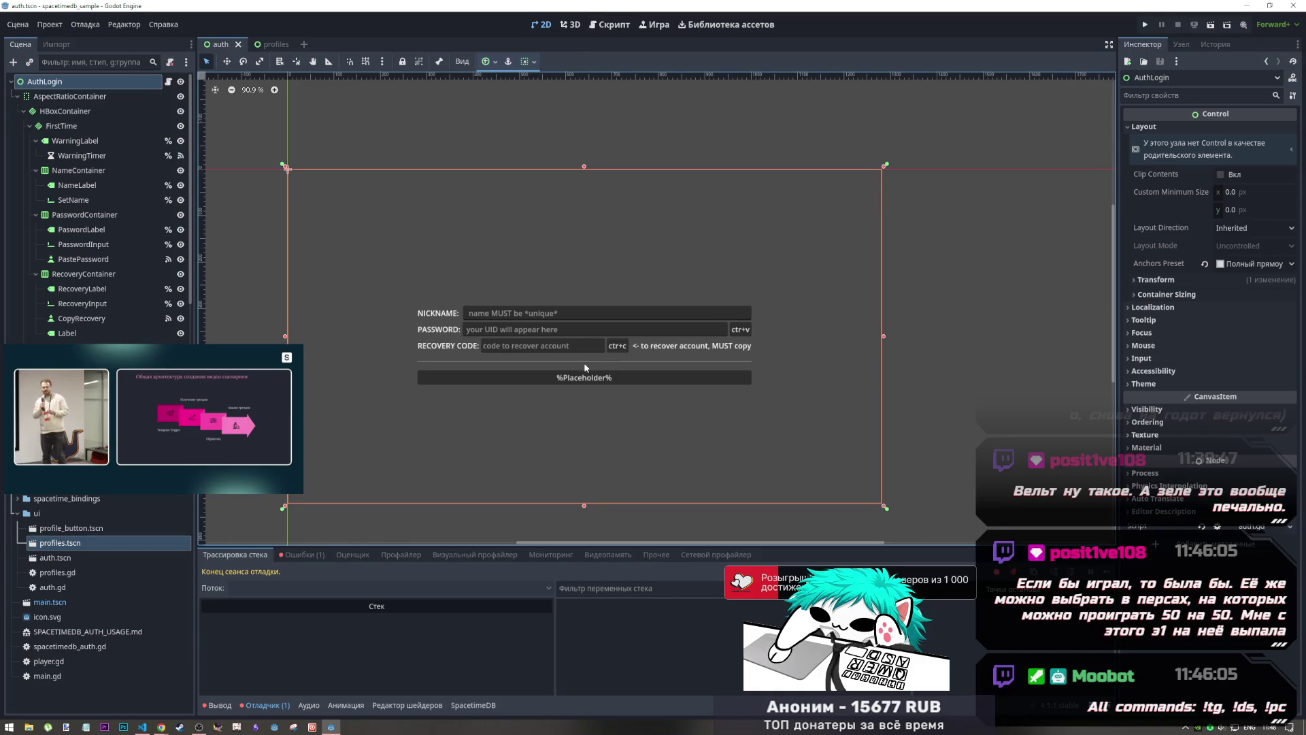
{"action": "left_click", "coordinate": [585, 379]}
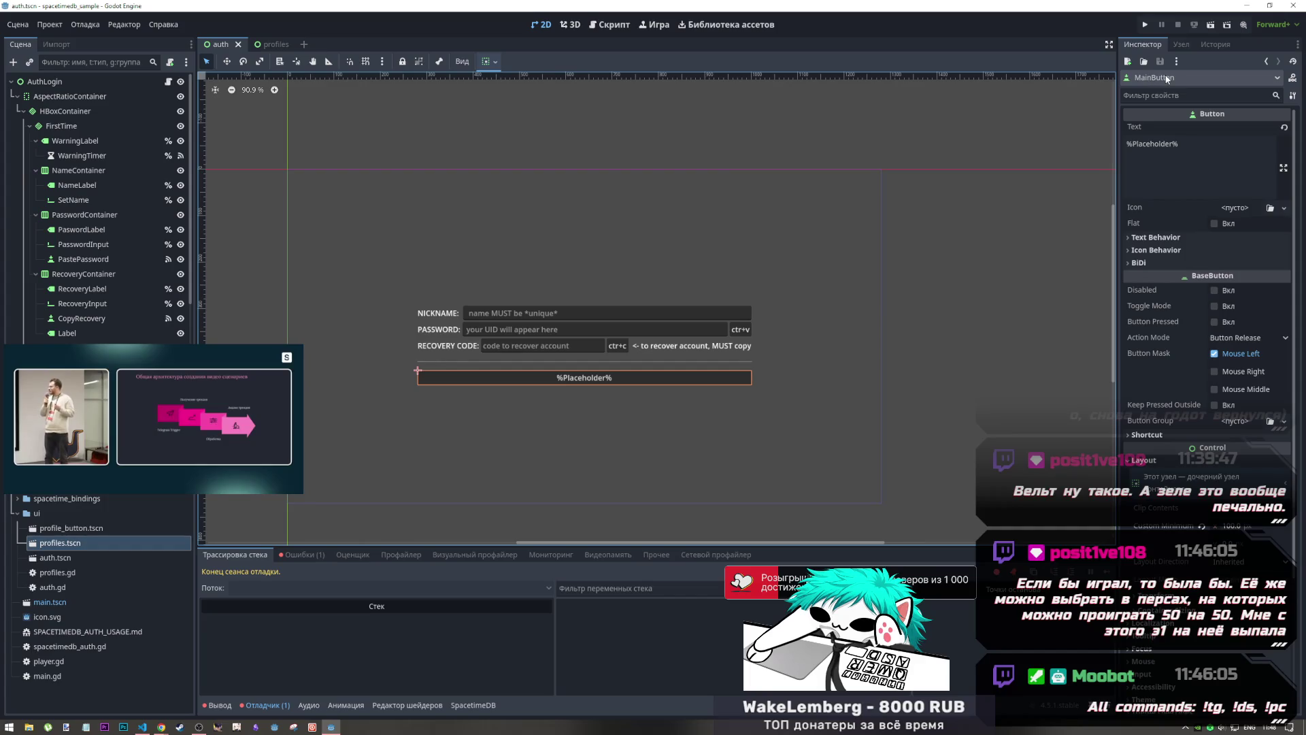
{"action": "left_click", "coordinate": [610, 25]}
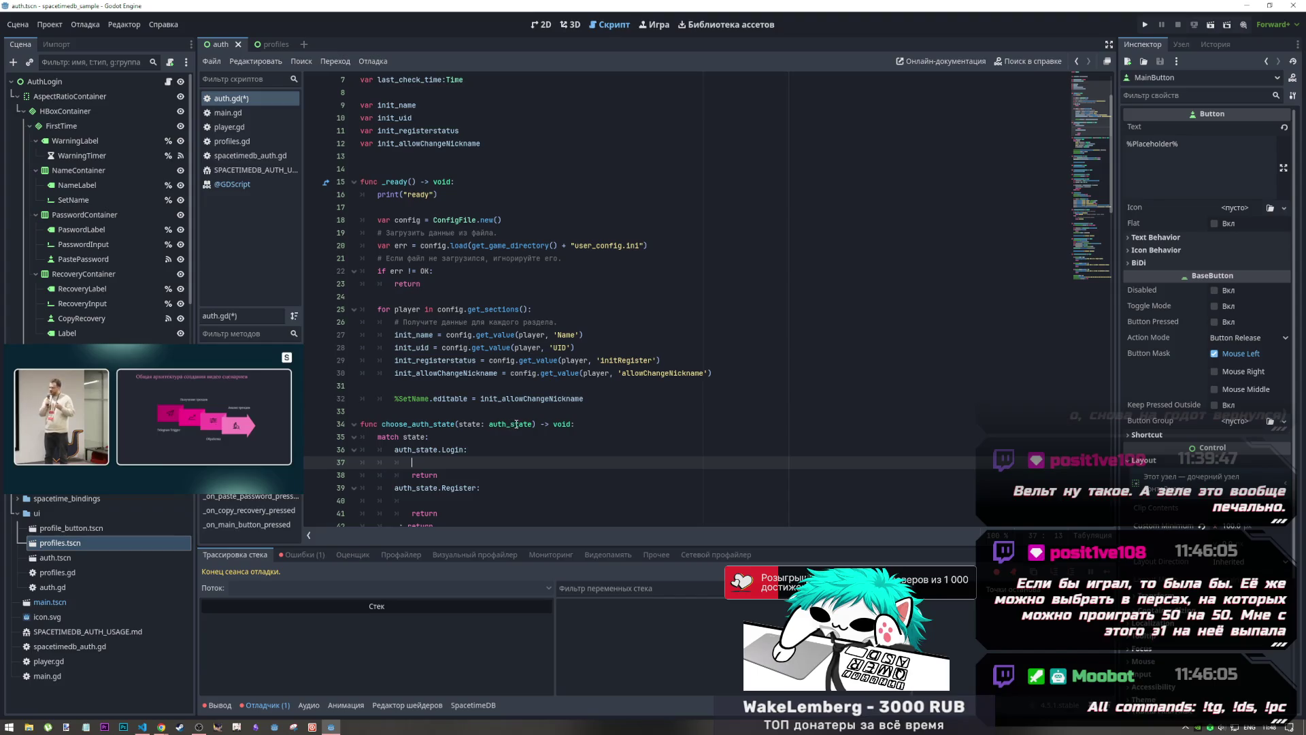
- Start typing main_bu on line 37 and accept the autocomplete suggestion
{"action": "type", "text": "main"}
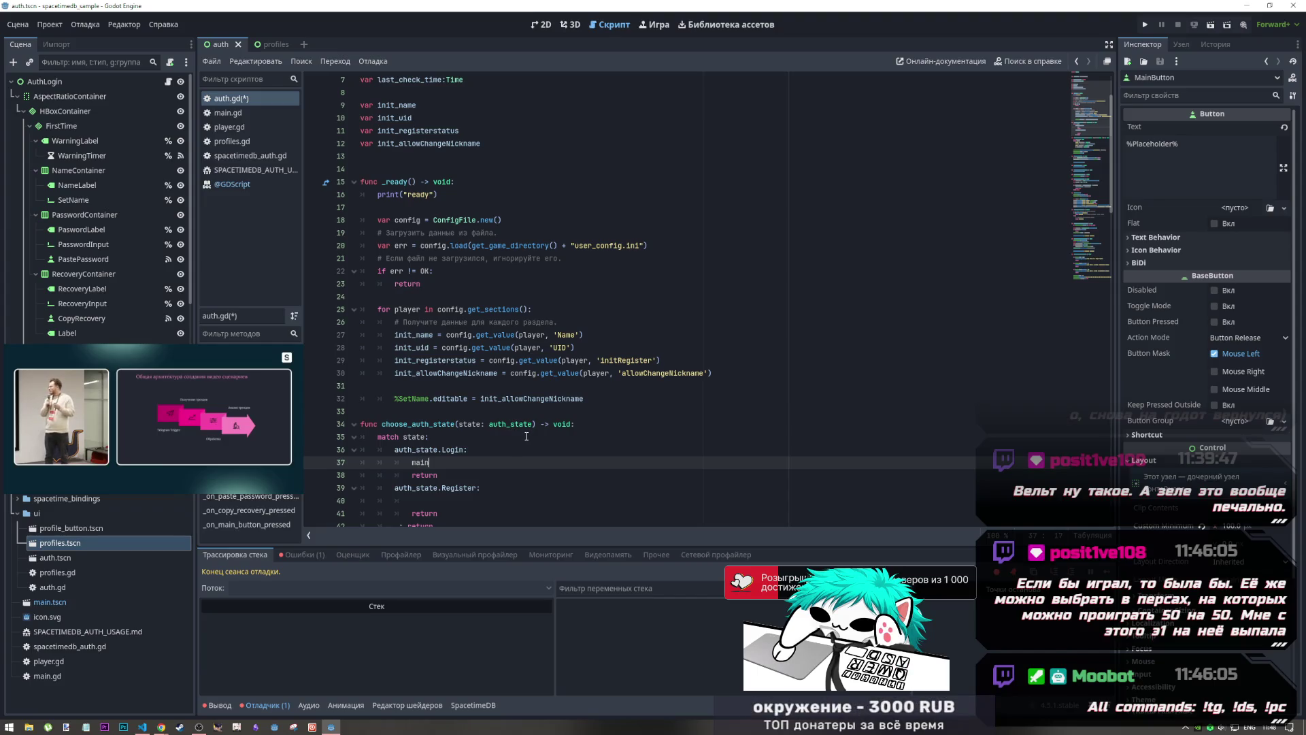
{"action": "type", "text": "_bu"}
{"action": "key", "text": "BackSpace"}
{"action": "key", "text": "BackSpace"}
{"action": "key", "text": "BackSpace"}
{"action": "key", "text": "Down"}
{"action": "key", "text": "Return"}
{"action": "scroll", "coordinate": [389, 142], "scroll_direction": "up", "scroll_amount": 2}
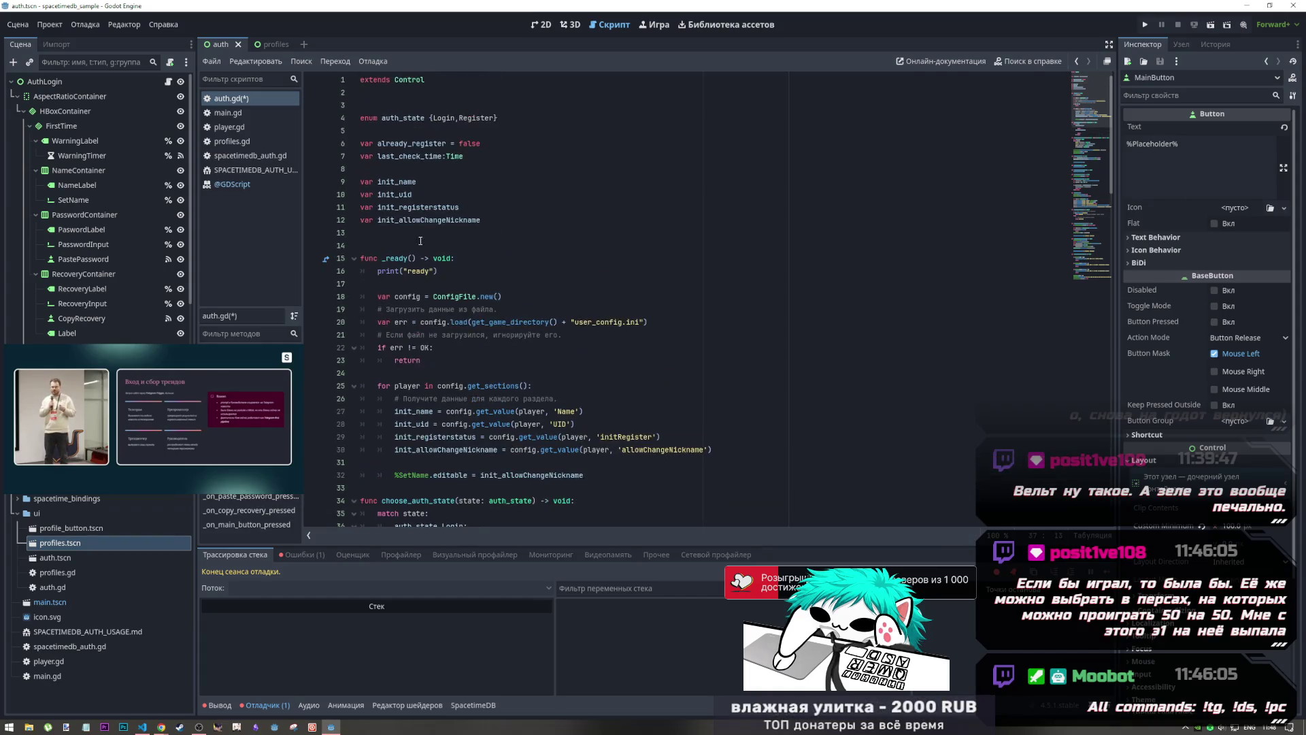
{"action": "left_click", "coordinate": [389, 133]}
{"action": "scroll", "coordinate": [87, 240], "scroll_direction": "down", "scroll_amount": 3}
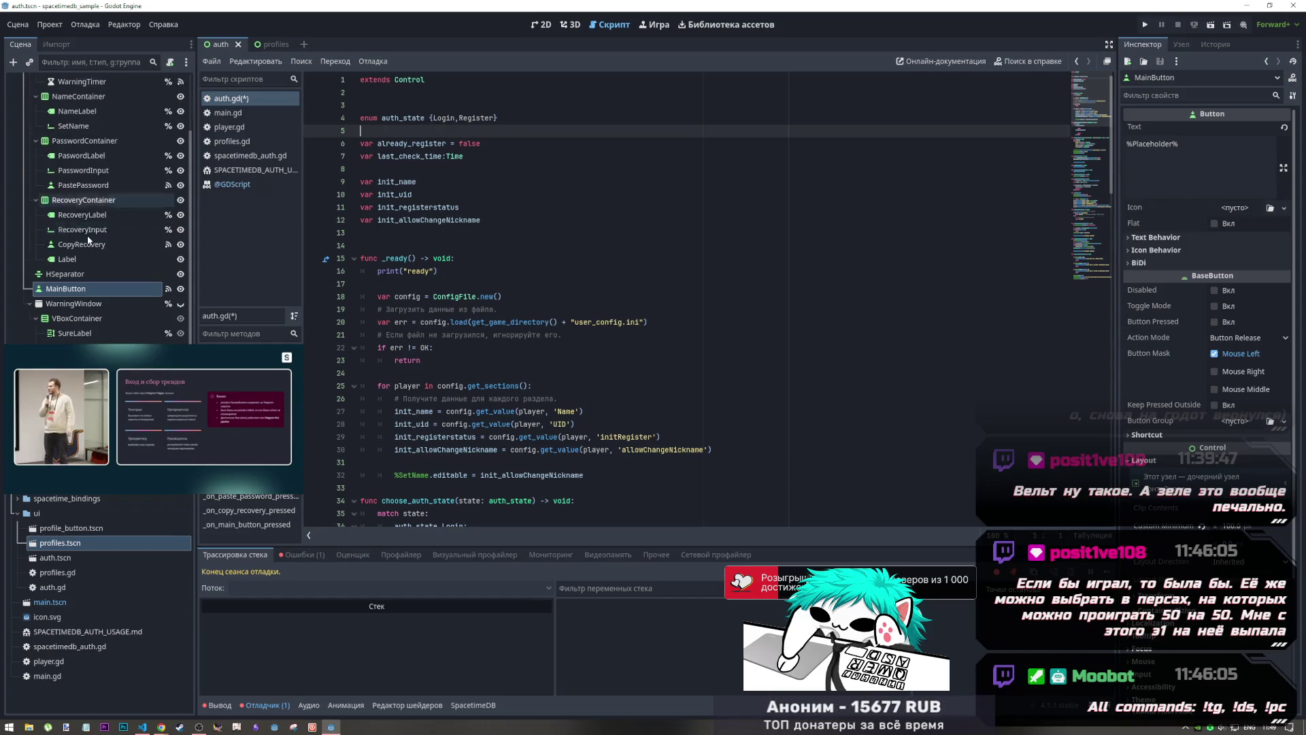
{"action": "scroll", "coordinate": [87, 240], "scroll_direction": "down", "scroll_amount": 1}
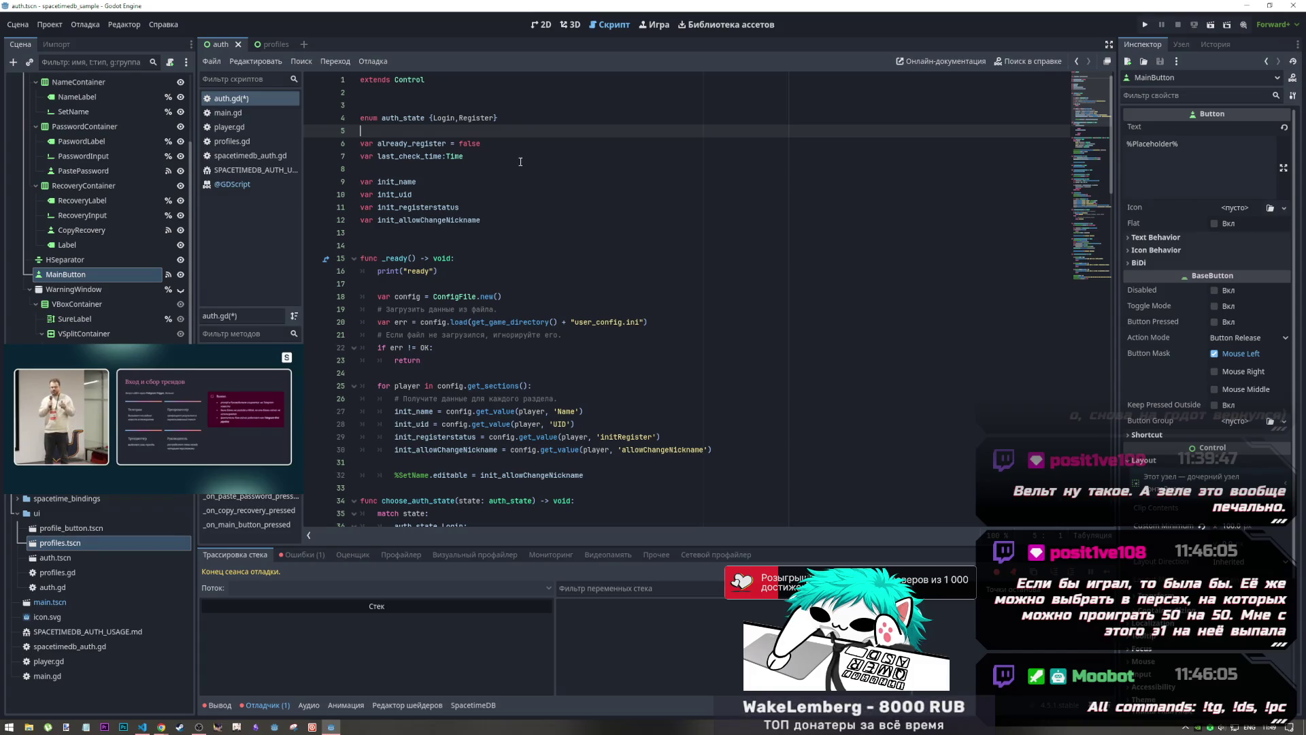
{"action": "left_click", "coordinate": [509, 236]}
{"action": "key", "text": "Return"}
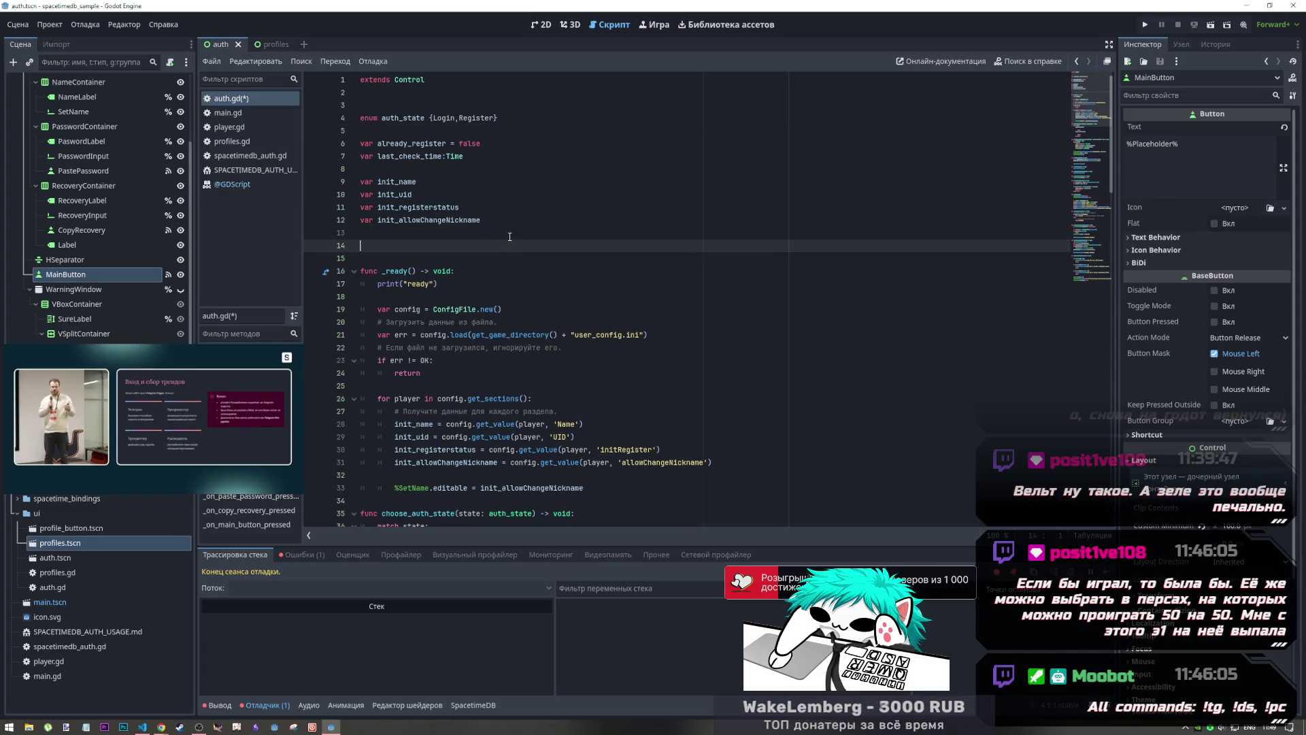
{"action": "left_click_drag", "start_coordinate": [65, 274], "coordinate": [415, 249]}
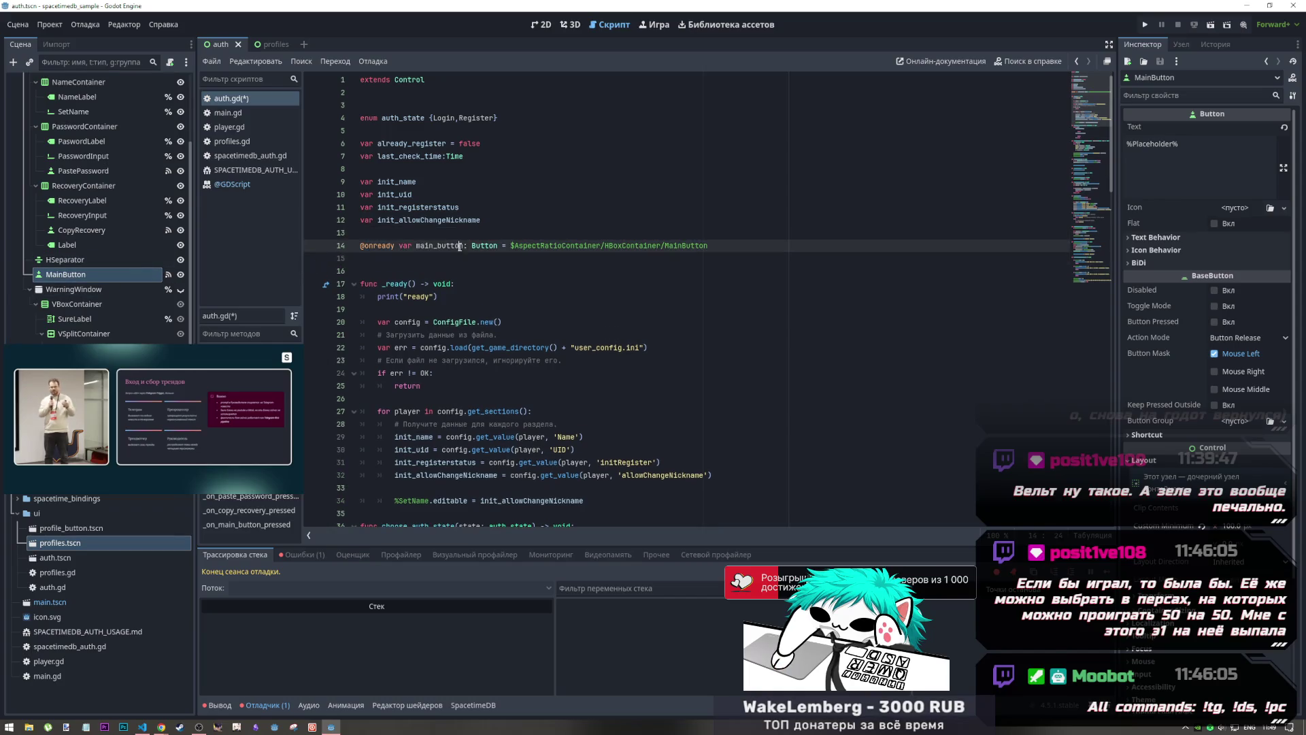
{"action": "double_click", "coordinate": [368, 246]}
{"action": "type", "text": "export"}
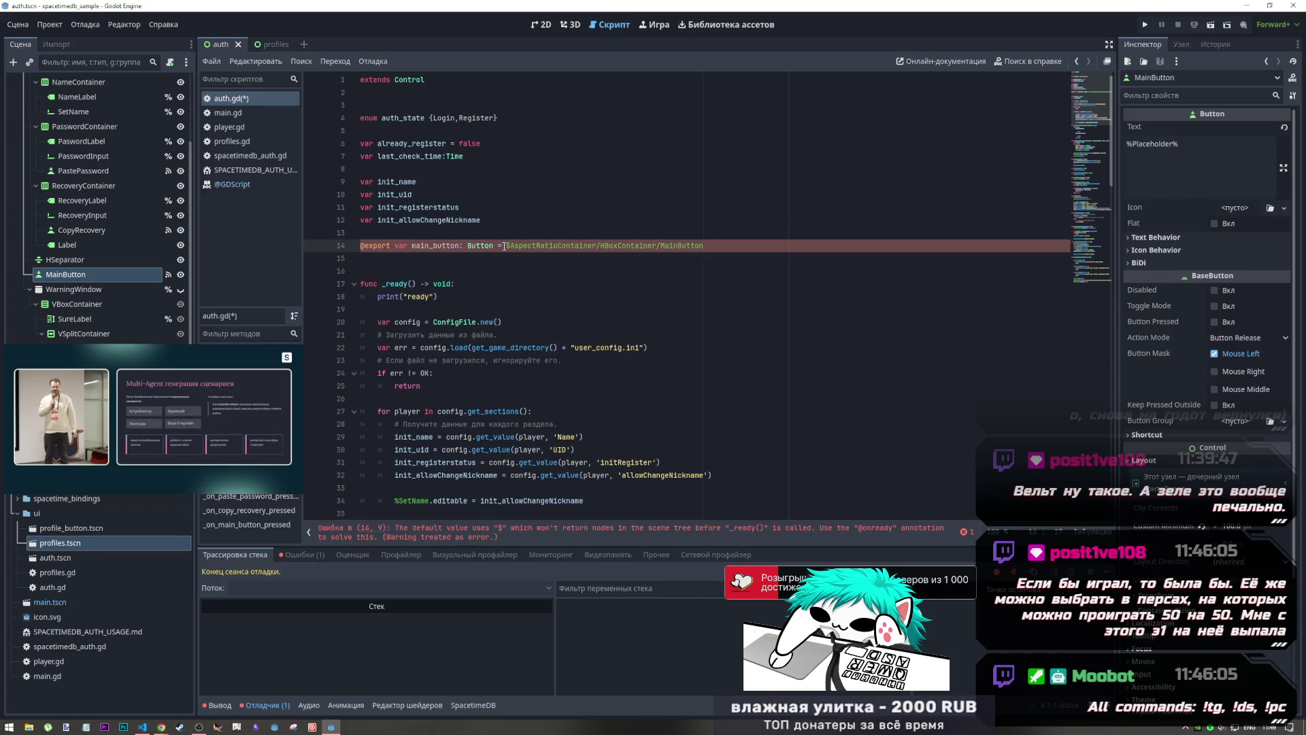
{"action": "left_click_drag", "start_coordinate": [505, 245], "coordinate": [691, 246]}
{"action": "key", "text": "BackSpace"}
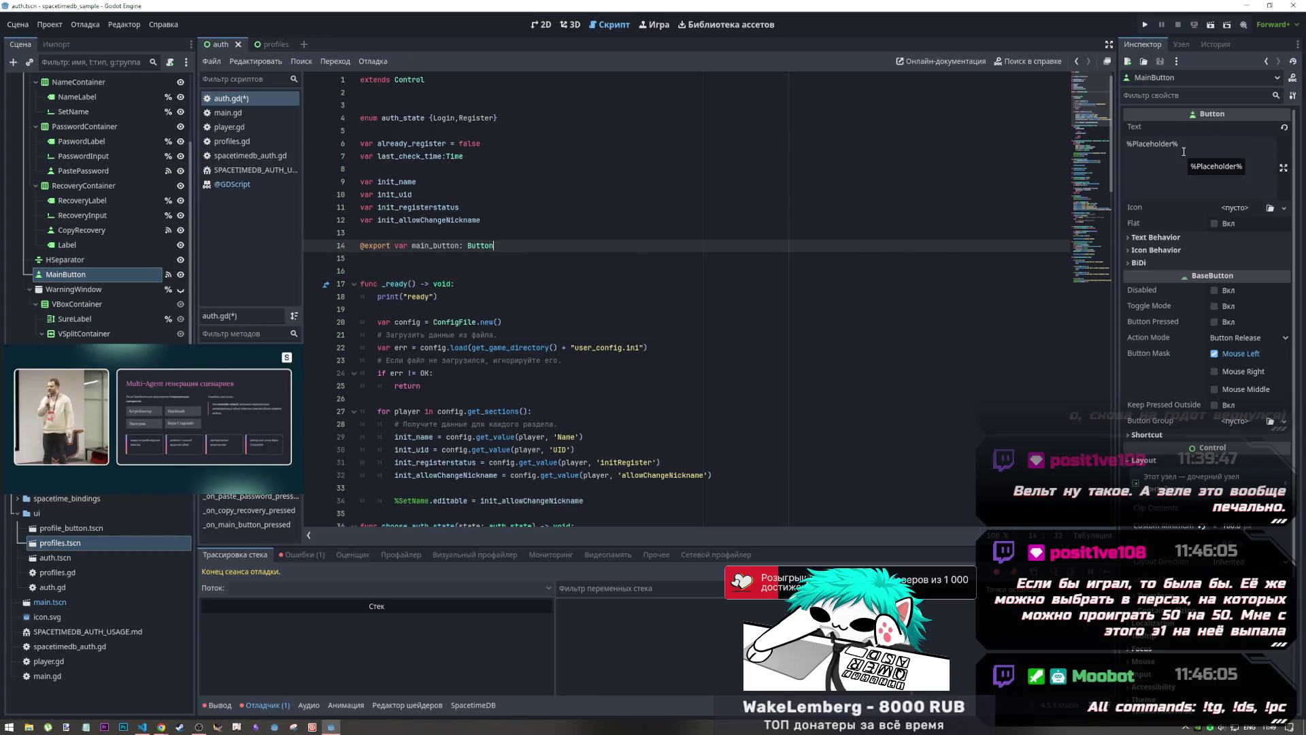
{"action": "scroll", "coordinate": [91, 111], "scroll_direction": "up", "scroll_amount": 3}
- Assign the MainButton node to the AuthLogin root's Main Button property
{"action": "left_click", "coordinate": [78, 86]}
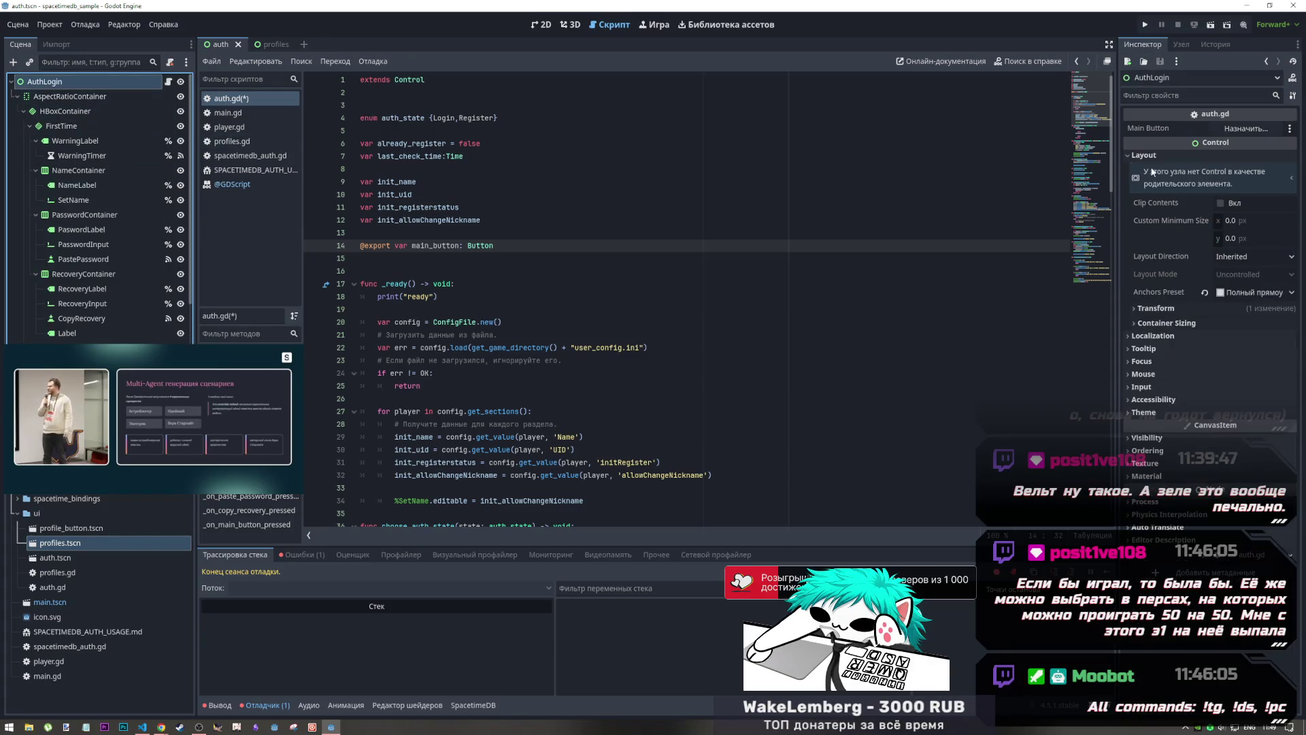
{"action": "left_click", "coordinate": [1249, 130]}
{"action": "left_click", "coordinate": [628, 355]}
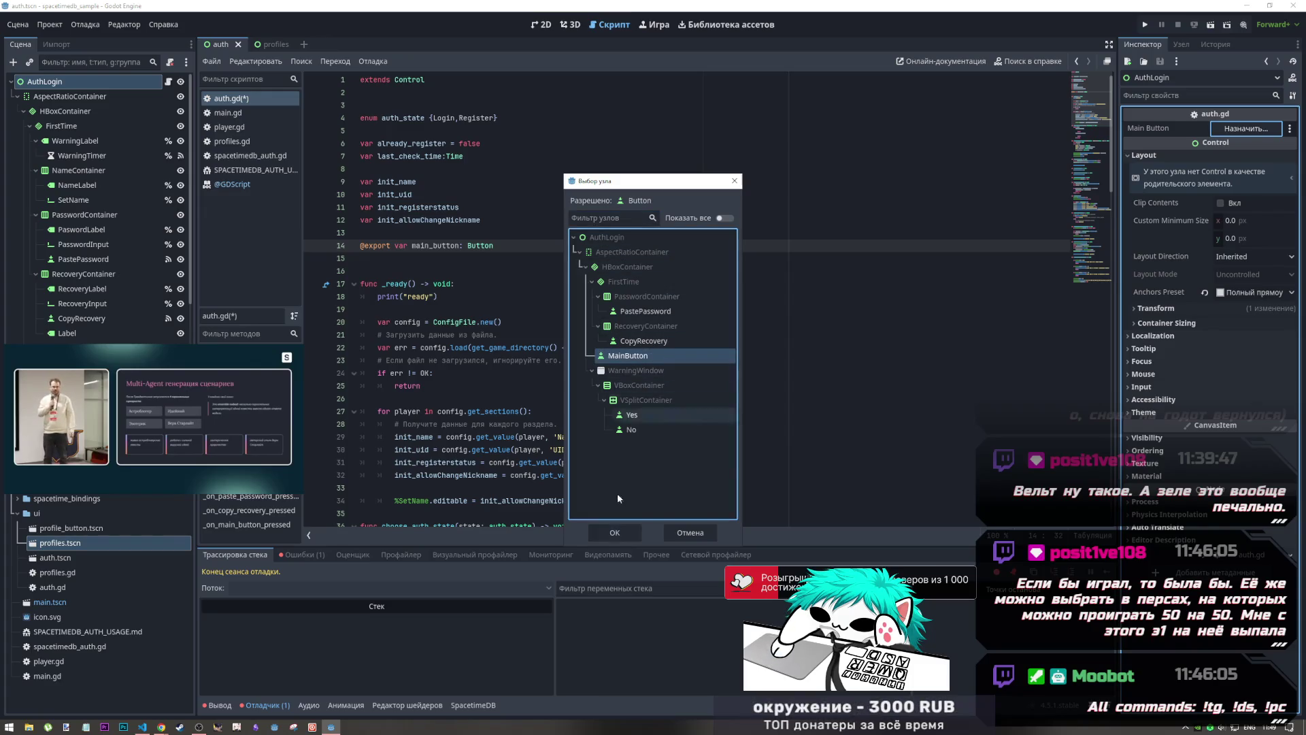
{"action": "left_click", "coordinate": [616, 532]}
- Copy the main_button name from line 14 and move to the empty line under the Login case
{"action": "left_click", "coordinate": [476, 246]}
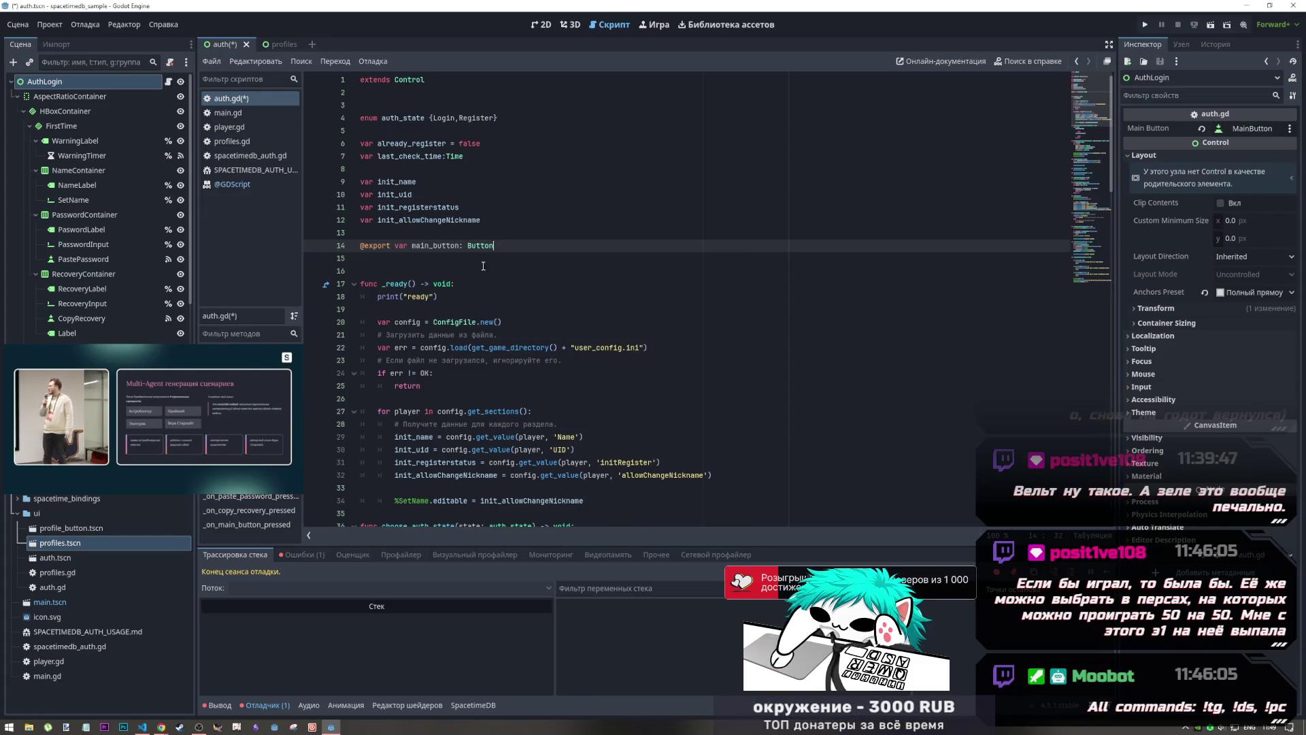
{"action": "scroll", "coordinate": [474, 283], "scroll_direction": "down", "scroll_amount": 3}
{"action": "double_click", "coordinate": [435, 207]}
{"action": "key", "text": "ctrl+c"}
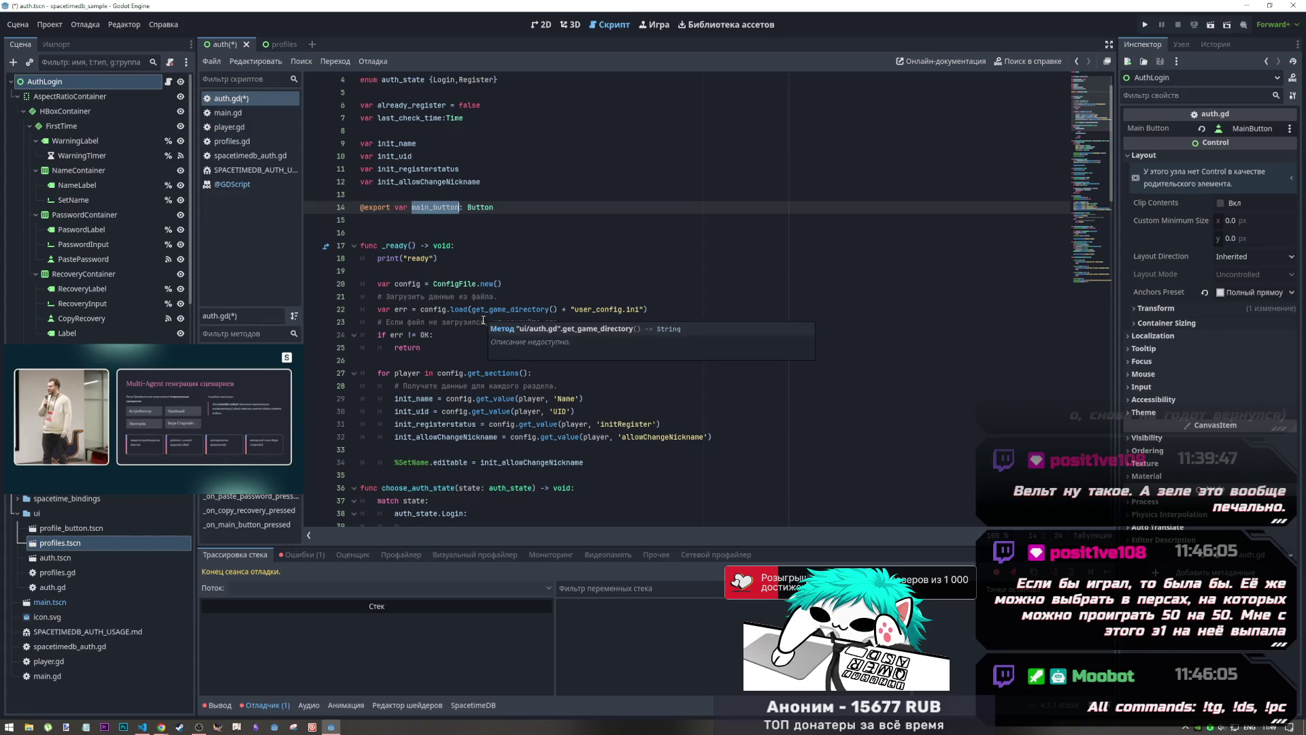
{"action": "scroll", "coordinate": [482, 334], "scroll_direction": "down", "scroll_amount": 5}
{"action": "left_click", "coordinate": [478, 338]}
- Write main_button.text = 'Login' under the auth_state.Login case
{"action": "key", "text": "ctrl+v"}
{"action": "type", "text": "text ="}
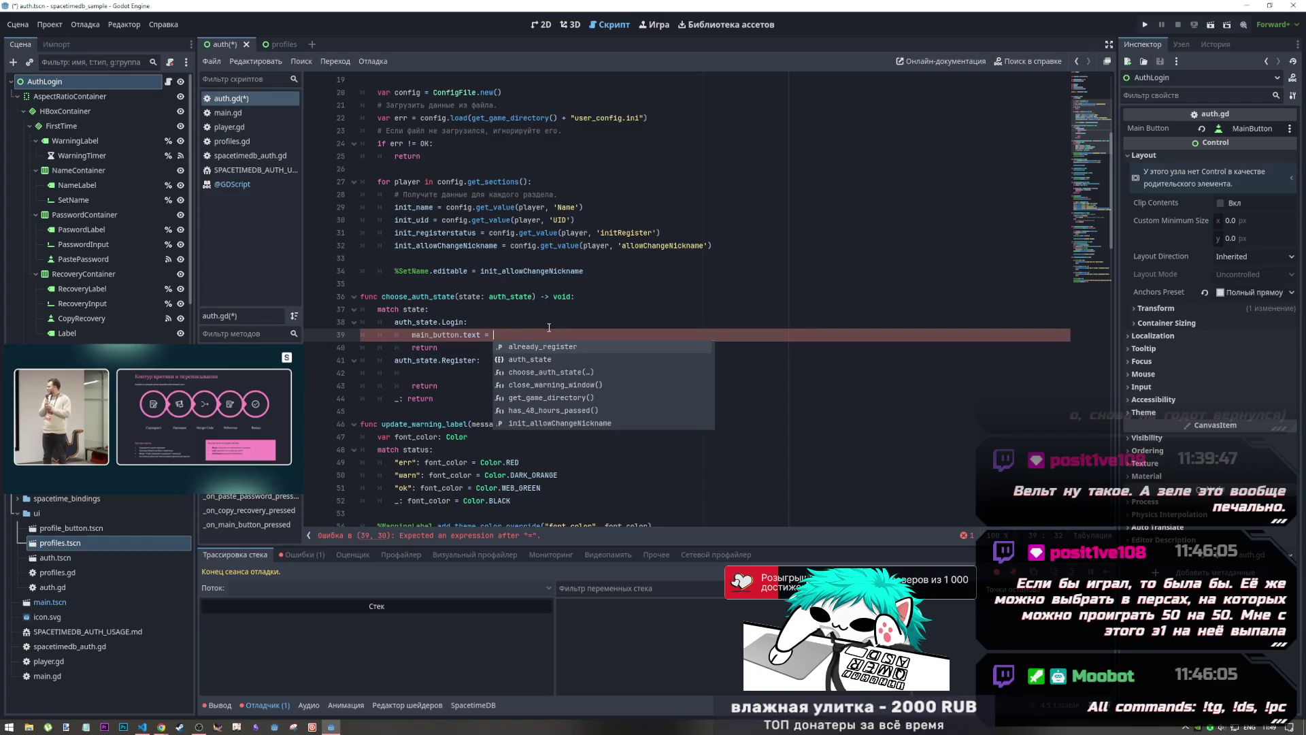
{"action": "type", "text": "'Lo"}
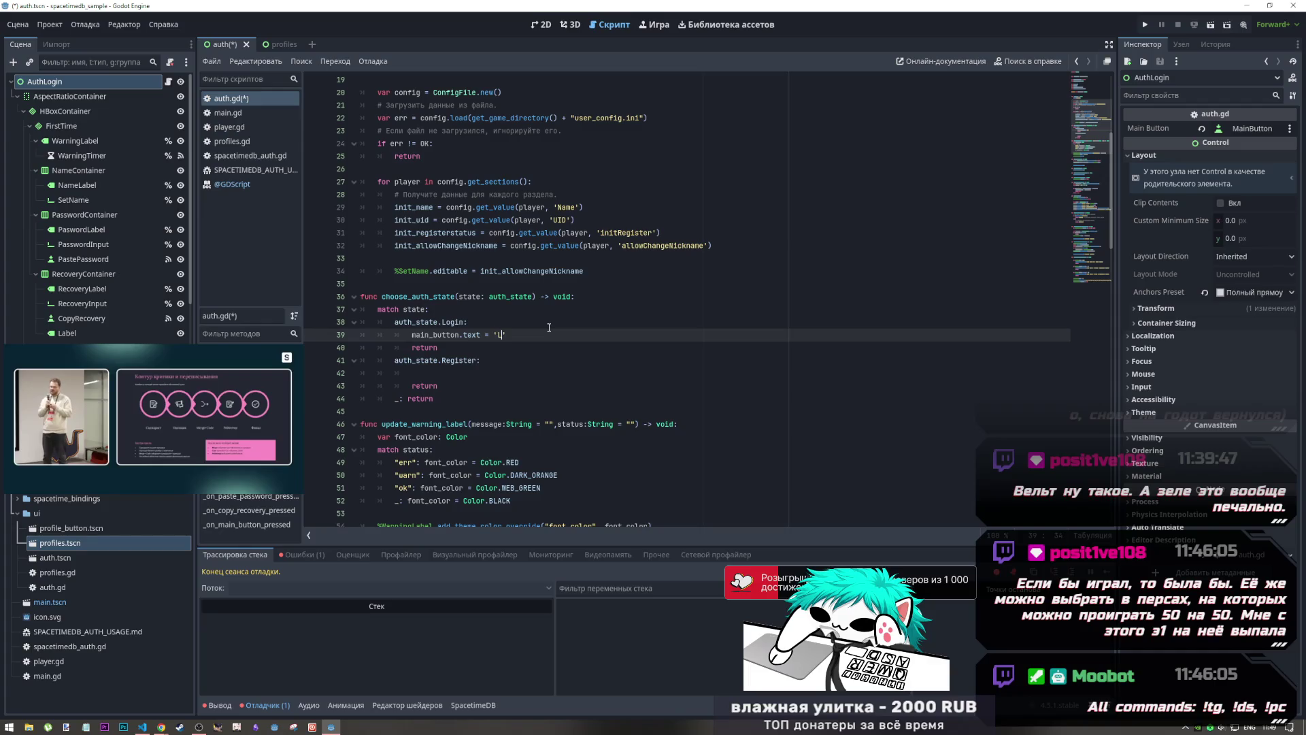
{"action": "type", "text": "gin"}
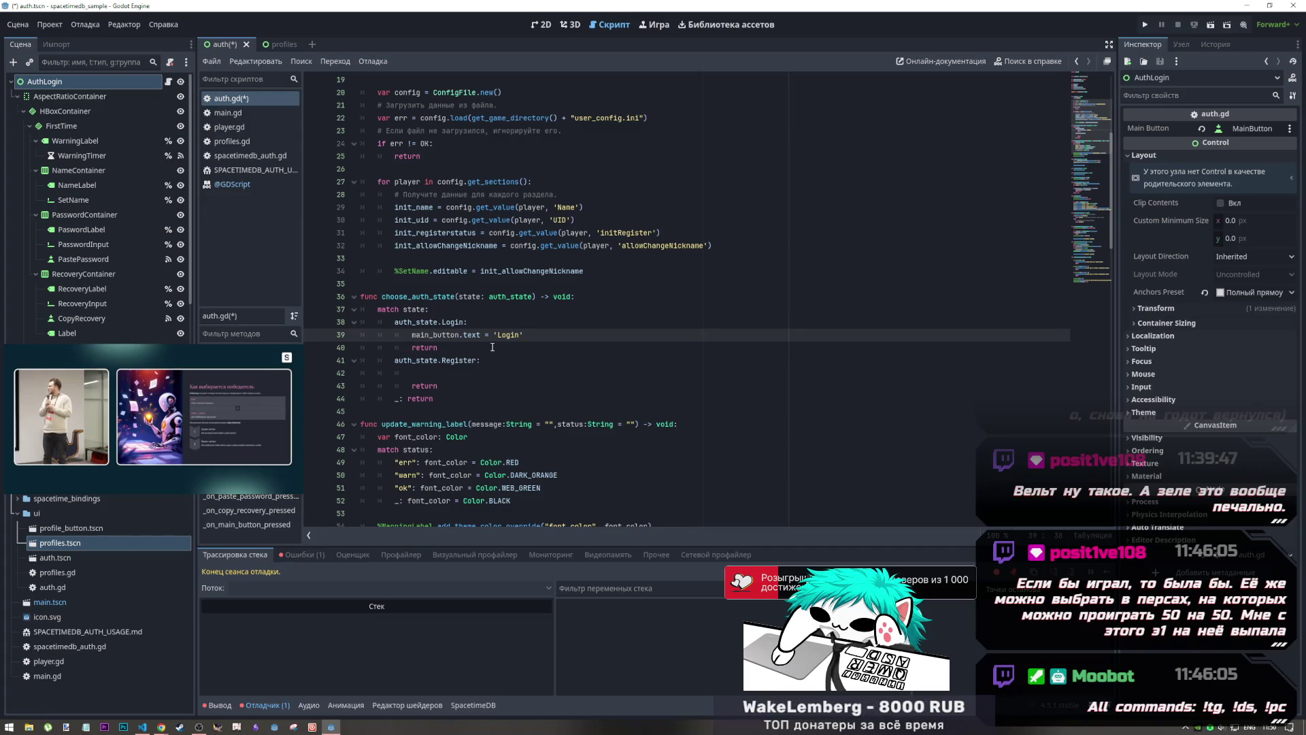
{"action": "key", "text": "Up"}
{"action": "key", "text": "Up"}
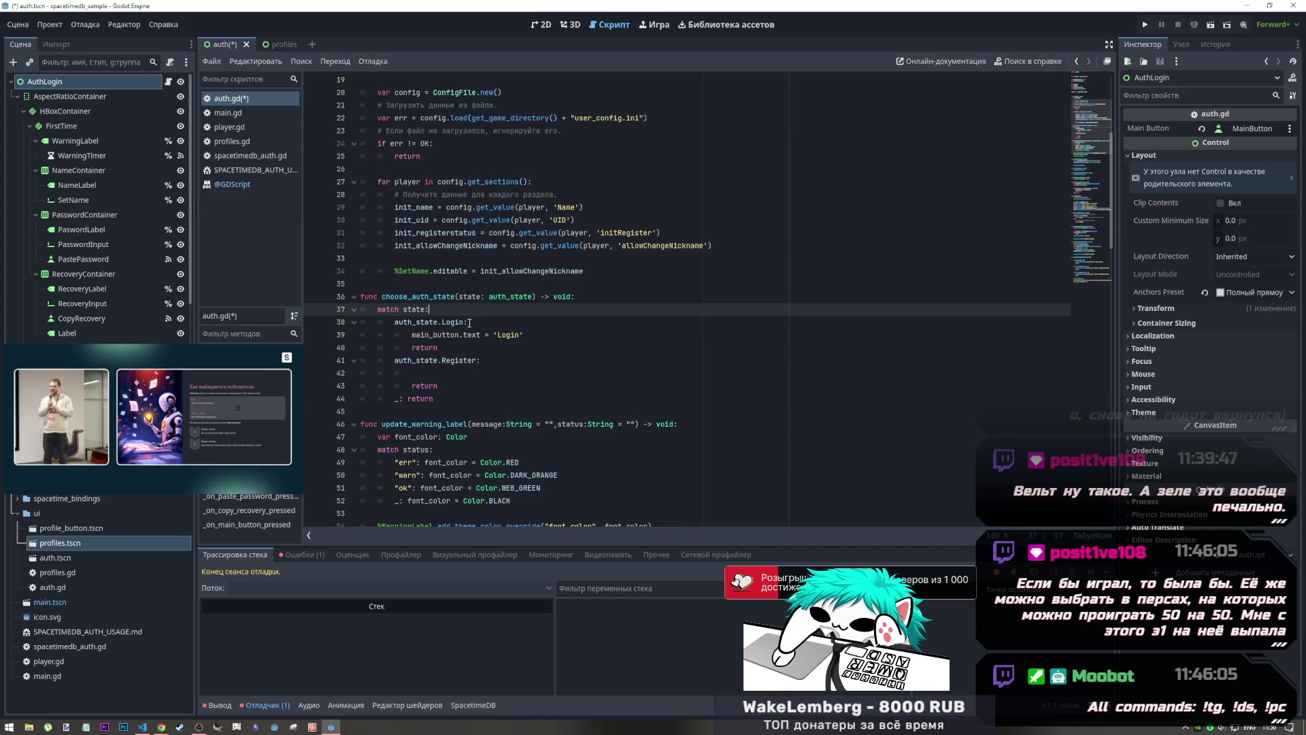
- Duplicate the assignment under the Register case, changing the text to 'Register'
{"action": "left_click", "coordinate": [526, 342]}
{"action": "left_click_drag", "start_coordinate": [527, 343], "coordinate": [412, 336]}
{"action": "key", "text": "ctrl+c"}
{"action": "left_click", "coordinate": [525, 374]}
{"action": "key", "text": "ctrl+v"}
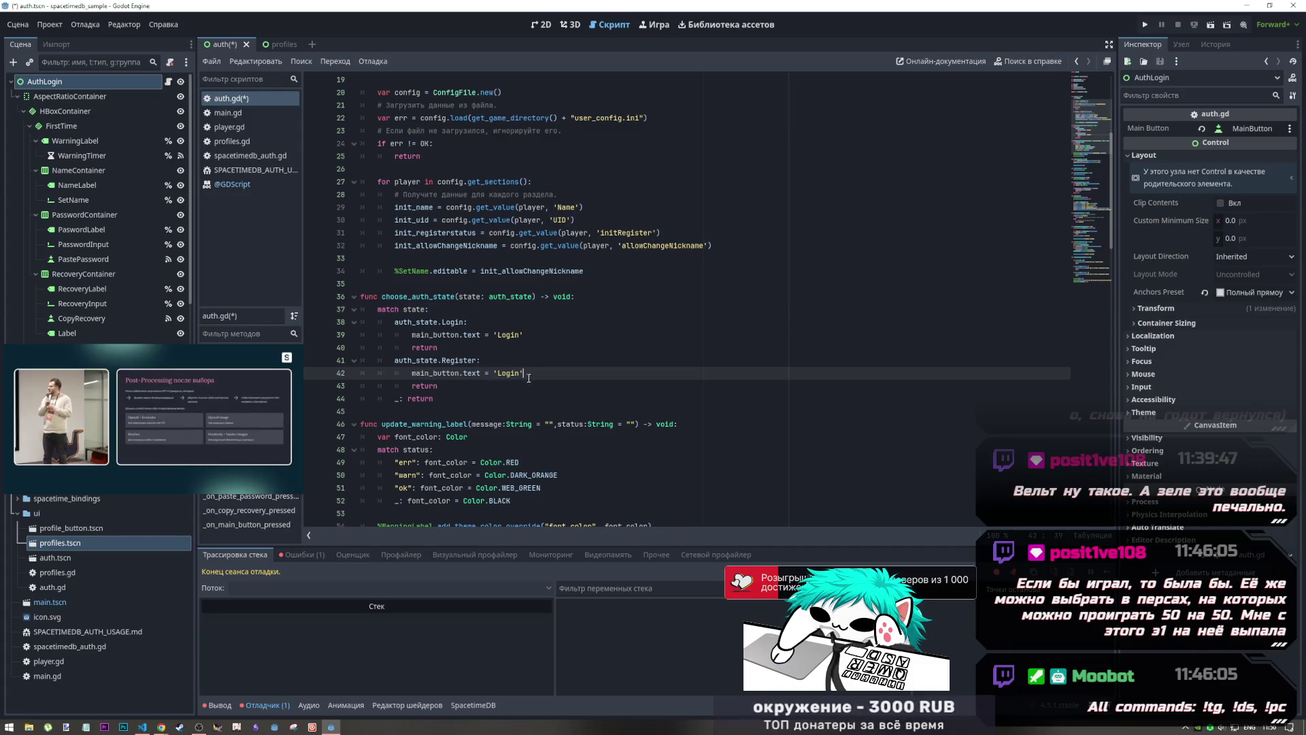
{"action": "double_click", "coordinate": [501, 373]}
{"action": "type", "text": "Register"}
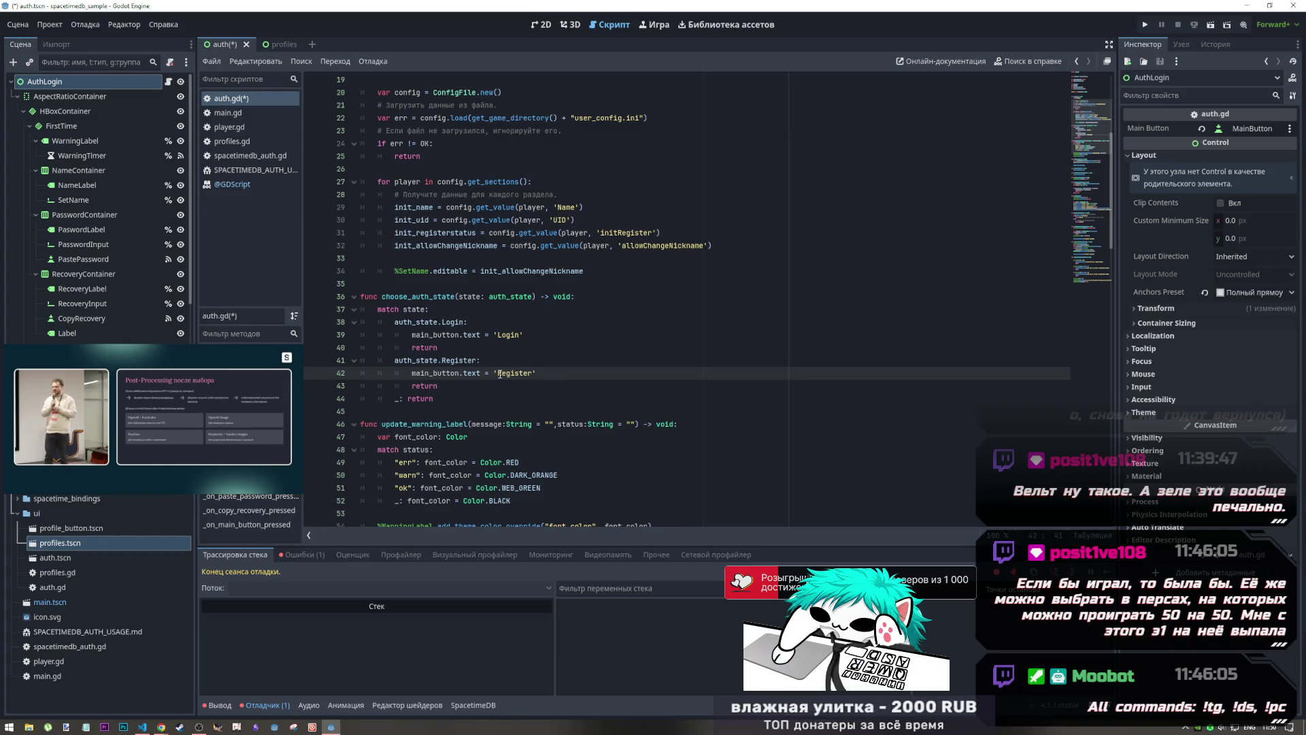
- Save auth.gd and select the RECOVERY CODE label in the 2D login form
{"action": "key", "text": "ctrl+s"}
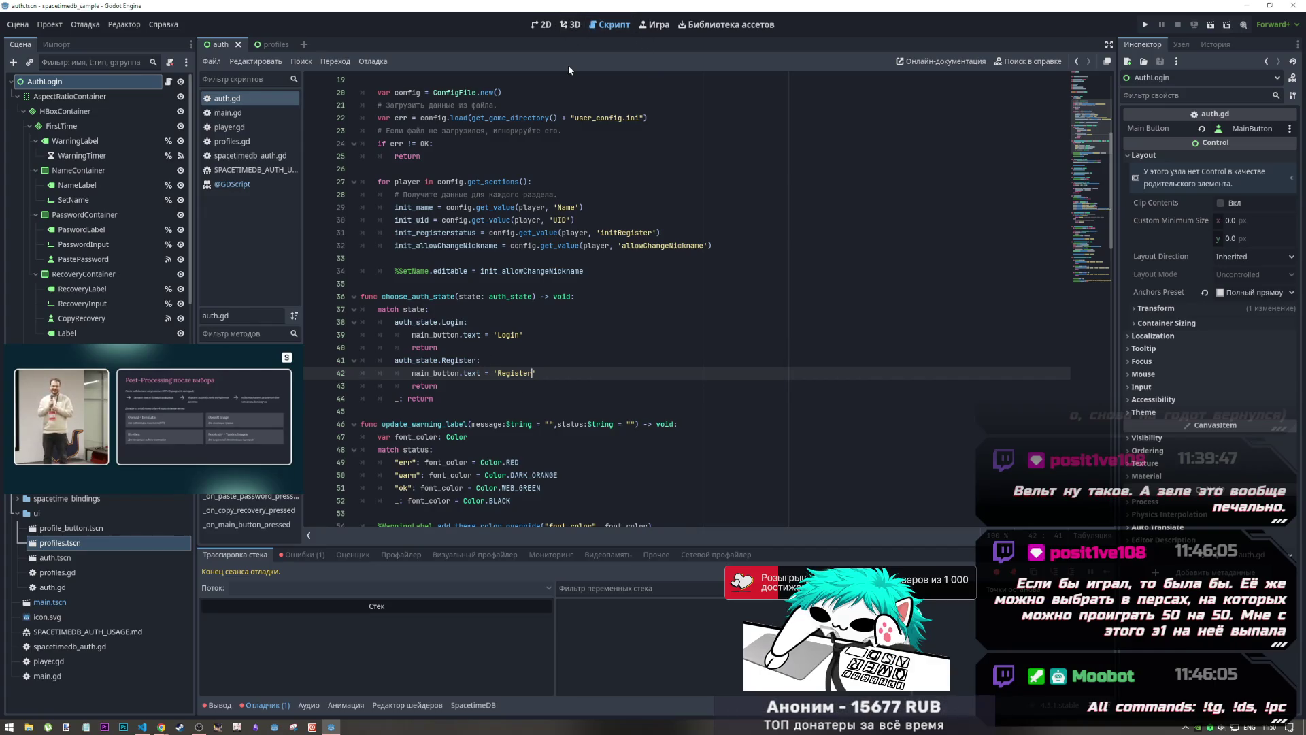
{"action": "left_click", "coordinate": [541, 24]}
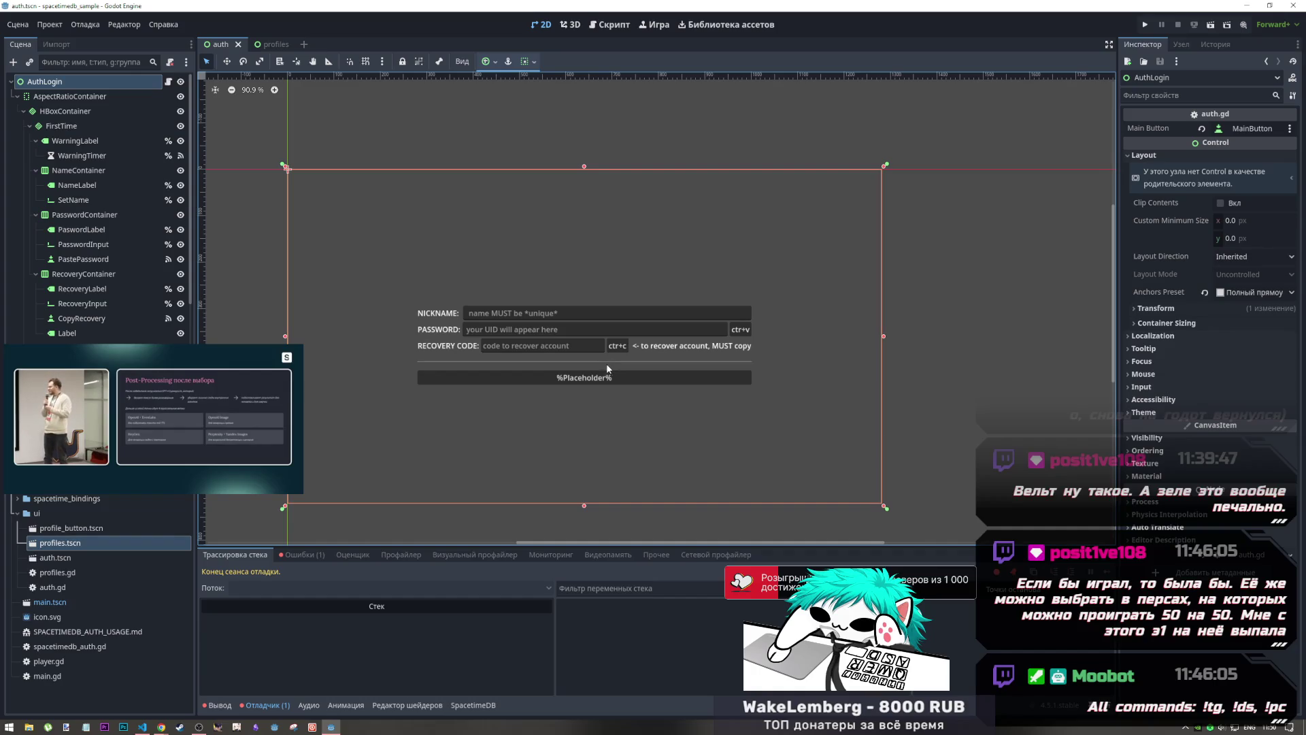
{"action": "left_click", "coordinate": [447, 349]}
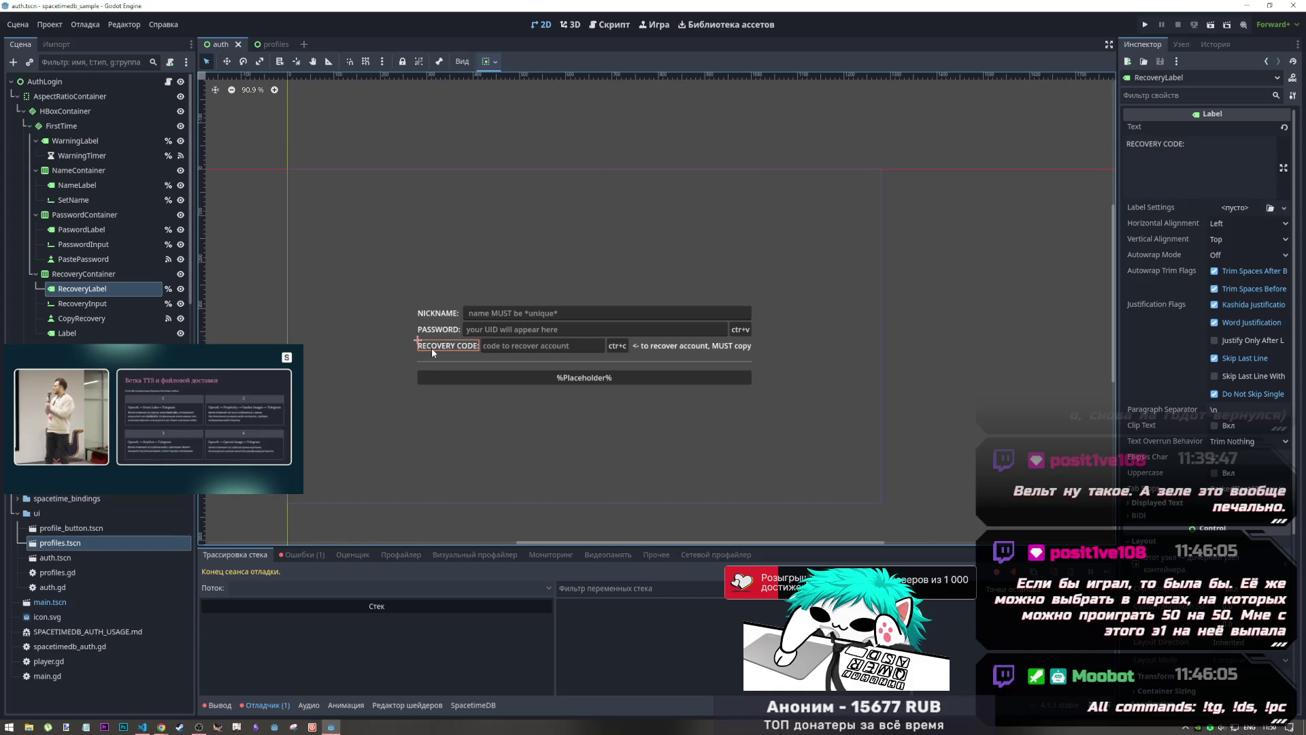
- Hide and re-show the RecoveryContainer row, then go back to the auth.gd script
{"action": "left_click", "coordinate": [83, 273]}
{"action": "left_click", "coordinate": [181, 275]}
{"action": "left_click", "coordinate": [181, 275]}
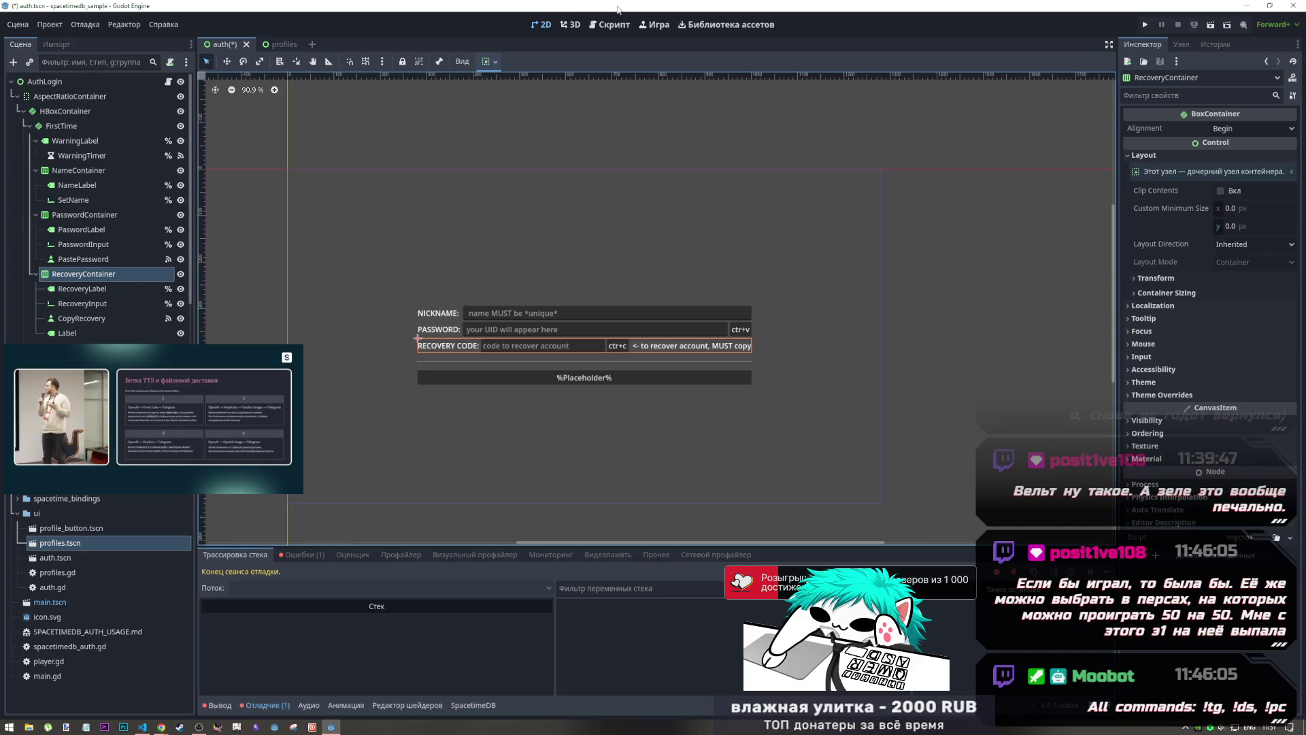
{"action": "left_click", "coordinate": [603, 25]}
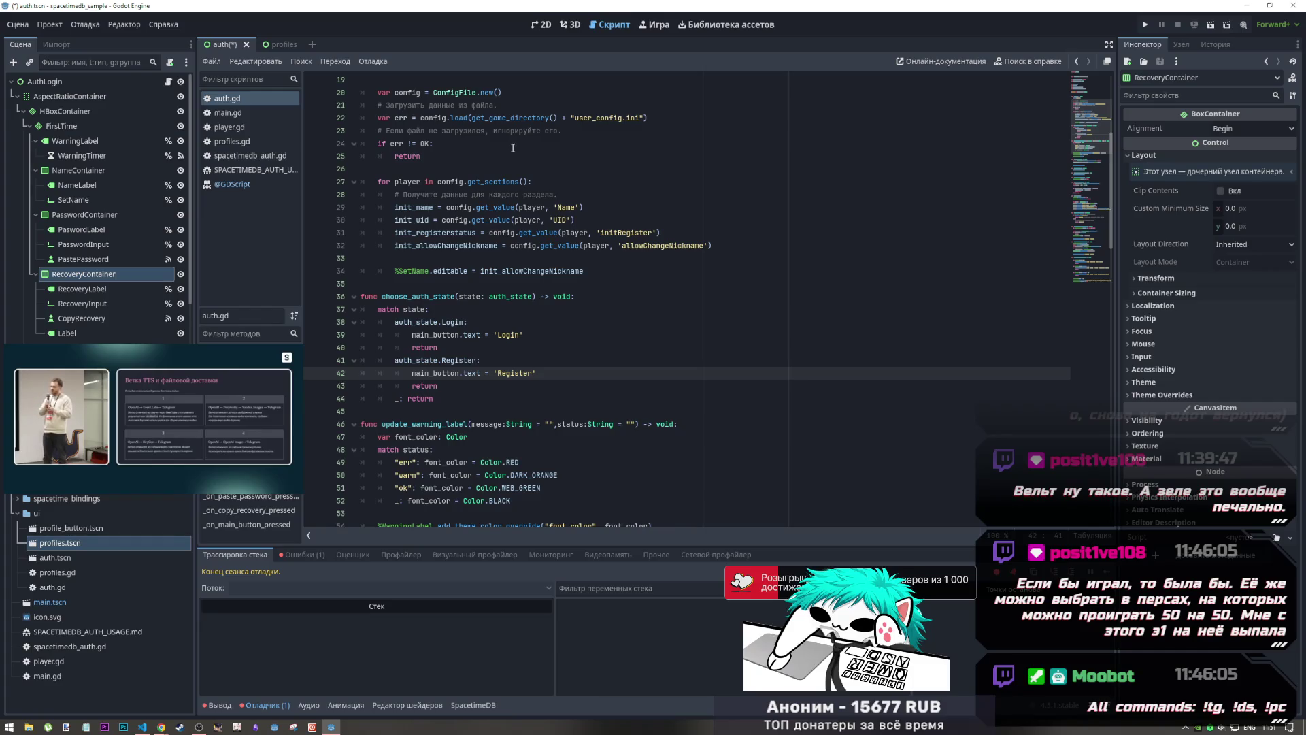
- Leave the Login assignment line in auth.gd and switch to the 2D login form view
{"action": "left_click", "coordinate": [524, 335]}
{"action": "left_click", "coordinate": [543, 26]}
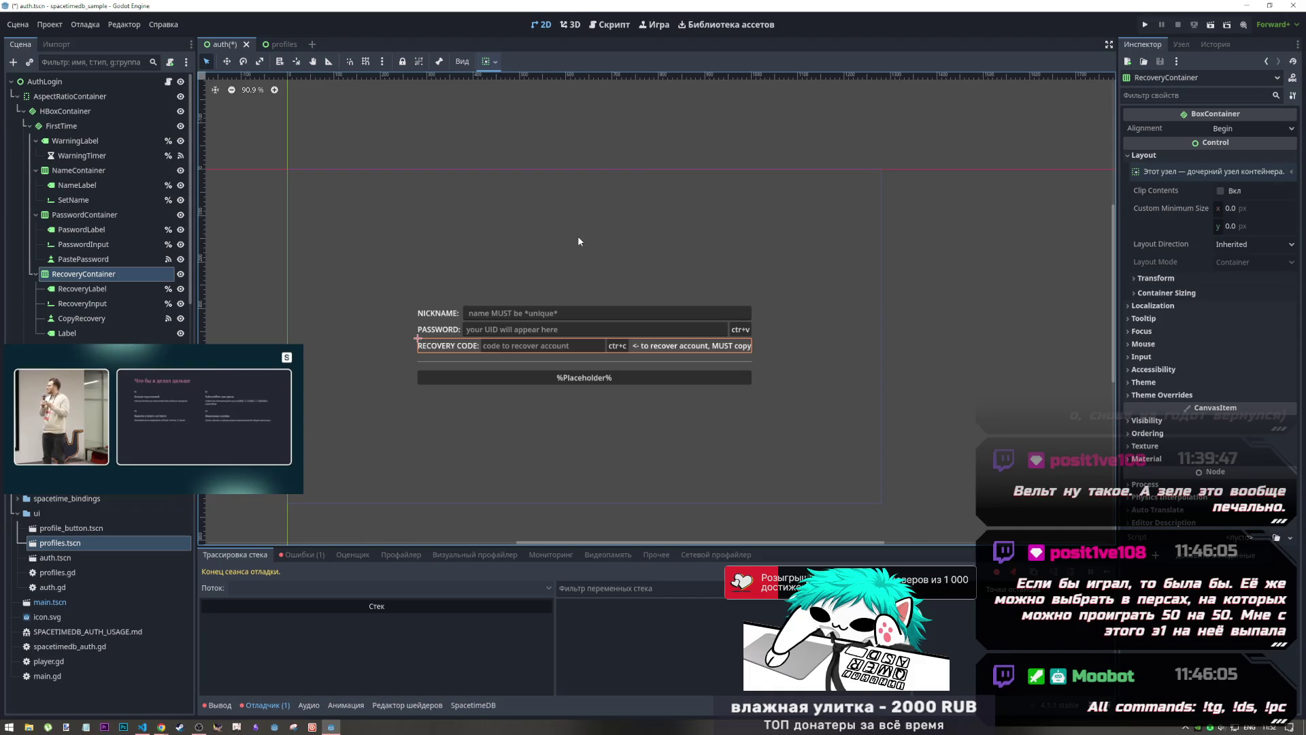
{"action": "left_click", "coordinate": [29, 126]}
{"action": "left_click", "coordinate": [29, 126]}
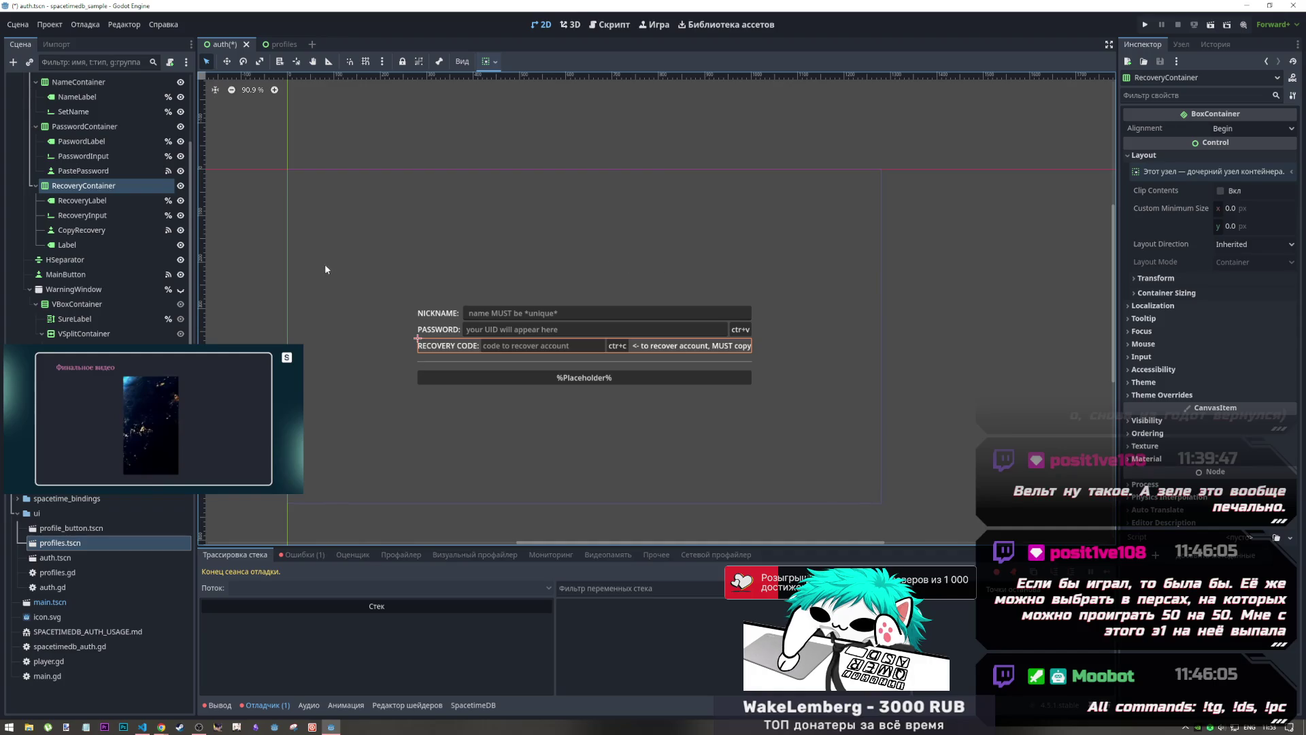
{"action": "mouse_move", "coordinate": [153, 448]}
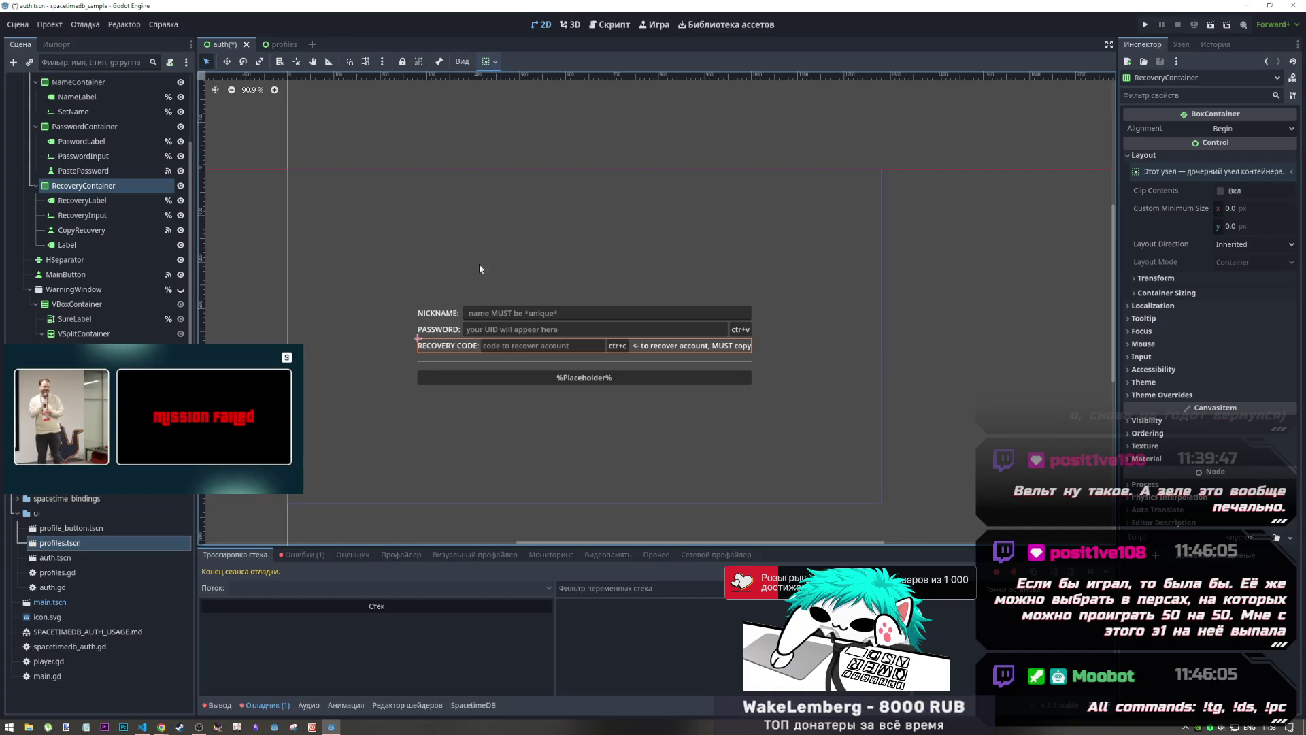
{"action": "mouse_move", "coordinate": [402, 273]}
{"action": "left_mouse_down"}
{"action": "mouse_move", "coordinate": [781, 433]}
{"action": "mouse_move", "coordinate": [759, 404]}
{"action": "left_mouse_up"}
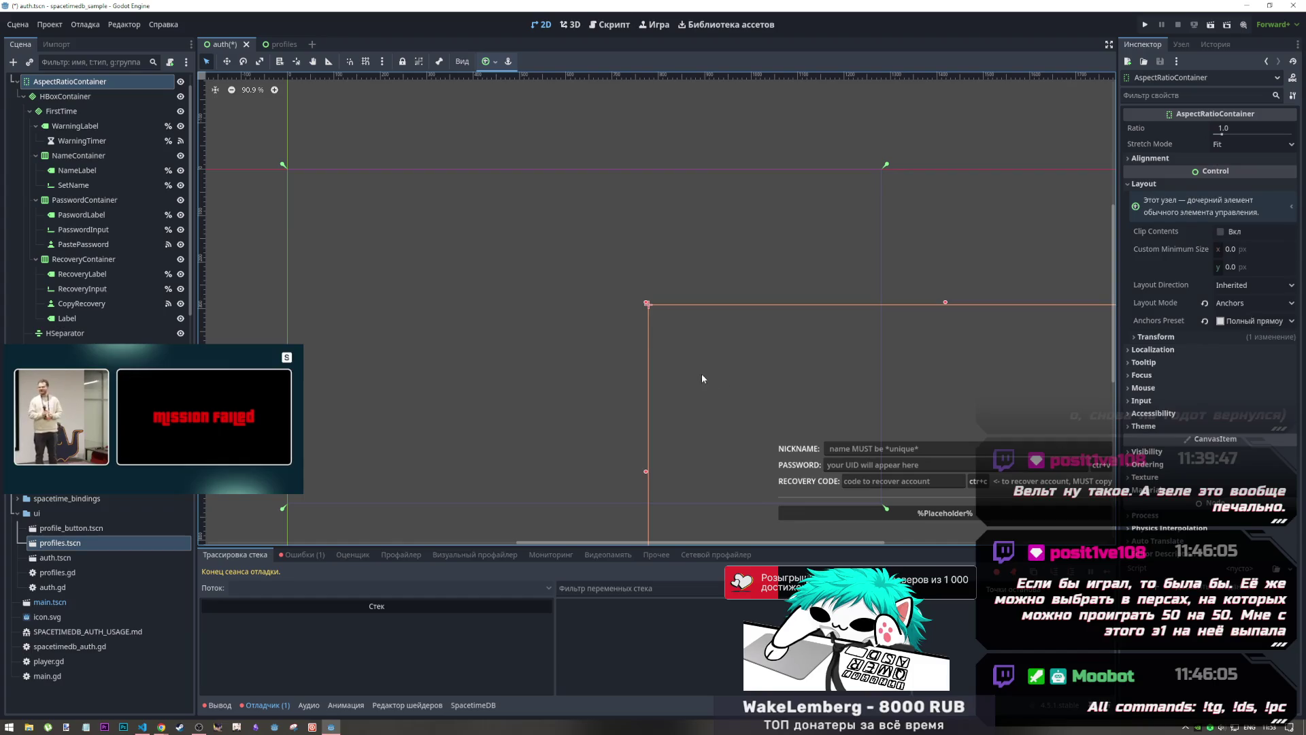
{"action": "key", "text": "ctrl+z"}
{"action": "left_click", "coordinate": [936, 287]}
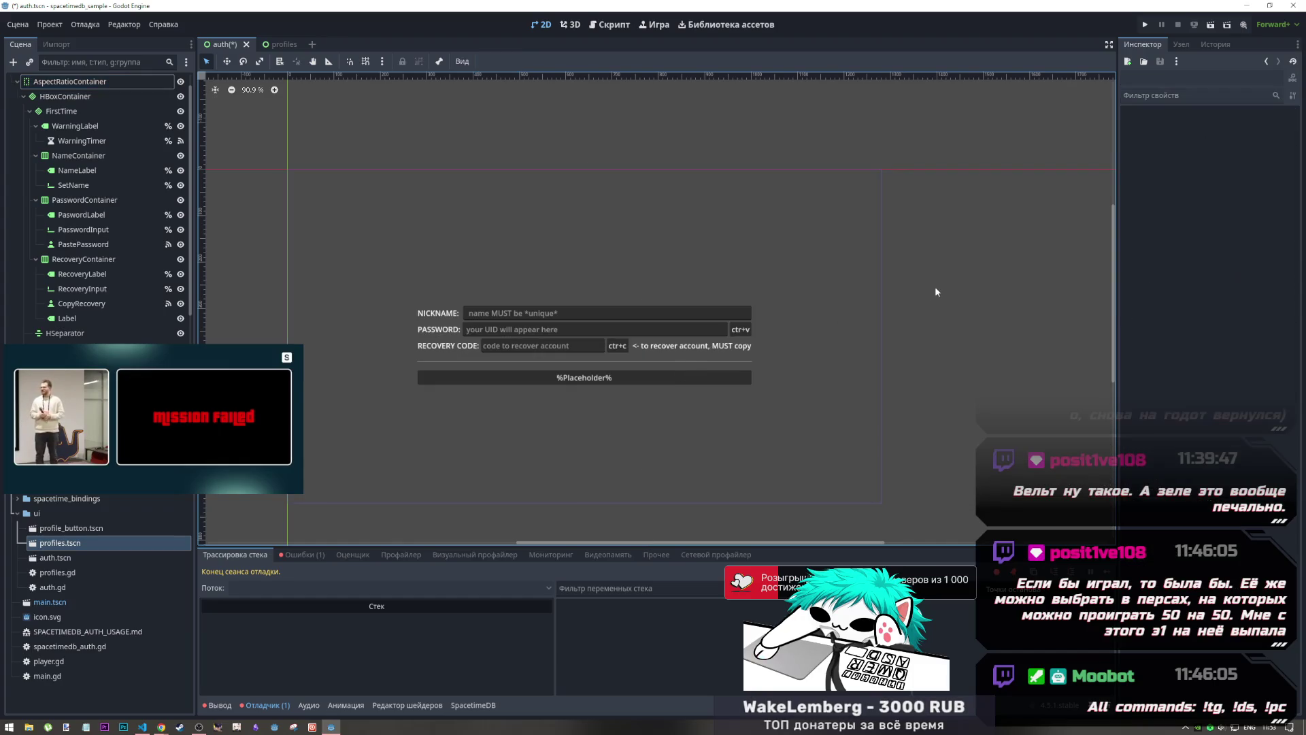
{"action": "mouse_move", "coordinate": [432, 271]}
{"action": "left_mouse_down"}
{"action": "mouse_move", "coordinate": [496, 245]}
{"action": "mouse_move", "coordinate": [504, 304]}
{"action": "left_mouse_up"}
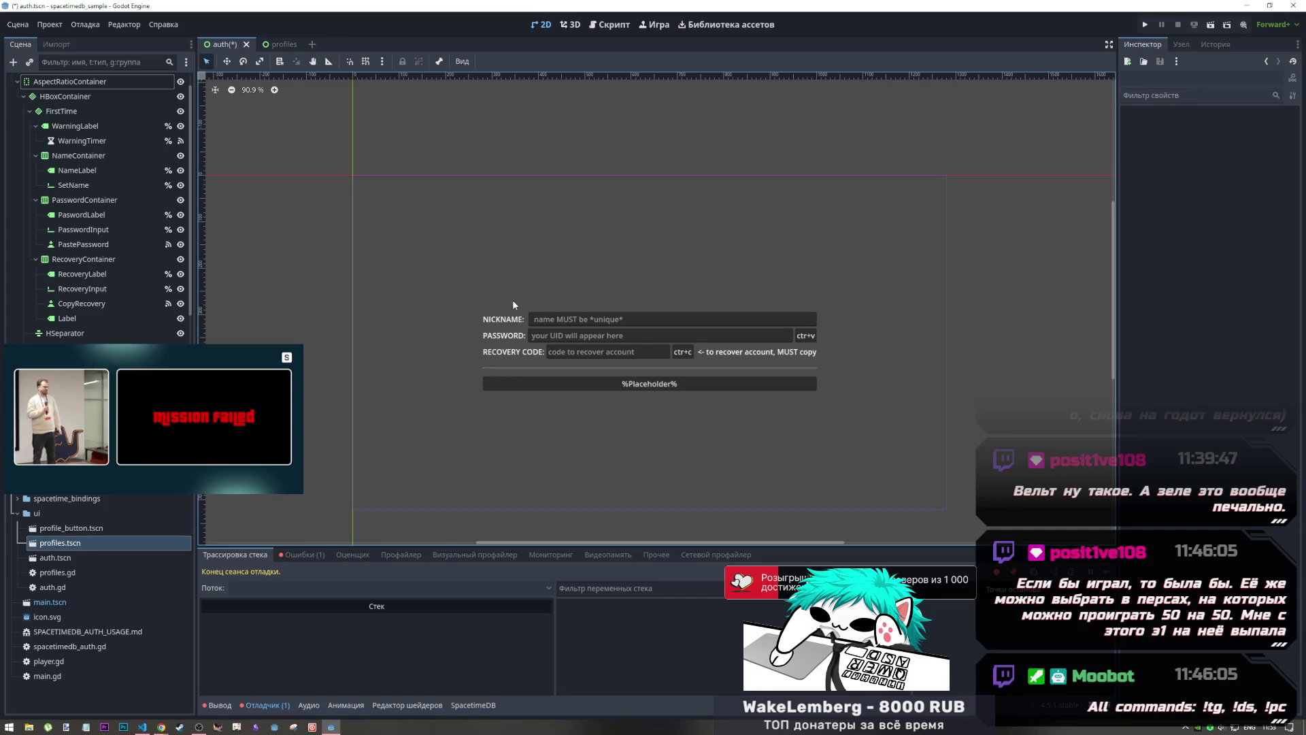
{"action": "left_click", "coordinate": [802, 342]}
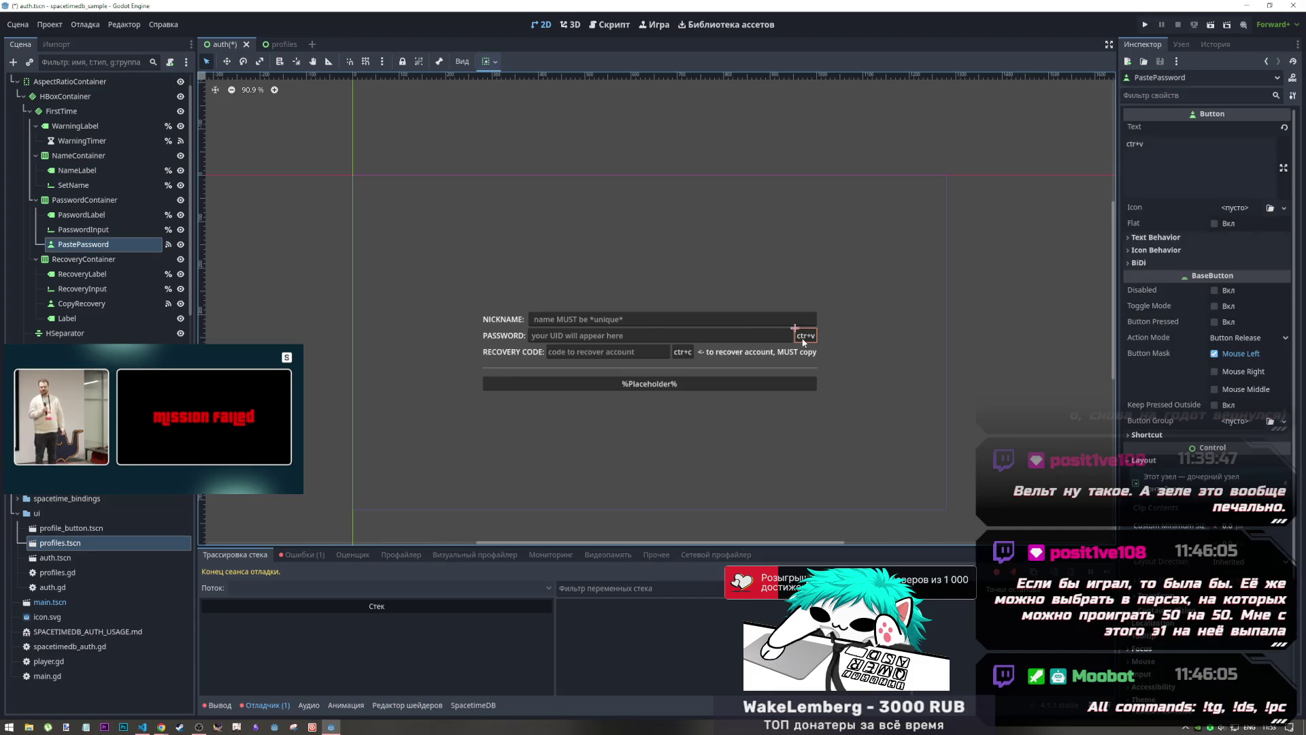
{"action": "scroll", "coordinate": [120, 263], "scroll_direction": "down", "scroll_amount": 3}
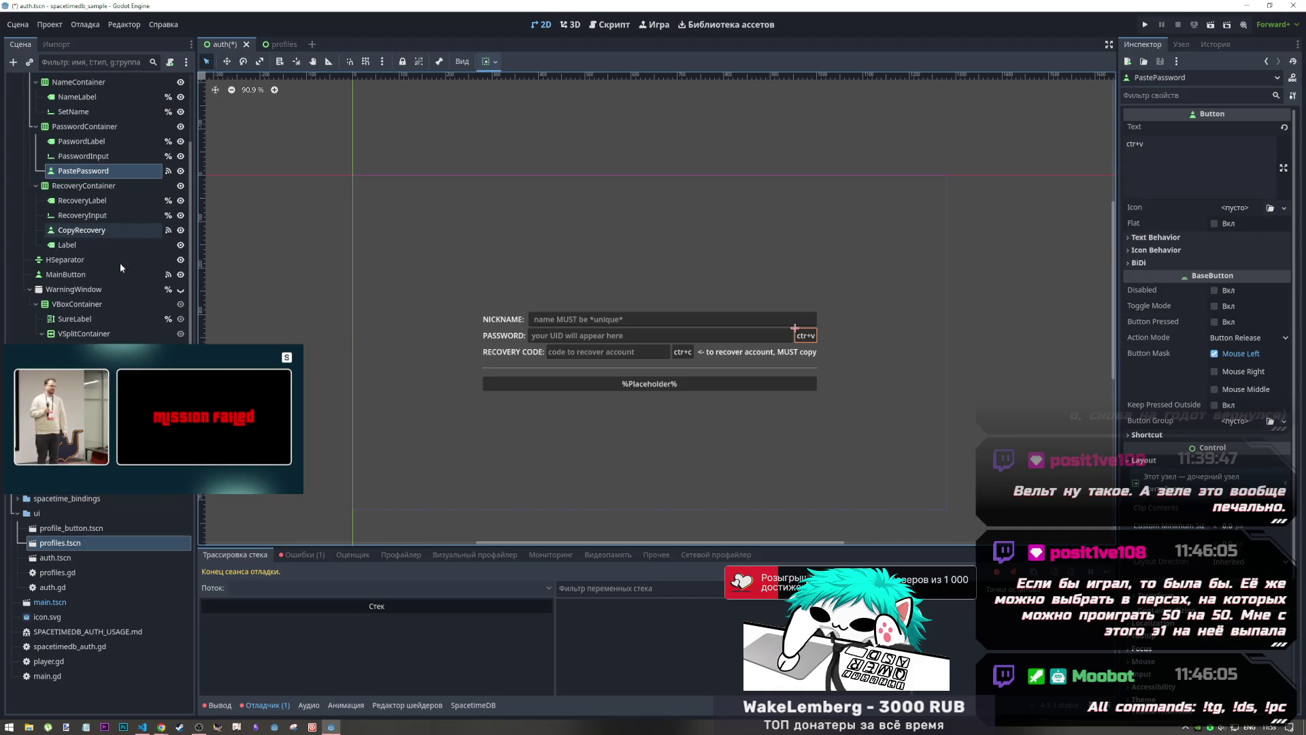
{"action": "left_click", "coordinate": [101, 230]}
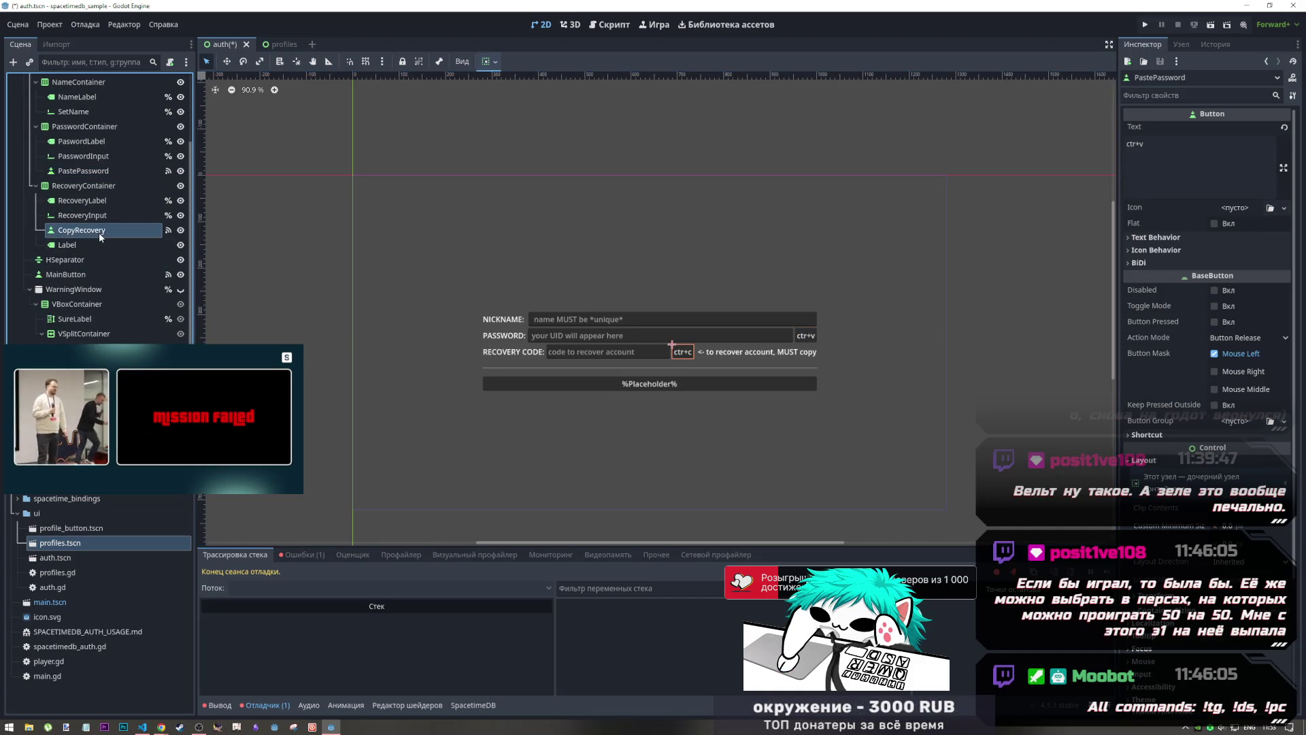
{"action": "left_click", "coordinate": [98, 171]}
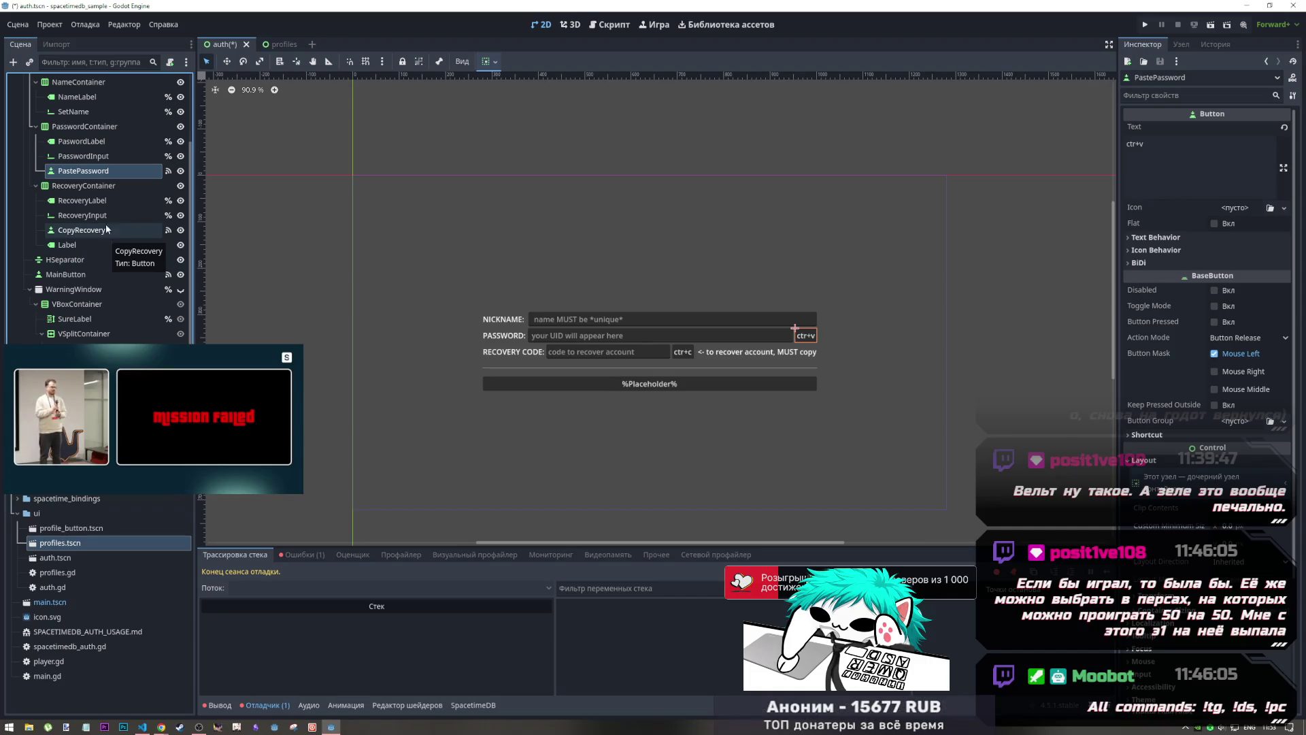
{"action": "right_click", "coordinate": [106, 186]}
- Add a new Button child to RecoveryContainer and move it just before CopyRecovery
{"action": "left_click", "coordinate": [128, 194]}
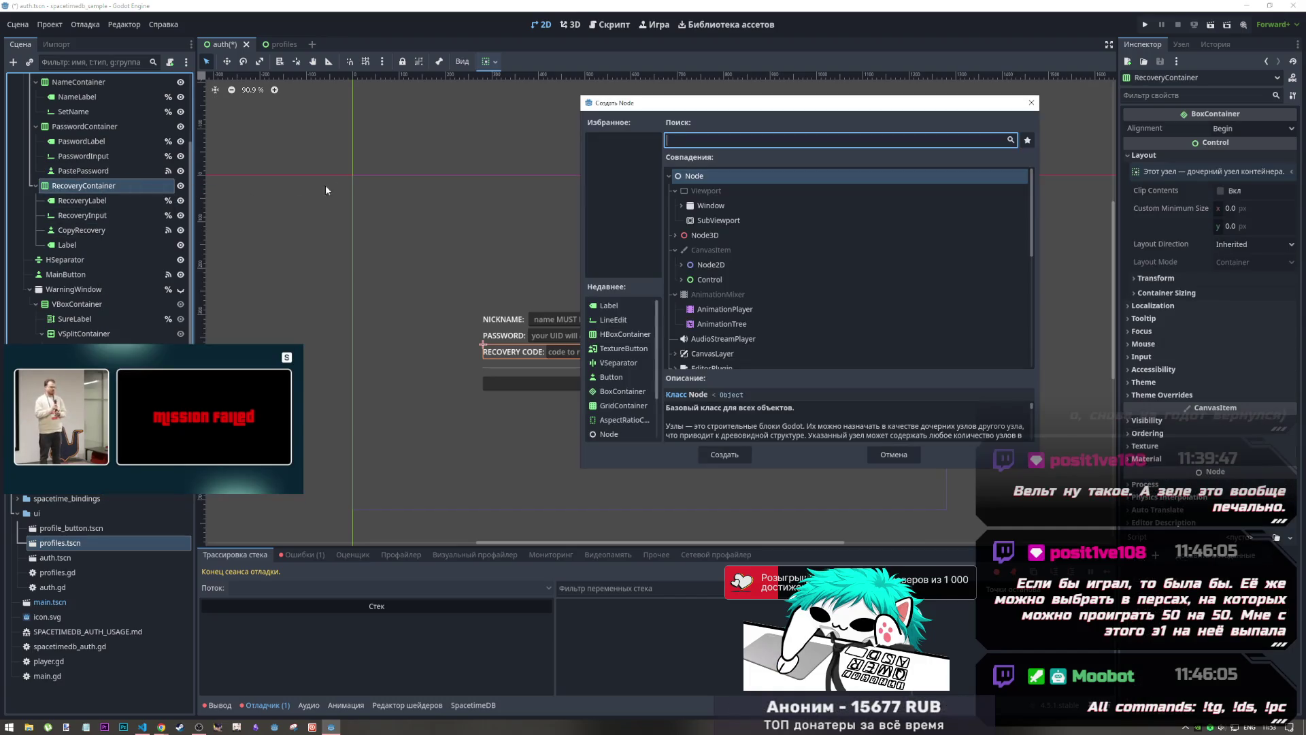
{"action": "type", "text": "butt"}
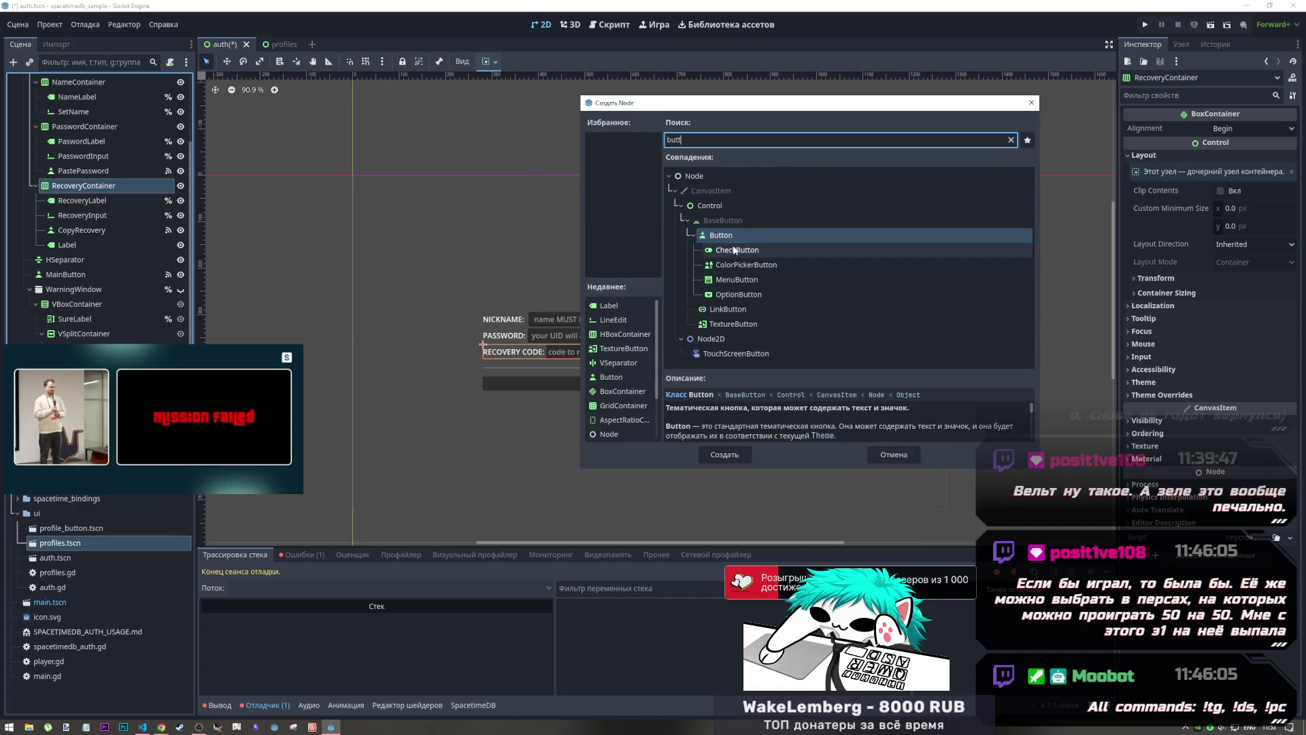
{"action": "left_click", "coordinate": [725, 454]}
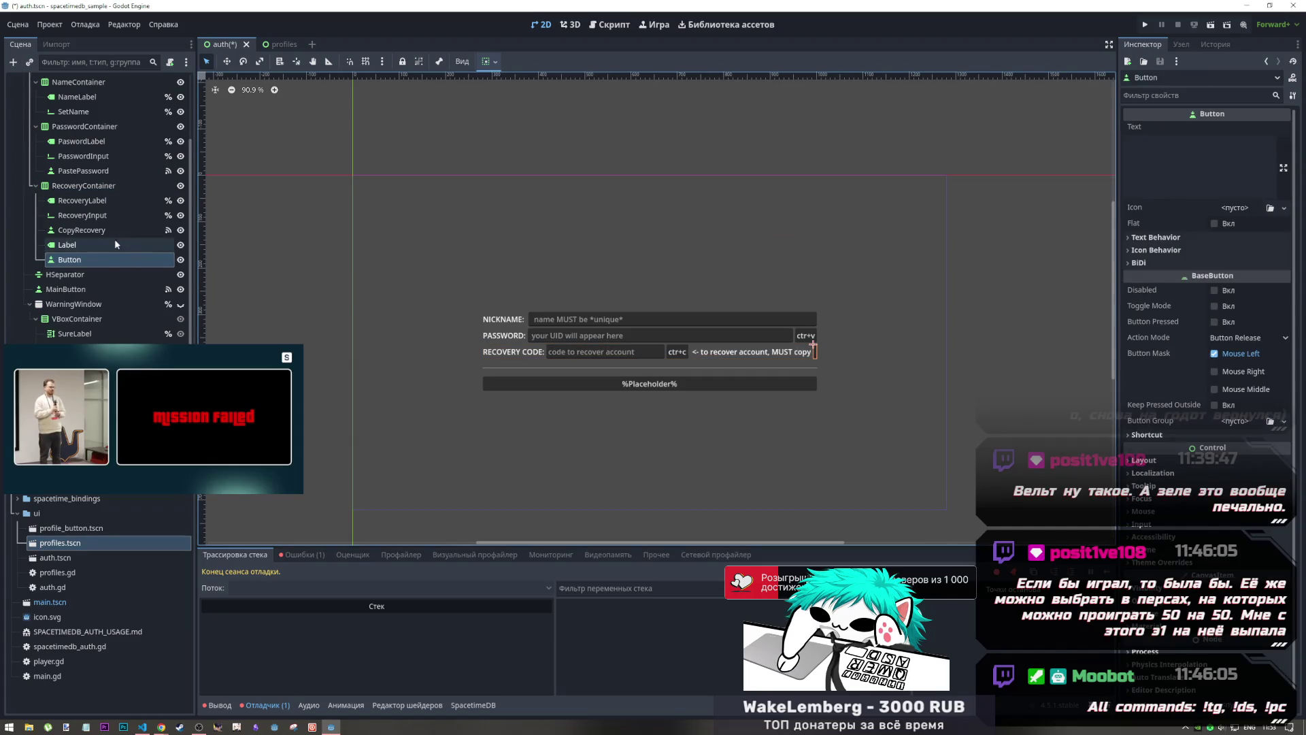
{"action": "left_click_drag", "start_coordinate": [106, 258], "coordinate": [99, 222]}
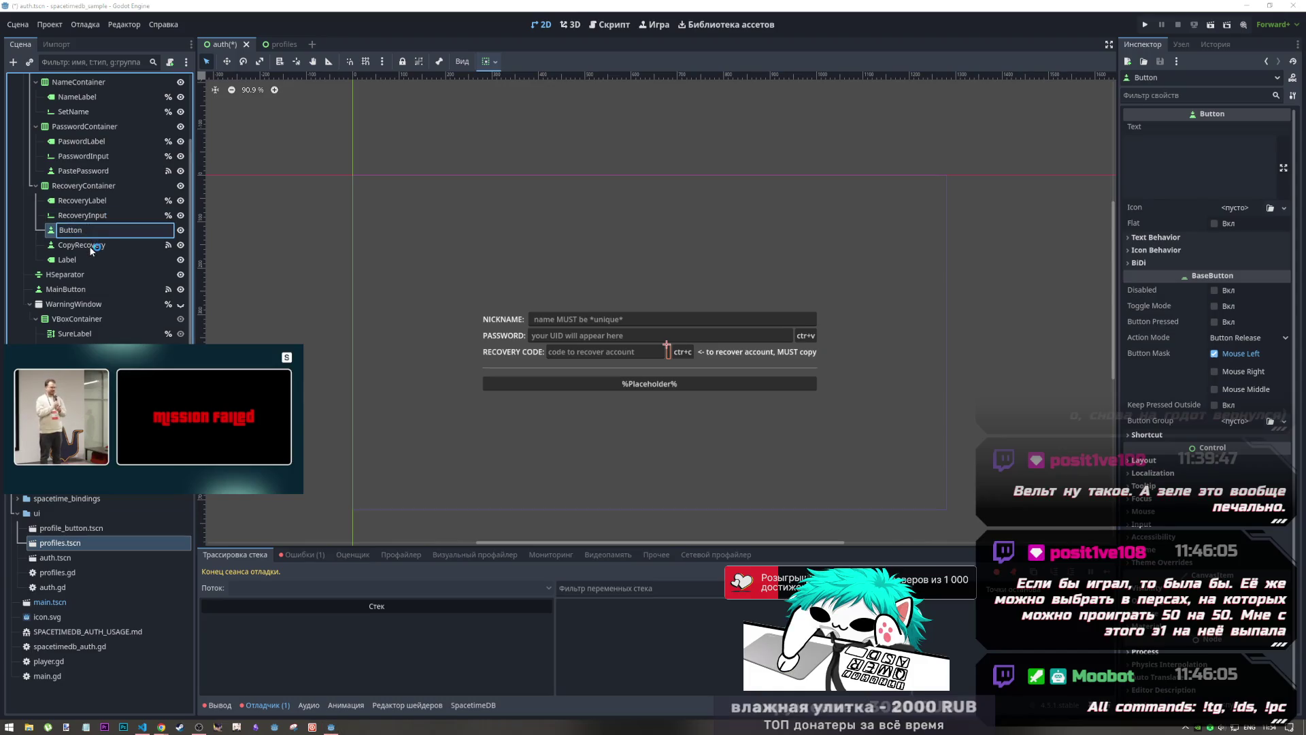
- Name the new Button PasteRecovery, adapting the CopyRecovery name
{"action": "left_click", "coordinate": [92, 246]}
{"action": "double_click", "coordinate": [92, 245]}
{"action": "key", "text": "ctrl+c"}
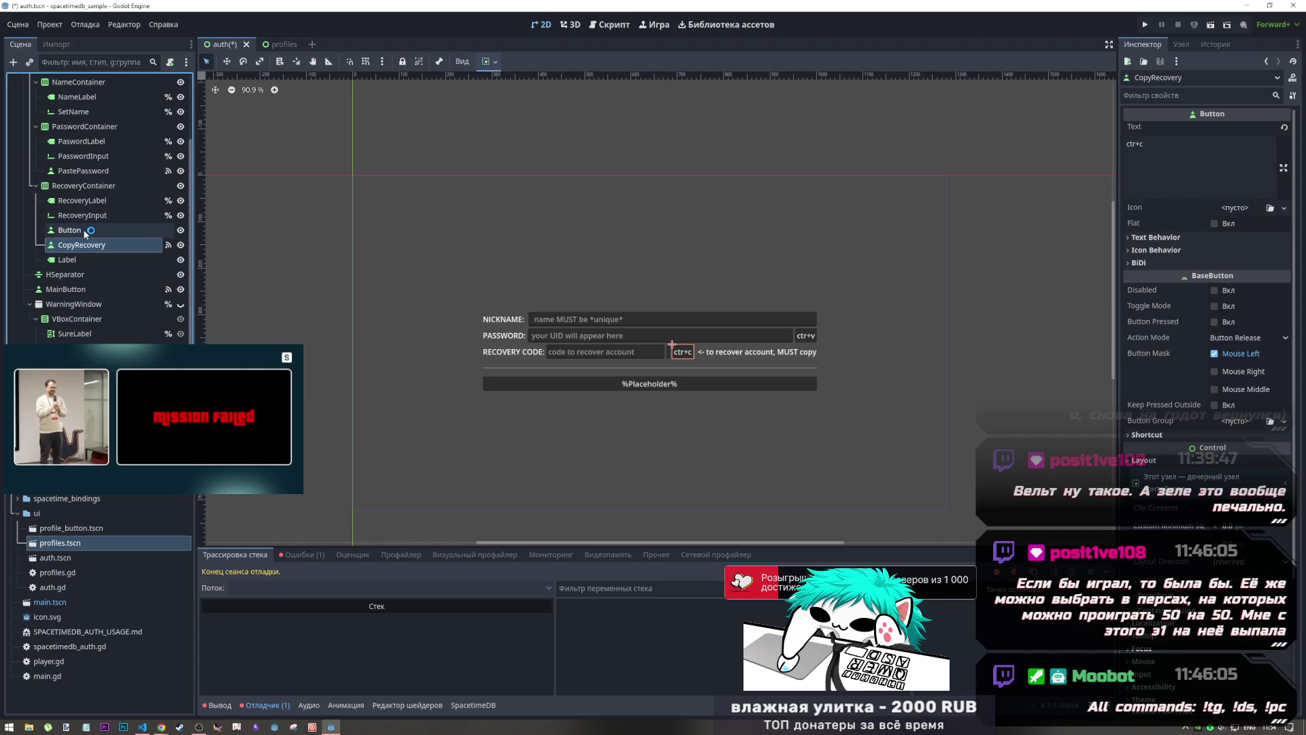
{"action": "left_click", "coordinate": [77, 230]}
{"action": "double_click", "coordinate": [76, 230]}
{"action": "key", "text": "ctrl+v"}
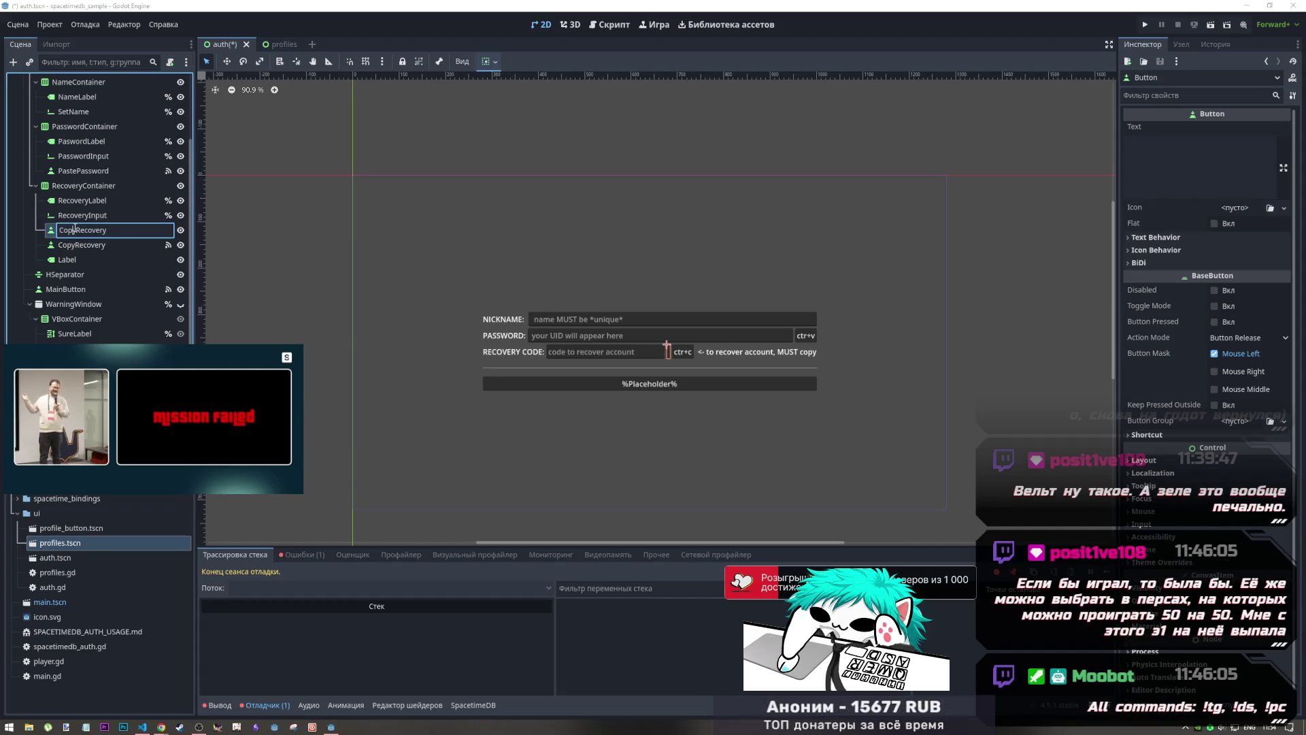
{"action": "left_click_drag", "start_coordinate": [74, 230], "coordinate": [54, 232]}
{"action": "type", "text": "Paste"}
{"action": "key", "text": "Return"}
{"action": "key", "text": "F2"}
{"action": "key", "text": "Escape"}
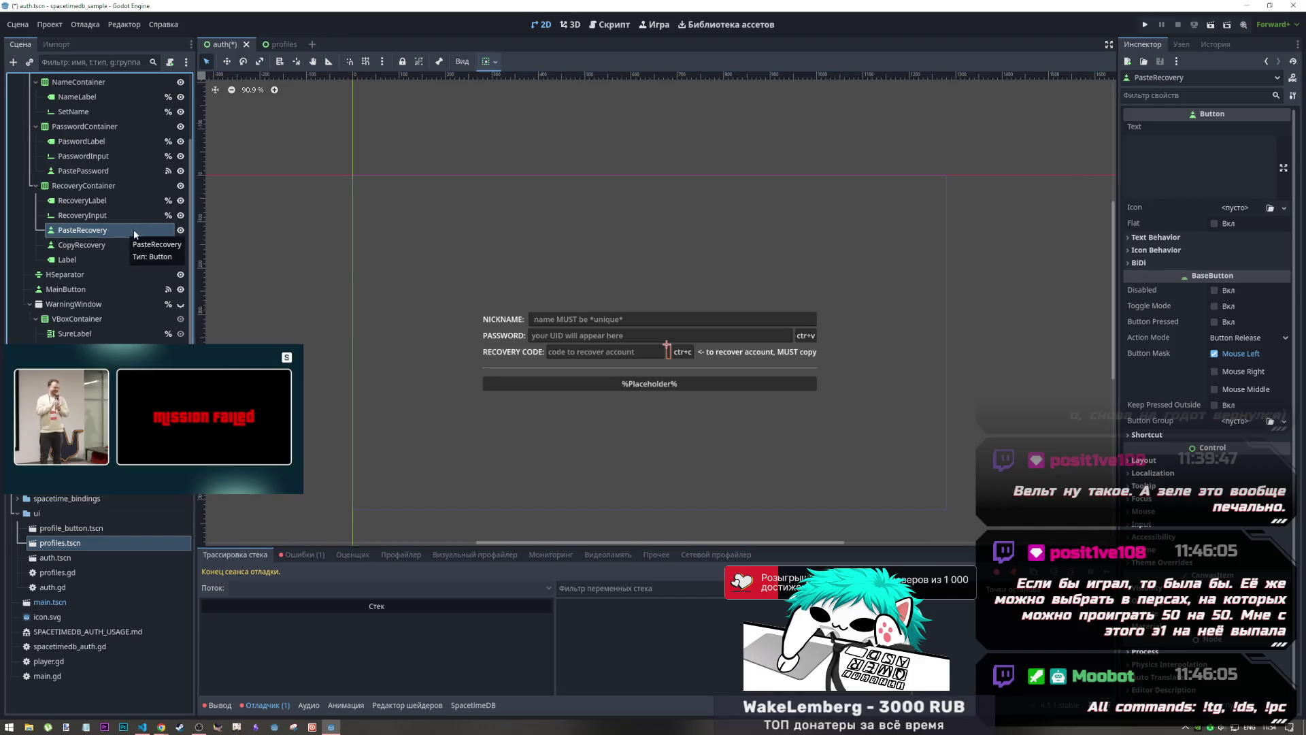
- Set PasteRecovery's text to ctrl+v and correct CopyRecovery's text to ctrl+c
{"action": "left_click", "coordinate": [1171, 166]}
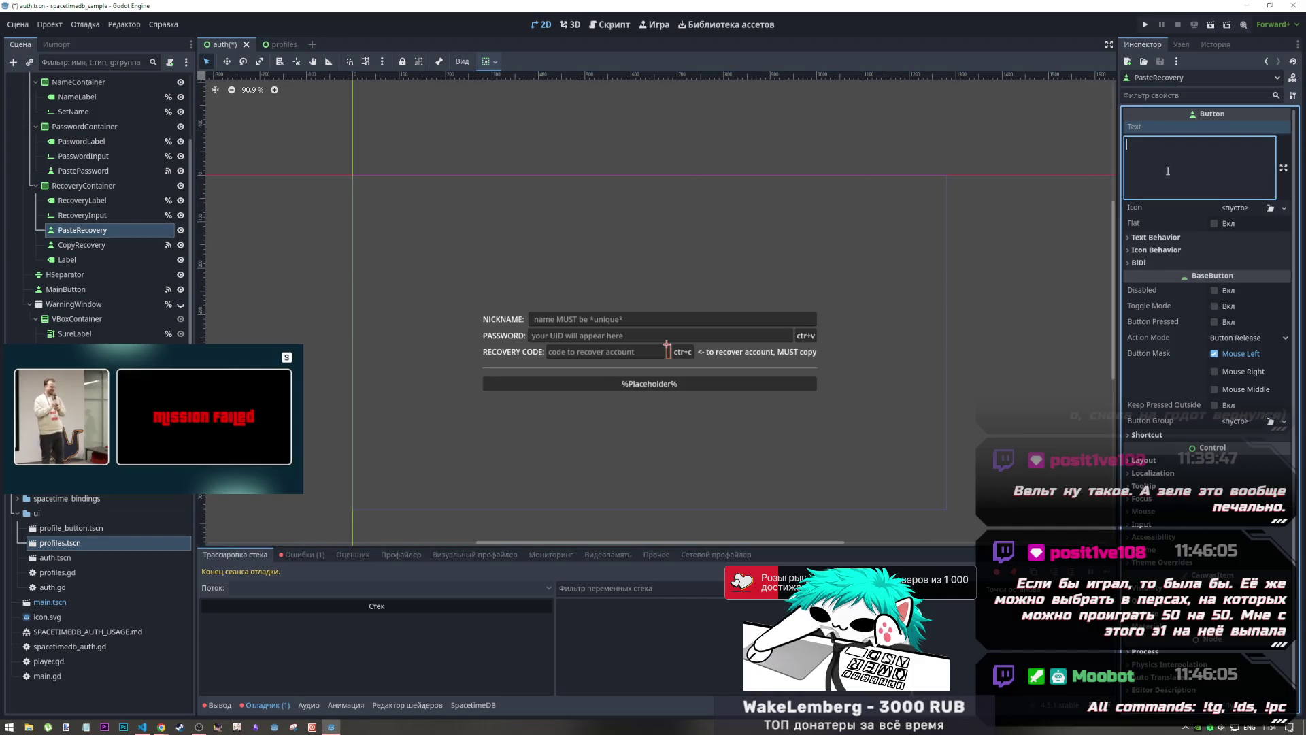
{"action": "type", "text": "ctr"}
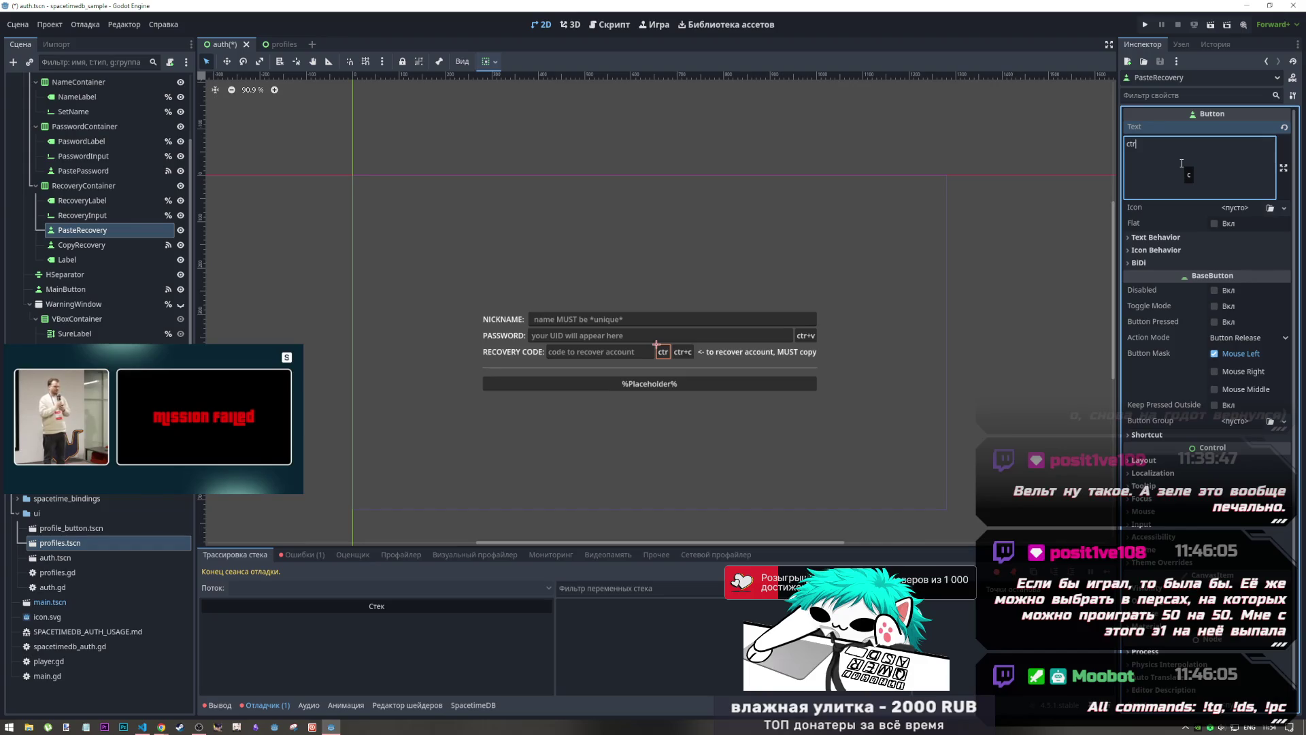
{"action": "type", "text": "l"}
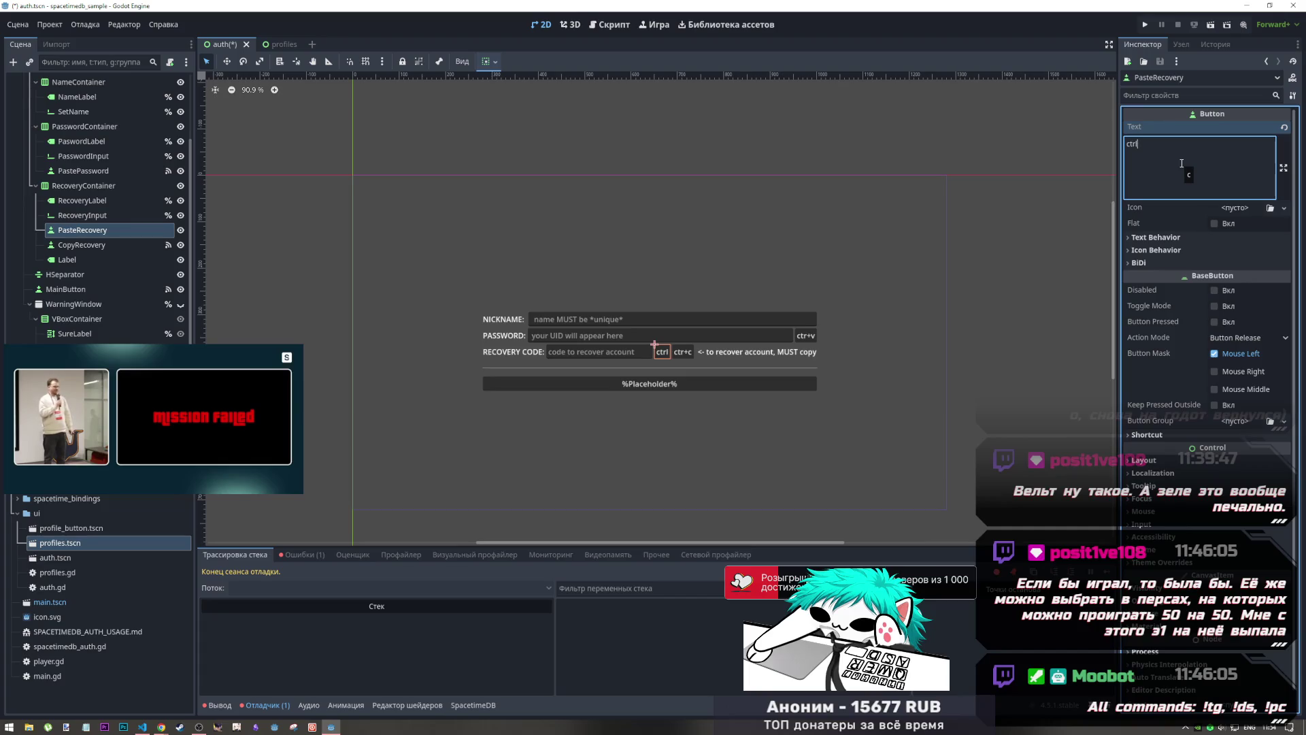
{"action": "type", "text": "+v"}
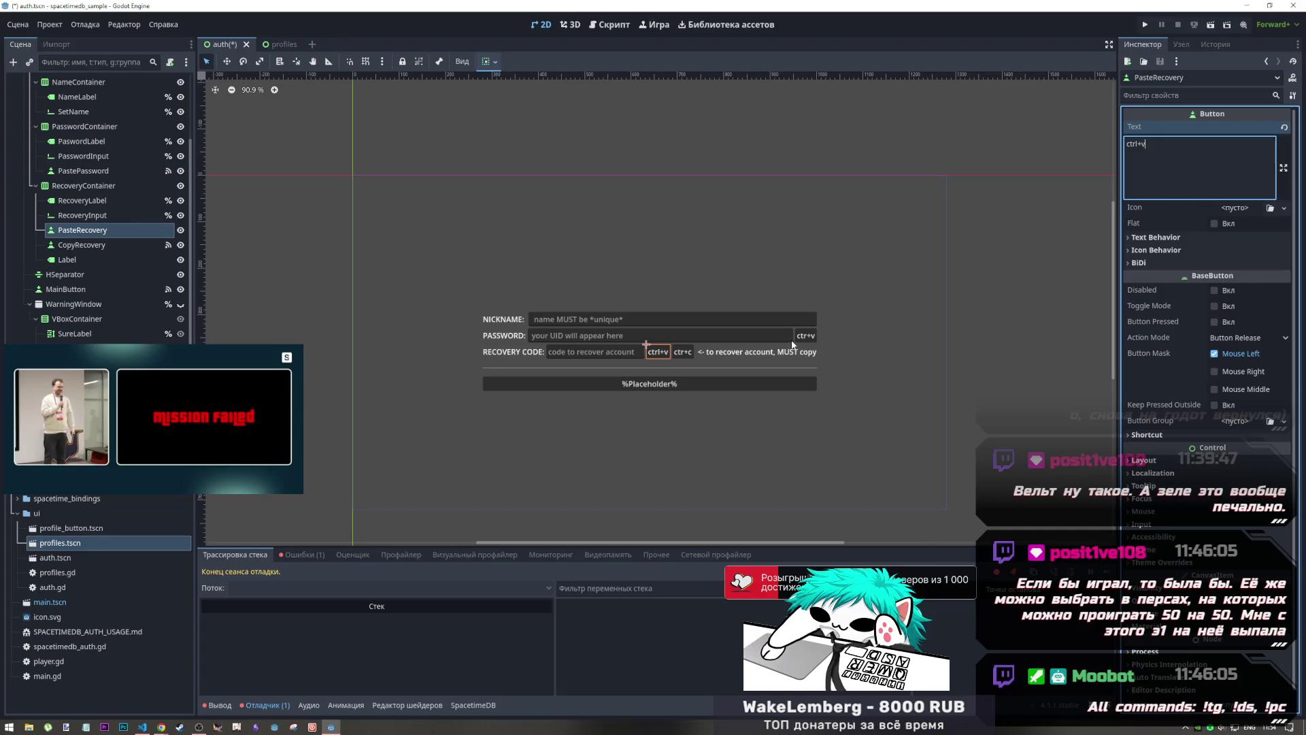
{"action": "left_click", "coordinate": [683, 352]}
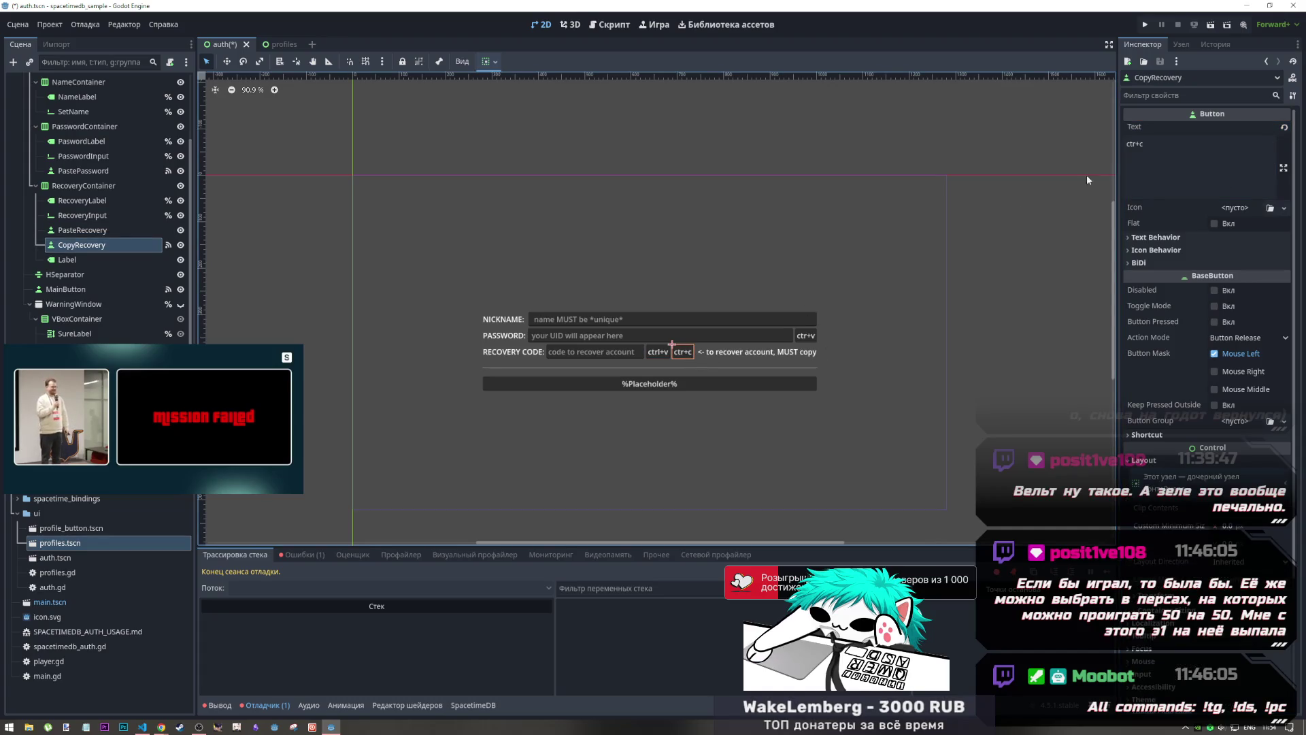
{"action": "left_click", "coordinate": [1137, 144]}
{"action": "type", "text": "l"}
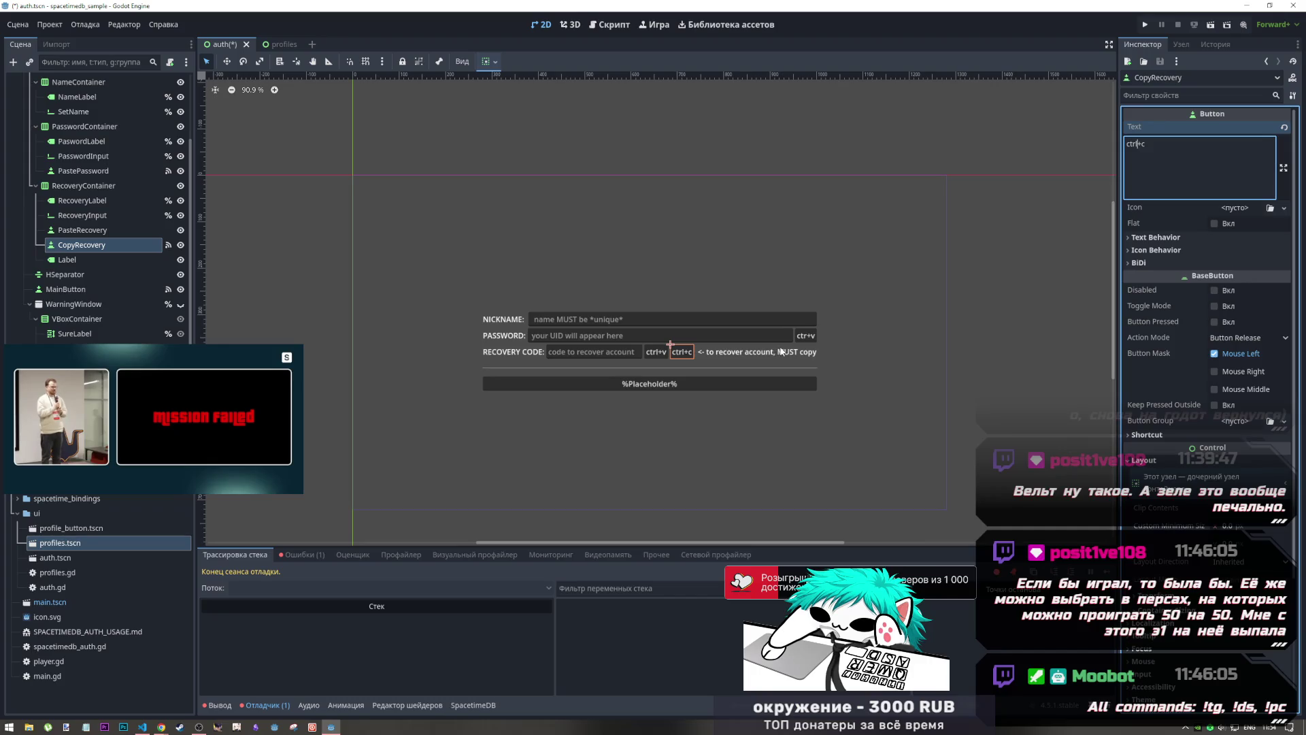
- Correct the password row's paste button text to ctrl+v, check PasteRecovery, and save the scene
{"action": "left_click", "coordinate": [806, 336]}
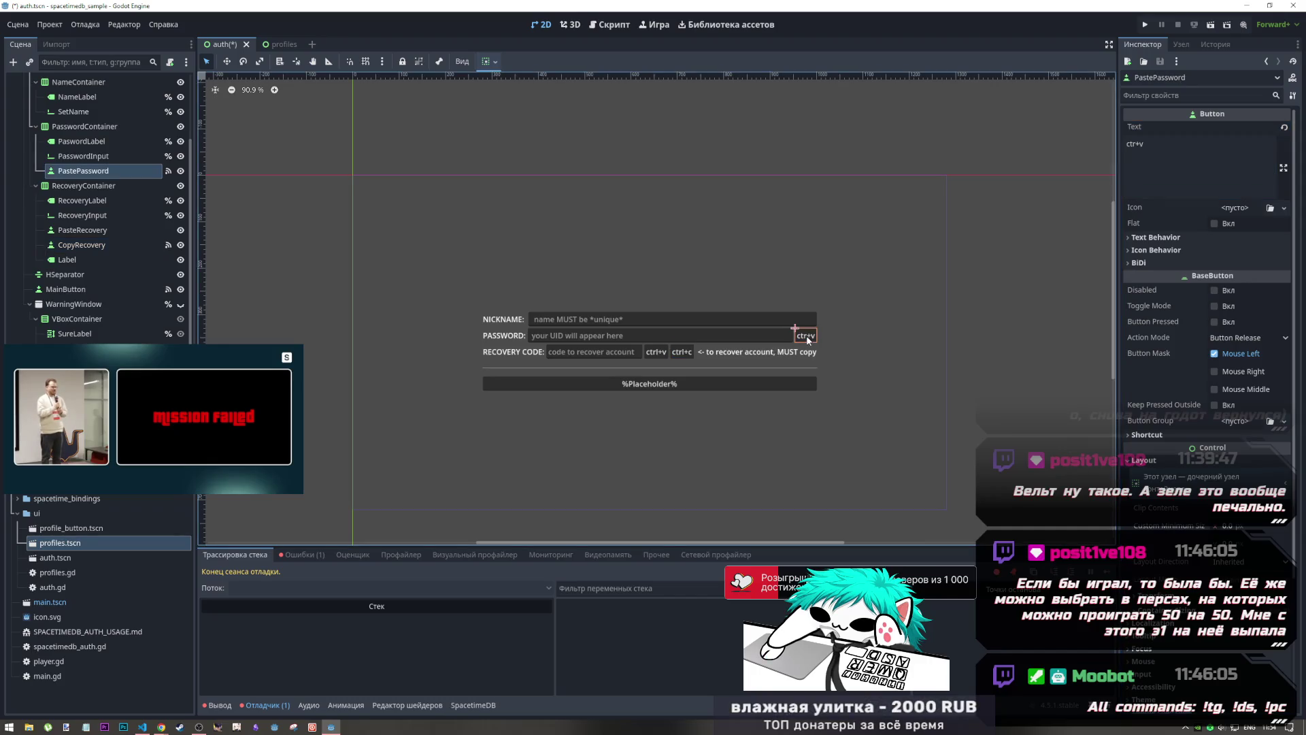
{"action": "left_click", "coordinate": [1138, 196]}
{"action": "type", "text": "l"}
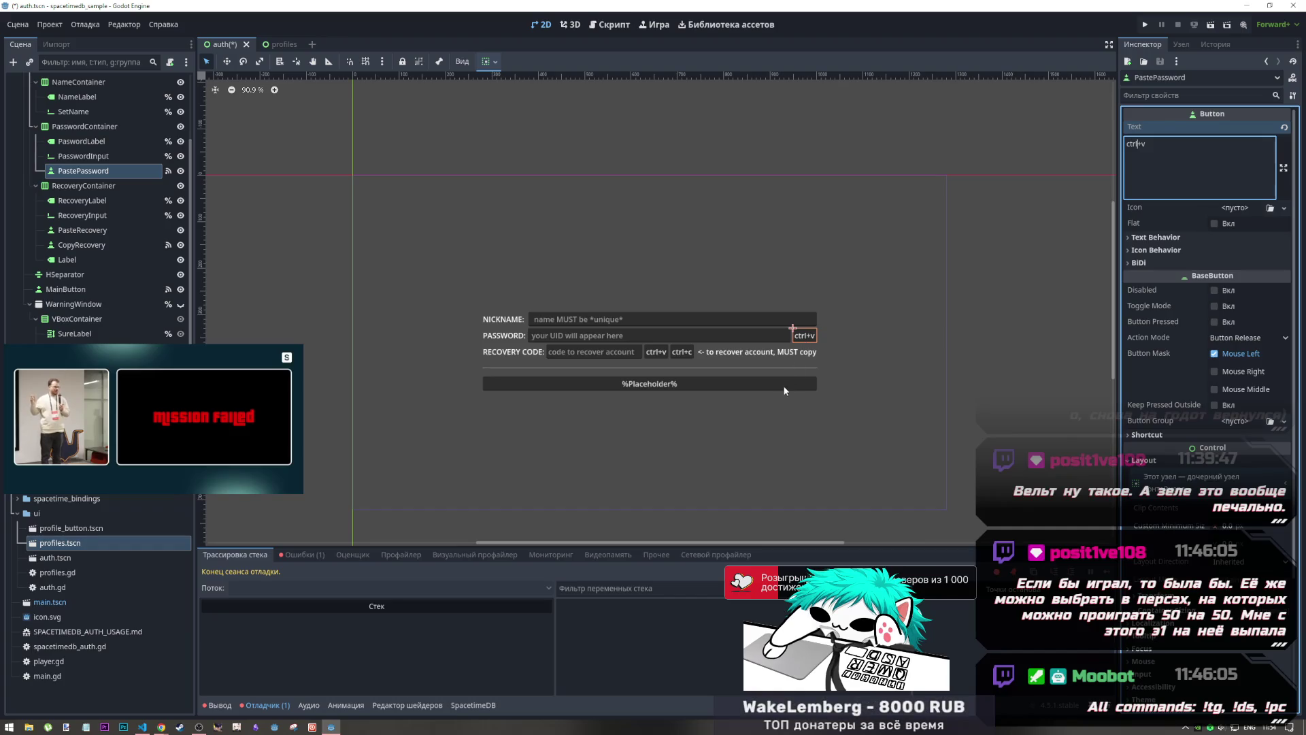
{"action": "left_click", "coordinate": [657, 352]}
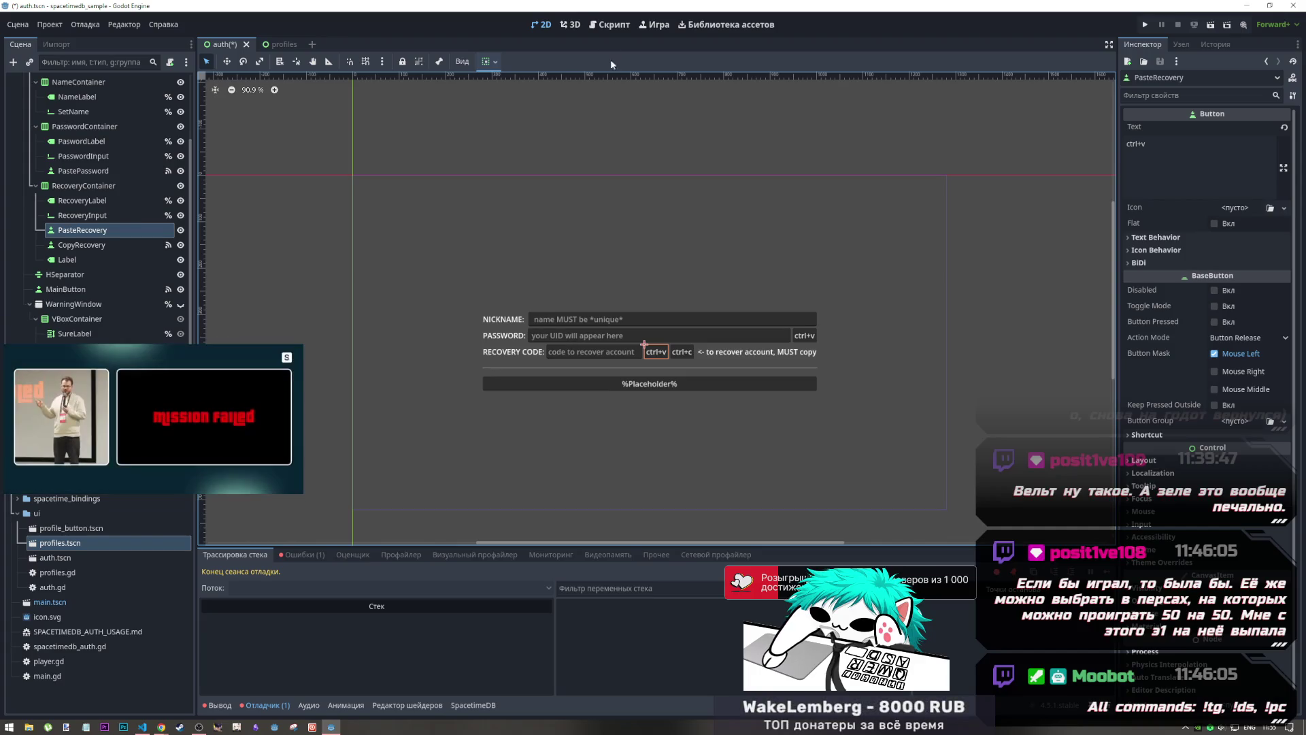
{"action": "key", "text": "ctrl+s"}
- Open profiles.gd from the Errors list and comment out the incomplete 'auth.' line 8 with Ctrl+K
{"action": "left_click", "coordinate": [606, 26]}
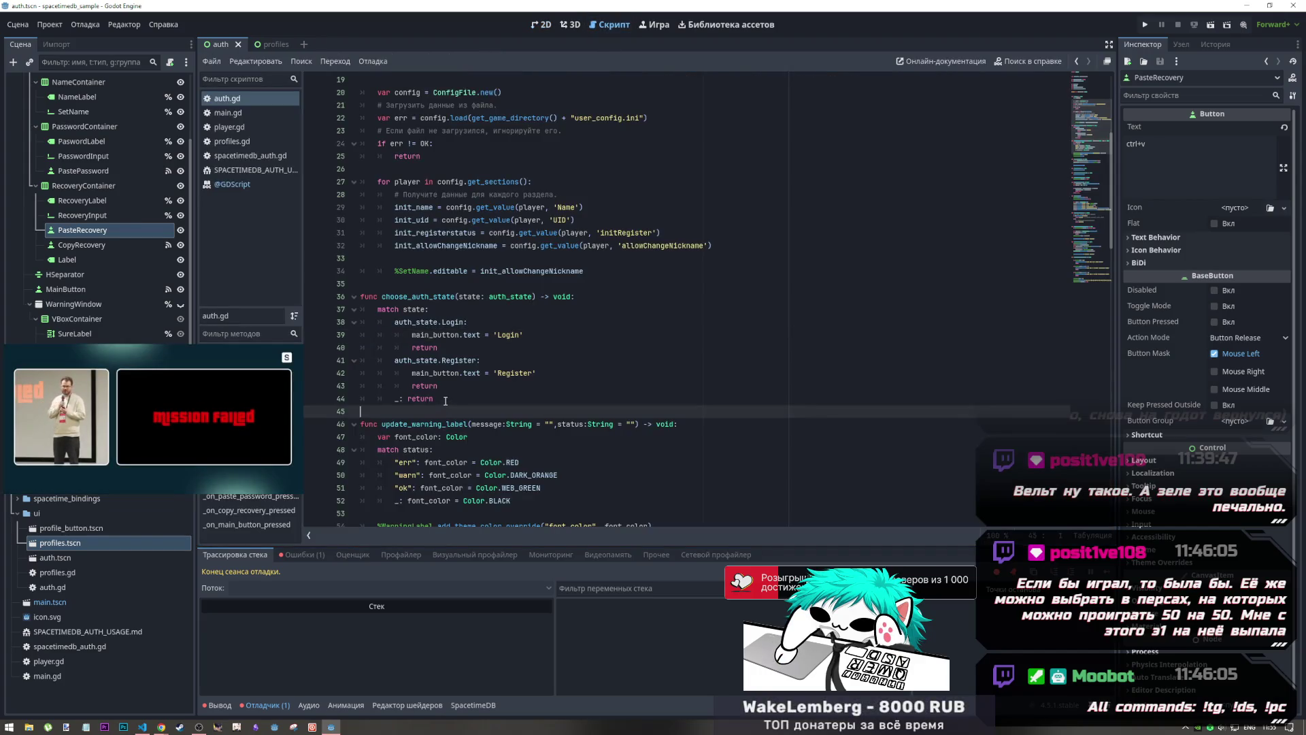
{"action": "left_click", "coordinate": [303, 554]}
{"action": "left_click", "coordinate": [414, 589]}
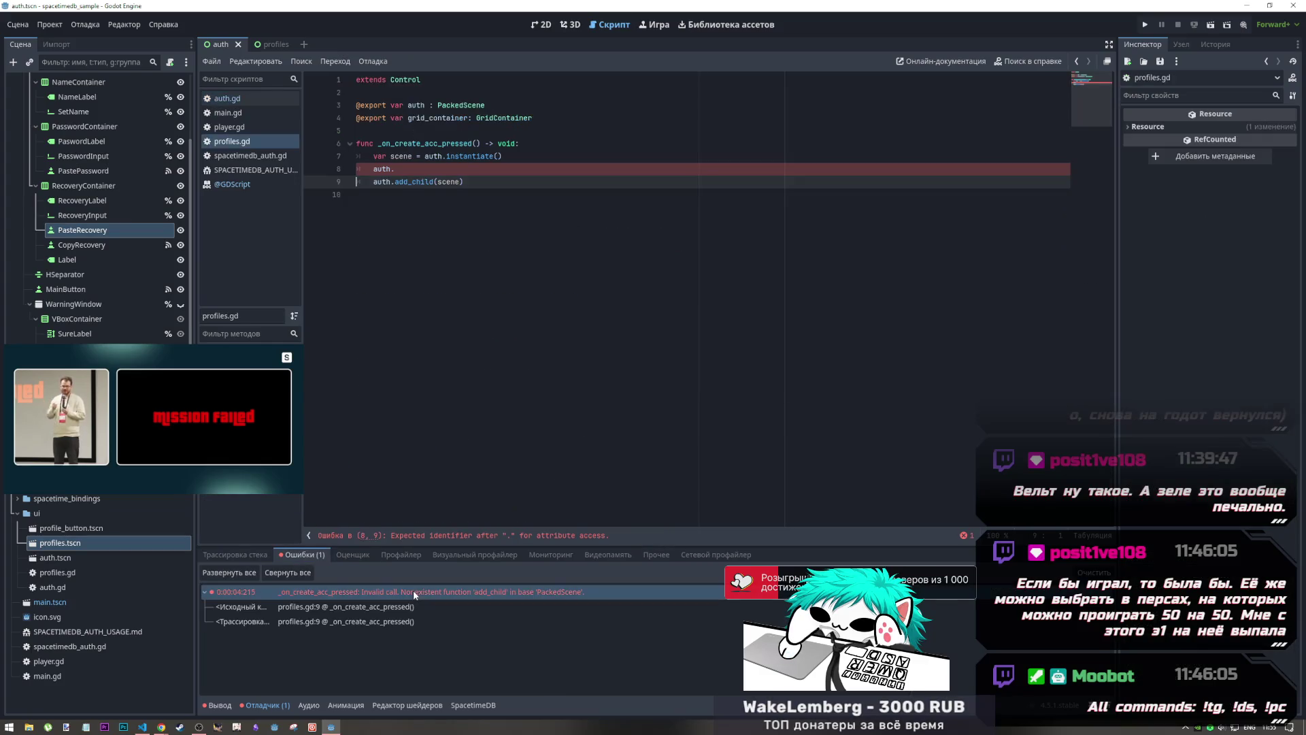
{"action": "key", "text": "ctrl+k"}
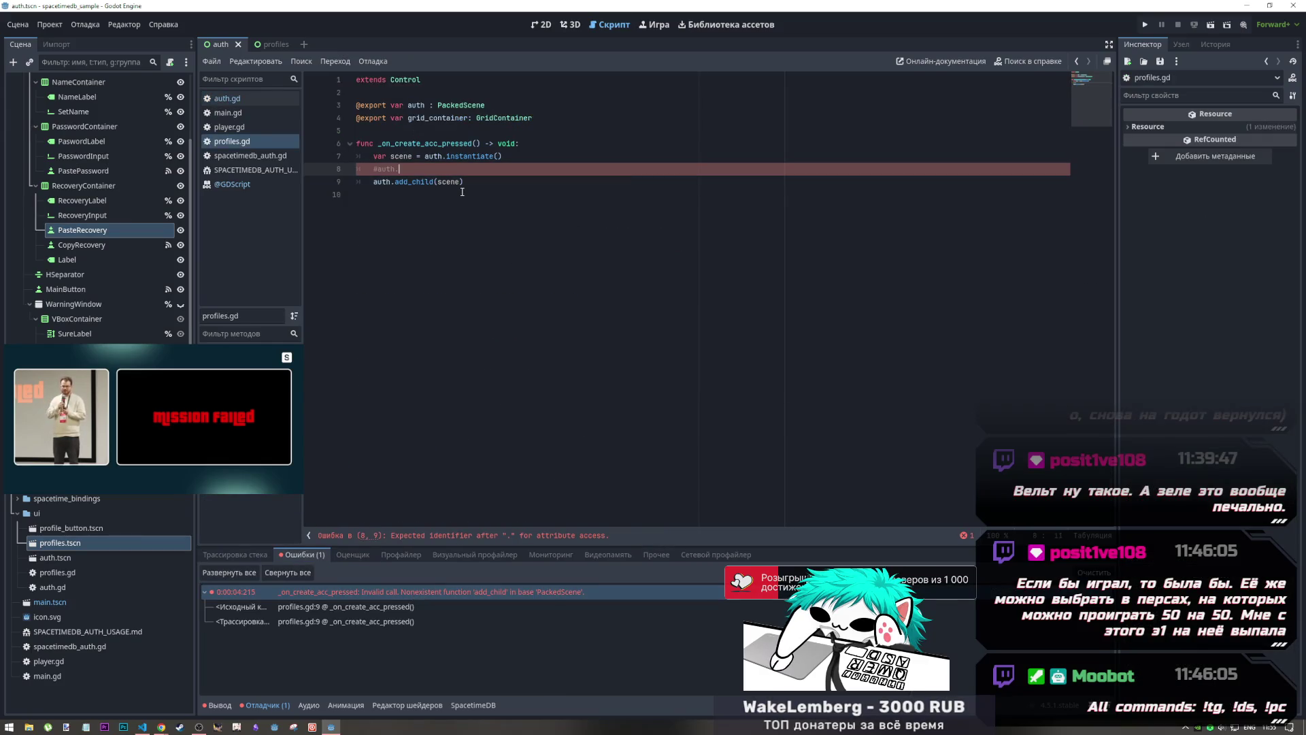
- Reopen auth.gd and place the caret after the Register case's return in choose_auth_state
{"action": "left_click", "coordinate": [570, 25]}
{"action": "left_click", "coordinate": [541, 25]}
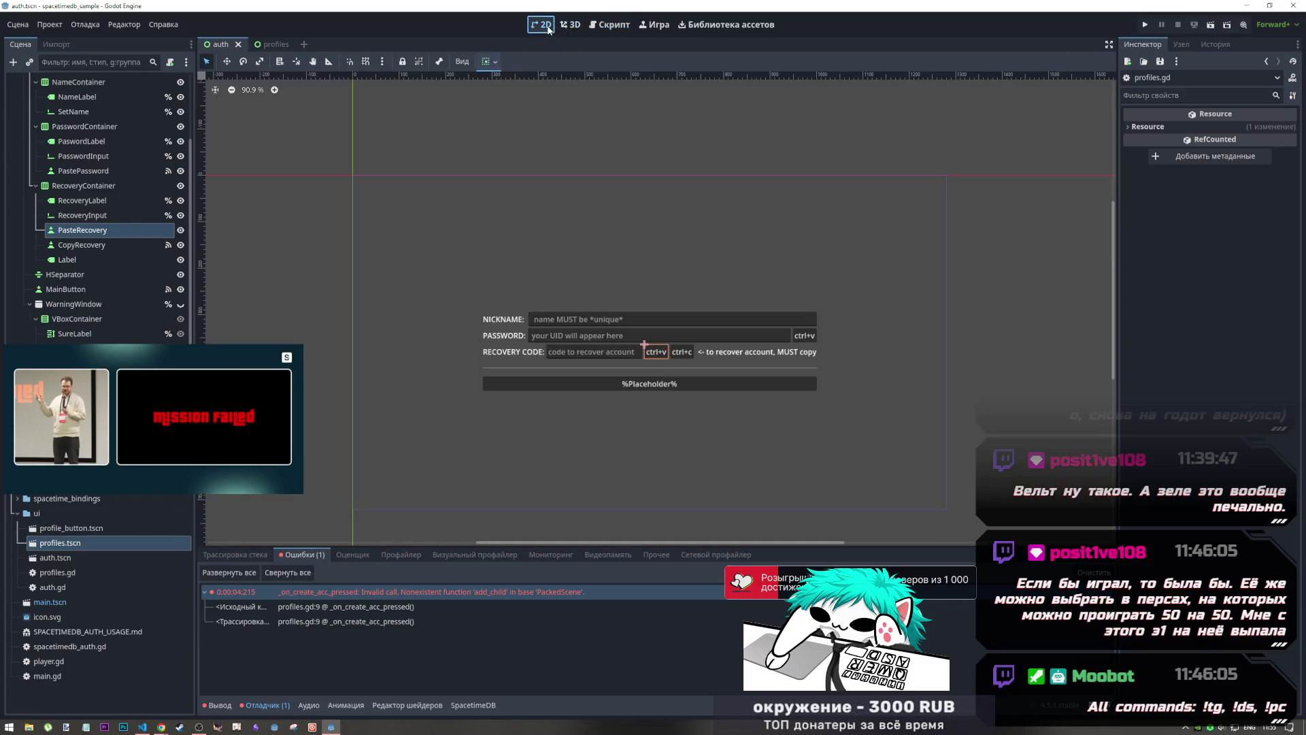
{"action": "left_click", "coordinate": [624, 26]}
{"action": "left_click", "coordinate": [227, 98]}
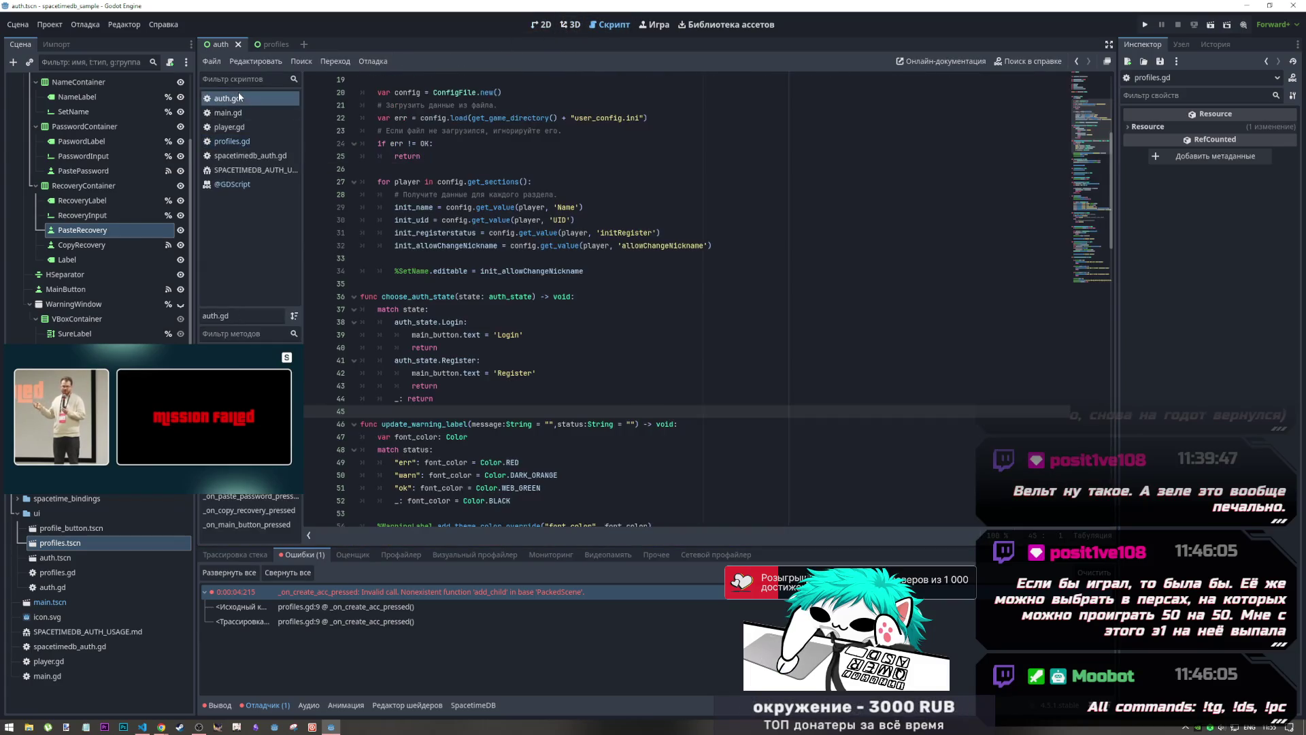
{"action": "left_click", "coordinate": [249, 156]}
{"action": "left_click", "coordinate": [226, 98]}
{"action": "left_click", "coordinate": [469, 322]}
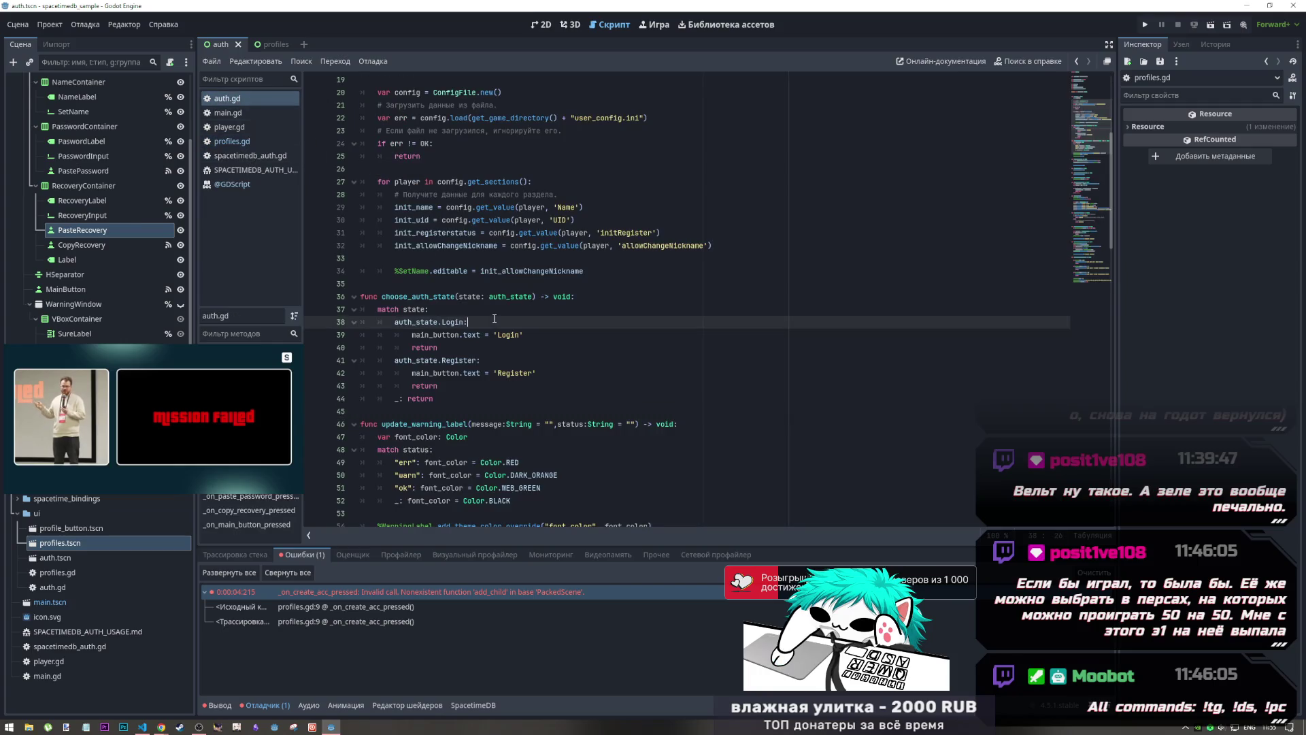
{"action": "left_click", "coordinate": [475, 360]}
{"action": "left_click", "coordinate": [446, 386]}
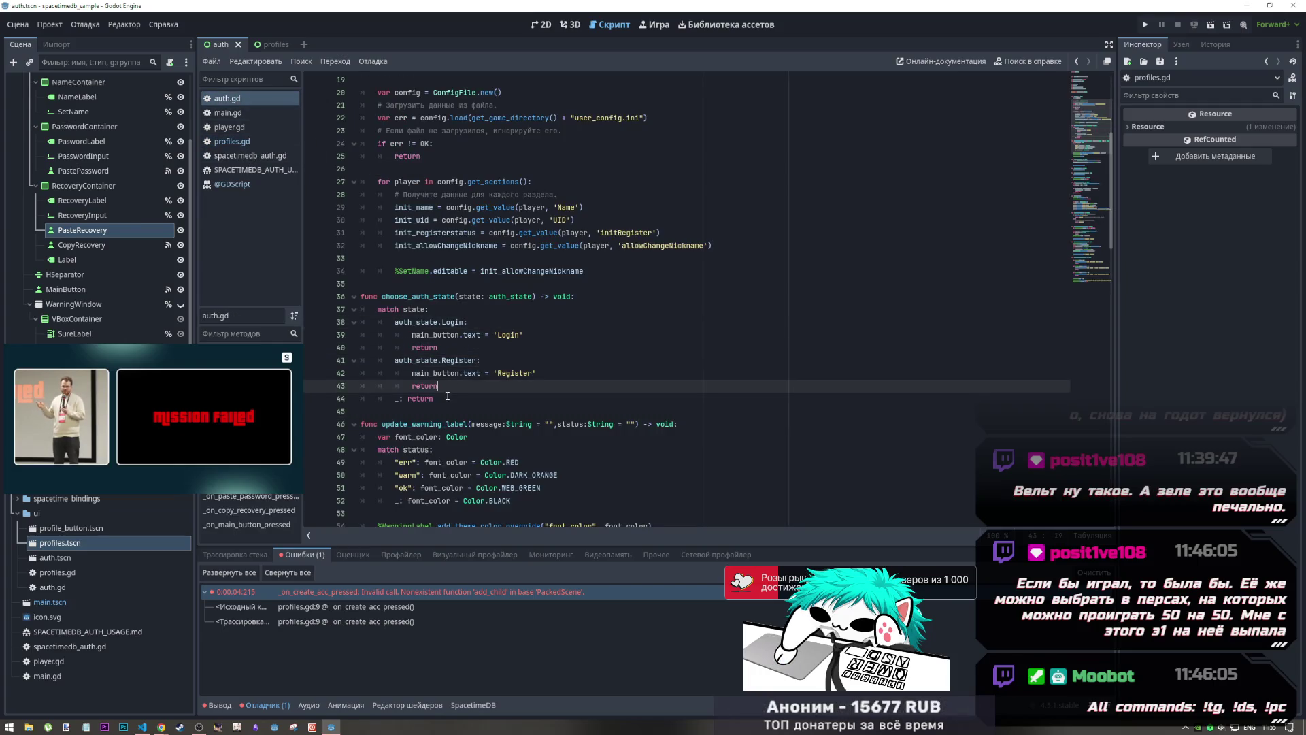
- Duplicate the Register case below itself and rename the copy's state to auth_state.Recovery
{"action": "left_click_drag", "start_coordinate": [407, 375], "coordinate": [399, 360]}
{"action": "key", "text": "ctrl+c"}
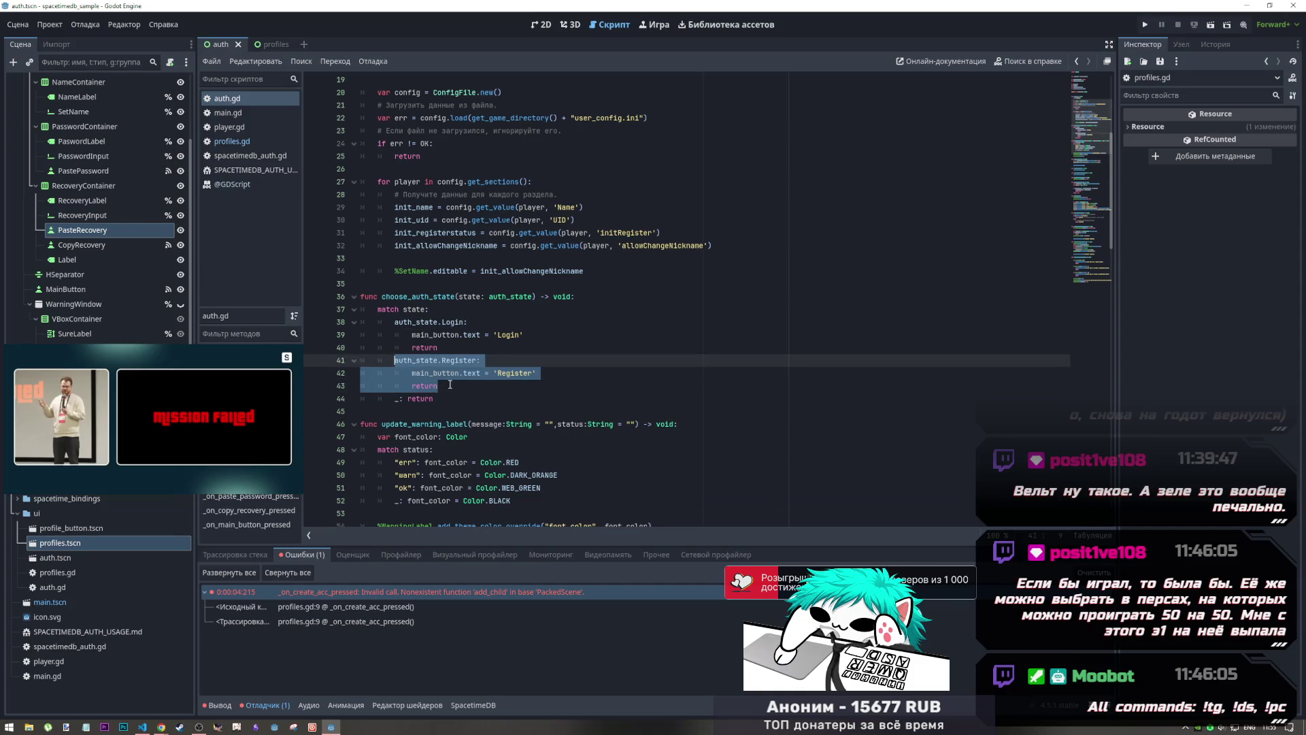
{"action": "left_click", "coordinate": [460, 391]}
{"action": "key", "text": "Return"}
{"action": "key", "text": "Return"}
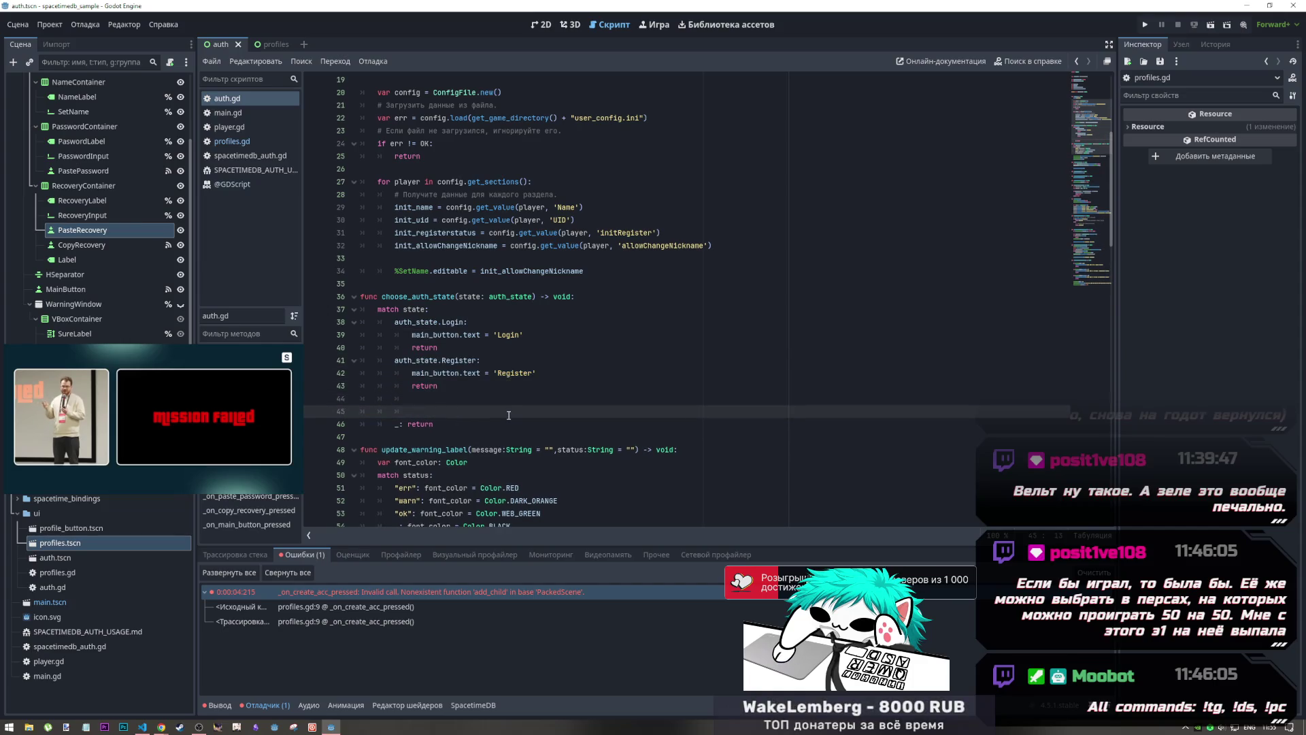
{"action": "key", "text": "BackSpace"}
{"action": "key", "text": "ctrl+v"}
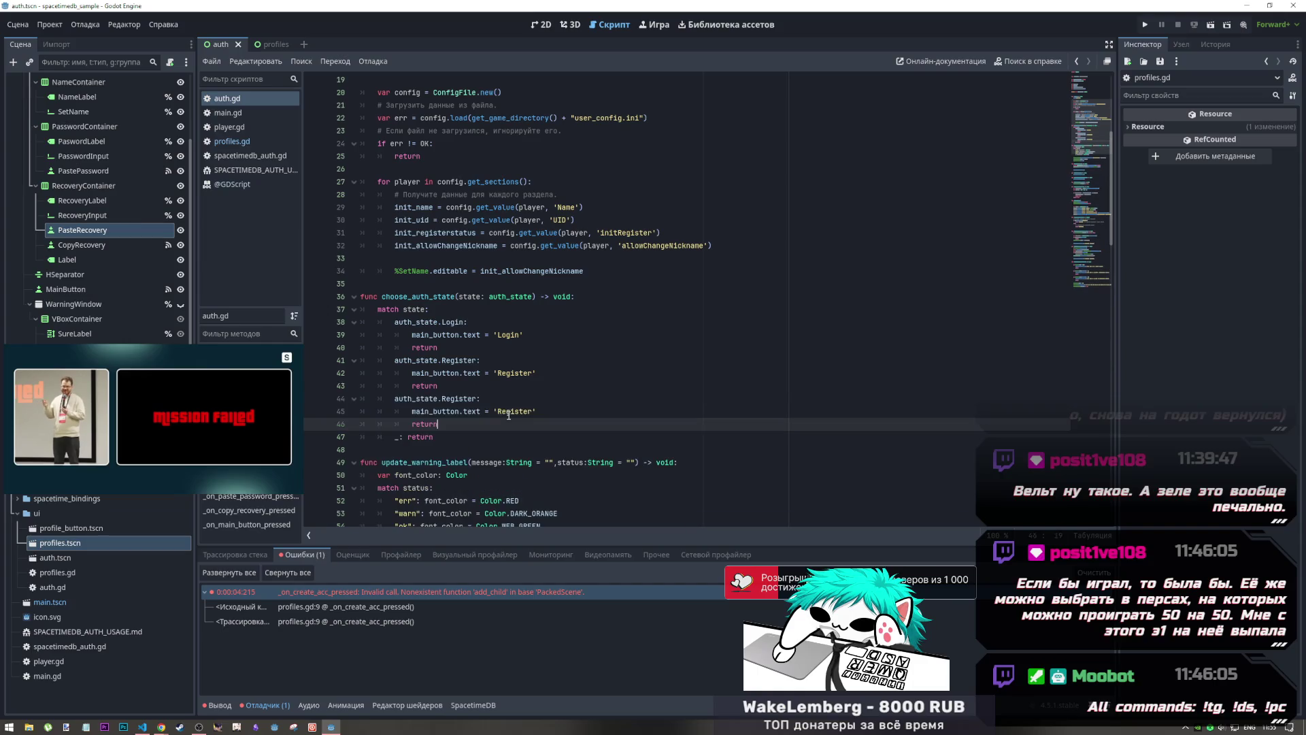
{"action": "left_click", "coordinate": [474, 401]}
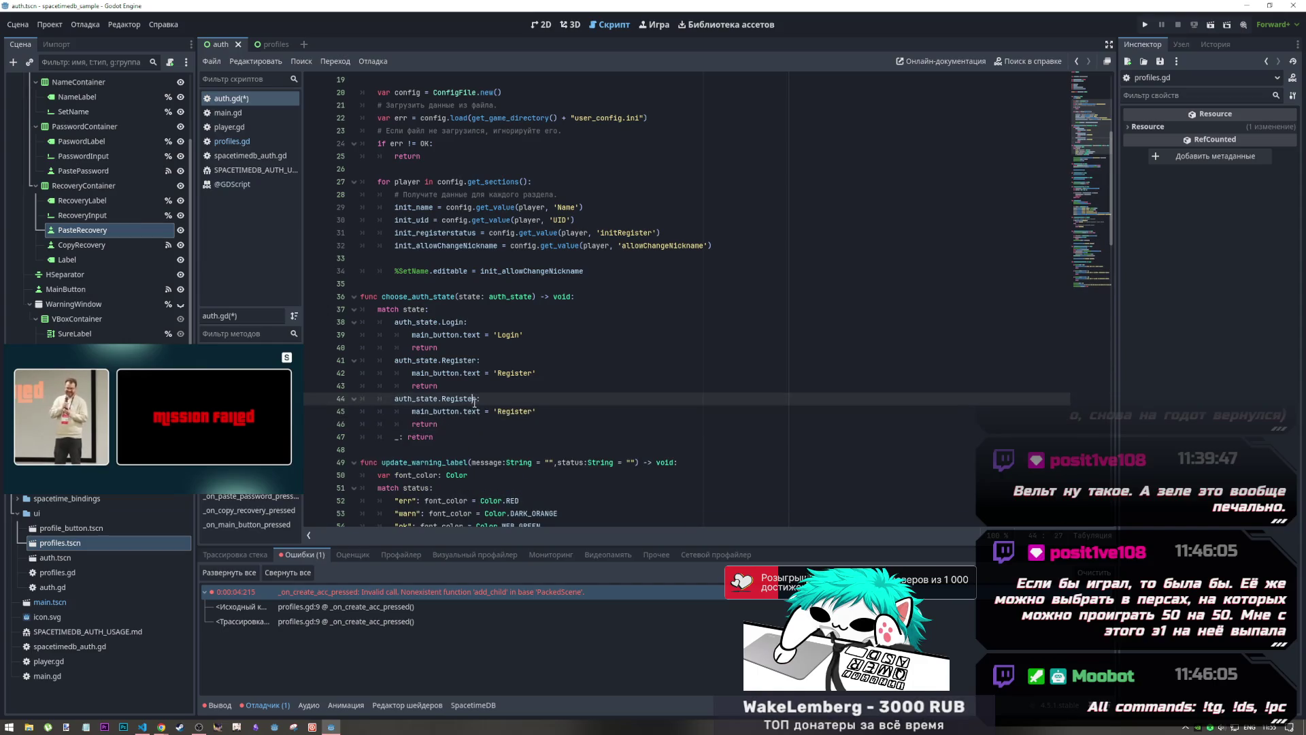
{"action": "left_click_drag", "start_coordinate": [477, 399], "coordinate": [451, 399]}
{"action": "type", "text": "covery"}
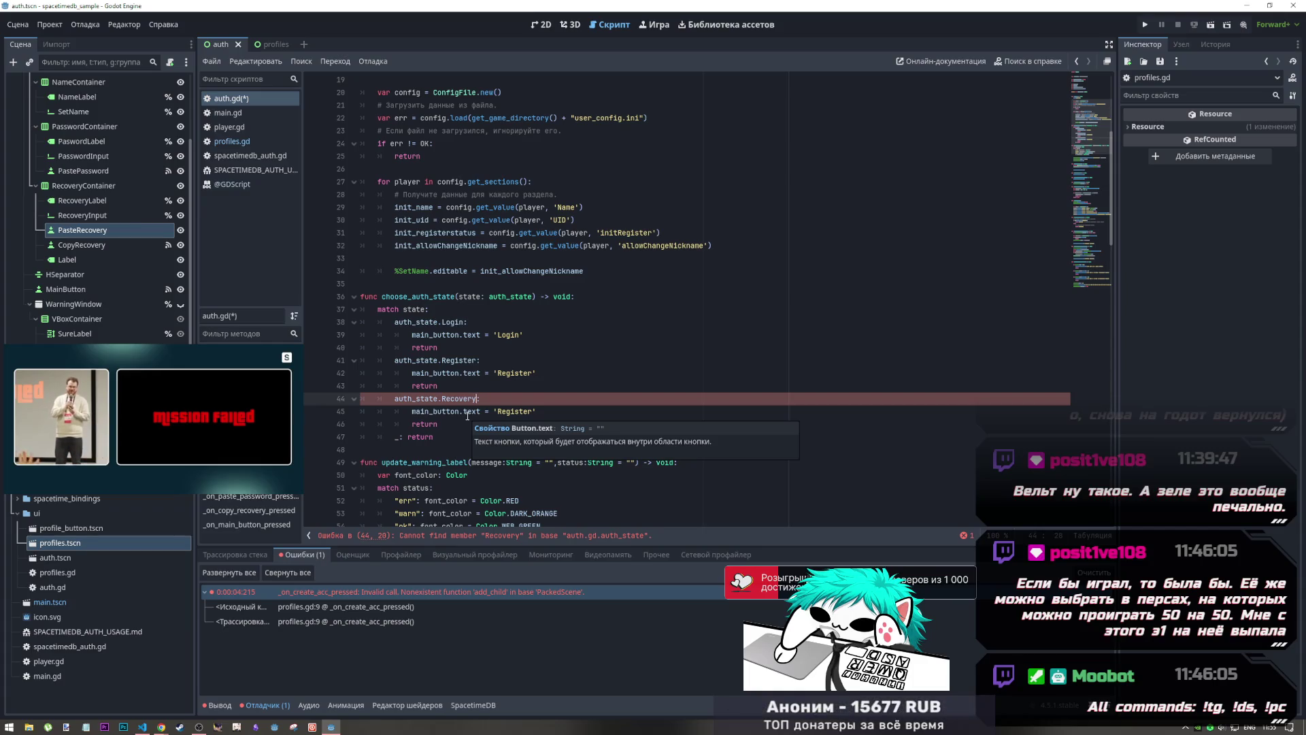
- Remove the return lines from the Login, Register and Recovery cases
{"action": "left_click", "coordinate": [437, 347]}
{"action": "left_click_drag", "start_coordinate": [437, 348], "coordinate": [361, 335]}
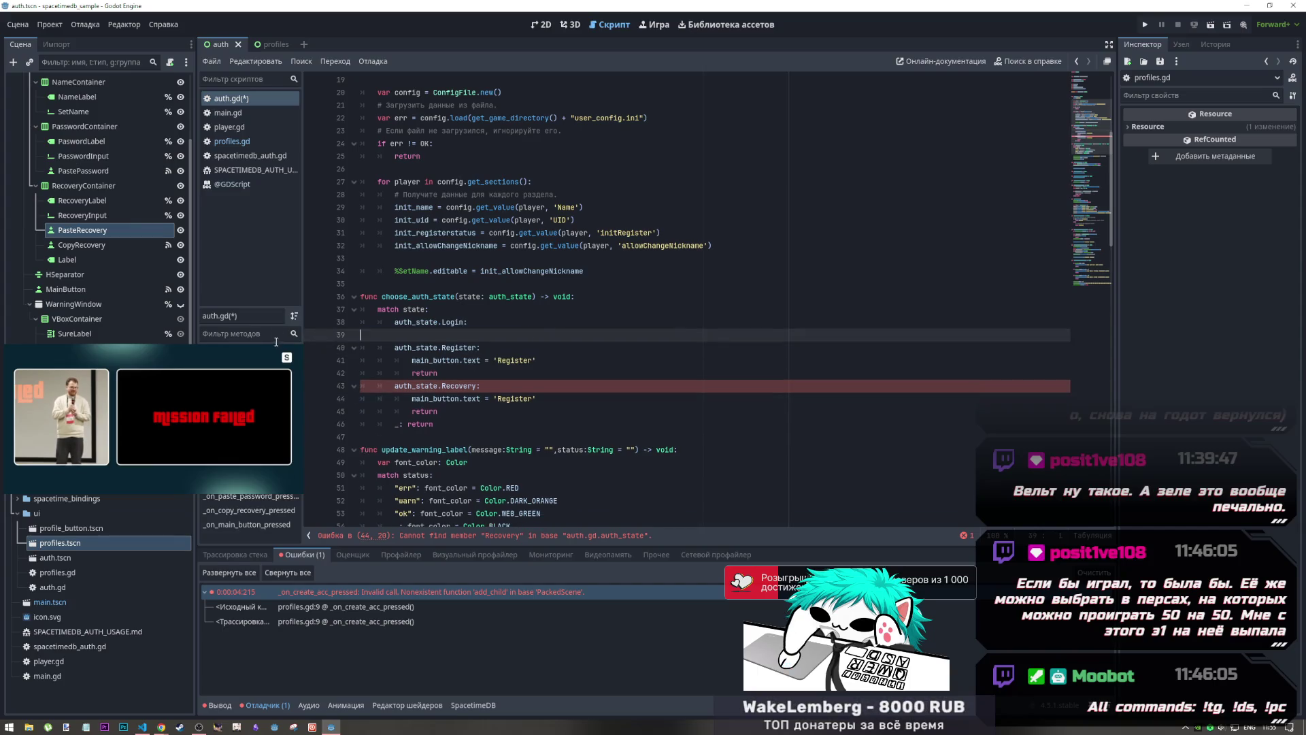
{"action": "key", "text": "ctrl+x"}
{"action": "key", "text": "ctrl+z"}
{"action": "key", "text": "ctrl+z"}
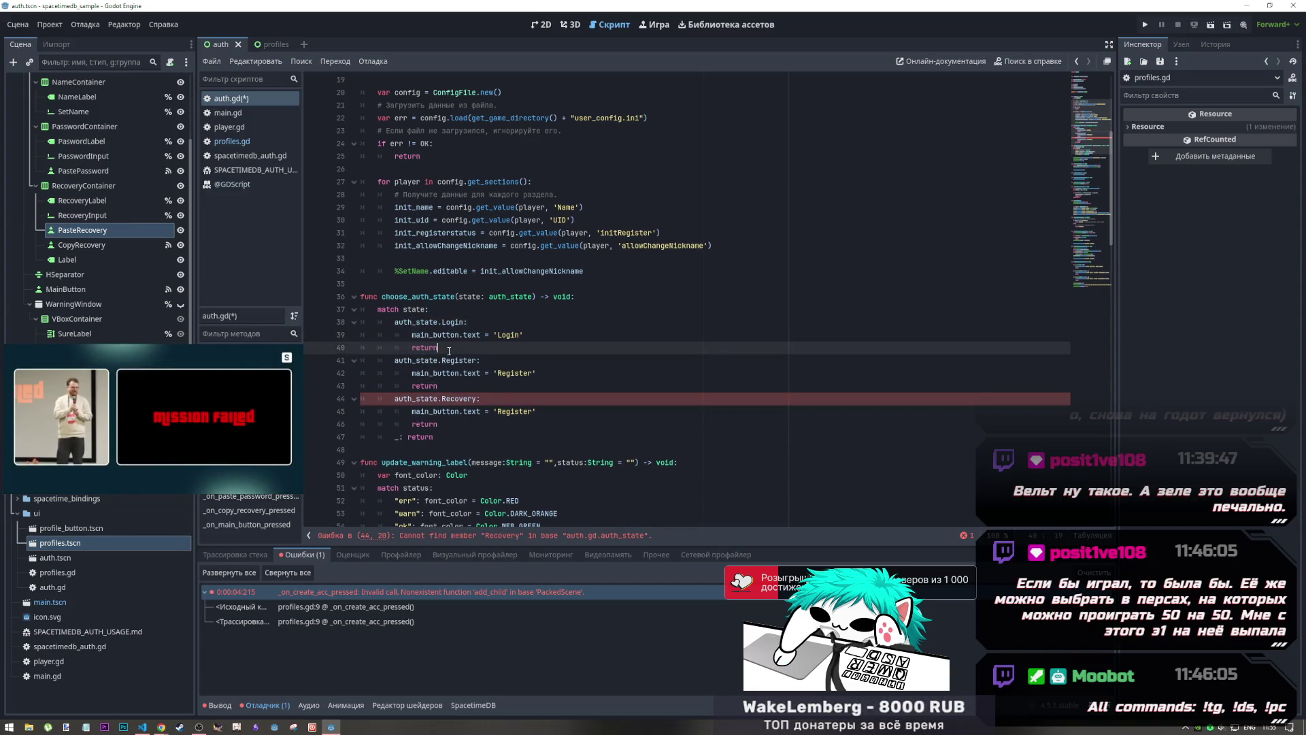
{"action": "key", "text": "Down"}
{"action": "key", "text": "Down"}
{"action": "key", "text": "Down"}
{"action": "left_click_drag", "start_coordinate": [367, 386], "coordinate": [361, 386]}
{"action": "key", "text": "BackSpace"}
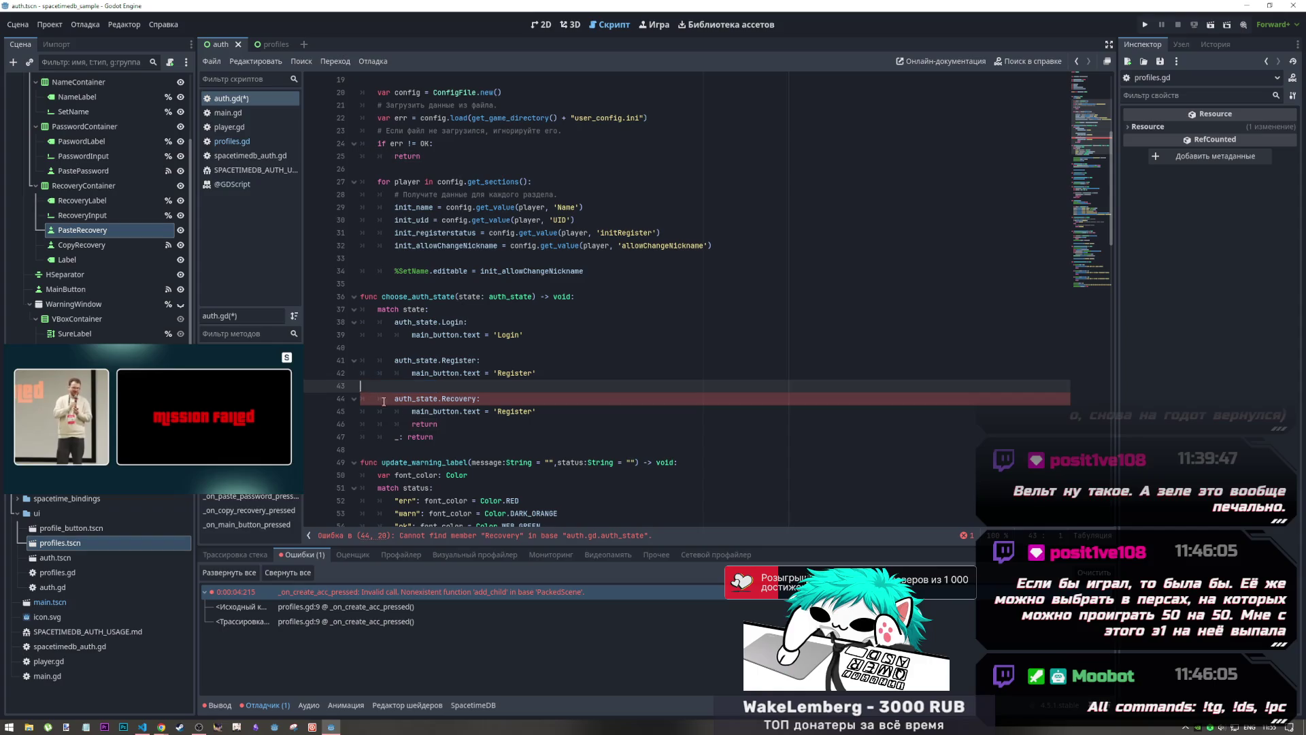
{"action": "left_click_drag", "start_coordinate": [444, 424], "coordinate": [334, 424]}
{"action": "key", "text": "BackSpace"}
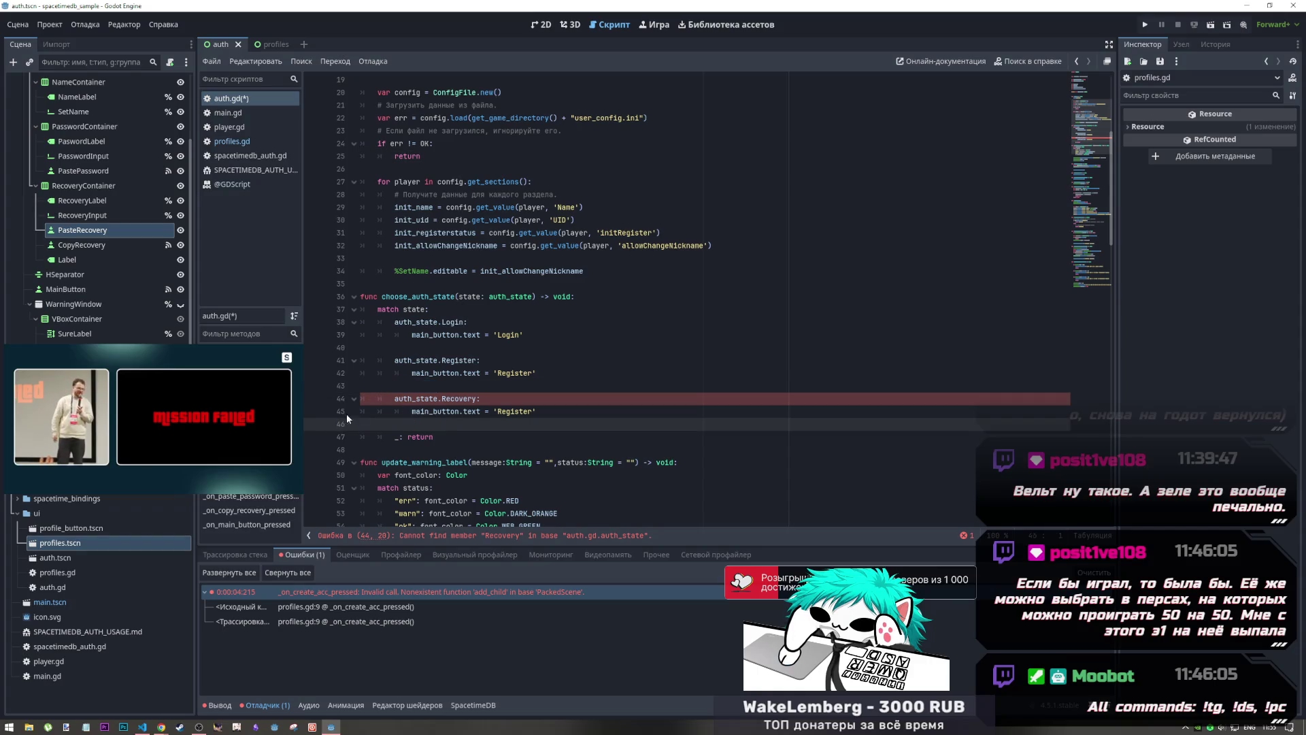
- Delete the empty lines 40 and 43 between the match cases
{"action": "left_click", "coordinate": [381, 386]}
{"action": "left_click", "coordinate": [382, 348]}
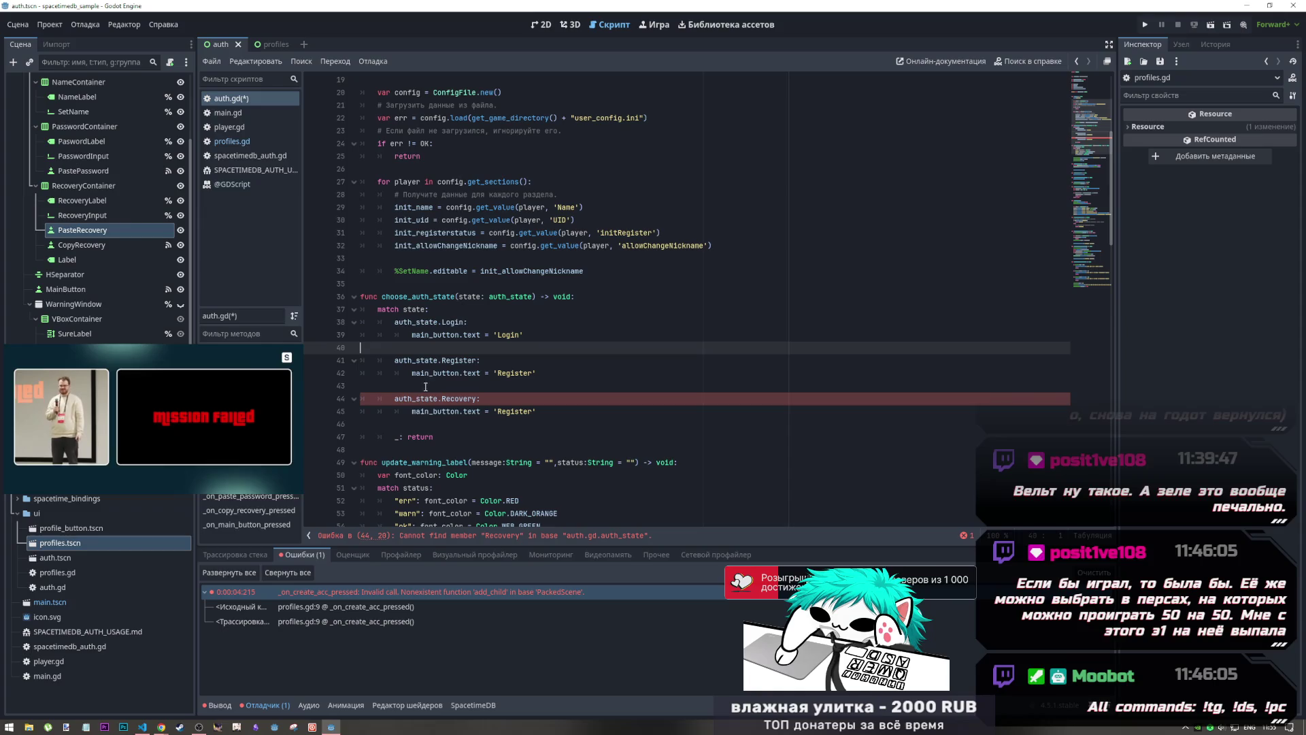
{"action": "left_click", "coordinate": [381, 385]}
{"action": "key", "text": "BackSpace"}
{"action": "left_click", "coordinate": [381, 348]}
{"action": "key", "text": "BackSpace"}
{"action": "left_click", "coordinate": [509, 372]}
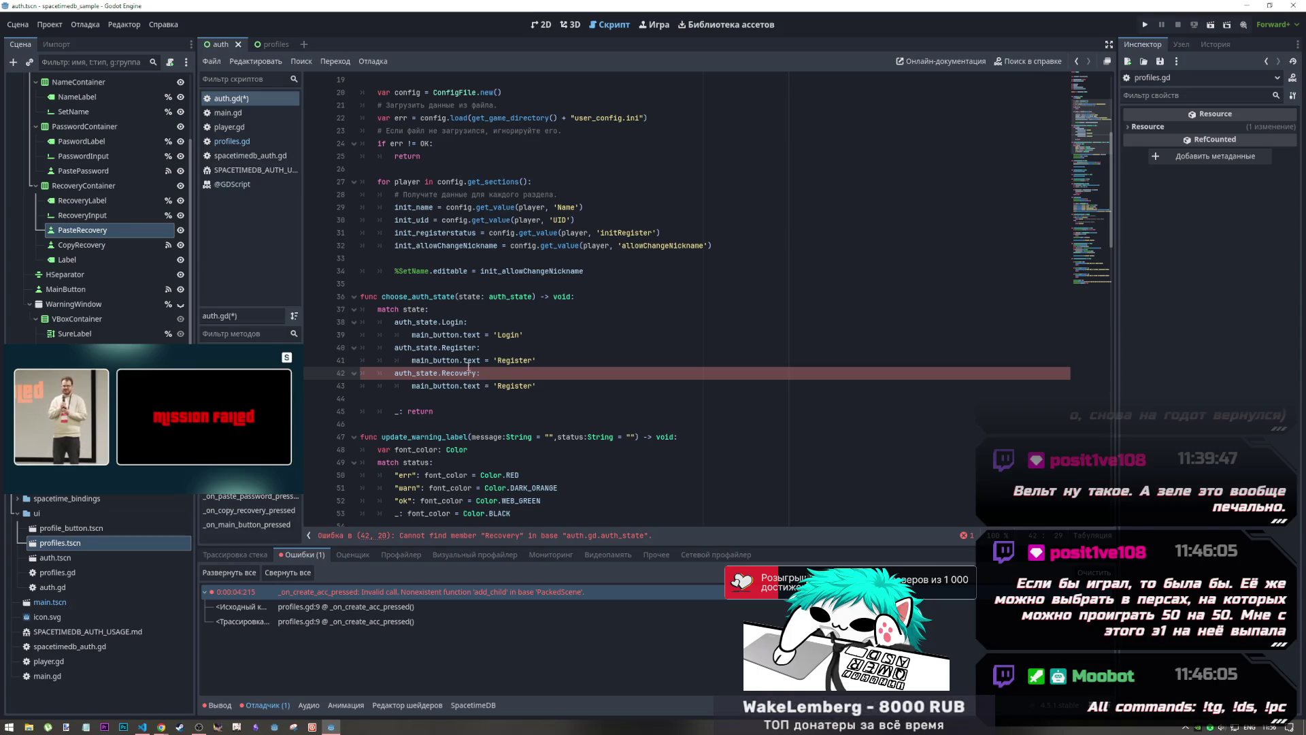
{"action": "scroll", "coordinate": [490, 387], "scroll_direction": "up", "scroll_amount": 3}
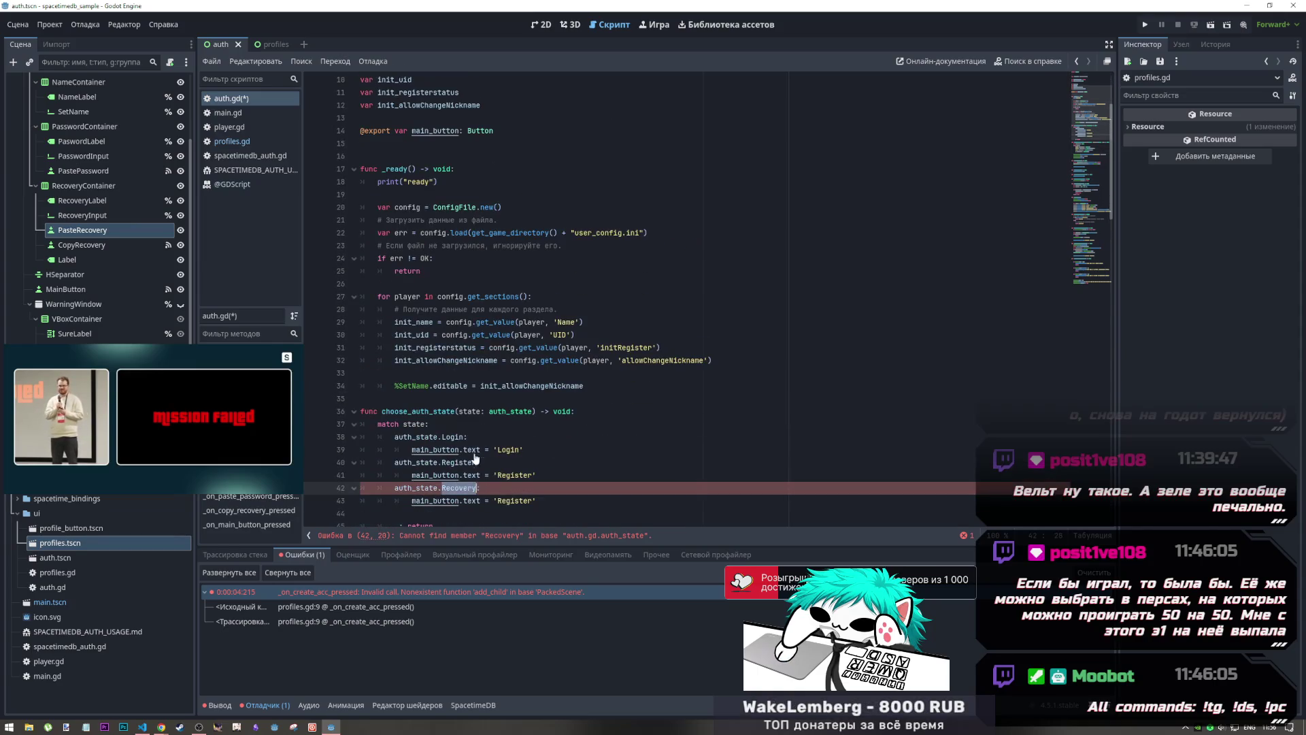
- Append ',Recovery' to the auth_state enum on line 4 and save auth.gd
{"action": "scroll", "coordinate": [501, 366], "scroll_direction": "up", "scroll_amount": 3}
{"action": "left_click", "coordinate": [494, 118]}
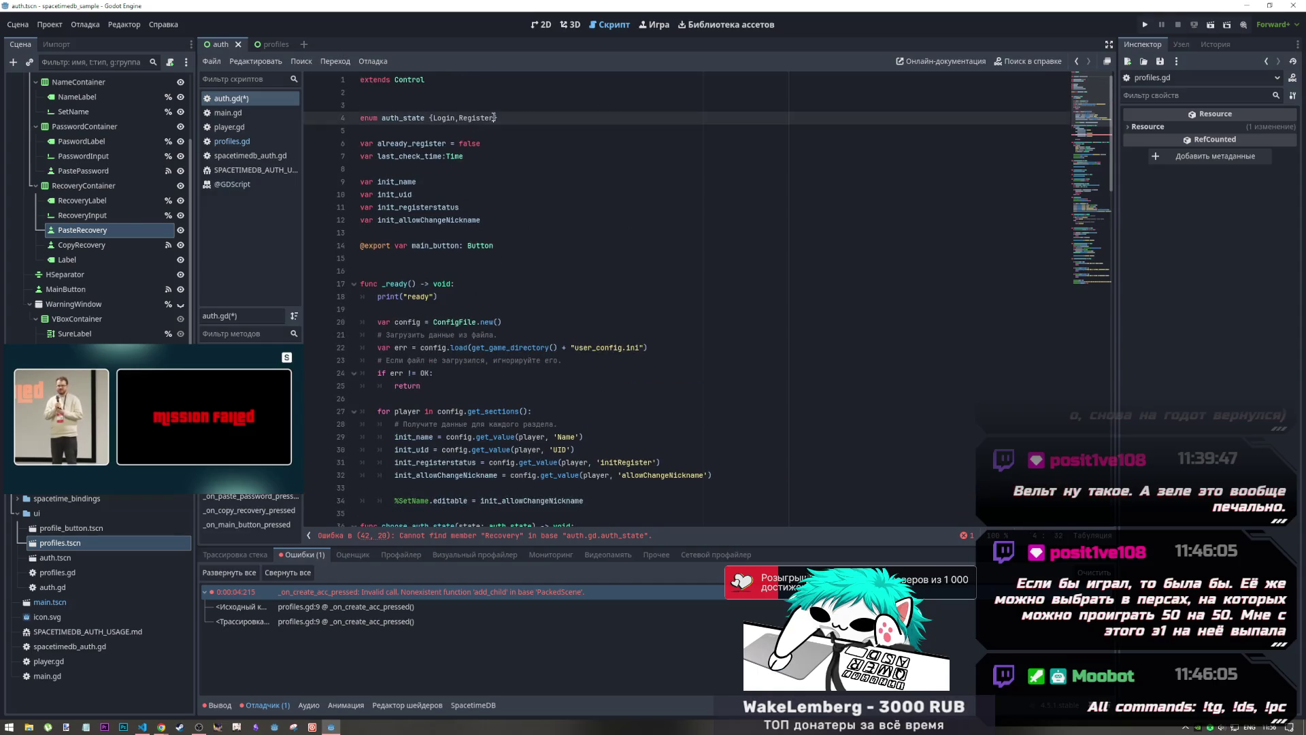
{"action": "left_click_drag", "start_coordinate": [456, 117], "coordinate": [434, 119]}
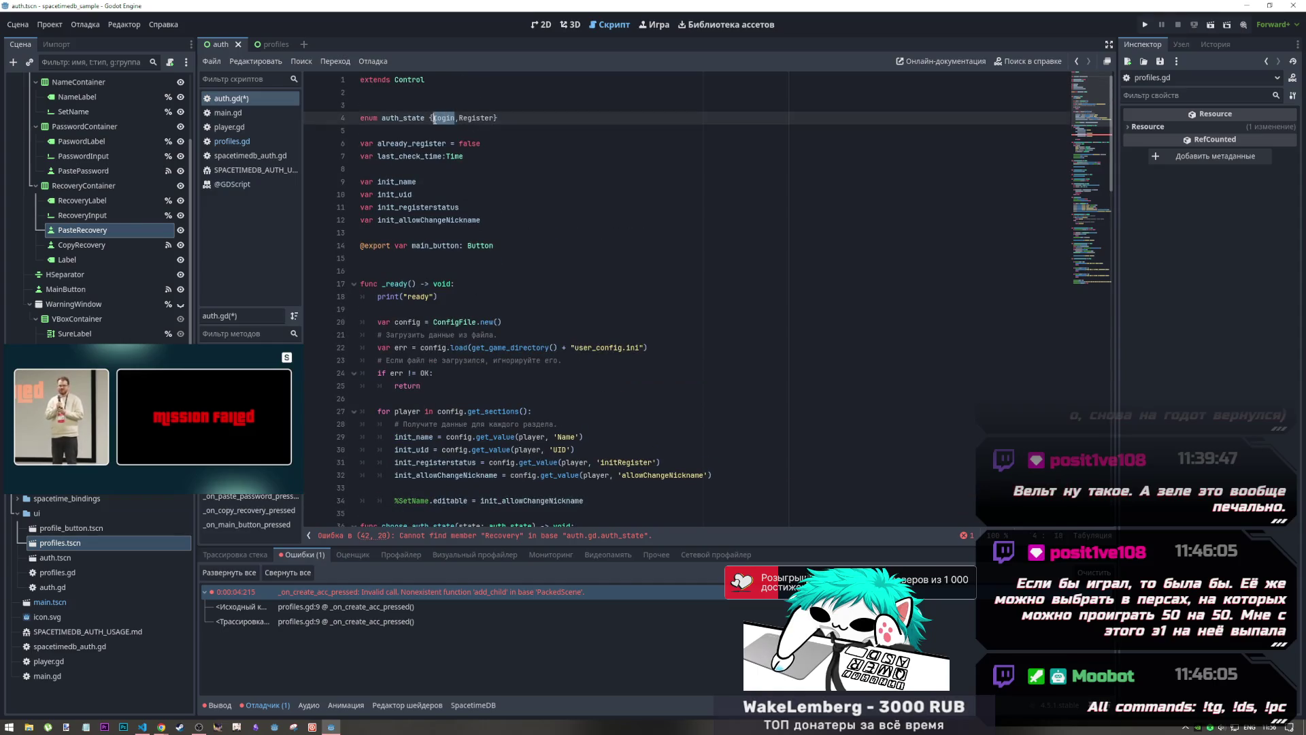
{"action": "left_click", "coordinate": [496, 118]}
{"action": "type", "text": ",Recovery"}
{"action": "left_click_drag", "start_coordinate": [496, 118], "coordinate": [458, 118]}
{"action": "key", "text": "BackSpace"}
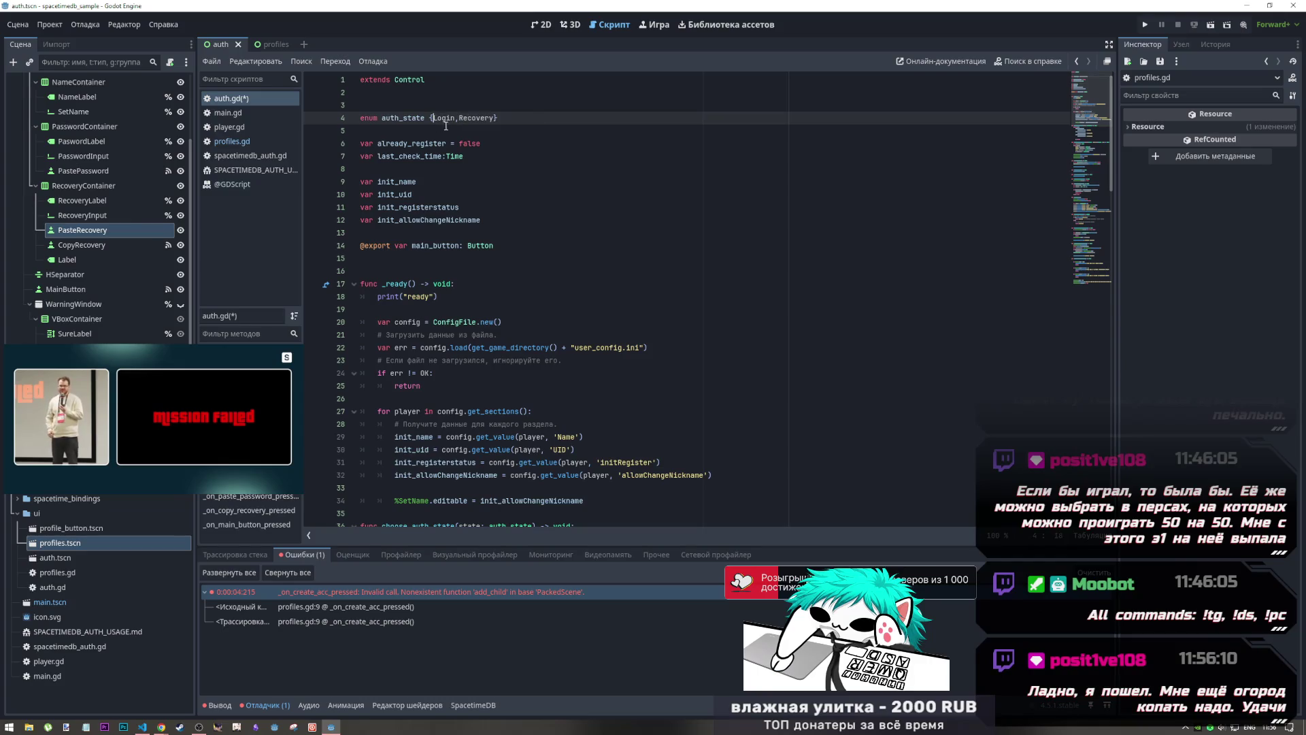
{"action": "key", "text": "ctrl+z"}
{"action": "key", "text": "ctrl+s"}
- Replace 'Register' with 'Recovery' in the Recovery case's main_button text
{"action": "scroll", "coordinate": [521, 352], "scroll_direction": "down", "scroll_amount": 13}
{"action": "scroll", "coordinate": [521, 352], "scroll_direction": "up", "scroll_amount": 5}
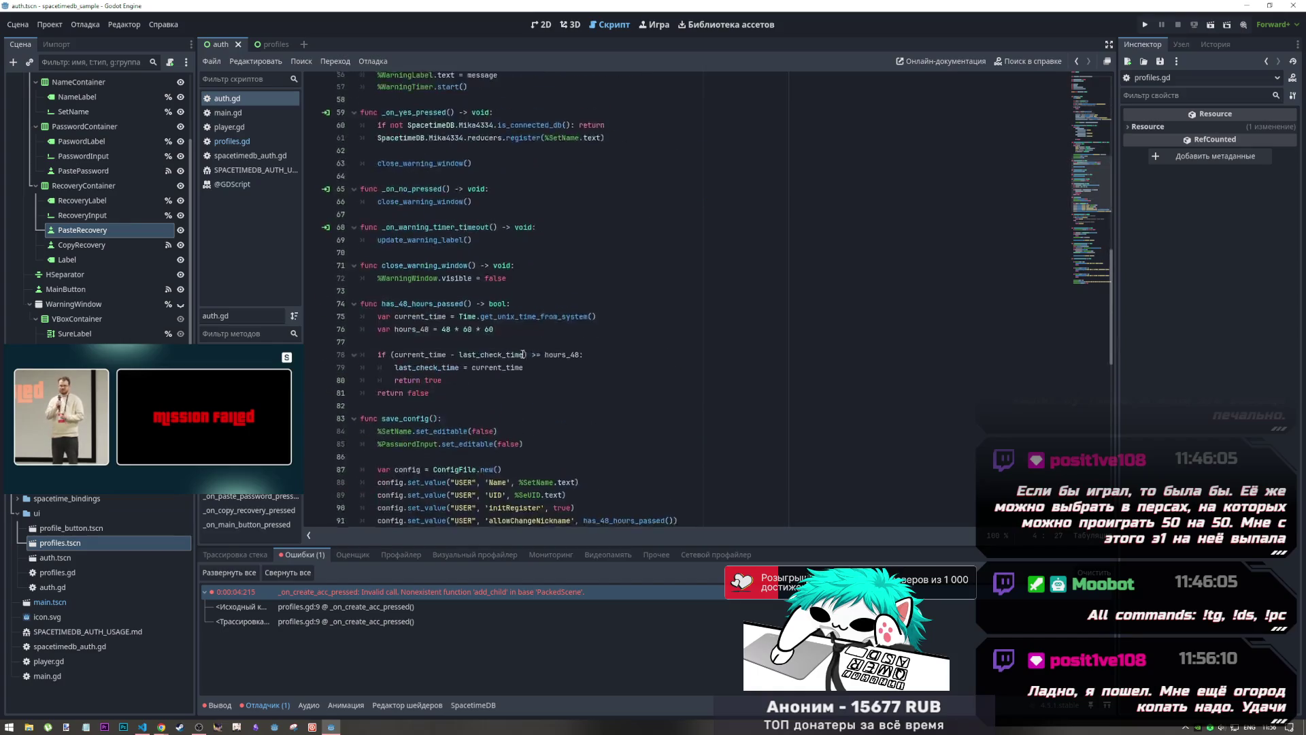
{"action": "scroll", "coordinate": [523, 354], "scroll_direction": "up", "scroll_amount": 1}
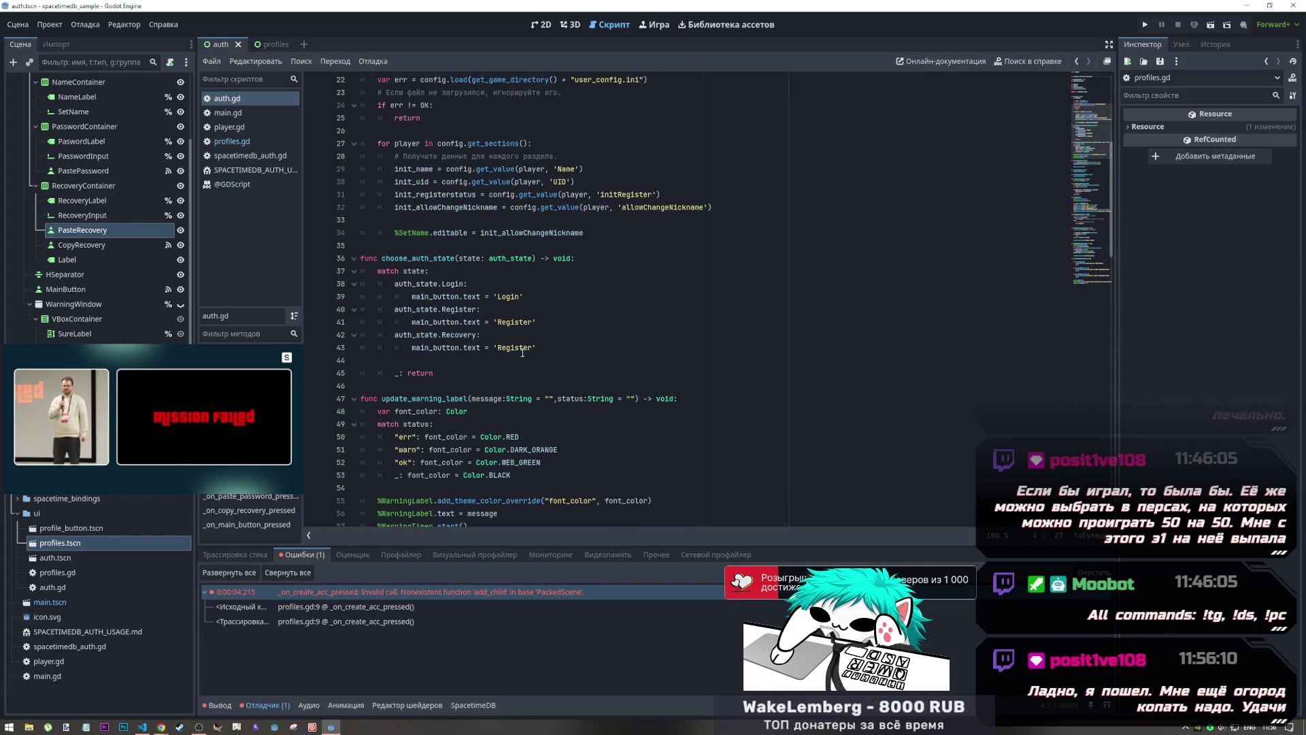
{"action": "double_click", "coordinate": [466, 334]}
{"action": "key", "text": "ctrl+c"}
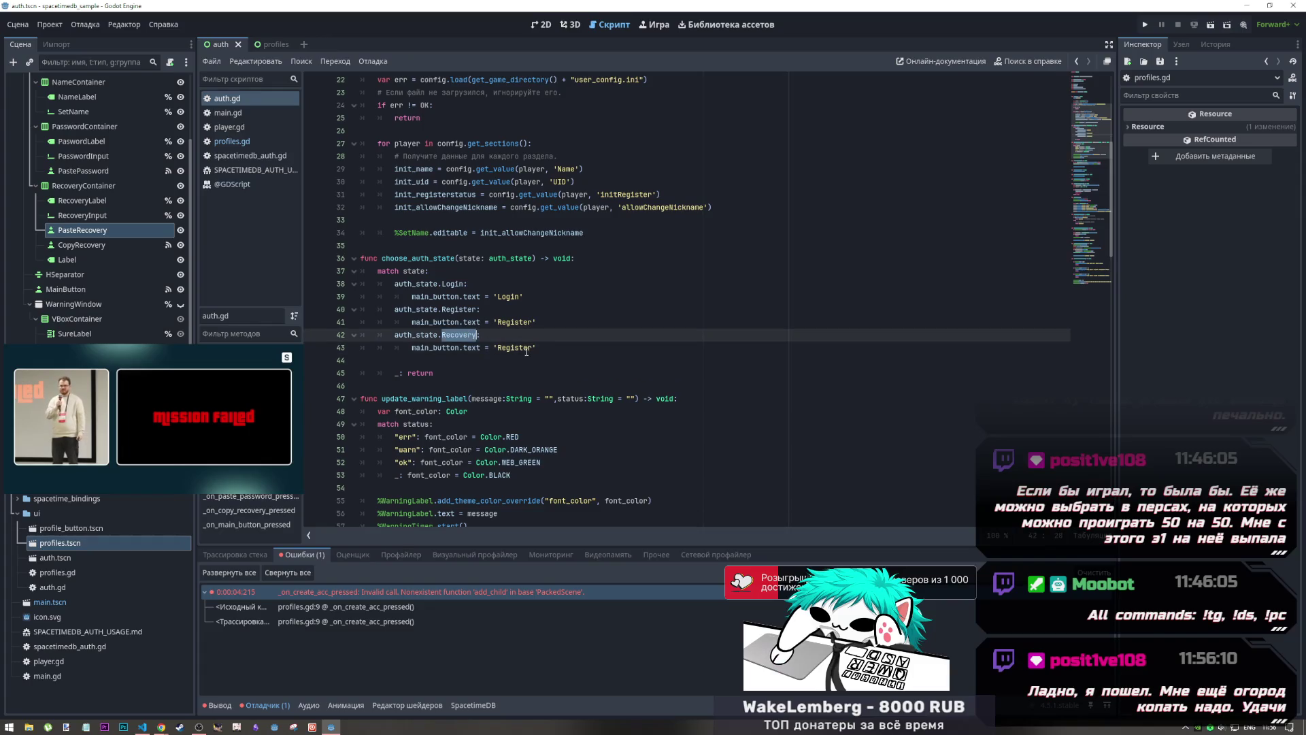
{"action": "double_click", "coordinate": [515, 347]}
{"action": "key", "text": "ctrl+v"}
{"action": "left_click", "coordinate": [579, 360]}
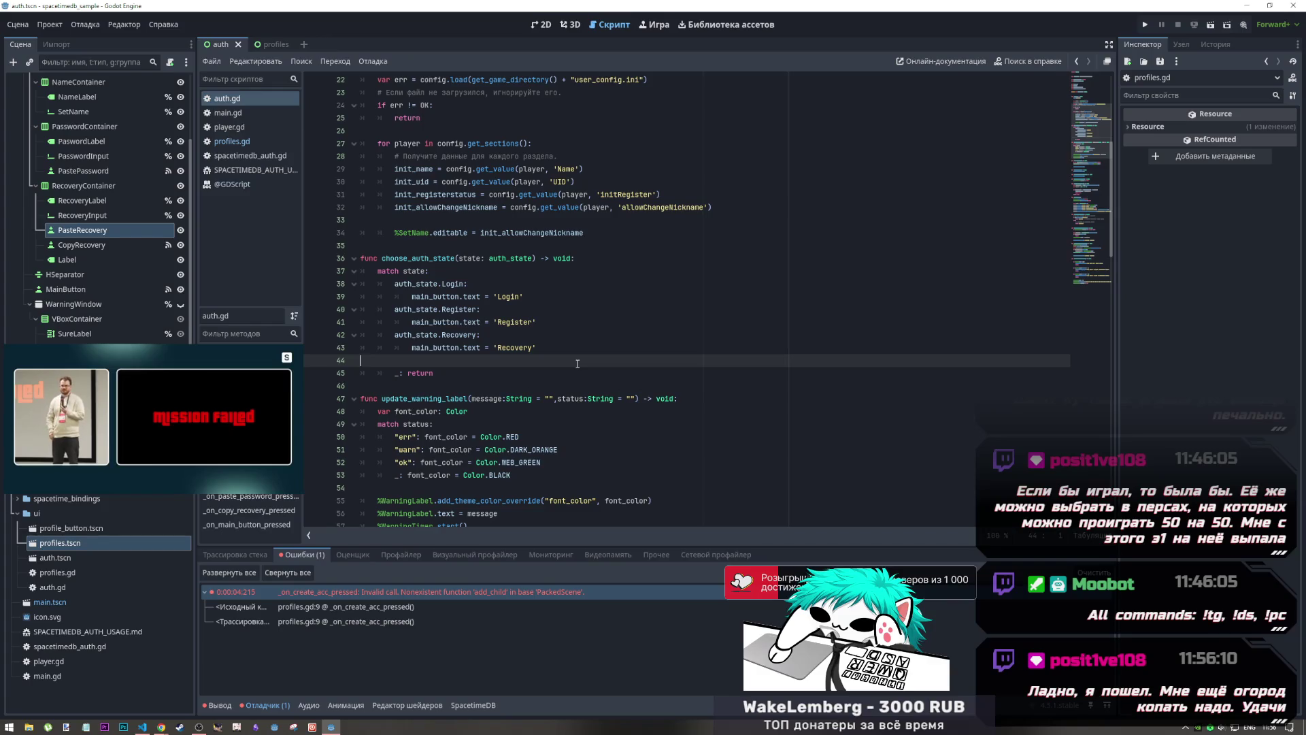
{"action": "scroll", "coordinate": [558, 361], "scroll_direction": "up", "scroll_amount": 2}
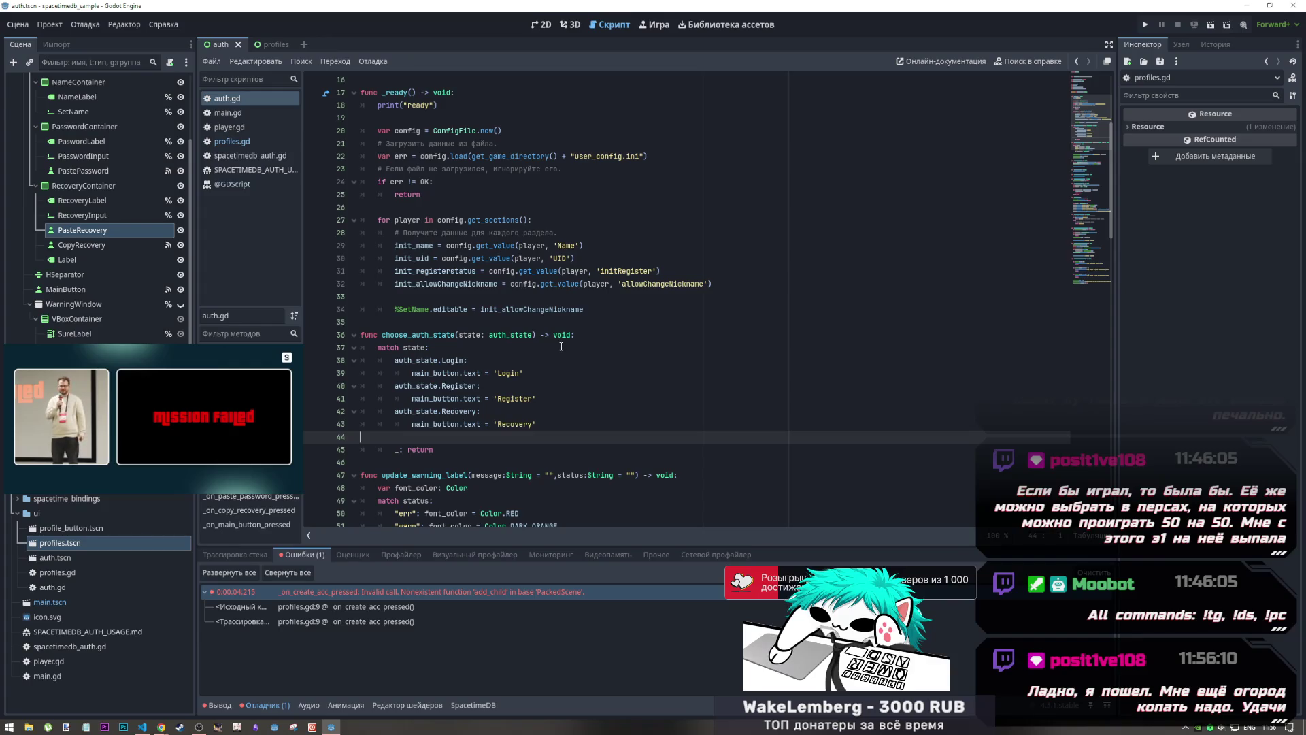
- Switch the bottom panel to Output and clear the log
{"action": "left_click", "coordinate": [562, 349]}
{"action": "left_click", "coordinate": [461, 441]}
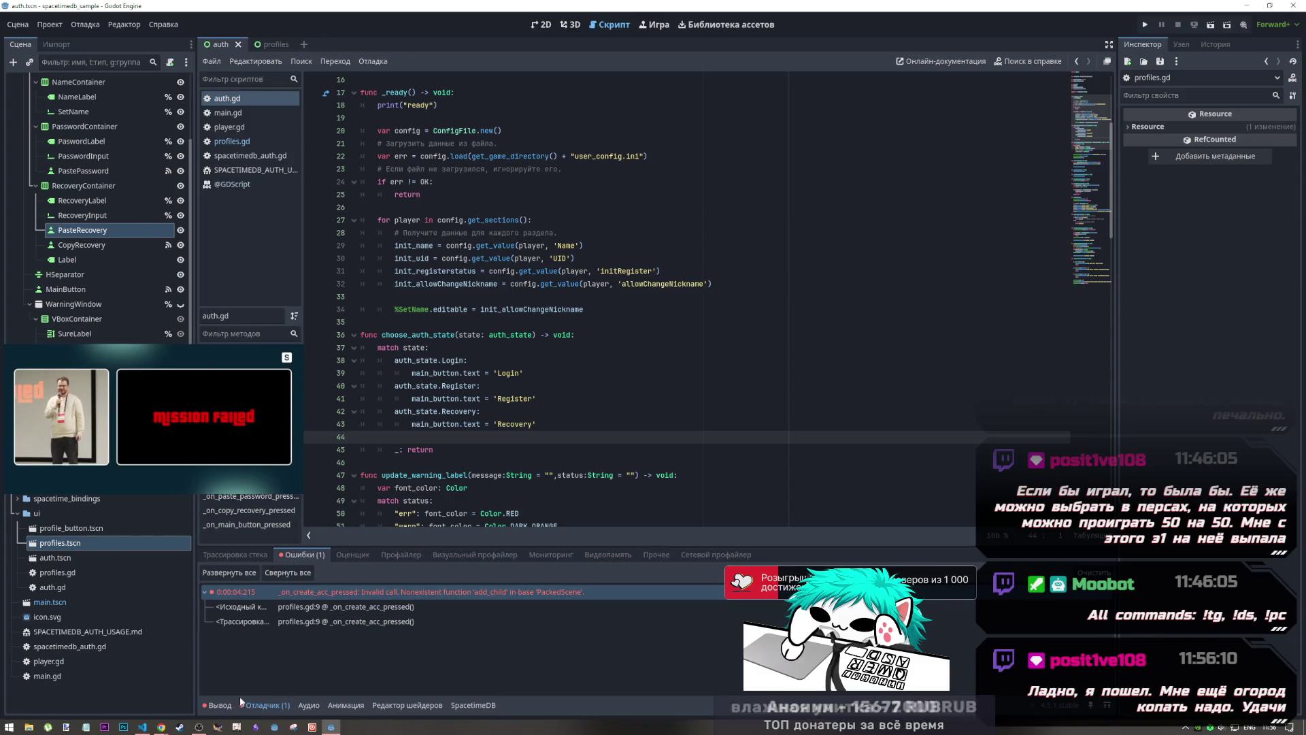
{"action": "left_click", "coordinate": [219, 705]}
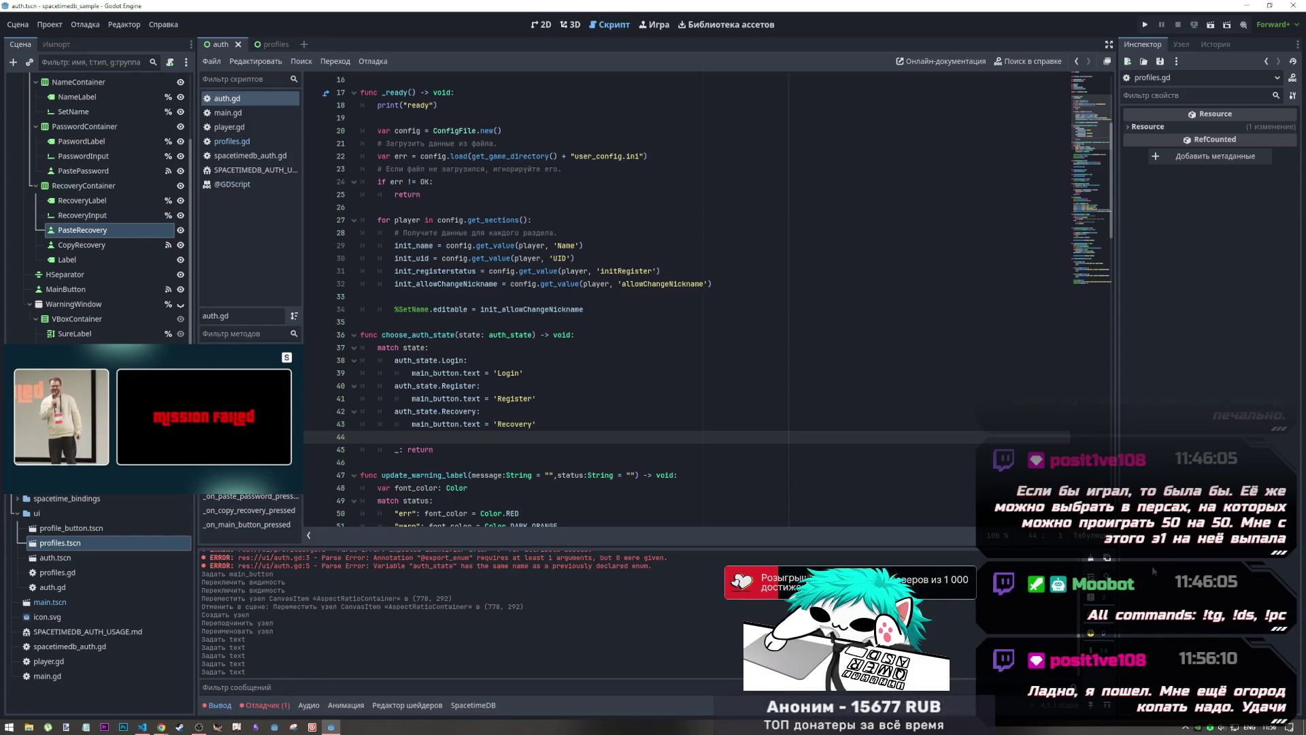
{"action": "left_click", "coordinate": [535, 296]}
- Delete the empty line 44 so '_: return' directly follows the Recovery case
{"action": "scroll", "coordinate": [535, 376], "scroll_direction": "down", "scroll_amount": 2}
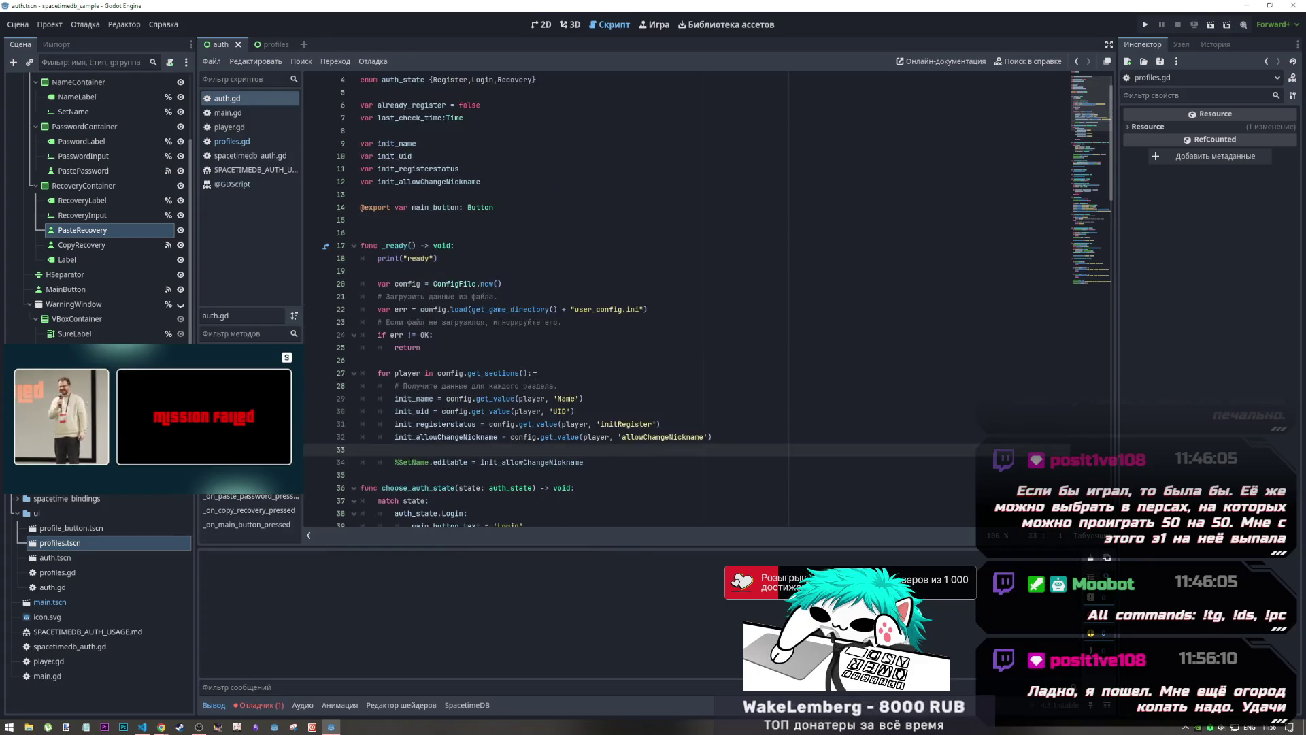
{"action": "left_click", "coordinate": [404, 361]}
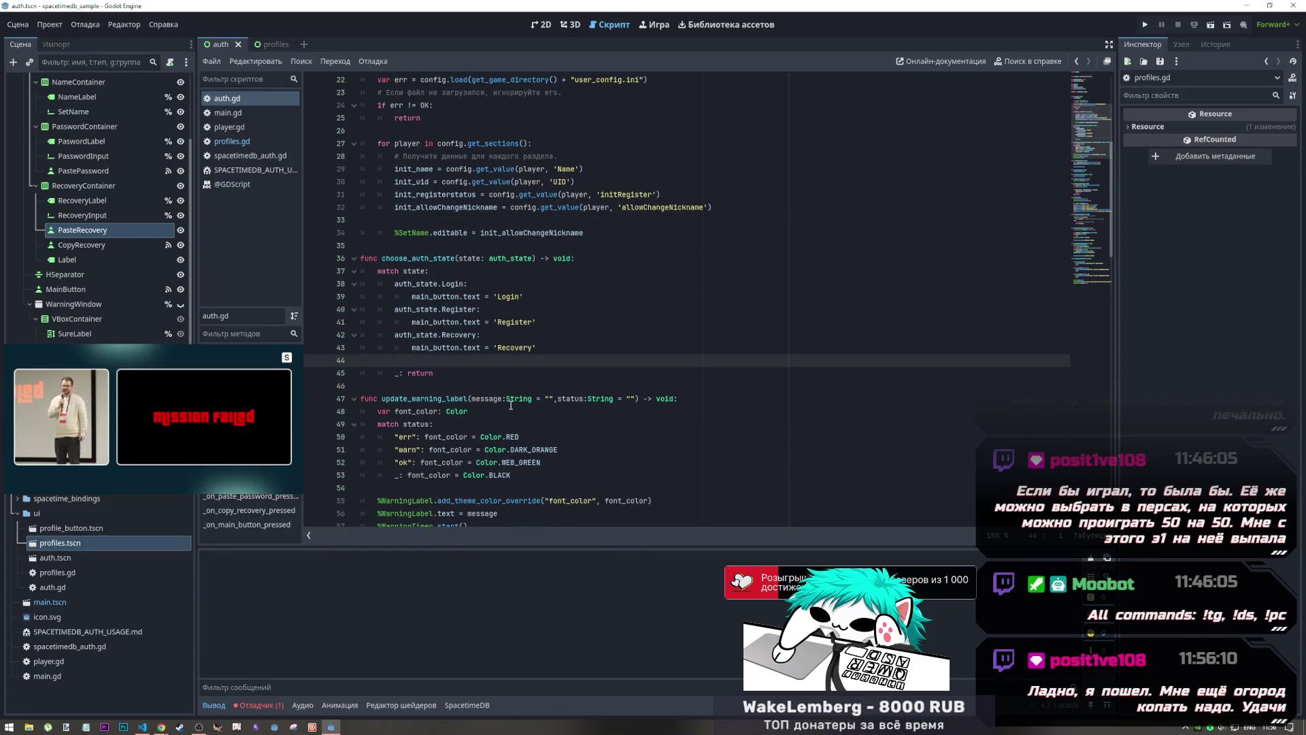
{"action": "key", "text": "BackSpace"}
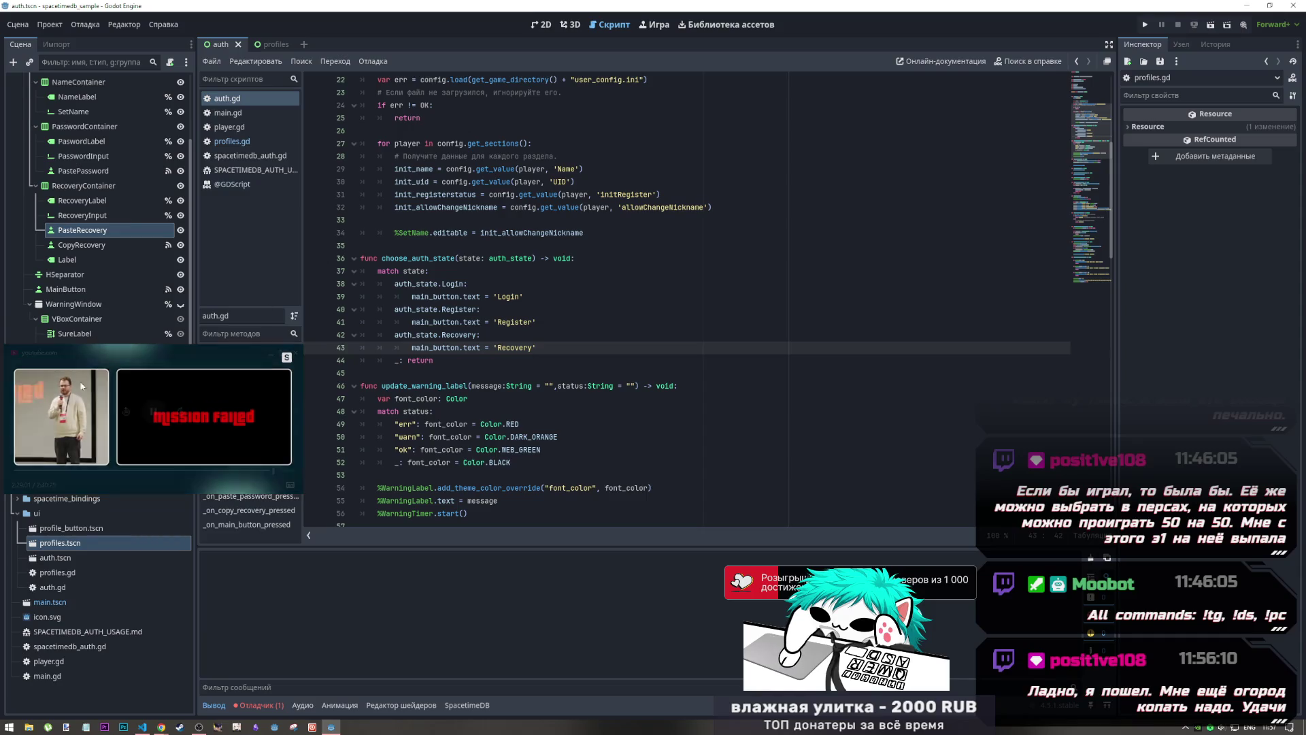
{"action": "mouse_move", "coordinate": [178, 436]}
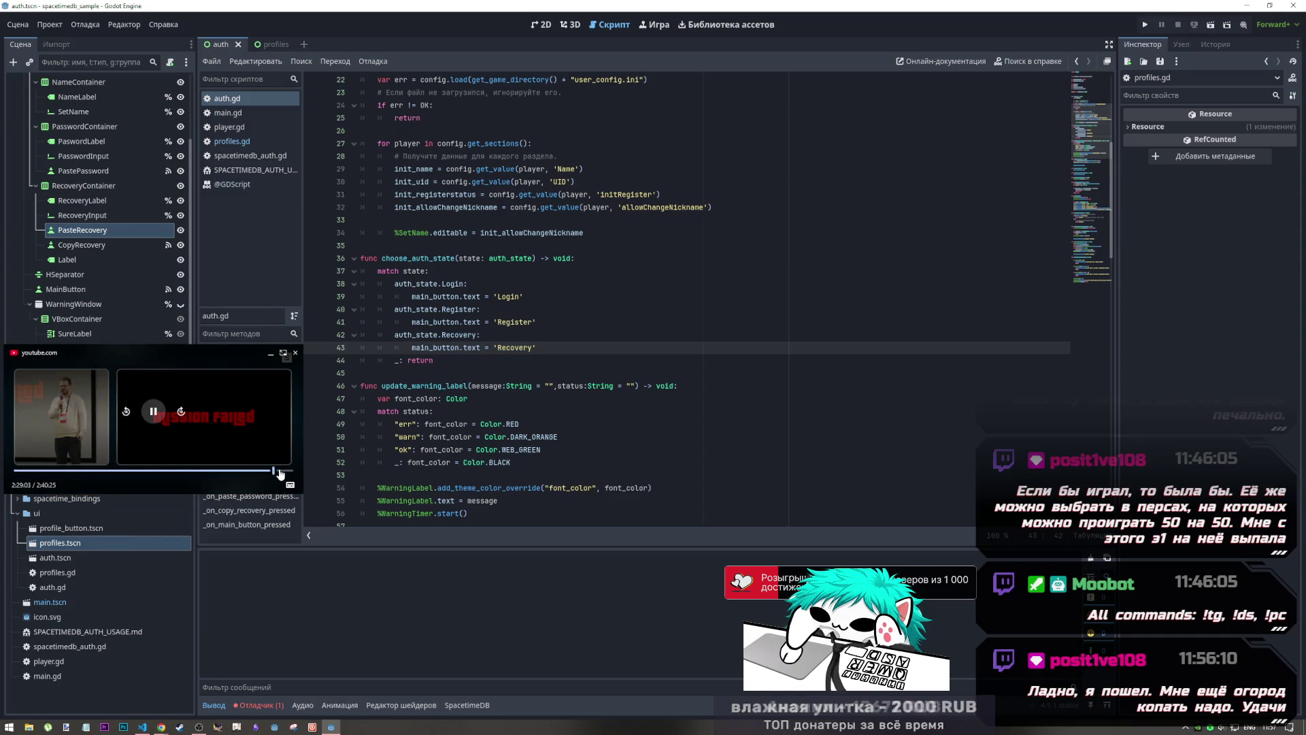
- Return the floating meetup video to its tab, pause it, and open YouTube in a new tab
{"action": "left_click", "coordinate": [283, 352]}
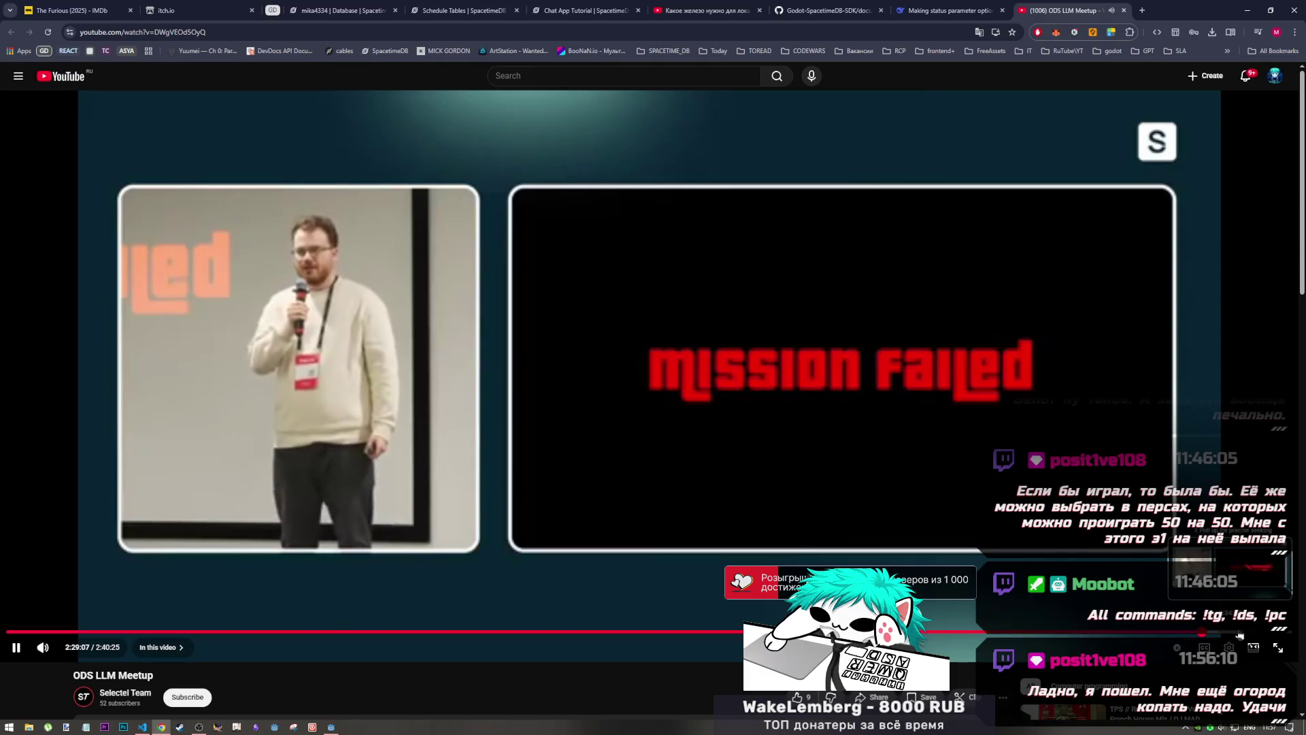
{"action": "left_click", "coordinate": [844, 382]}
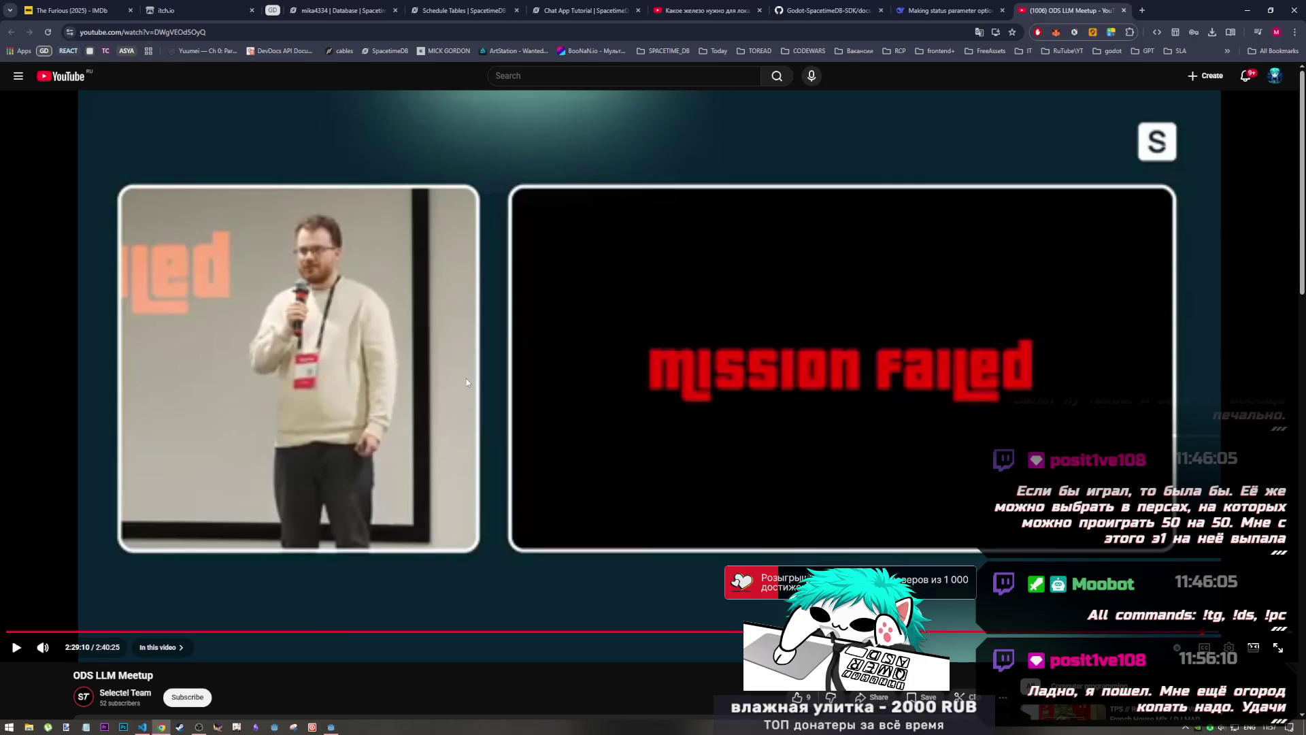
{"action": "scroll", "coordinate": [297, 610], "scroll_direction": "down", "scroll_amount": 3}
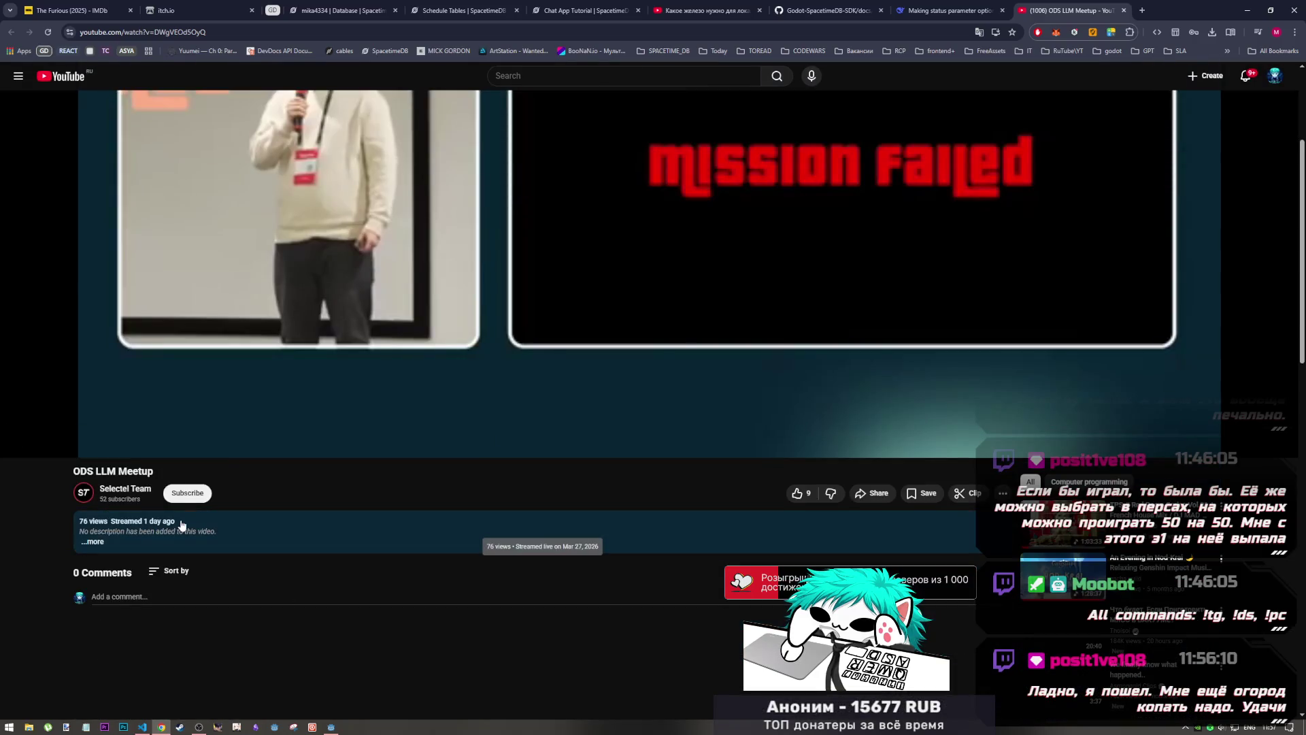
{"action": "scroll", "coordinate": [312, 548], "scroll_direction": "up", "scroll_amount": 3}
{"action": "scroll", "coordinate": [408, 599], "scroll_direction": "down", "scroll_amount": 1}
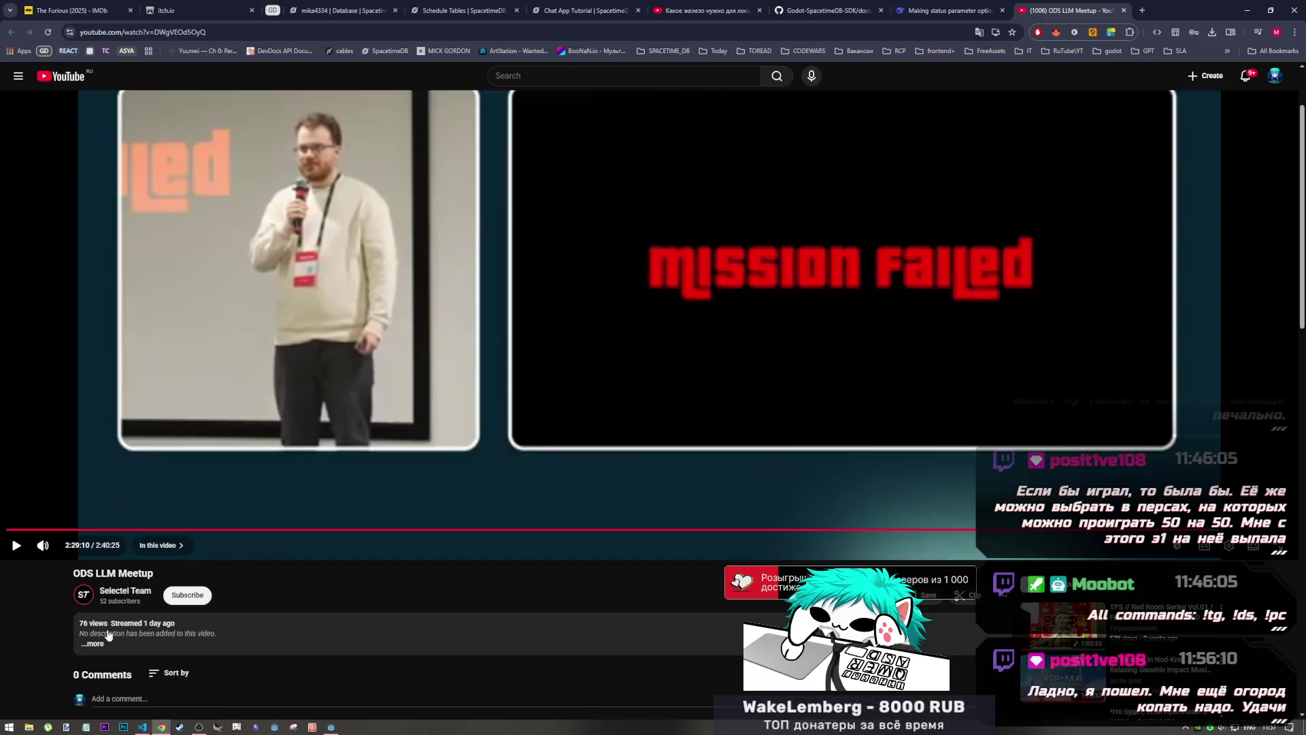
{"action": "scroll", "coordinate": [432, 612], "scroll_direction": "up", "scroll_amount": 1}
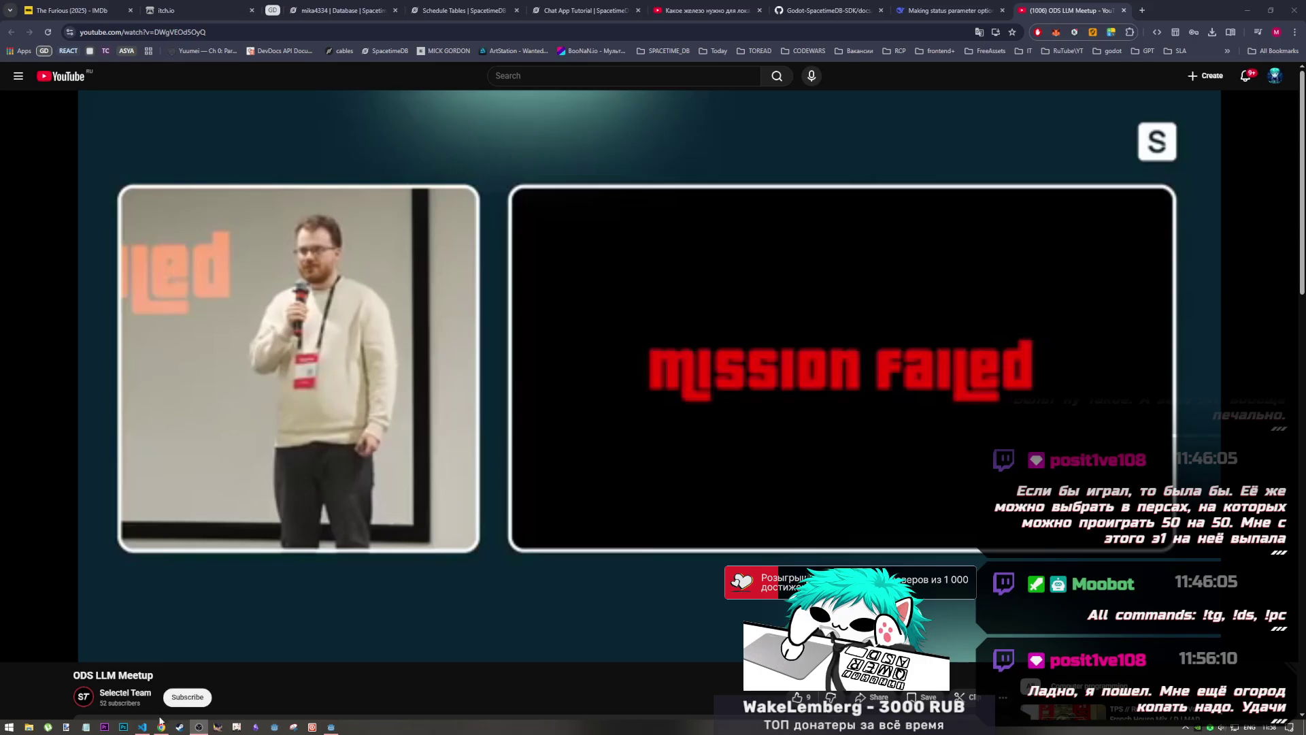
{"action": "left_click", "coordinate": [1141, 12]}
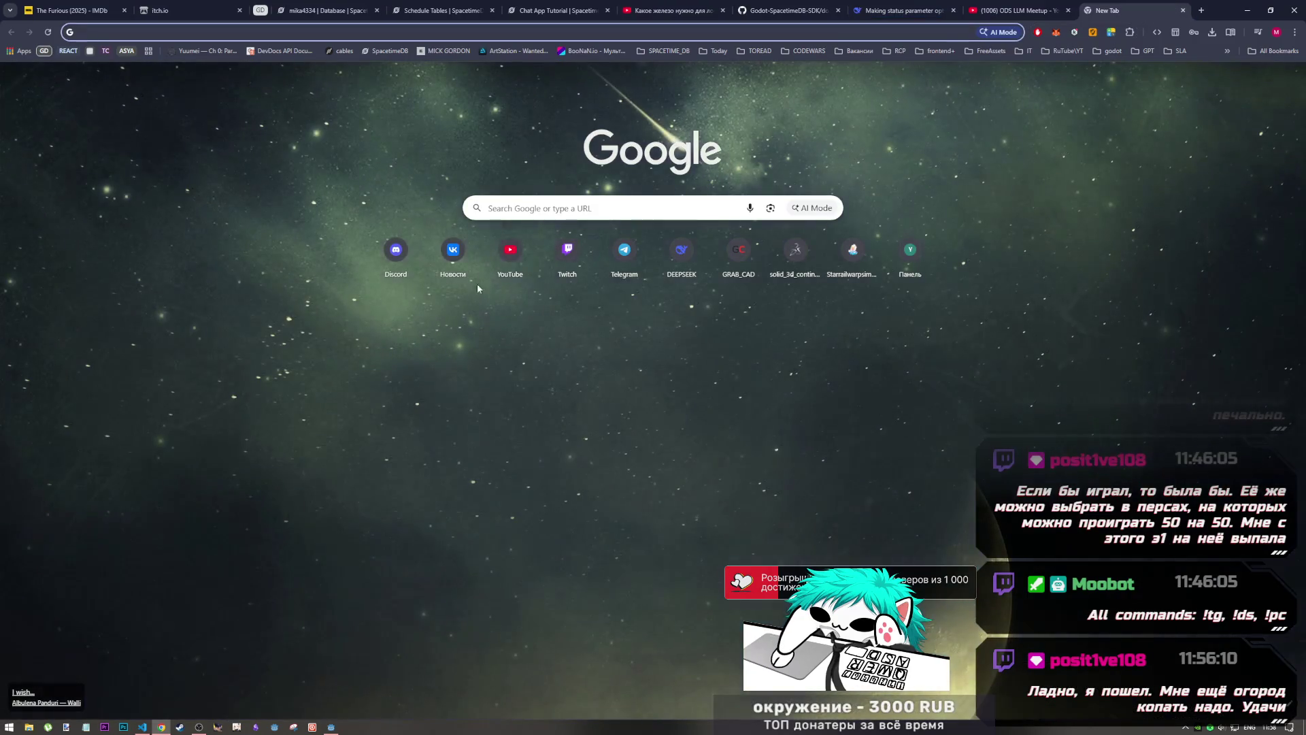
{"action": "left_click", "coordinate": [510, 251]}
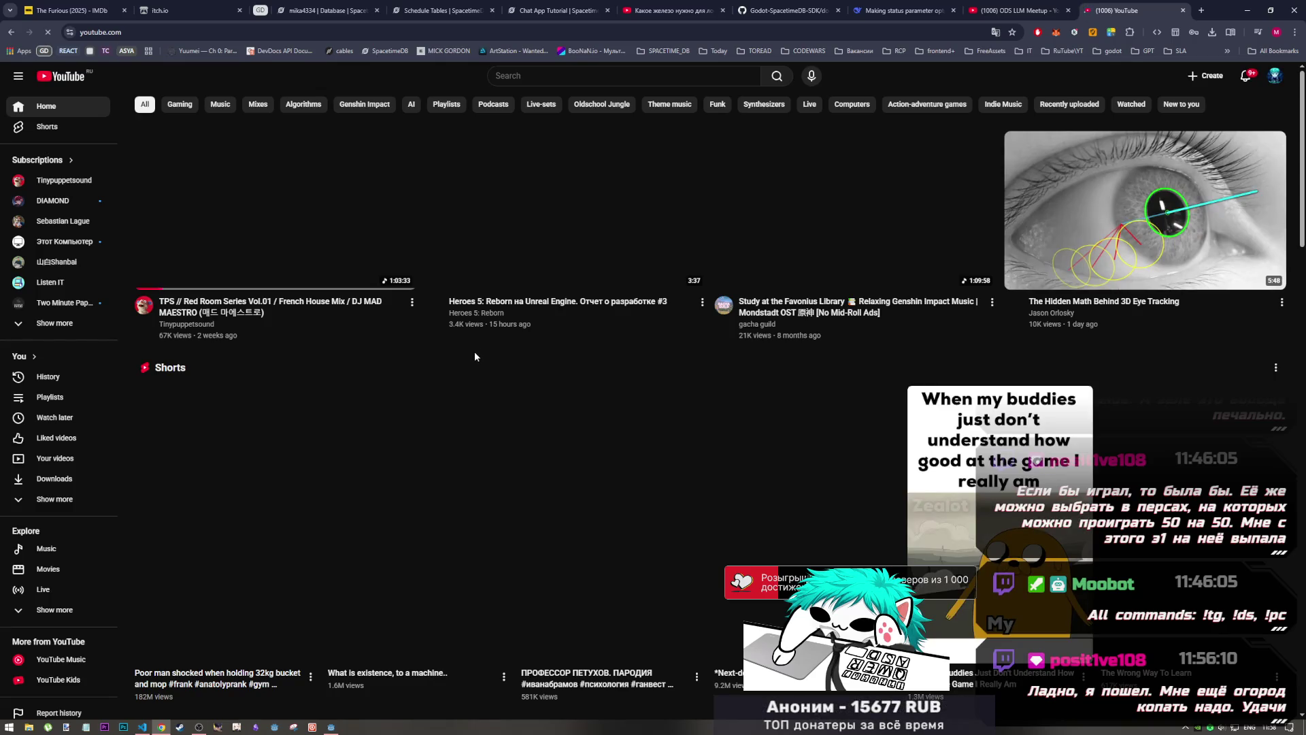
- Browse the YouTube home feed and open one of the recommended videos
{"action": "scroll", "coordinate": [470, 402], "scroll_direction": "down", "scroll_amount": 7}
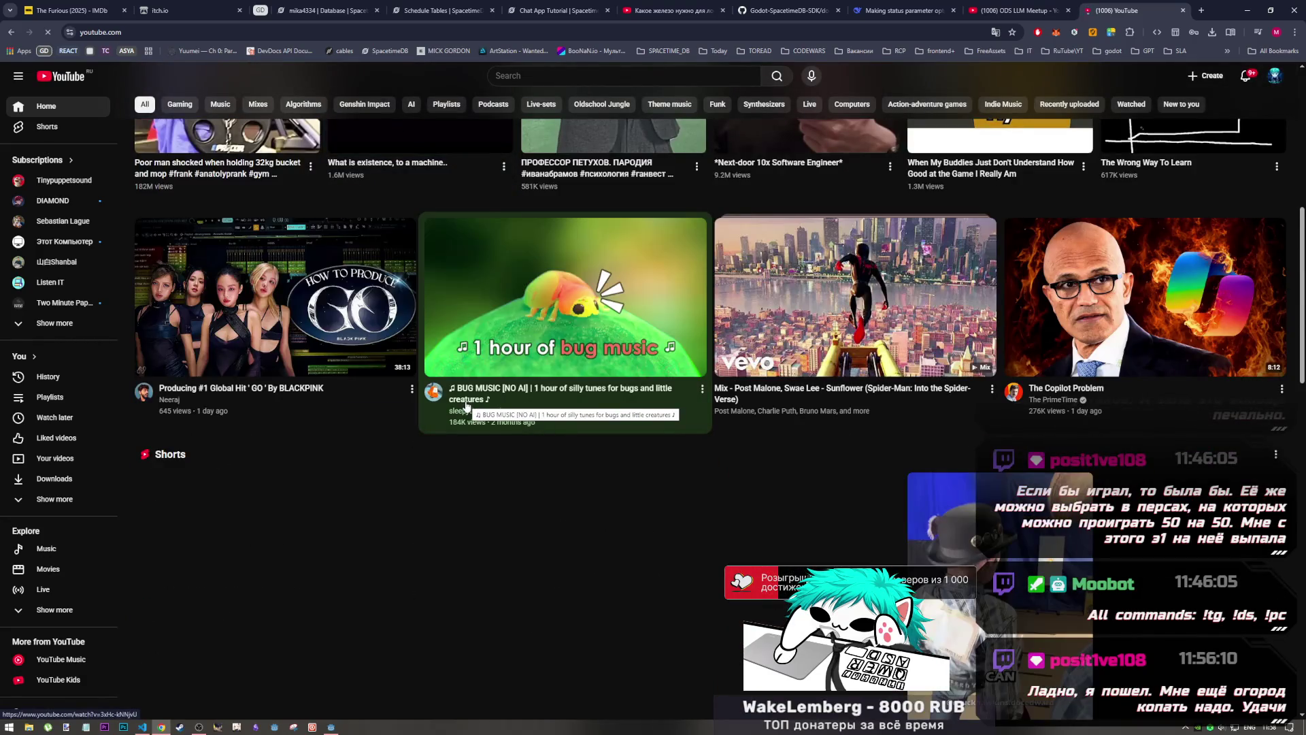
{"action": "scroll", "coordinate": [466, 405], "scroll_direction": "down", "scroll_amount": 3}
{"action": "scroll", "coordinate": [465, 405], "scroll_direction": "up", "scroll_amount": 4}
{"action": "scroll", "coordinate": [465, 412], "scroll_direction": "up", "scroll_amount": 6}
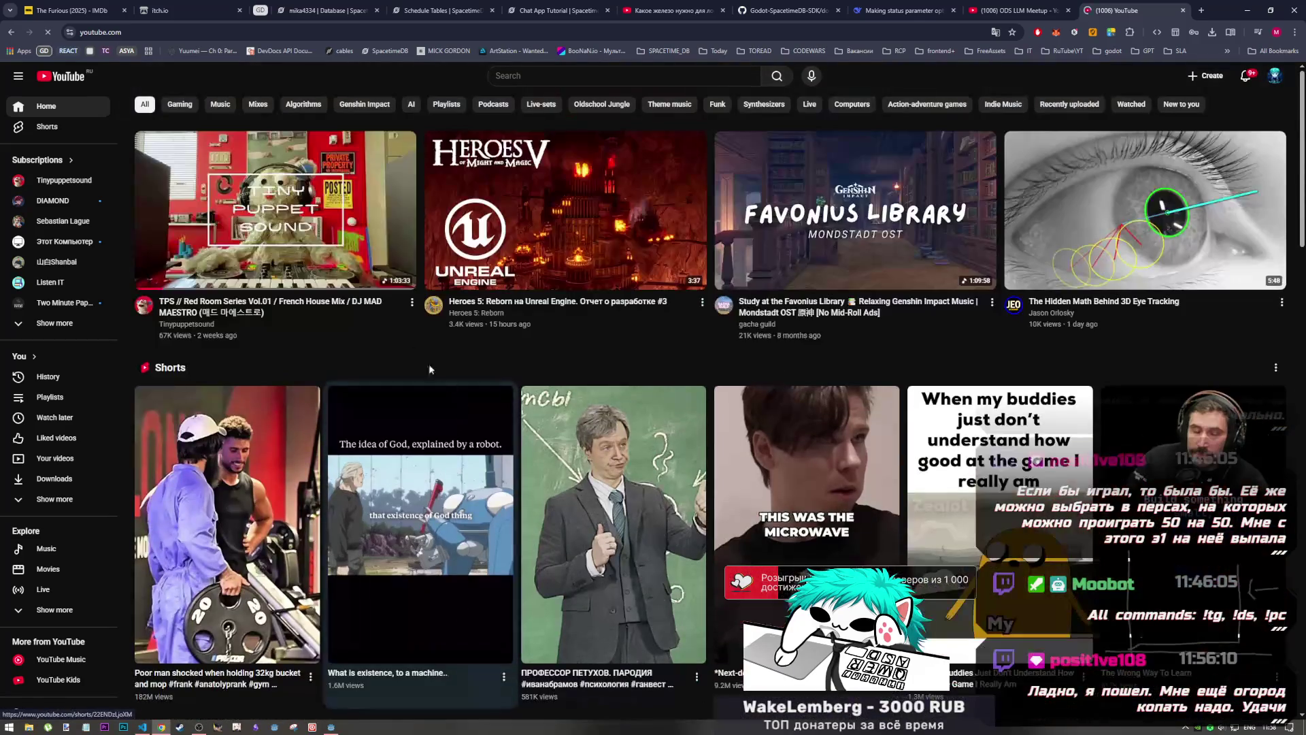
{"action": "left_click", "coordinate": [526, 316]}
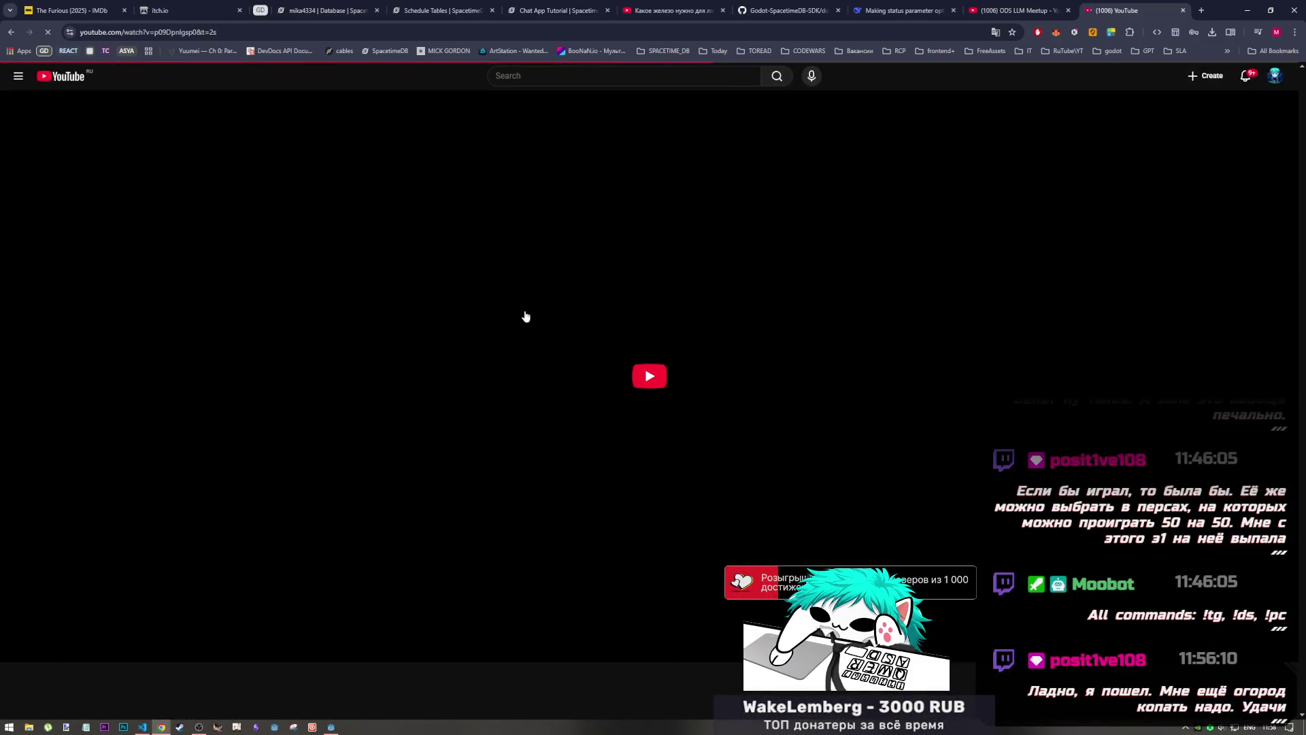